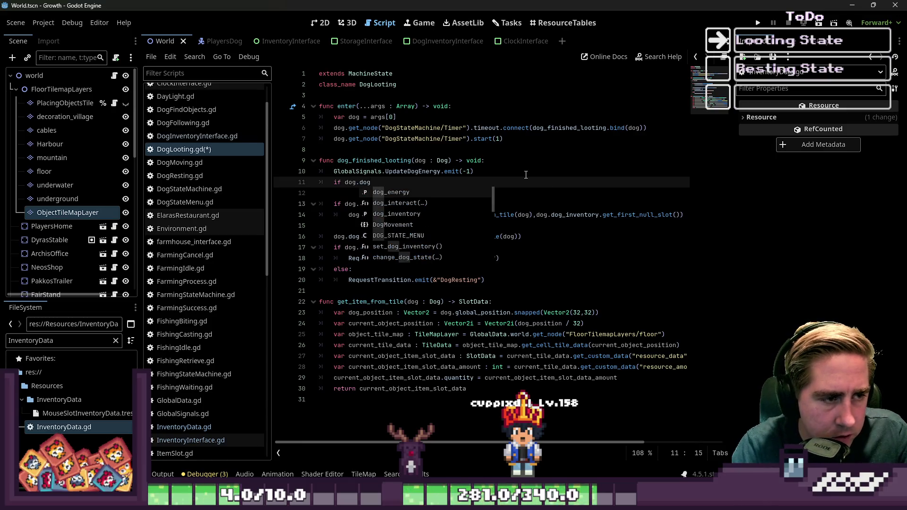
Remove the inline get_item_from_tile(dog) argument from the dog_inventory add_item call.
{"action": "key", "text": "Down"}
{"action": "key", "text": "Down"}
{"action": "key", "text": "Return"}
{"action": "type", "text": "."}
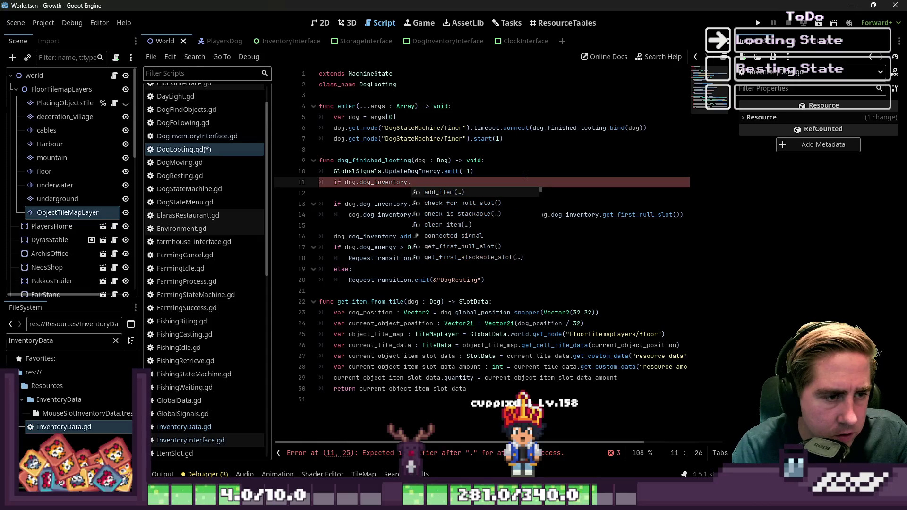
{"action": "key", "text": "Down"}
{"action": "key", "text": "Down"}
{"action": "key", "text": "Down"}
{"action": "key", "text": "ctrl+Right"}
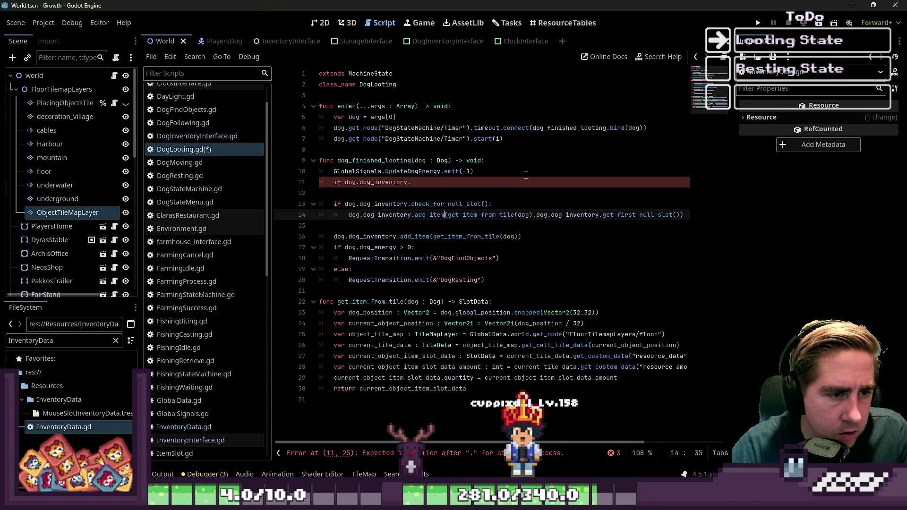
{"action": "key", "text": "ctrl+shift+Right"}
{"action": "key", "text": "ctrl+shift+Right"}
{"action": "key", "text": "ctrl+shift+Right"}
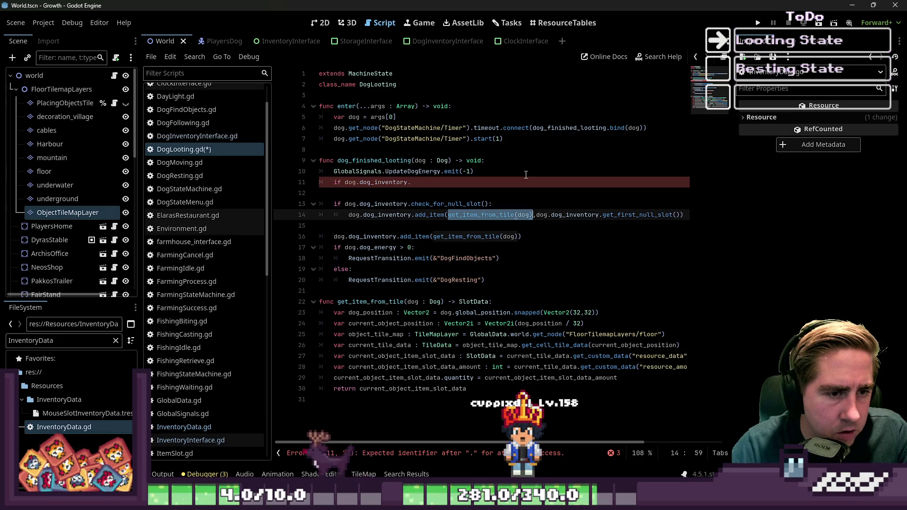
{"action": "key", "text": "Delete"}
Declare var item_drop : SlotData = get_item_from_tile(dog) below the energy update line.
{"action": "key", "text": "Up"}
{"action": "key", "text": "Up"}
{"action": "key", "text": "Up"}
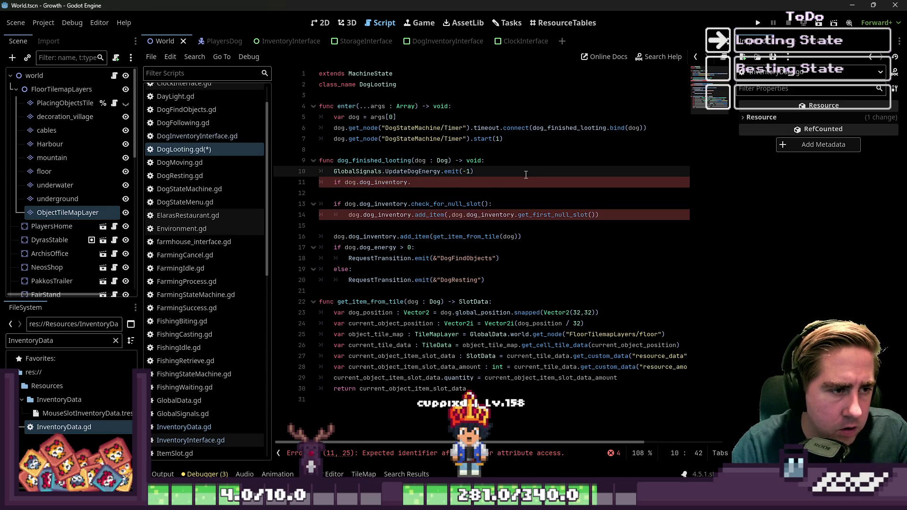
{"action": "type", "text": ")"}
{"action": "key", "text": "Return"}
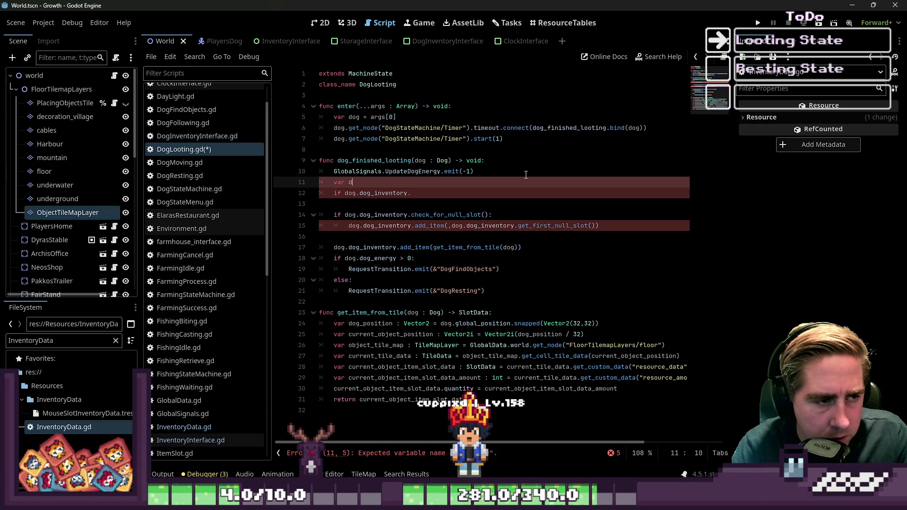
{"action": "type", "text": "ite"}
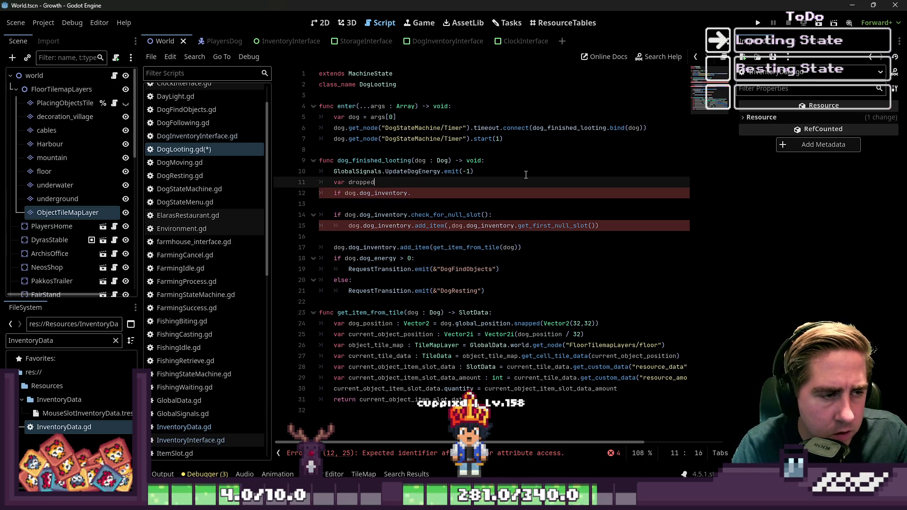
{"action": "key", "text": "BackSpace"}
{"action": "key", "text": "BackSpace"}
{"action": "key", "text": "BackSpace"}
{"action": "type", "text": "rop "}
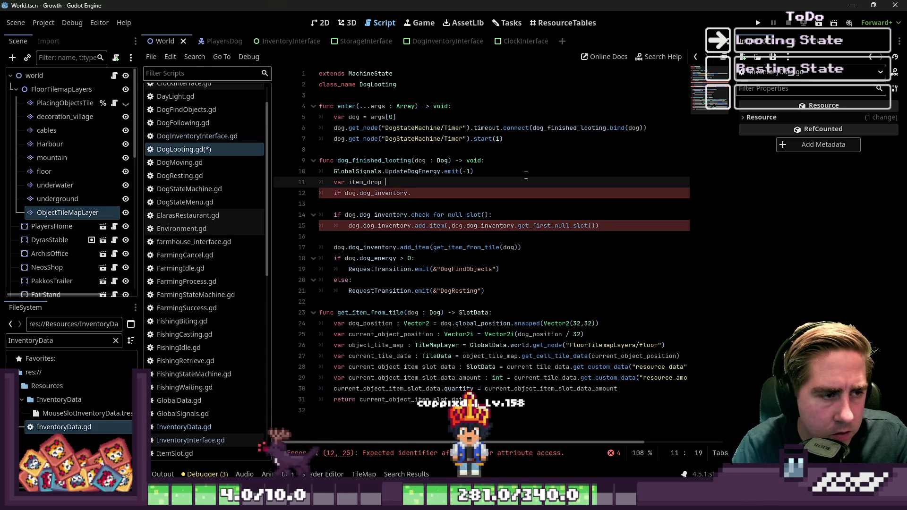
{"action": "type", "text": ": SlotDda"}
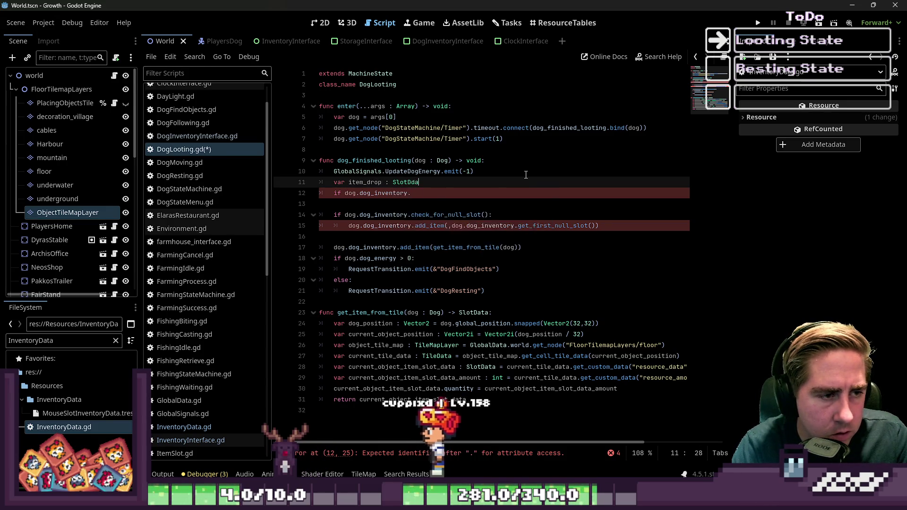
{"action": "key", "text": "BackSpace"}
{"action": "key", "text": "BackSpace"}
{"action": "type", "text": "ata = get_item_from_tile(dog)"}
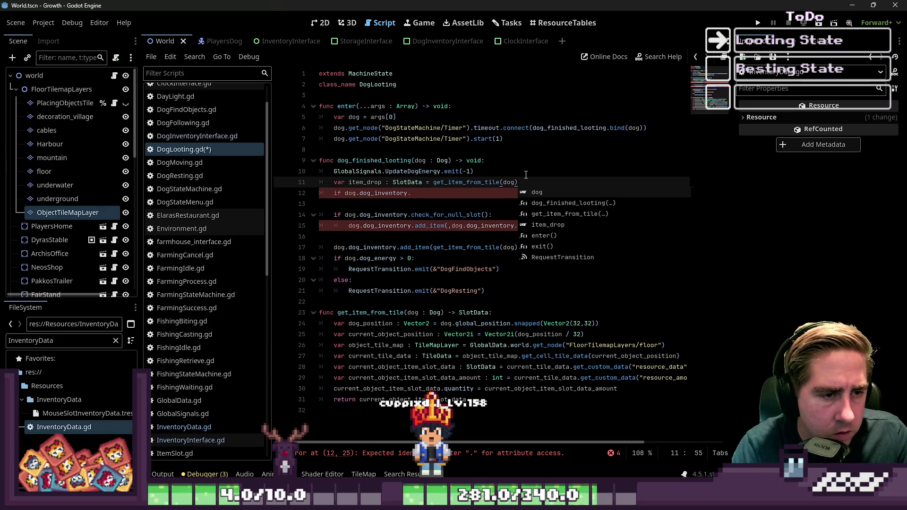
{"action": "key", "text": "Home"}
{"action": "key", "text": "ctrl+Right"}
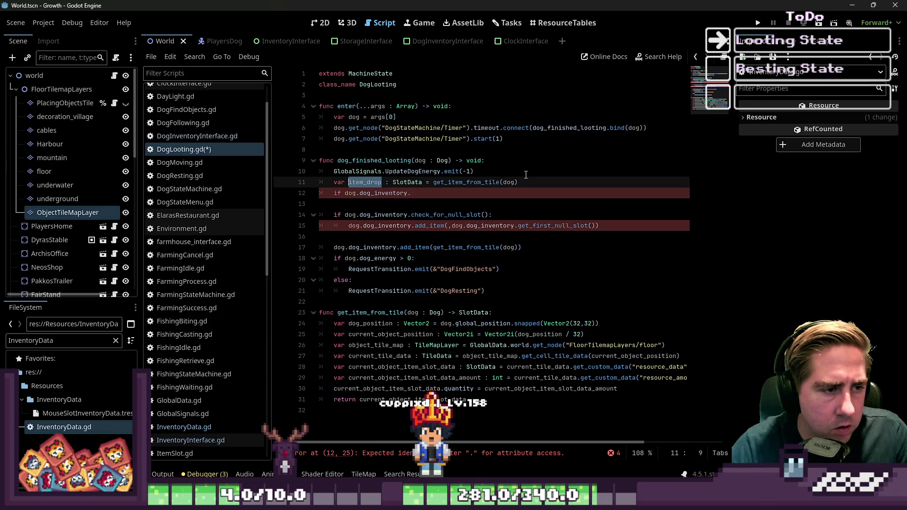
{"action": "key", "text": "Down"}
{"action": "key", "text": "Left"}
{"action": "key", "text": "Left"}
{"action": "key", "text": "Left"}
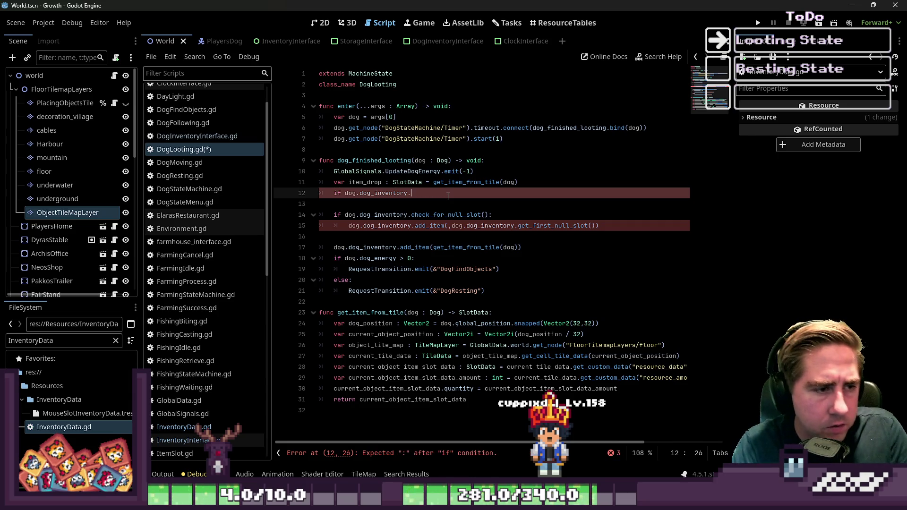
Write the condition 'if check_is_stackable(item_drop):' with an indented line beneath it.
{"action": "key", "text": "ctrl+space"}
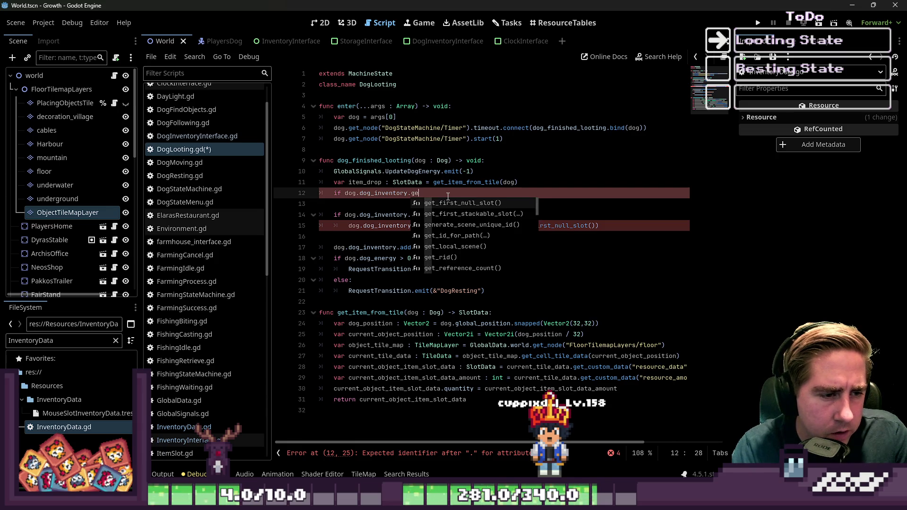
{"action": "key", "text": "Down"}
{"action": "key", "text": "Down"}
{"action": "key", "text": "Return"}
{"action": "type", "text": "item_drop"}
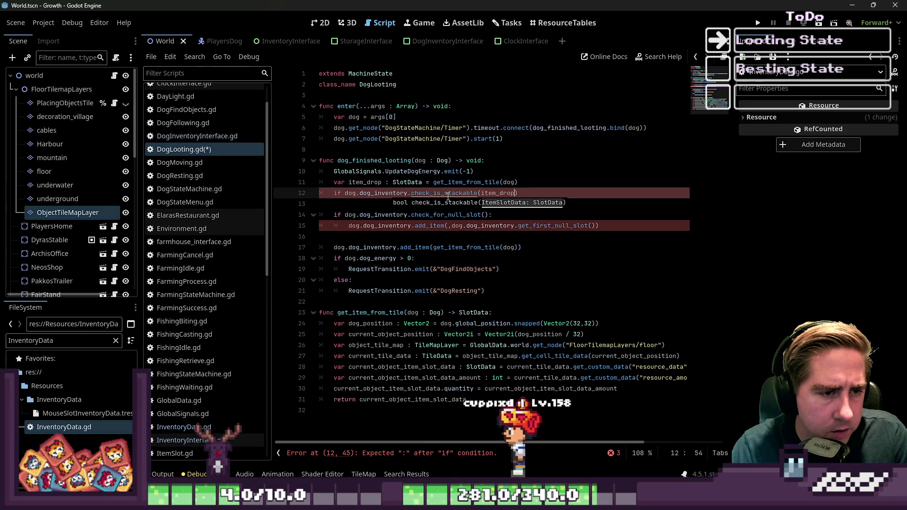
{"action": "type", "text": "):"}
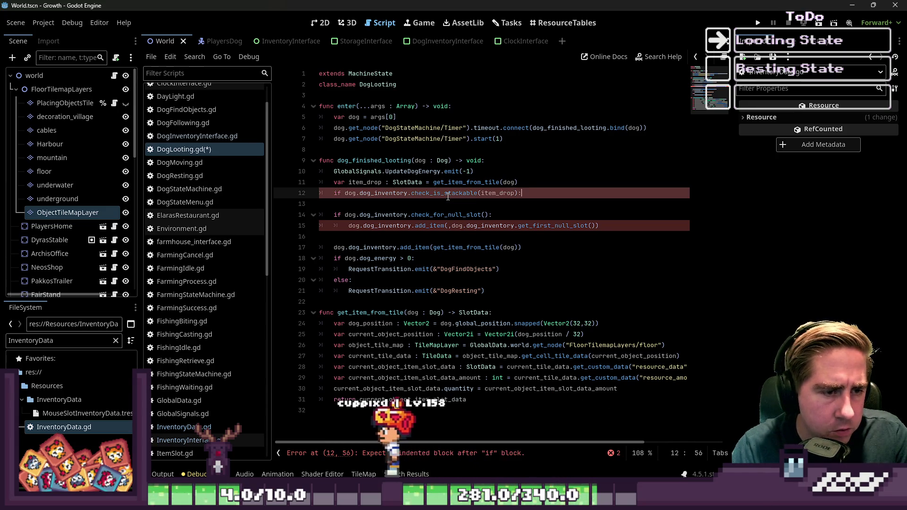
{"action": "key", "text": "Return"}
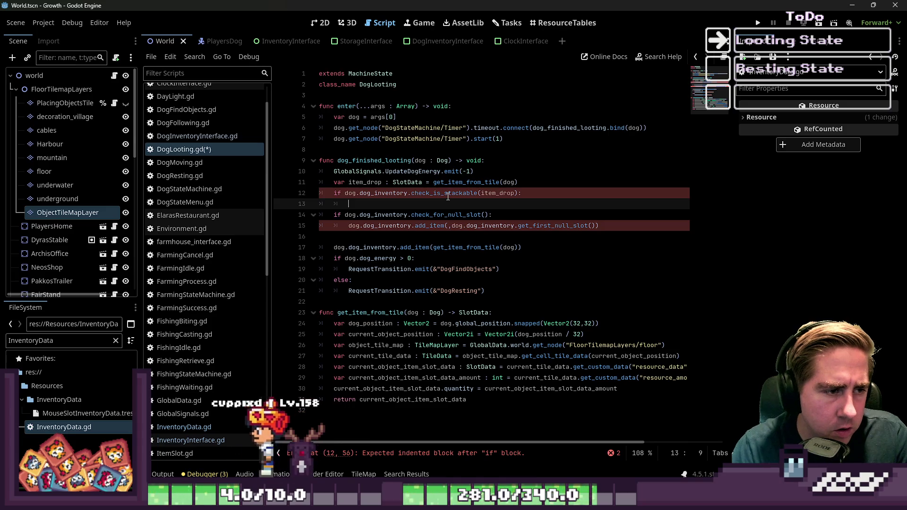
Turn the following if statement into an elif.
{"action": "key", "text": "Down"}
{"action": "key", "text": "Home"}
{"action": "type", "text": "el"}
{"action": "key", "text": "Up"}
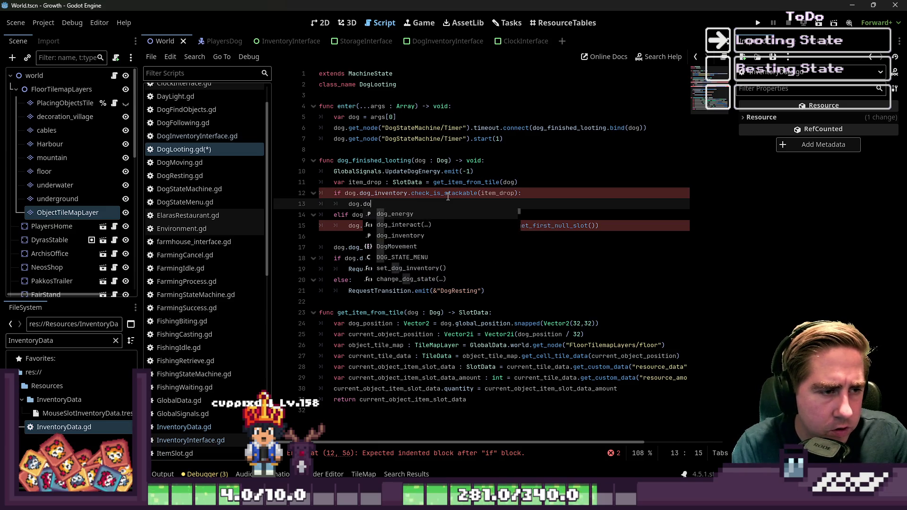
Call dog_inventory.get_first_stackable_slot(item_drop) inside the stackable branch.
{"action": "type", "text": "dog_inventory."}
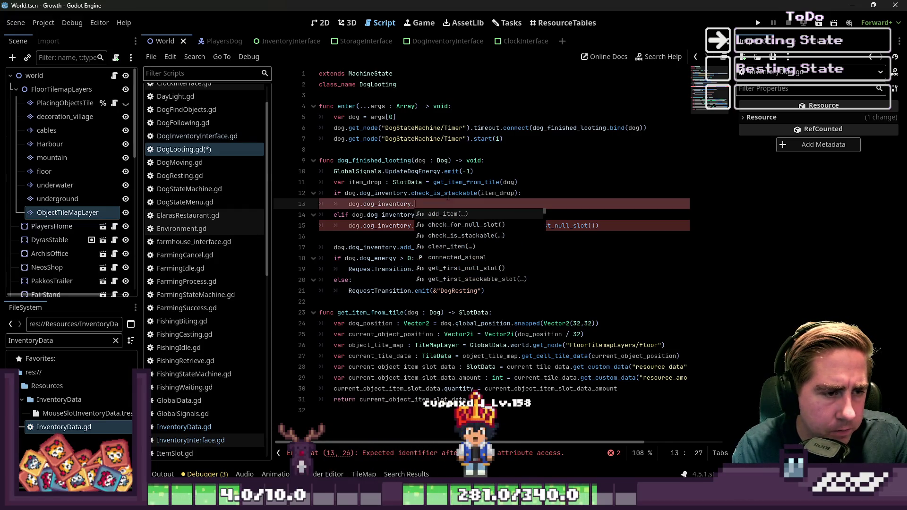
{"action": "key", "text": "Down"}
{"action": "key", "text": "Down"}
{"action": "key", "text": "Down"}
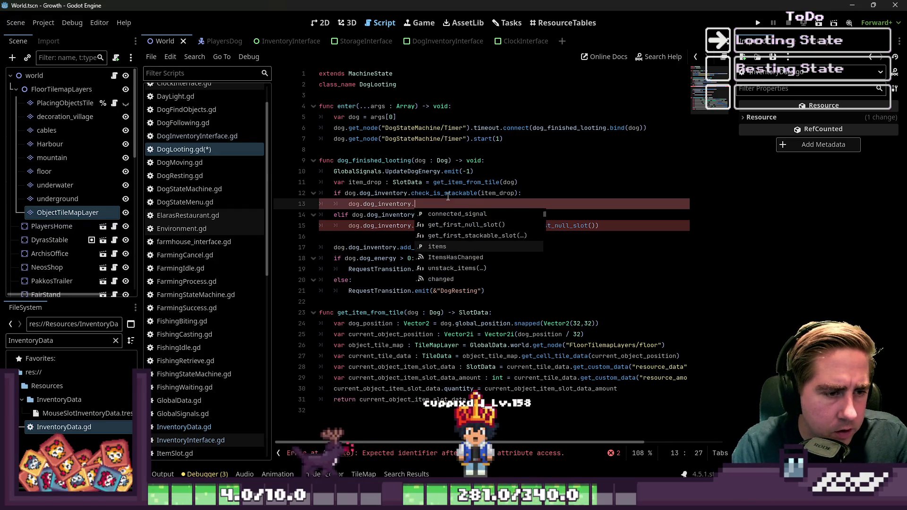
{"action": "key", "text": "Up"}
{"action": "key", "text": "Up"}
{"action": "key", "text": "Up"}
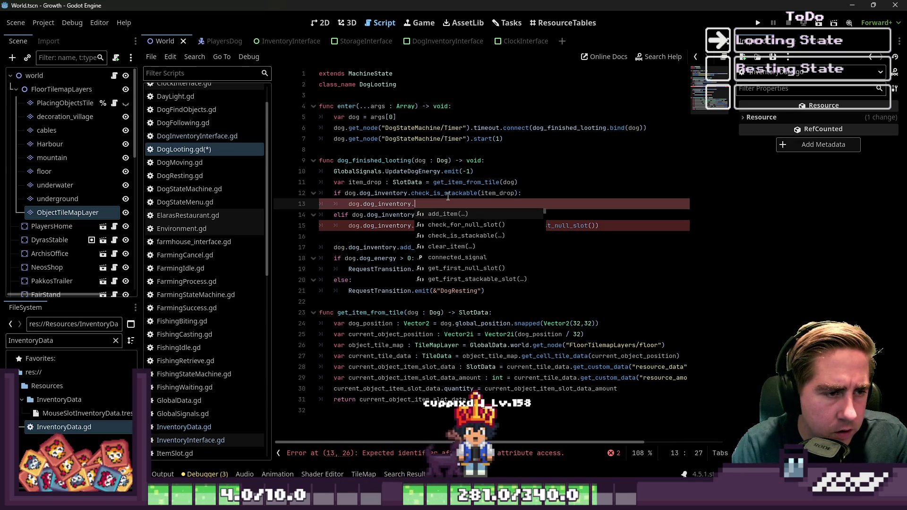
{"action": "key", "text": "Return"}
{"action": "key", "text": "ctrl+BackSpace"}
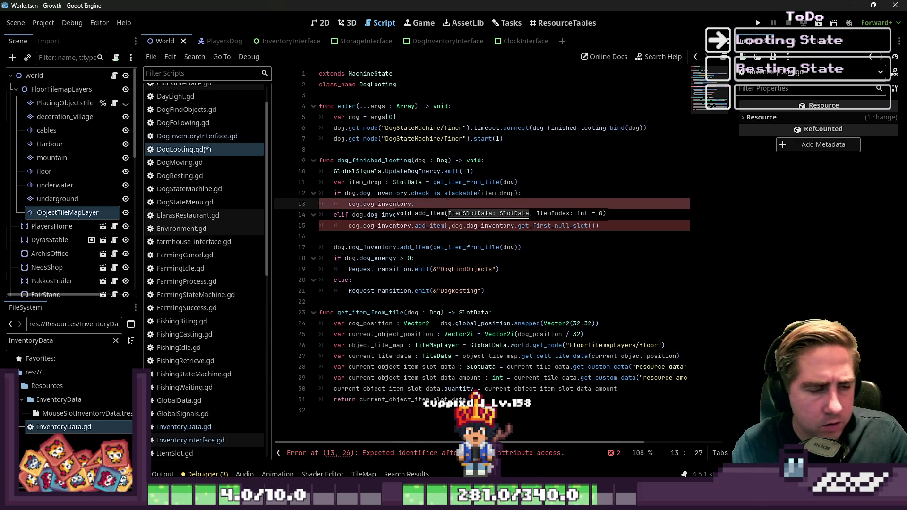
{"action": "type", "text": "gtack"}
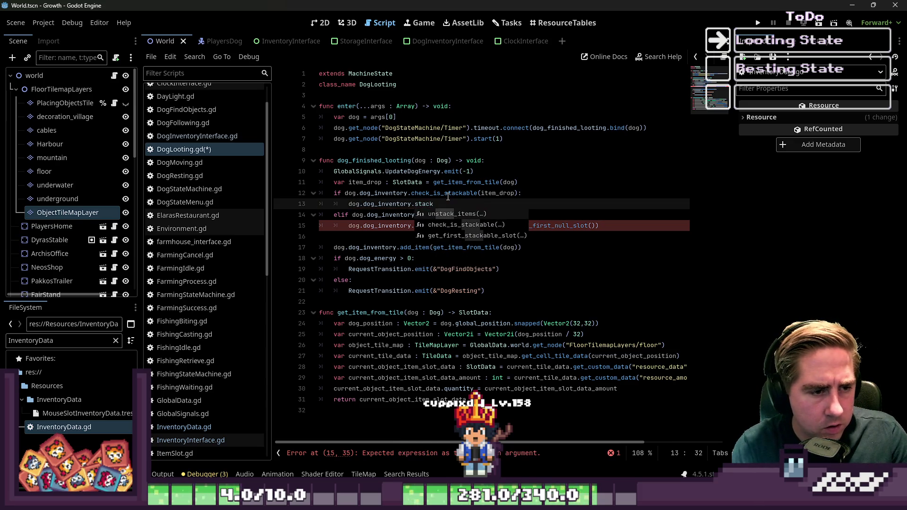
{"action": "key", "text": "Down"}
{"action": "key", "text": "Down"}
{"action": "key", "text": "Return"}
{"action": "type", "text": "item_drop"}
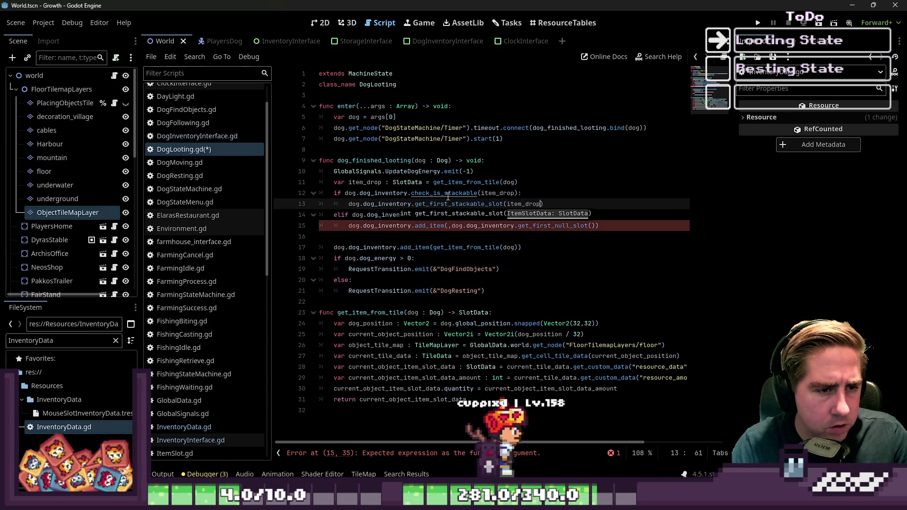
Copy item_drop and paste it as add_item's first argument in the elif branch.
{"action": "key", "text": "Down"}
{"action": "key", "text": "Home"}
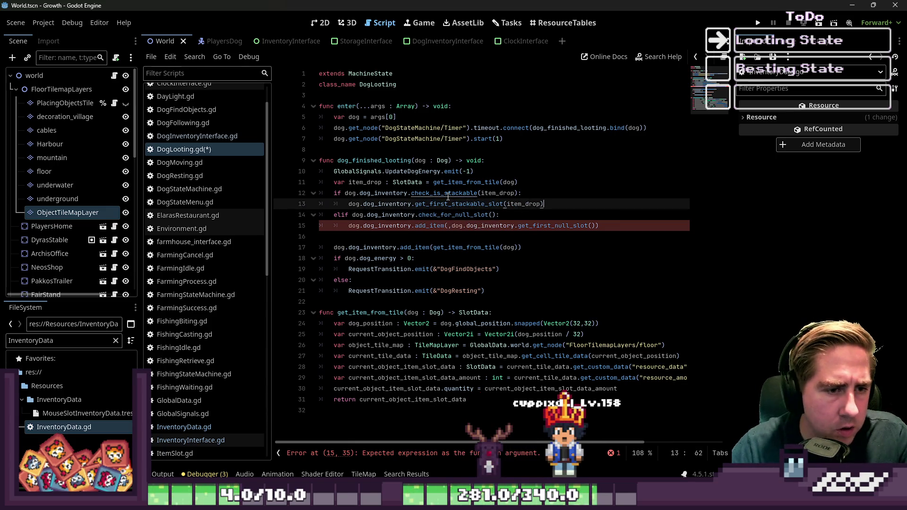
{"action": "key", "text": "ctrl+Right"}
{"action": "key", "text": "Down"}
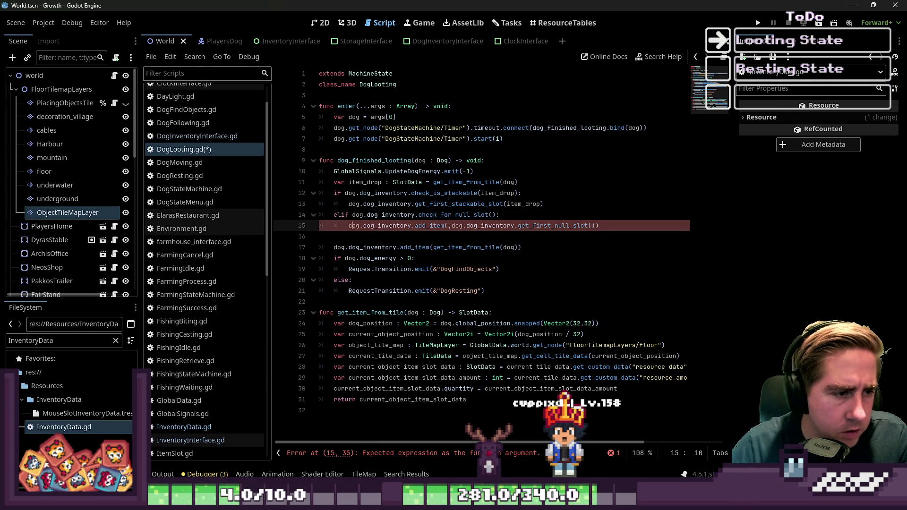
{"action": "key", "text": "ctrl+Right"}
{"action": "key", "text": "ctrl+Right"}
{"action": "key", "text": "ctrl+Right"}
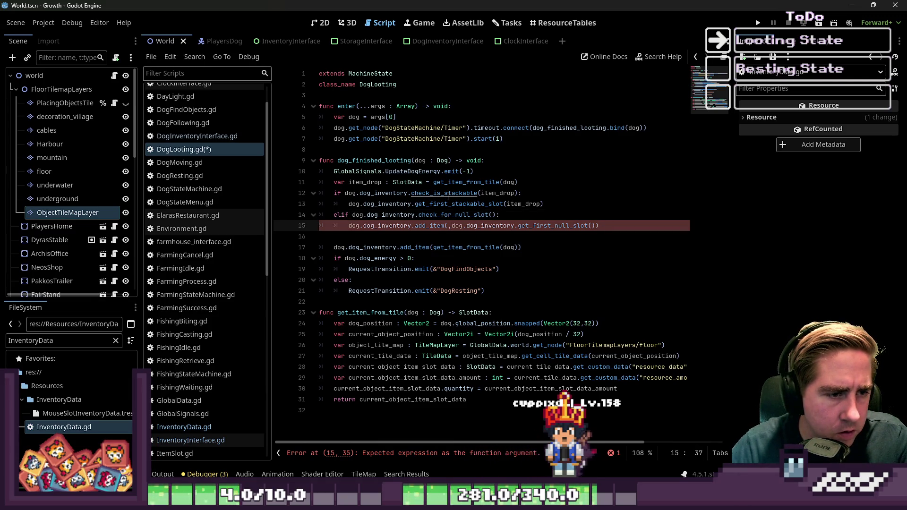
{"action": "key", "text": "Up"}
{"action": "key", "text": "Up"}
{"action": "key", "text": "Up"}
{"action": "key", "text": "ctrl+Right"}
{"action": "key", "text": "ctrl+Right"}
{"action": "key", "text": "ctrl+shift+Left"}
{"action": "key", "text": "ctrl+c"}
{"action": "key", "text": "Down"}
{"action": "key", "text": "Down"}
{"action": "key", "text": "Down"}
{"action": "key", "text": "ctrl+v"}
Save DogLooting.gd and bring up the get_first_stackable_slot hint.
{"action": "key", "text": "Up"}
{"action": "key", "text": "Up"}
{"action": "key", "text": "Up"}
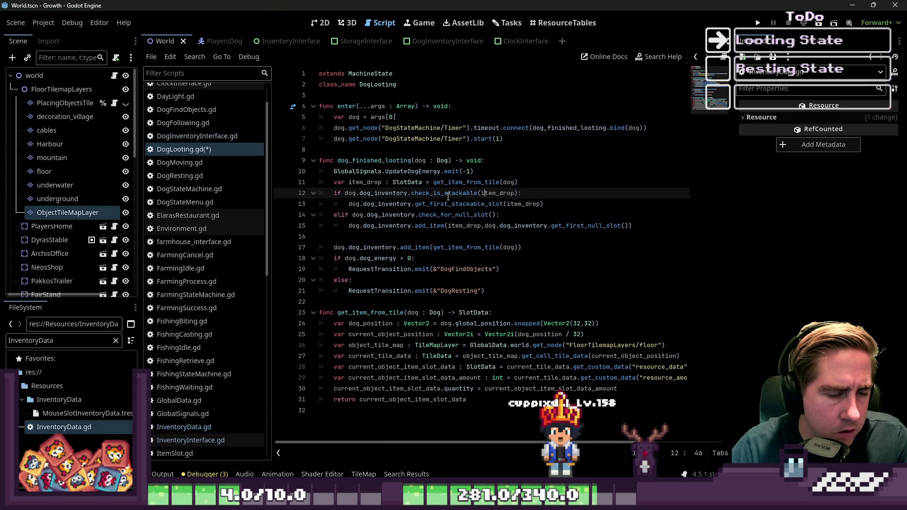
{"action": "key", "text": "Down"}
{"action": "key", "text": "Down"}
{"action": "key", "text": "Home"}
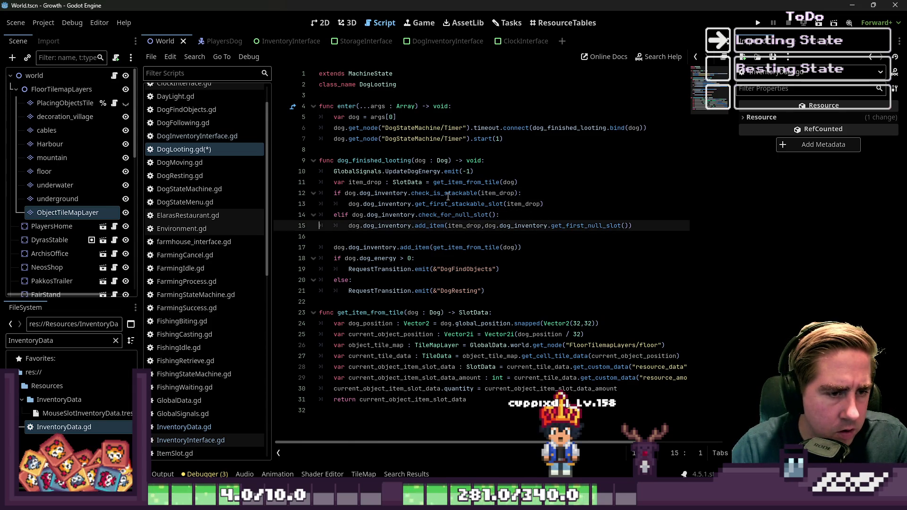
{"action": "key", "text": "Down"}
{"action": "key", "text": "Down"}
{"action": "key", "text": "Up"}
{"action": "key", "text": "Up"}
{"action": "key", "text": "ctrl+s"}
{"action": "key", "text": "Up"}
{"action": "key", "text": "ctrl+space"}
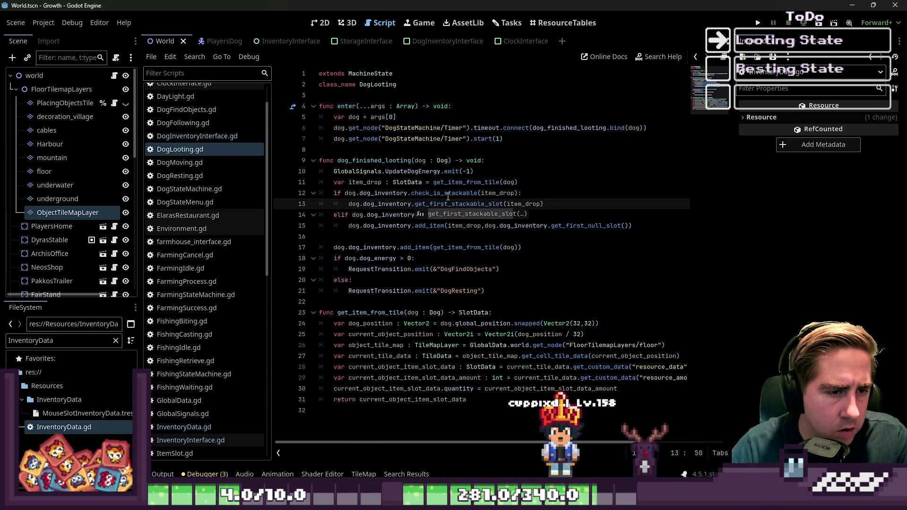
Copy the add_item(item_drop, dog.dog_inventory. prefix from line 15 onto line 13.
{"action": "left_click", "coordinate": [448, 202], "text": "ctrl"}
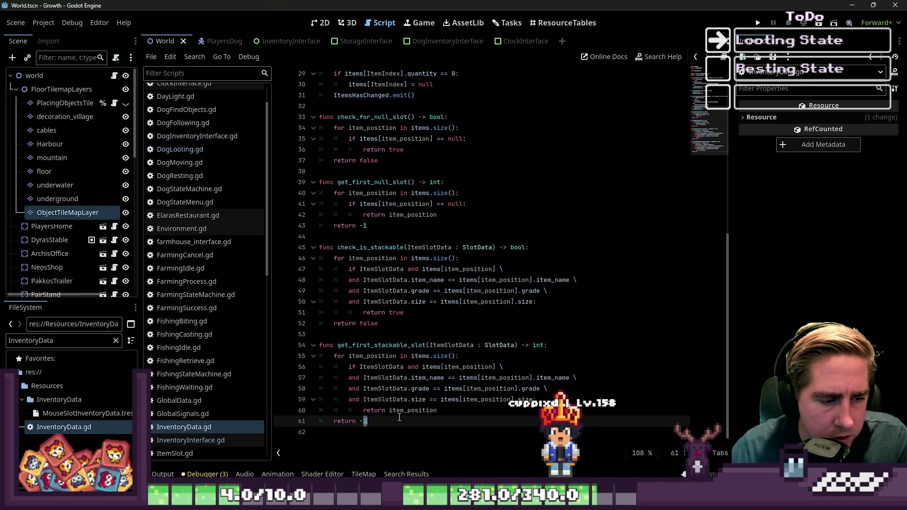
{"action": "left_click", "coordinate": [199, 150]}
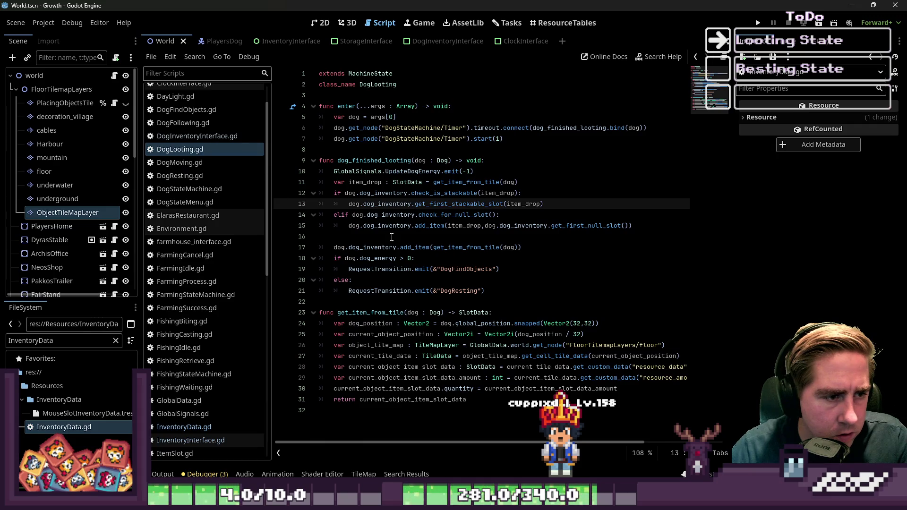
{"action": "left_click", "coordinate": [419, 232]}
{"action": "left_click", "coordinate": [642, 226]}
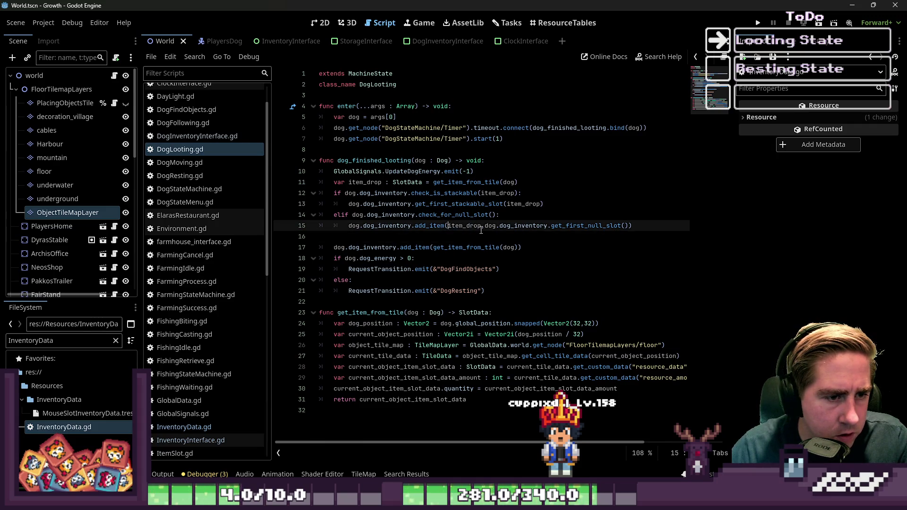
{"action": "left_click_drag", "start_coordinate": [552, 227], "coordinate": [347, 234]}
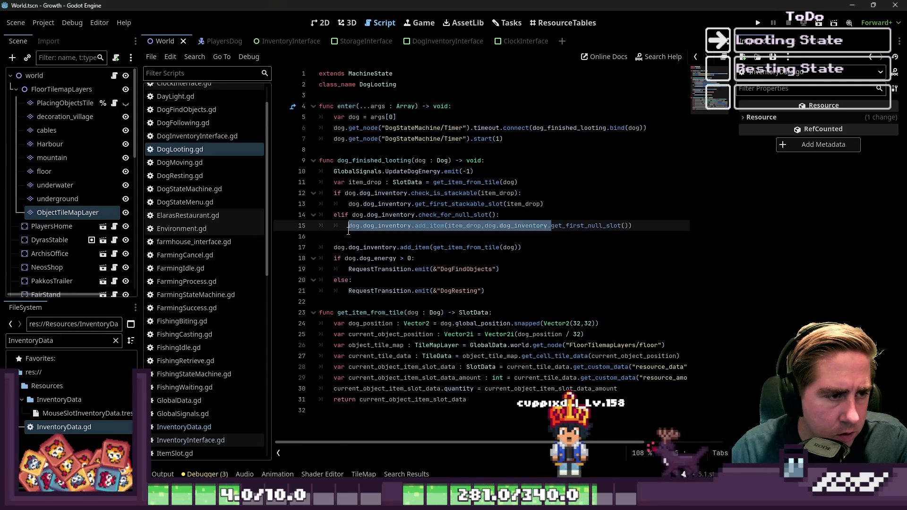
{"action": "left_click", "coordinate": [414, 206]}
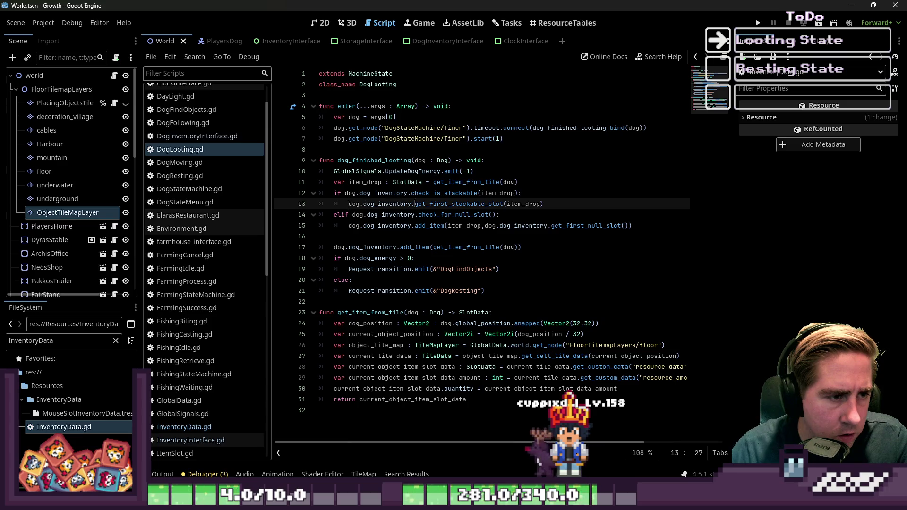
{"action": "key", "text": "Home"}
{"action": "key", "text": "ctrl+v"}
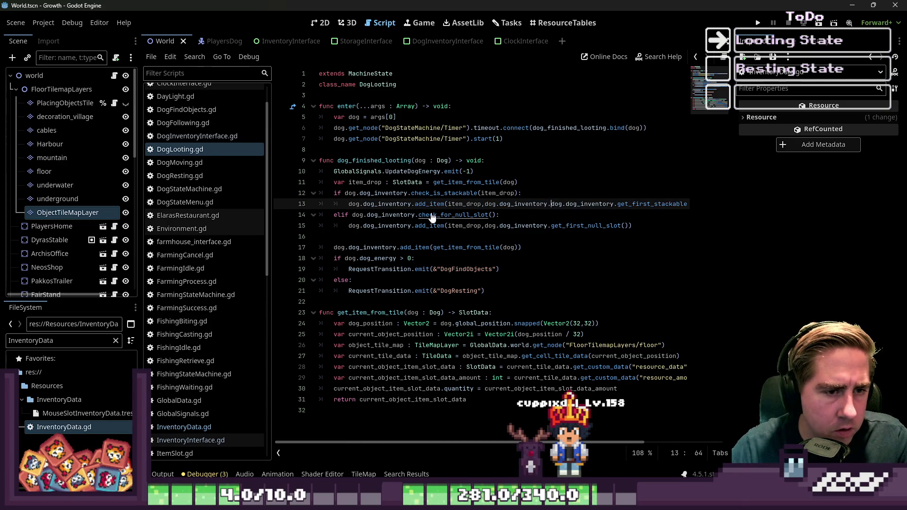
Delete the duplicated dog.dog_inventory reference on line 13.
{"action": "key", "text": "ctrl+Left"}
{"action": "key", "text": "ctrl+Left"}
{"action": "key", "text": "ctrl+shift+Right"}
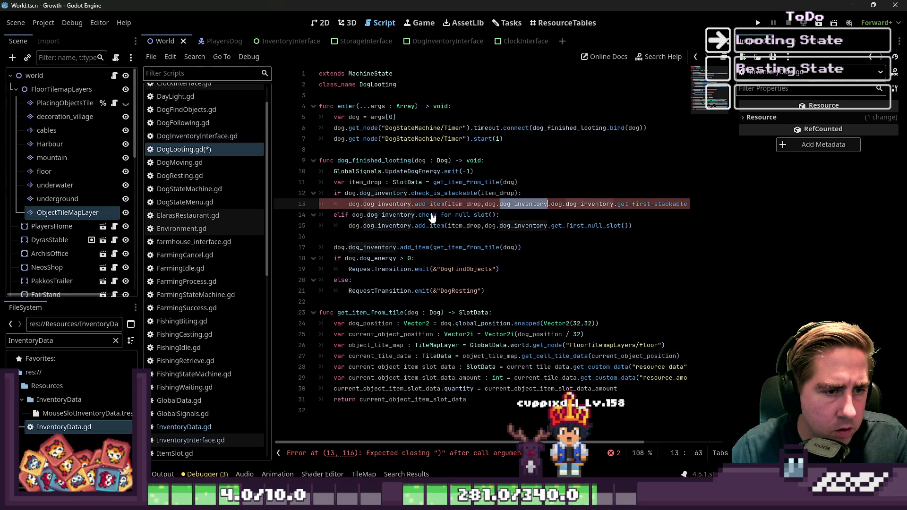
{"action": "key", "text": "Left"}
{"action": "key", "text": "Left"}
{"action": "key", "text": "ctrl+Left"}
{"action": "key", "text": "ctrl+shift+Right"}
{"action": "key", "text": "ctrl+shift+Right"}
{"action": "key", "text": "ctrl+shift+Right"}
{"action": "key", "text": "ctrl+shift+Right"}
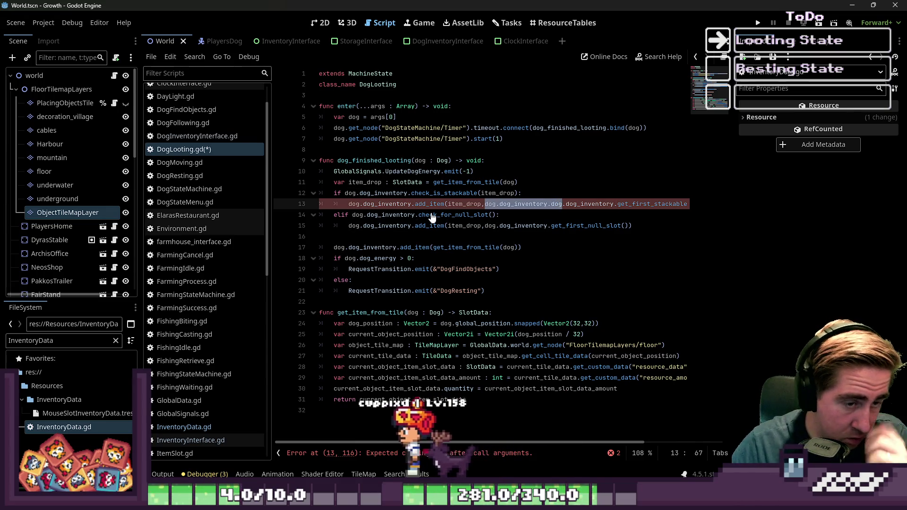
{"action": "key", "text": "ctrl+shift+Left"}
{"action": "key", "text": "Delete"}
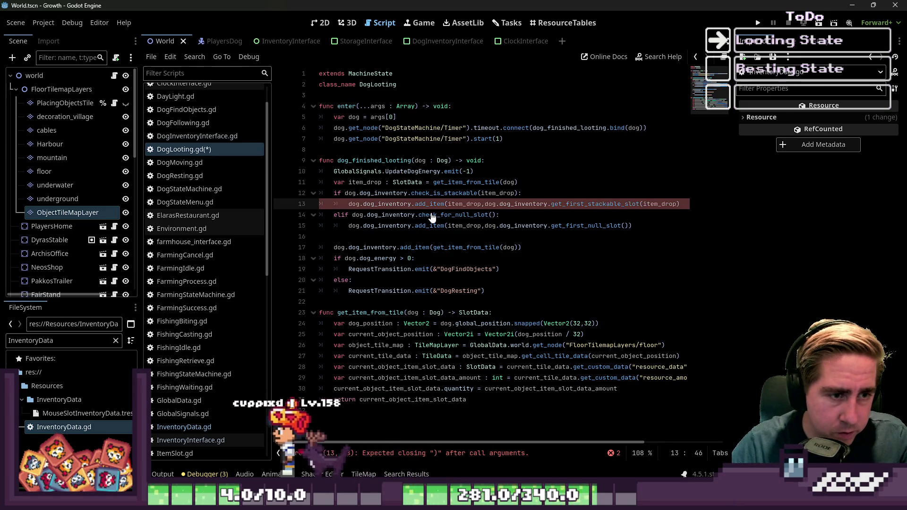
Add the missing closing parenthesis on line 13 and save DogLooting.gd.
{"action": "key", "text": "End"}
{"action": "type", "text": ")"}
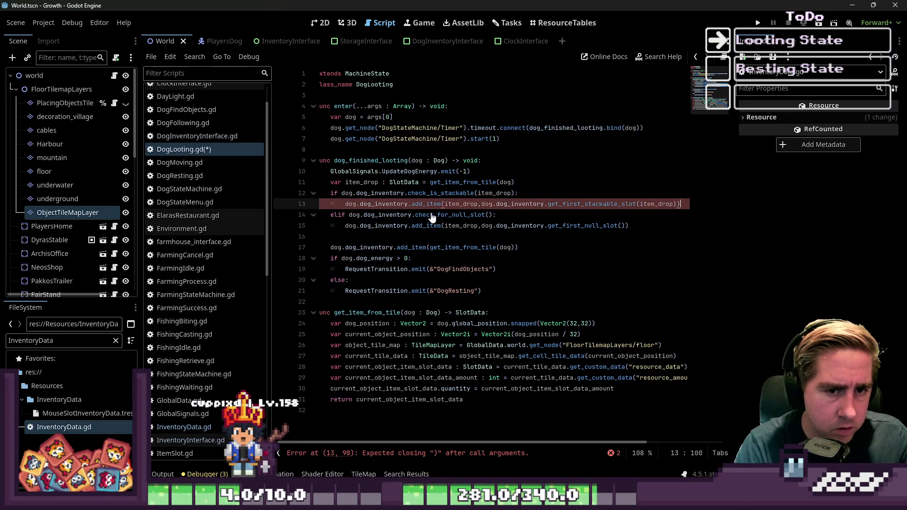
{"action": "key", "text": "Home"}
{"action": "key", "text": "Home"}
{"action": "key", "text": "Down"}
{"action": "key", "text": "Down"}
{"action": "key", "text": "ctrl+s"}
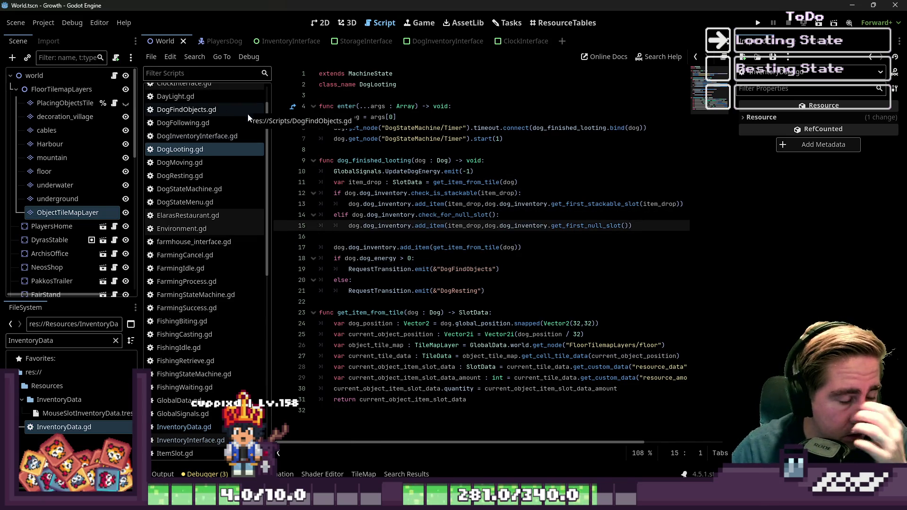
{"action": "left_click", "coordinate": [365, 238]}
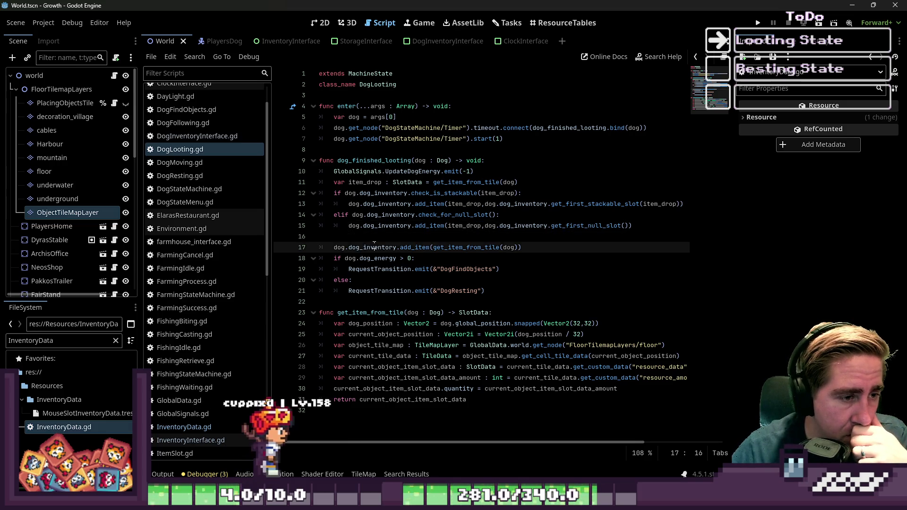
Delete the old dog.dog_inventory.add_item(get_item_from_tile(dog)) line 17.
{"action": "left_click_drag", "start_coordinate": [522, 248], "coordinate": [320, 247]}
{"action": "key", "text": "BackSpace"}
{"action": "key", "text": "BackSpace"}
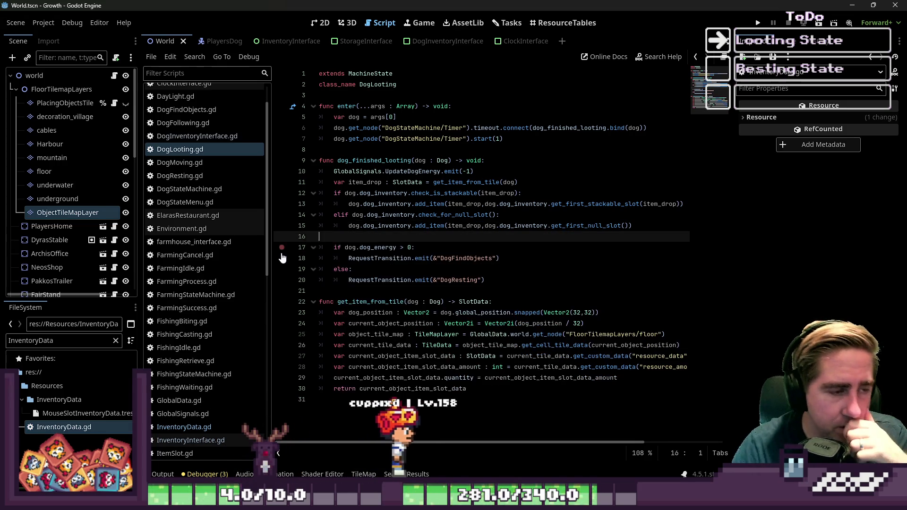
{"action": "left_click", "coordinate": [411, 203]}
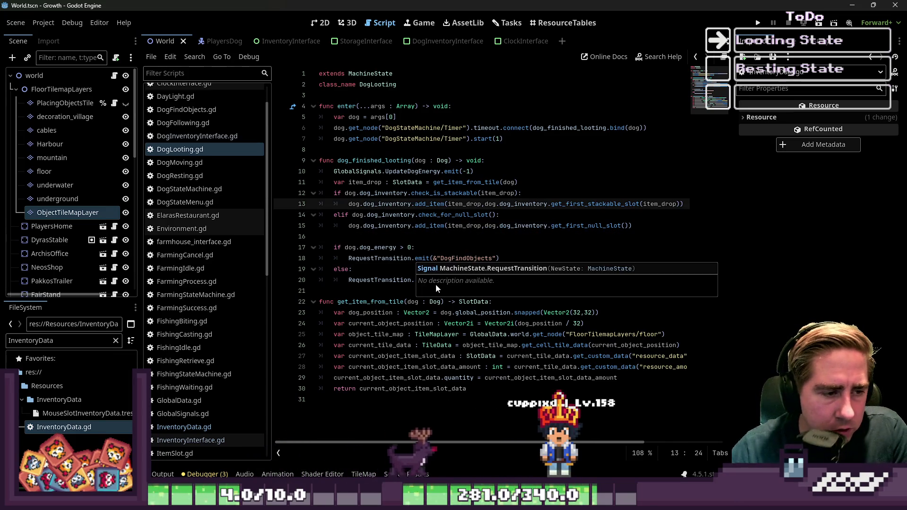
{"action": "left_click", "coordinate": [388, 301]}
{"action": "left_click", "coordinate": [392, 277]}
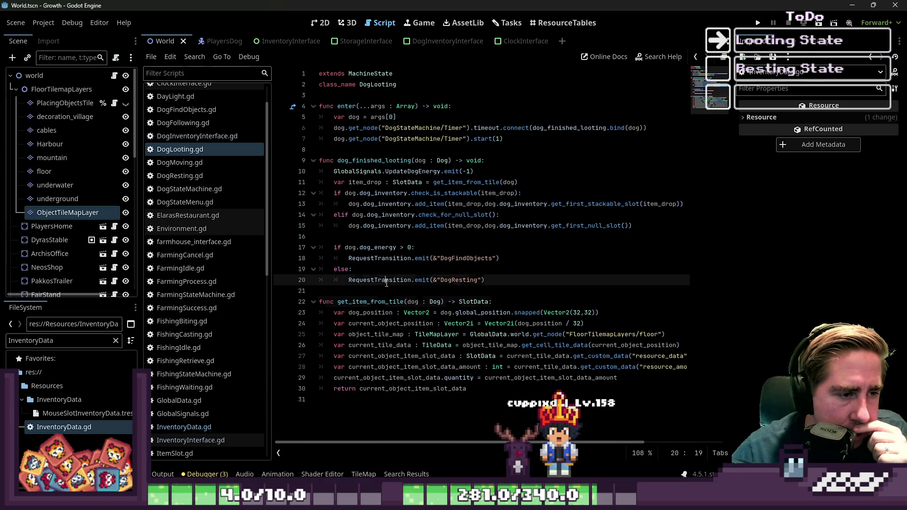
{"action": "left_click", "coordinate": [398, 237]}
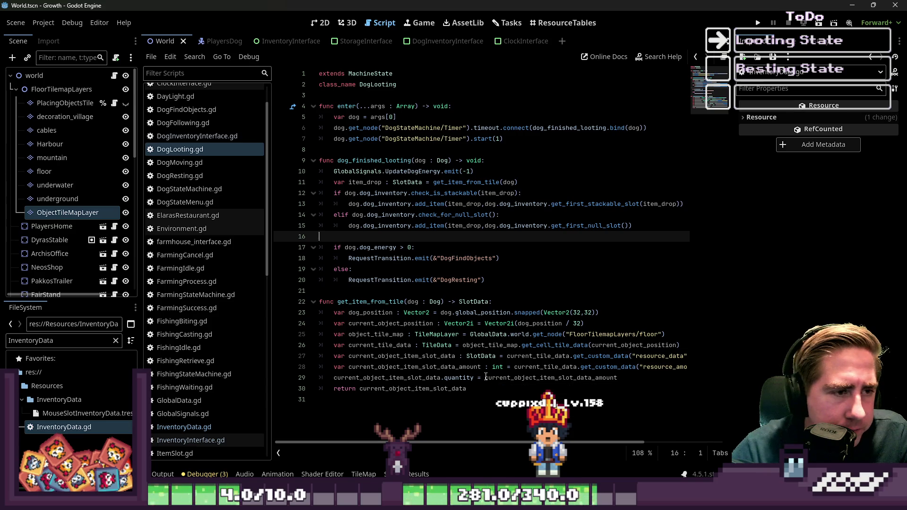
Highlight the uses of current_object_item_slot_data, current_tile_data and object_tile_map.
{"action": "left_click", "coordinate": [438, 378]}
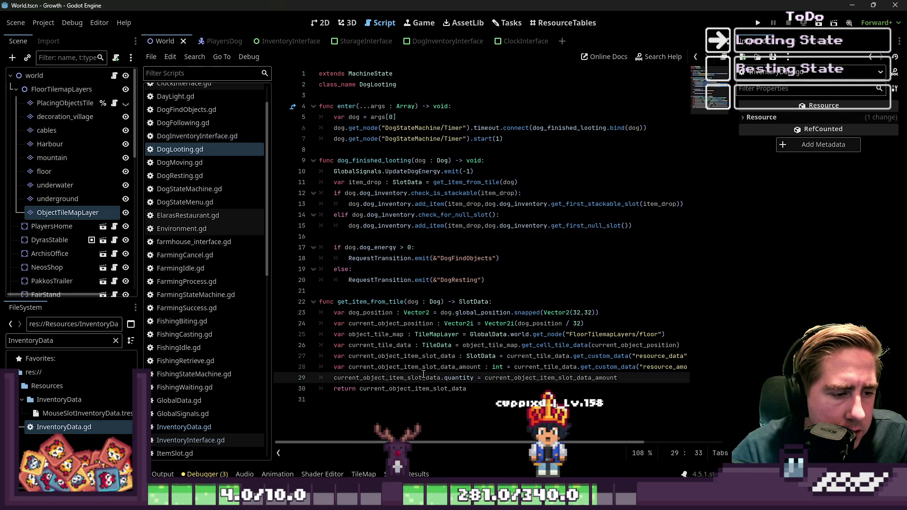
{"action": "left_click", "coordinate": [424, 356]}
{"action": "double_click", "coordinate": [423, 355]}
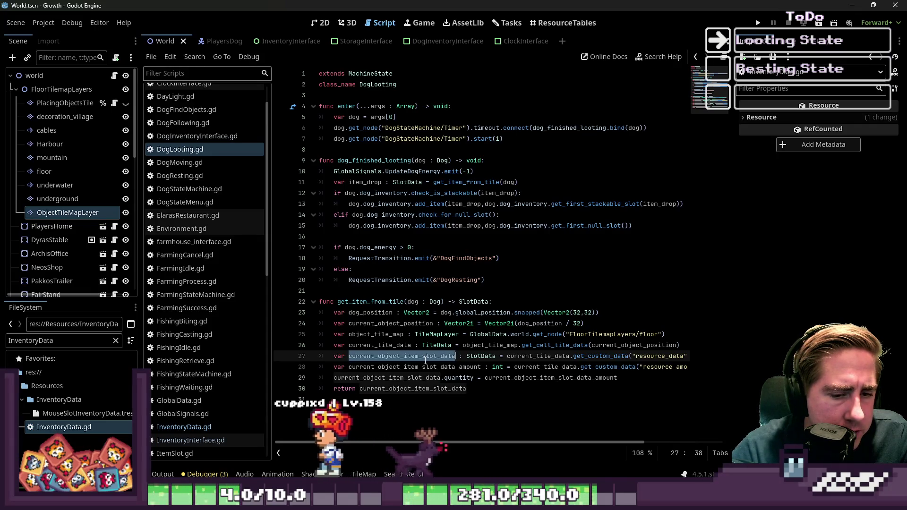
{"action": "double_click", "coordinate": [401, 349]}
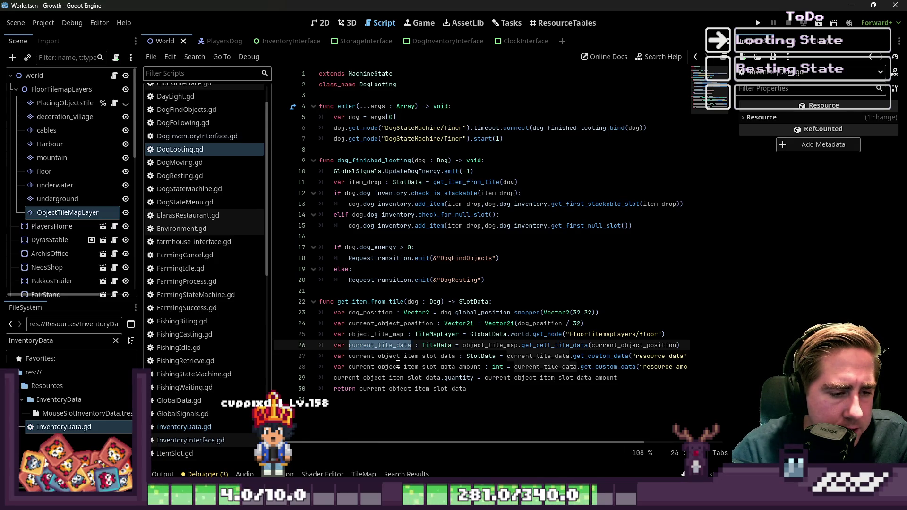
{"action": "double_click", "coordinate": [389, 335]}
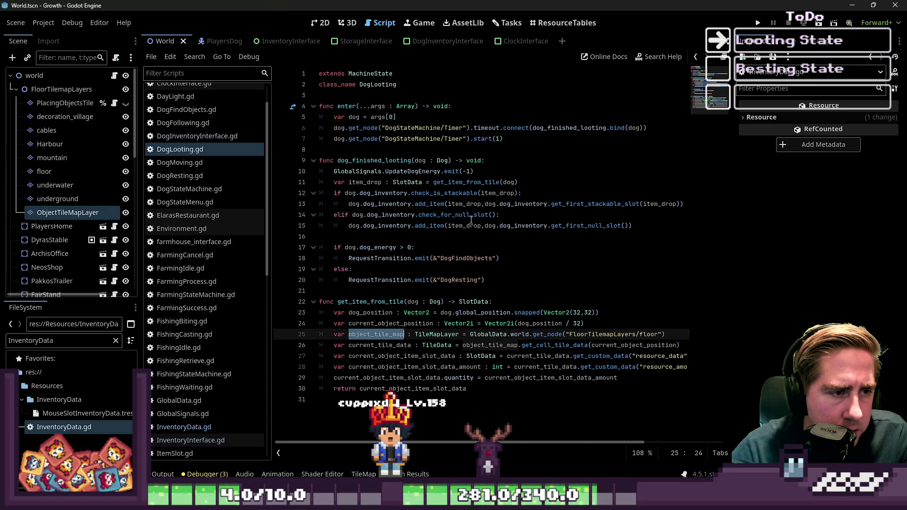
Highlight get_item_from_tile and insert a blank line after the item_drop declaration.
{"action": "mouse_move", "coordinate": [501, 185]}
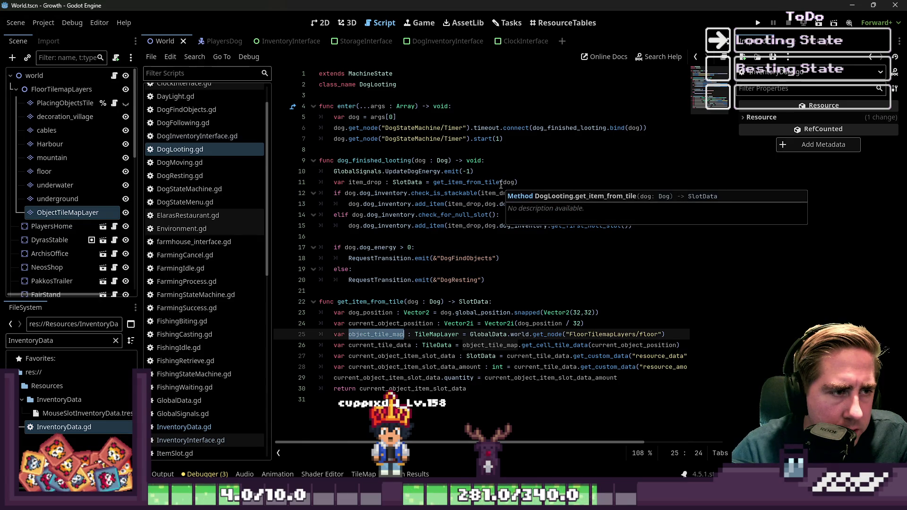
{"action": "left_click", "coordinate": [480, 170]}
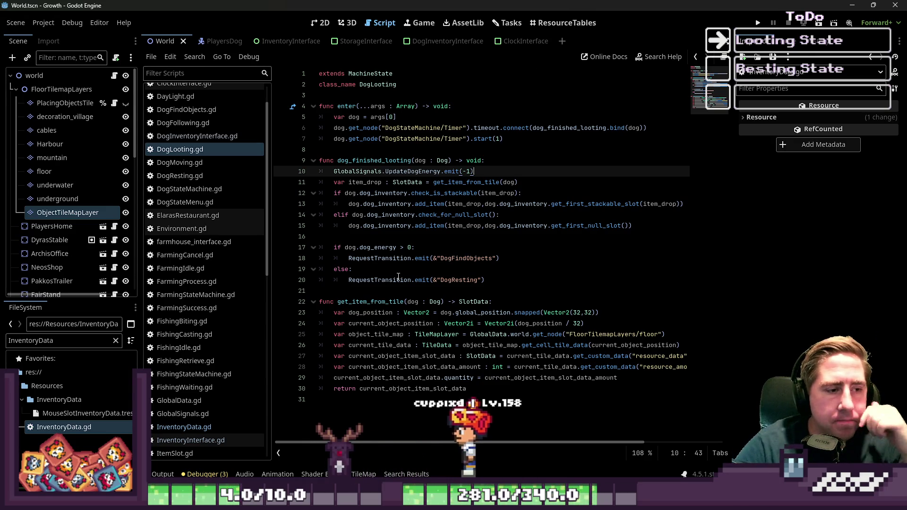
{"action": "double_click", "coordinate": [390, 302]}
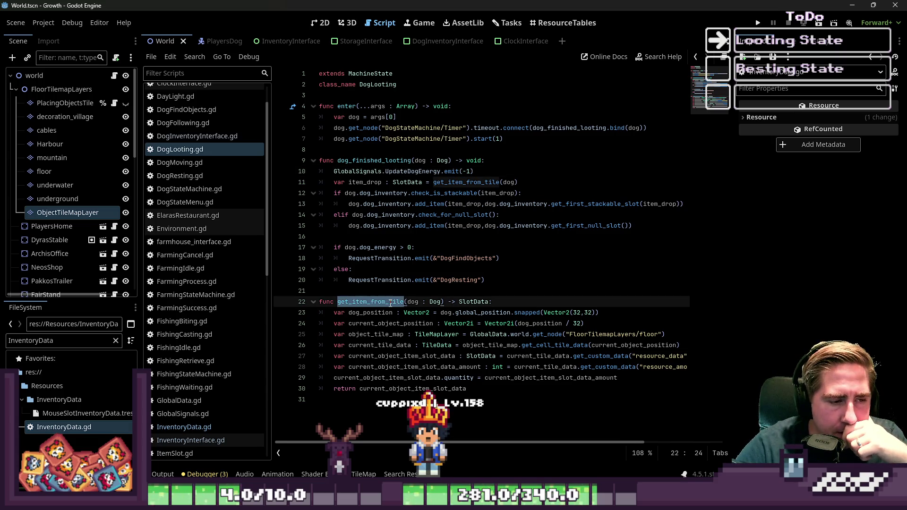
{"action": "left_click", "coordinate": [457, 180]}
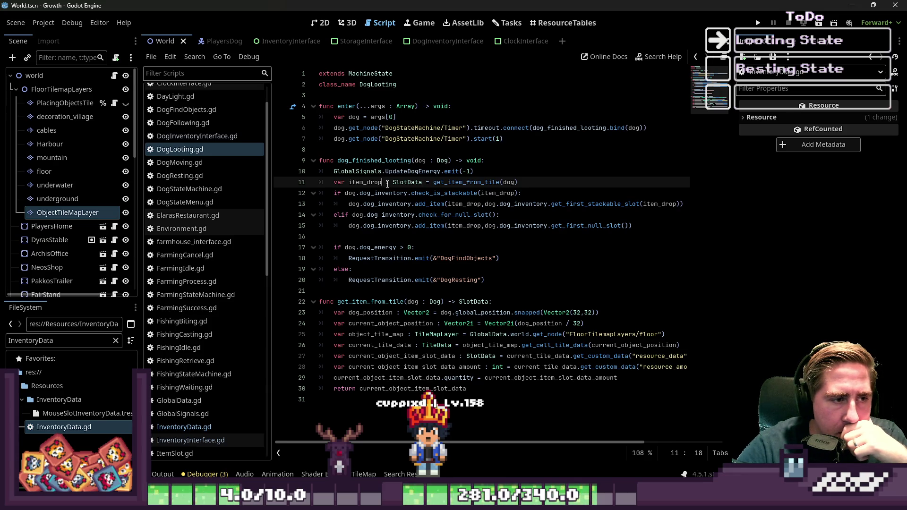
{"action": "key", "text": "Return"}
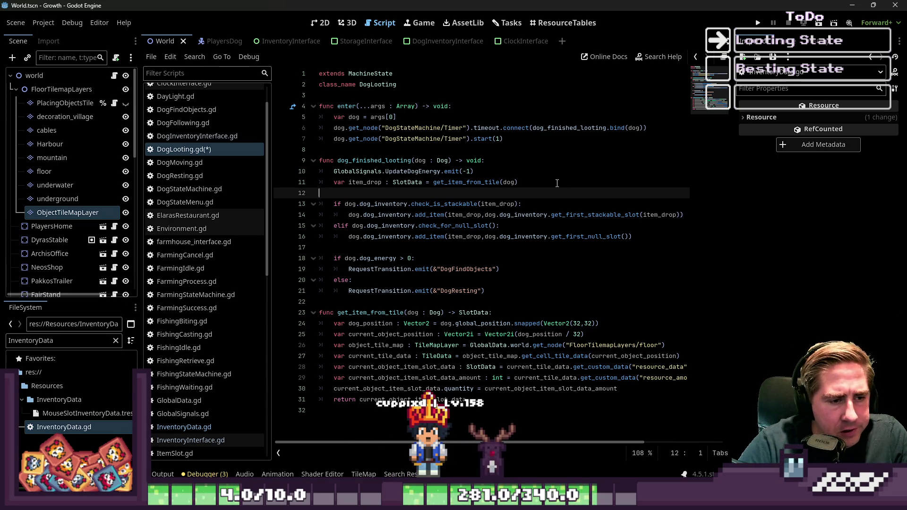
Open a blank line above get_item_from_tile for a new function.
{"action": "key", "text": "Down"}
{"action": "key", "text": "Down"}
{"action": "key", "text": "Down"}
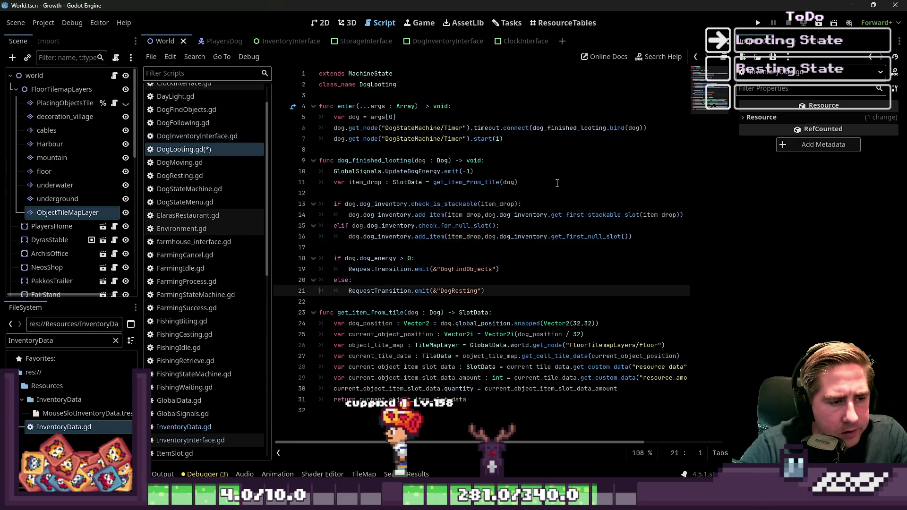
{"action": "key", "text": "Up"}
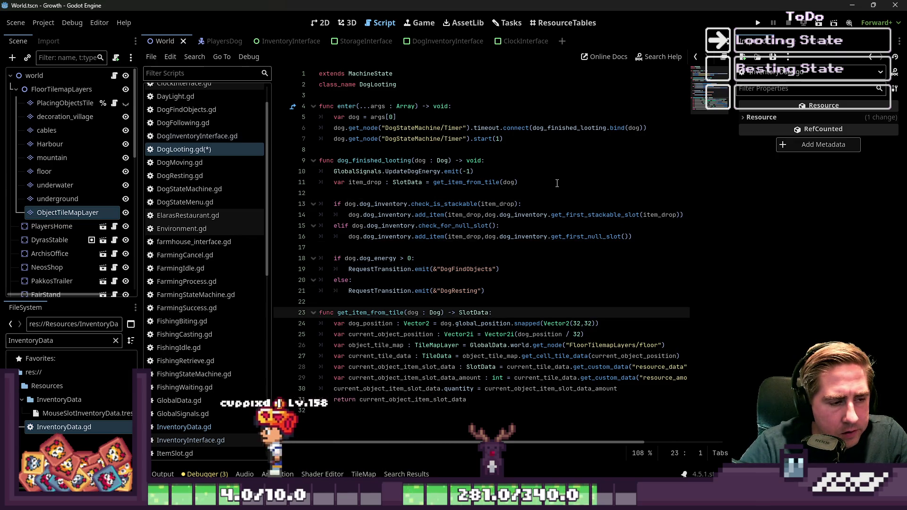
{"action": "key", "text": "shift+Down"}
{"action": "key", "text": "shift+Down"}
{"action": "key", "text": "shift+Down"}
{"action": "key", "text": "shift+Left"}
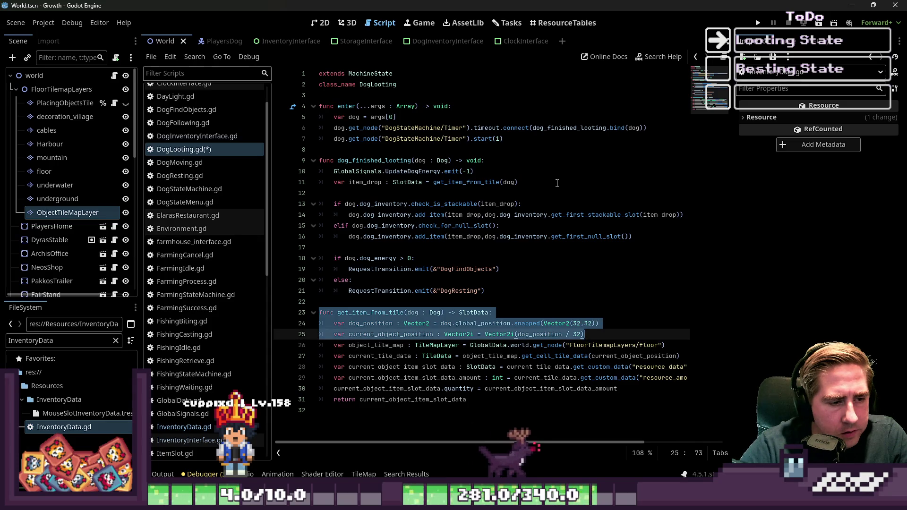
{"action": "key", "text": "Left"}
{"action": "key", "text": "Up"}
{"action": "key", "text": "Return"}
{"action": "key", "text": "Return"}
{"action": "key", "text": "Up"}
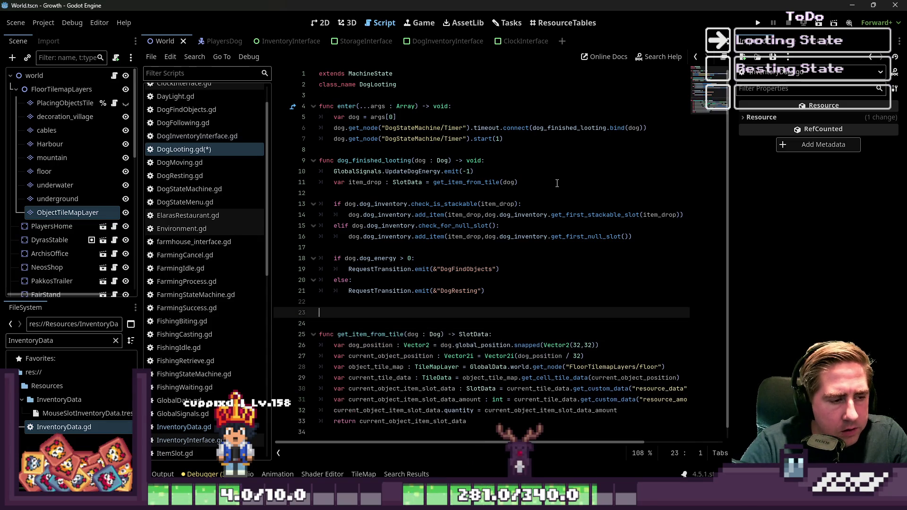
Type the signature func delete_object_tile() -> void: and start its body.
{"action": "key", "text": "BackSpace"}
{"action": "key", "text": "BackSpace"}
{"action": "key", "text": "BackSpace"}
{"action": "type", "text": "unc deleg"}
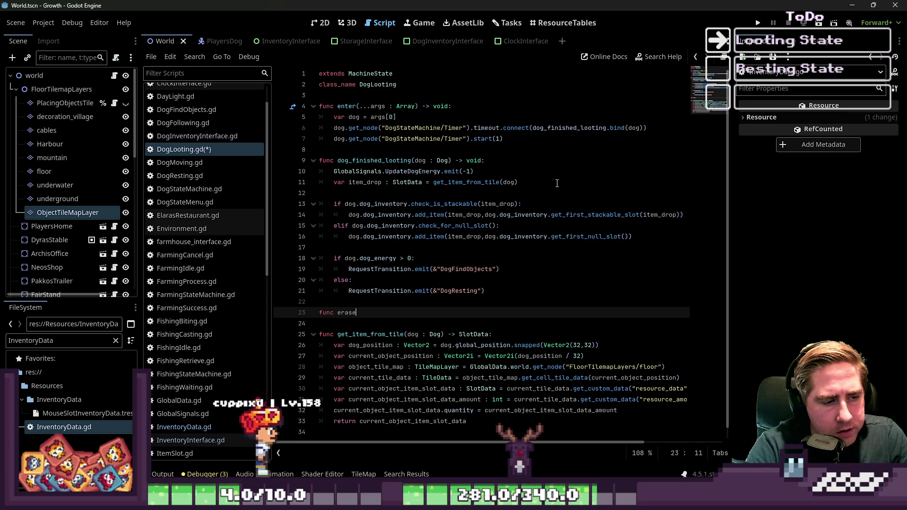
{"action": "key", "text": "BackSpace"}
{"action": "key", "text": "BackSpace"}
{"action": "key", "text": "BackSpace"}
{"action": "type", "text": "delete_"}
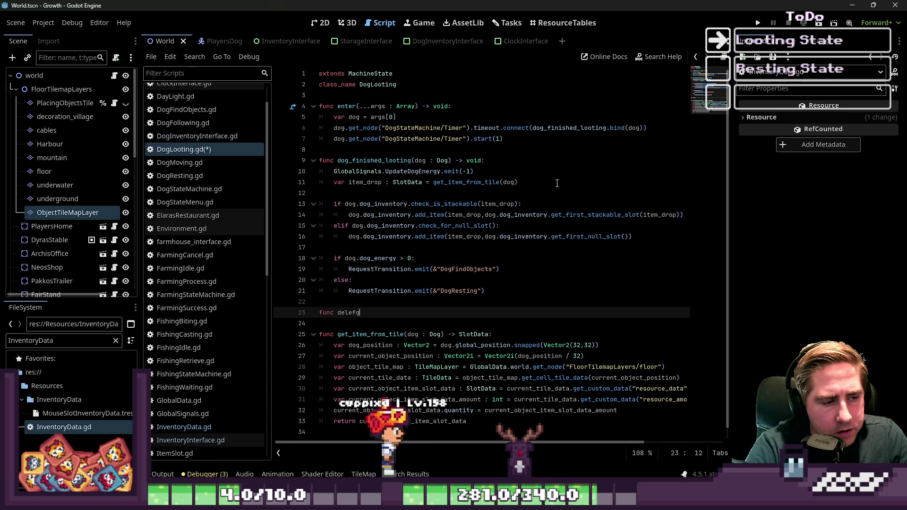
{"action": "type", "text": "object_"}
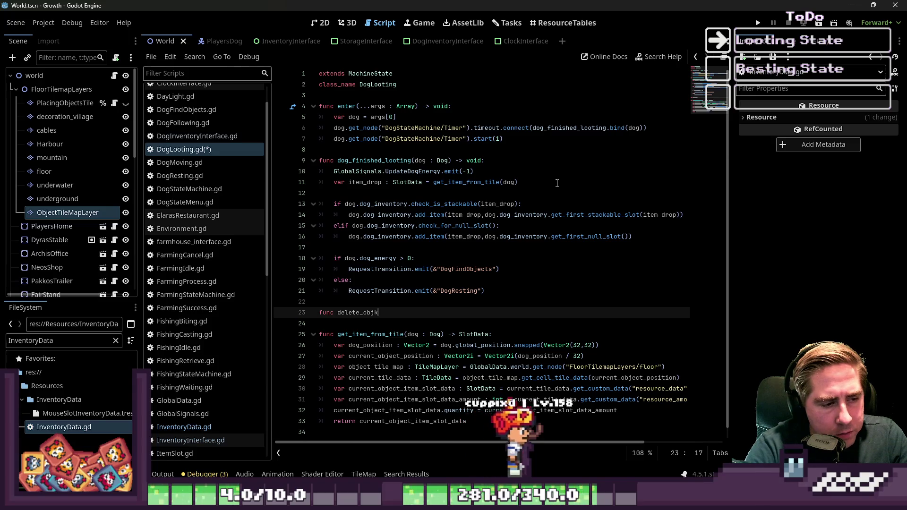
{"action": "type", "text": "tile"}
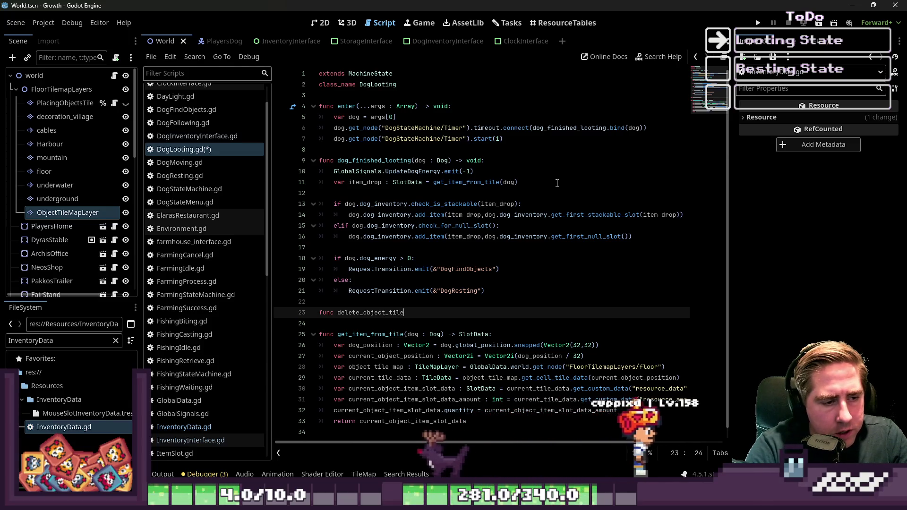
{"action": "type", "text": "() -> voi"}
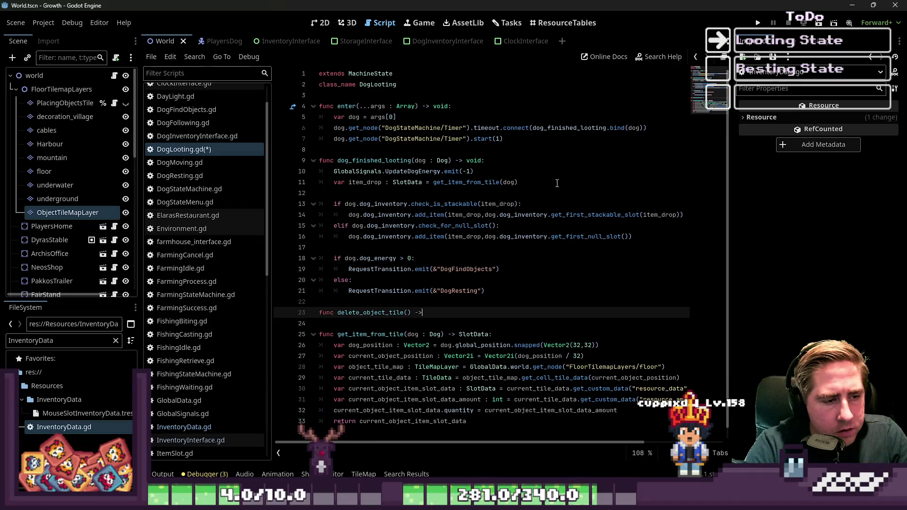
{"action": "type", "text": "d:"}
{"action": "key", "text": "Return"}
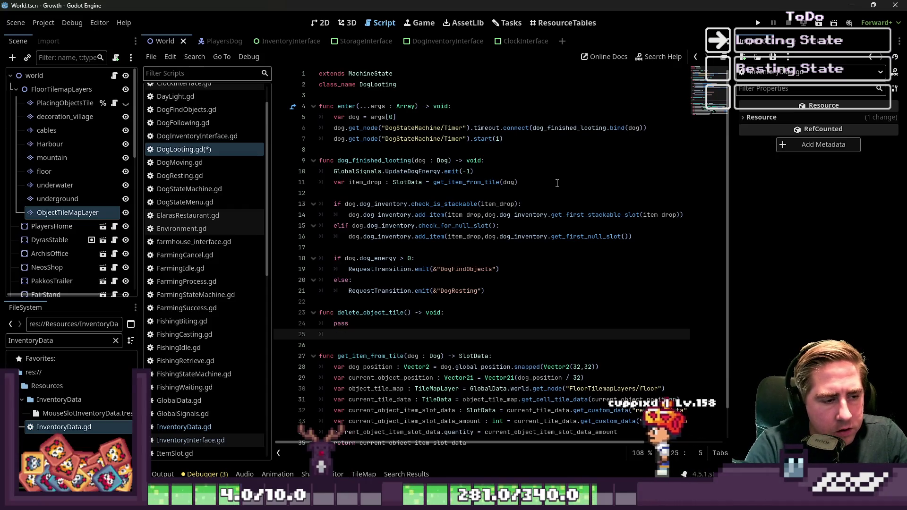
Remove the drafted delete_object_tile lines and move to the end of the script.
{"action": "key", "text": "Up"}
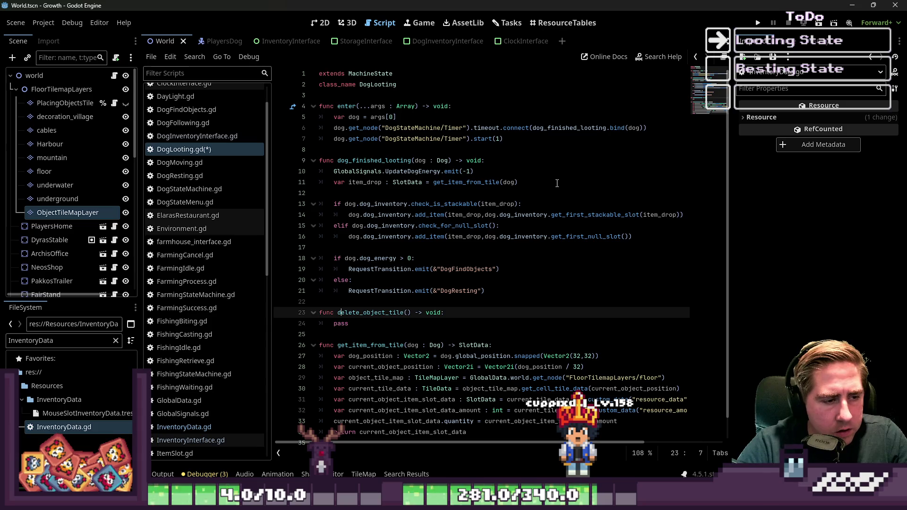
{"action": "key", "text": "Down"}
{"action": "key", "text": "shift+Up"}
{"action": "key", "text": "ctrl+c"}
{"action": "key", "text": "BackSpace"}
{"action": "key", "text": "Delete"}
{"action": "key", "text": "ctrl+End"}
{"action": "key", "text": "Return"}
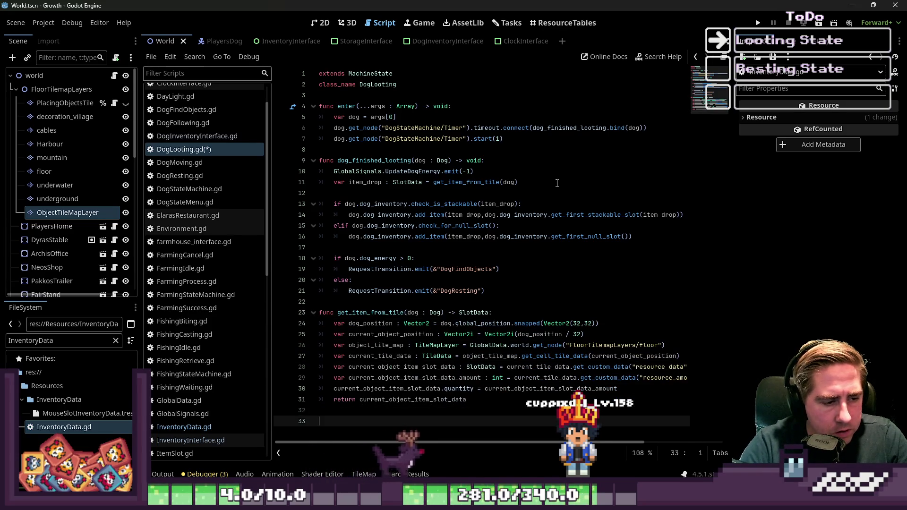
Paste delete_object_tile at the script's end and open a line after the tile data lookup.
{"action": "key", "text": "ctrl+v"}
{"action": "key", "text": "ctrl+shift+Right"}
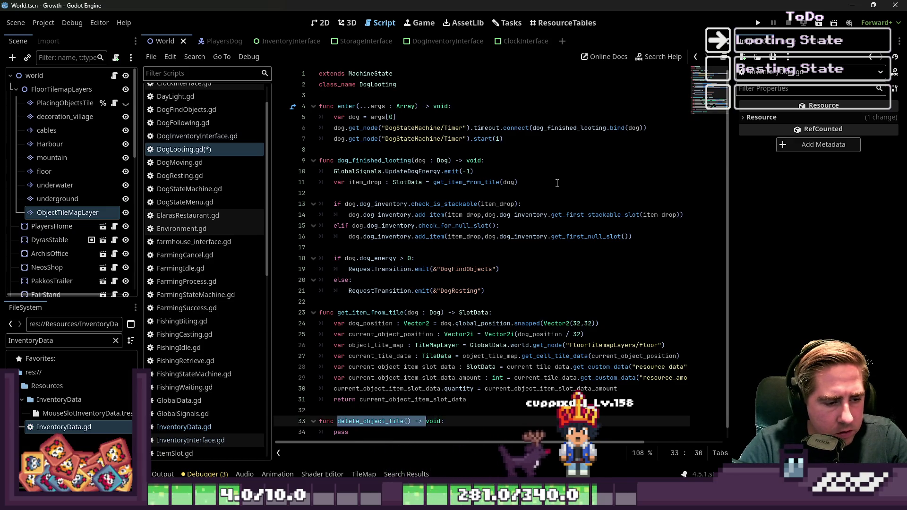
{"action": "key", "text": "Up"}
{"action": "key", "text": "Up"}
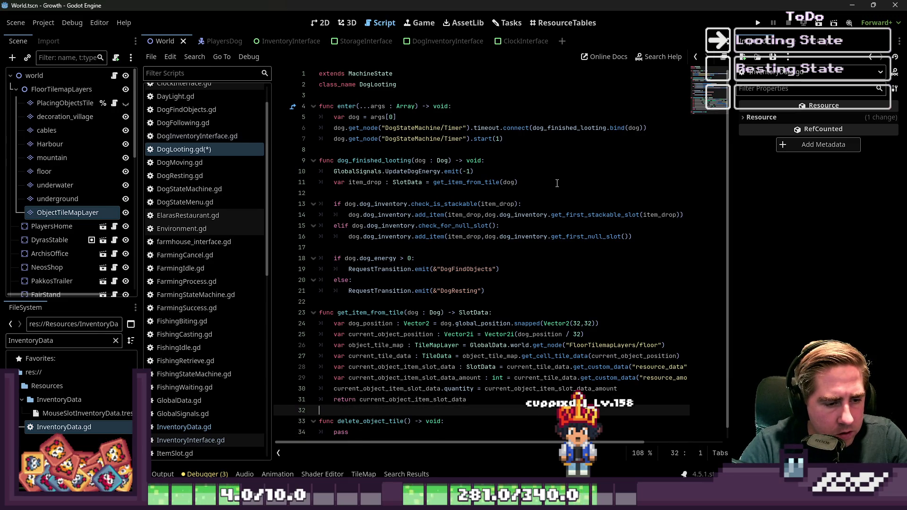
{"action": "key", "text": "Up"}
{"action": "key", "text": "Right"}
{"action": "key", "text": "Right"}
{"action": "key", "text": "Right"}
{"action": "key", "text": "Up"}
{"action": "key", "text": "Up"}
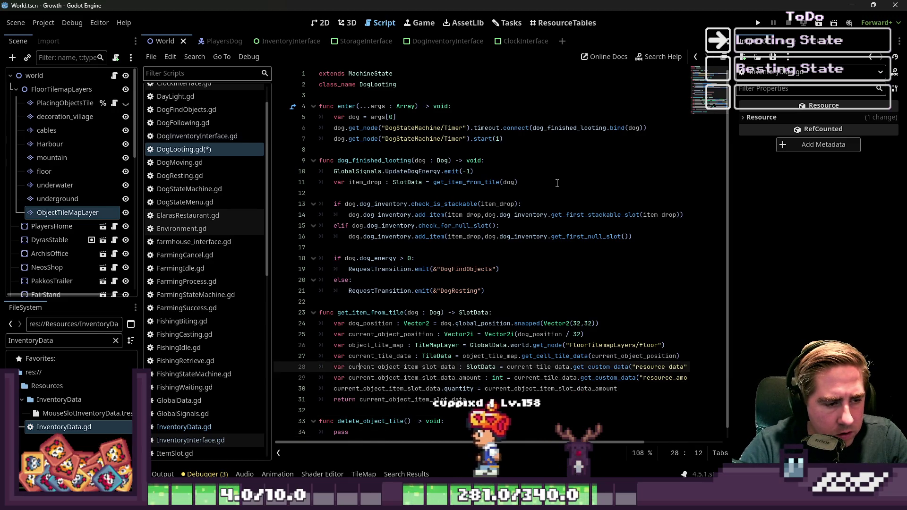
{"action": "key", "text": "ctrl+shift+Return"}
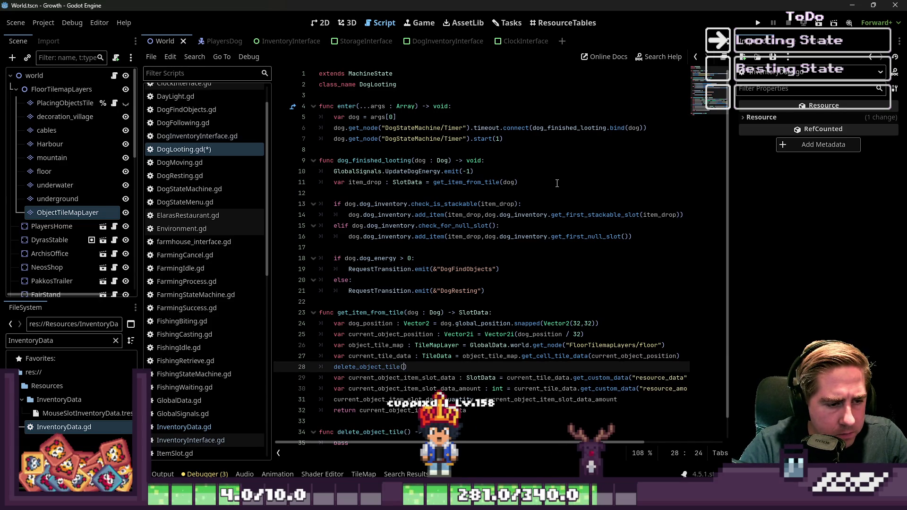
Select current_tile_data as the argument for the delete_object_tile call.
{"action": "key", "text": "Up"}
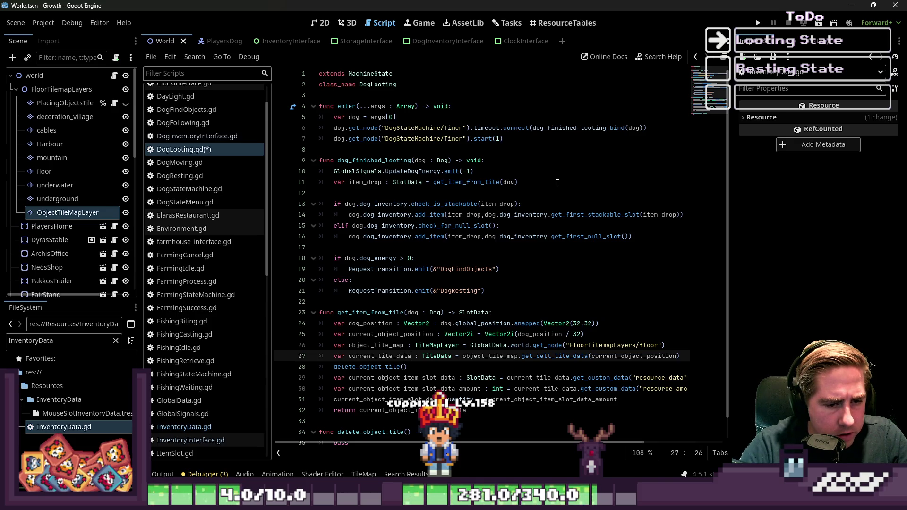
{"action": "key", "text": "ctrl+shift+Left"}
{"action": "key", "text": "Up"}
{"action": "key", "text": "ctrl+shift+Right"}
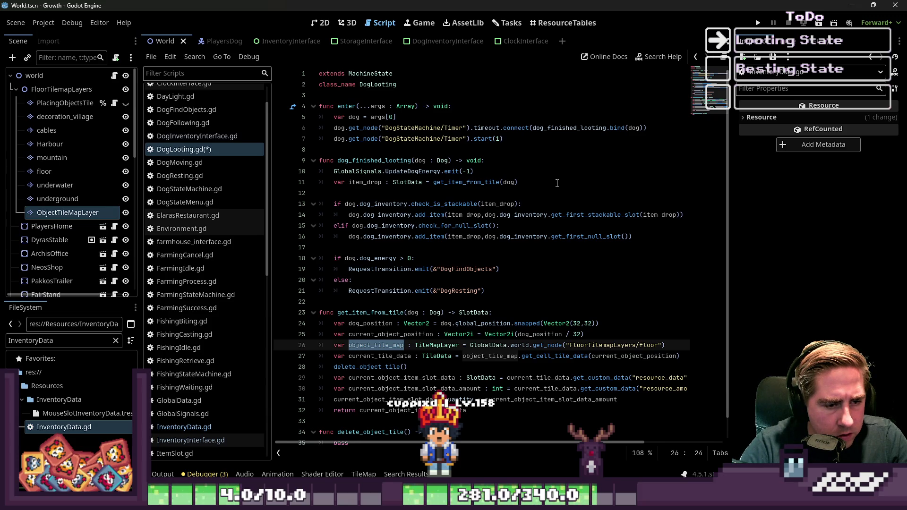
{"action": "key", "text": "Down"}
{"action": "key", "text": "ctrl+Right"}
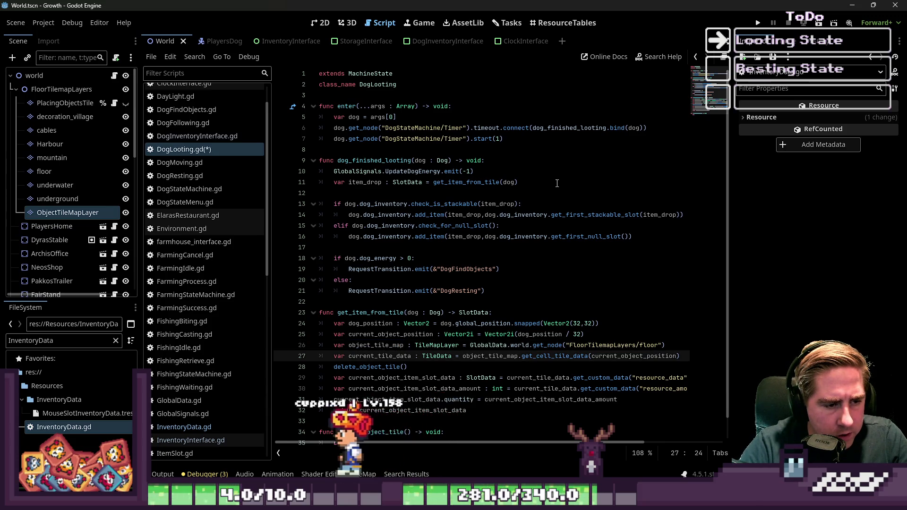
{"action": "key", "text": "ctrl+shift+Left"}
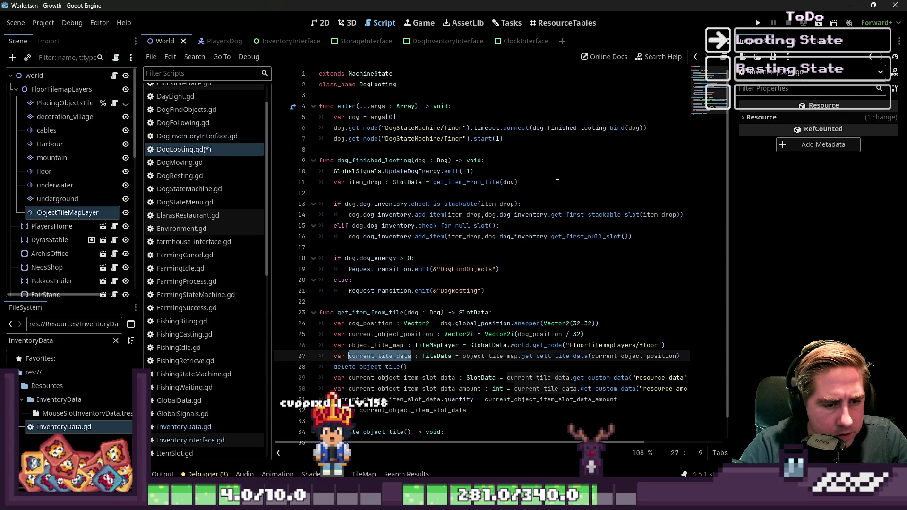
{"action": "key", "text": "Down"}
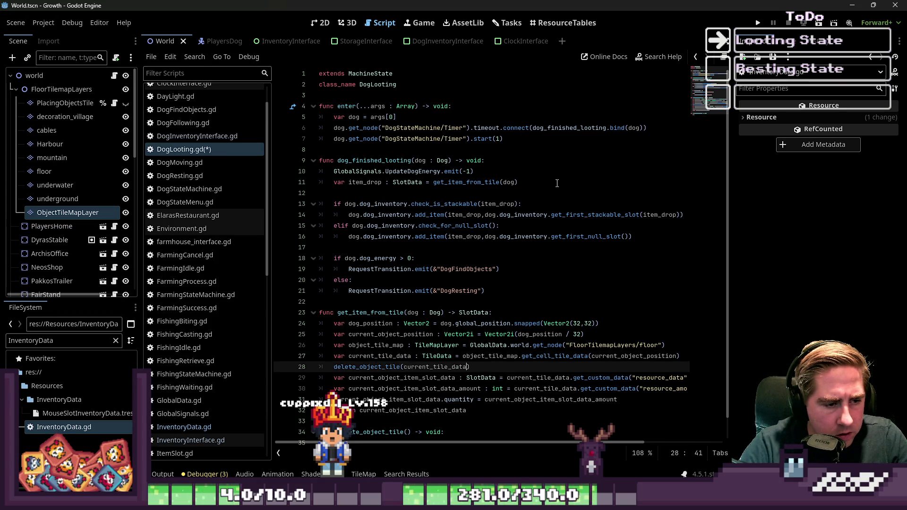
{"action": "key", "text": "Down"}
{"action": "key", "text": "Down"}
{"action": "key", "text": "Down"}
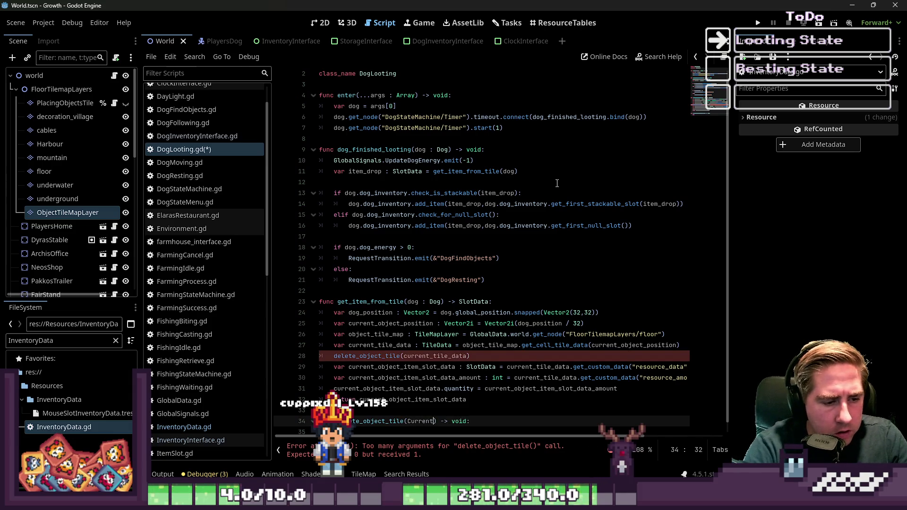
Give delete_object_tile the parameter CurrentTileData : TileData.
{"action": "type", "text": "TileData"}
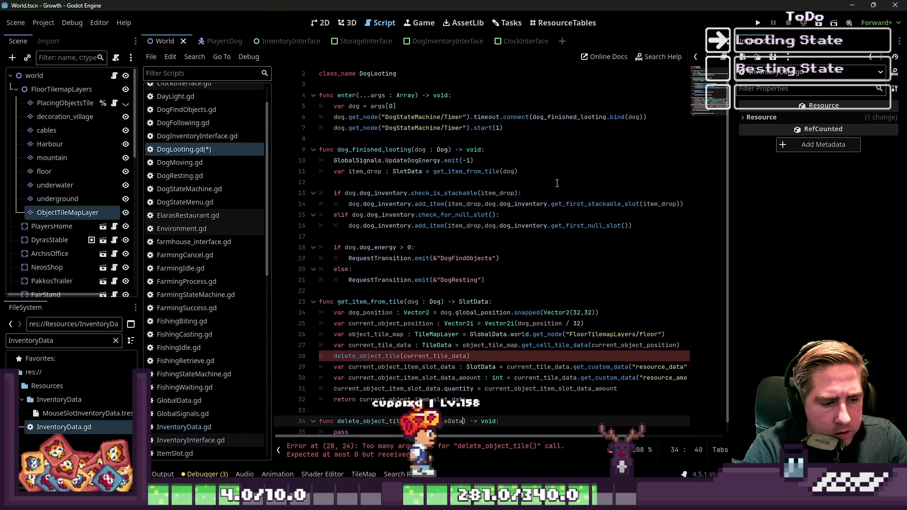
{"action": "type", "text": " : TileData"}
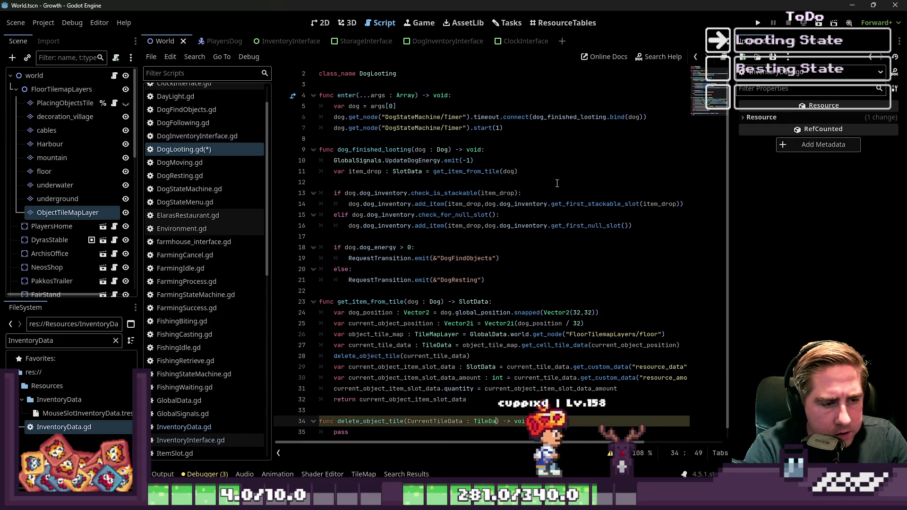
{"action": "key", "text": "Escape"}
{"action": "key", "text": "Down"}
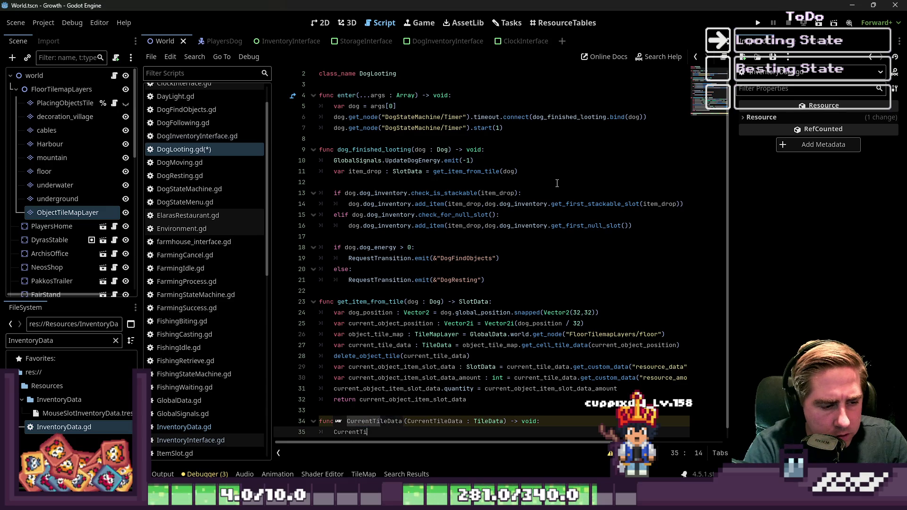
Try a TileData set method in the body, then replace it with pass.
{"action": "type", "text": "leData.set"}
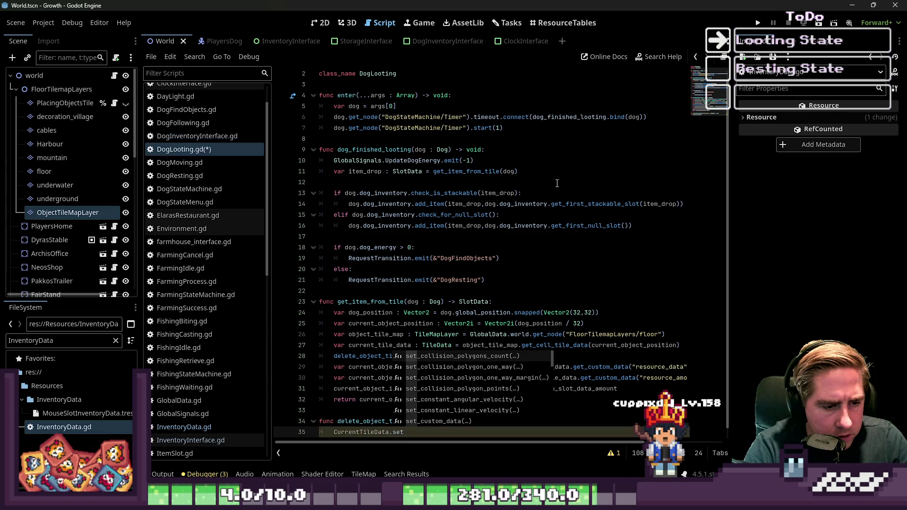
{"action": "key", "text": "Down"}
{"action": "key", "text": "Down"}
{"action": "key", "text": "Down"}
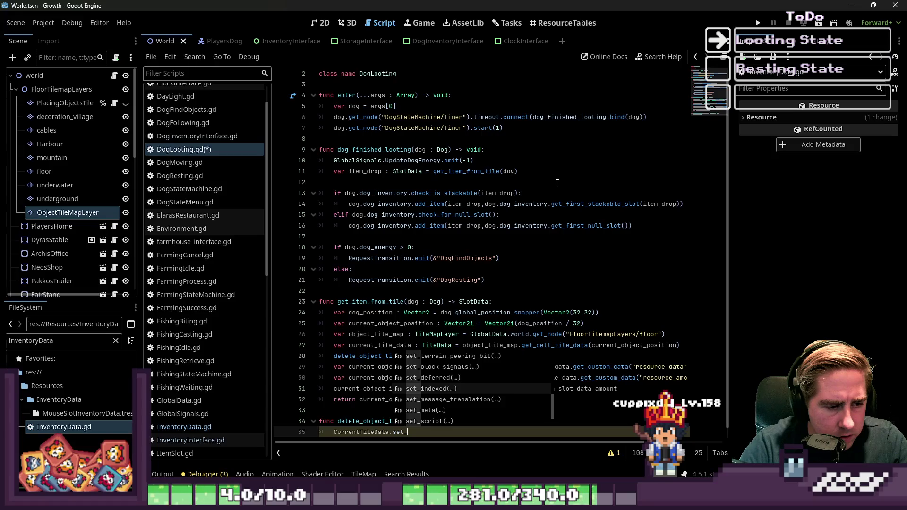
{"action": "key", "text": "Escape"}
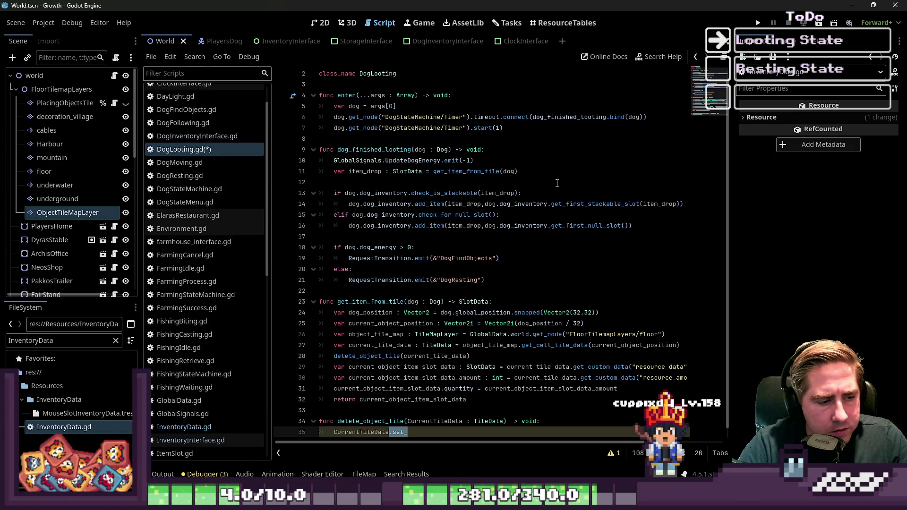
{"action": "key", "text": "BackSpace"}
{"action": "key", "text": "BackSpace"}
{"action": "key", "text": "BackSpace"}
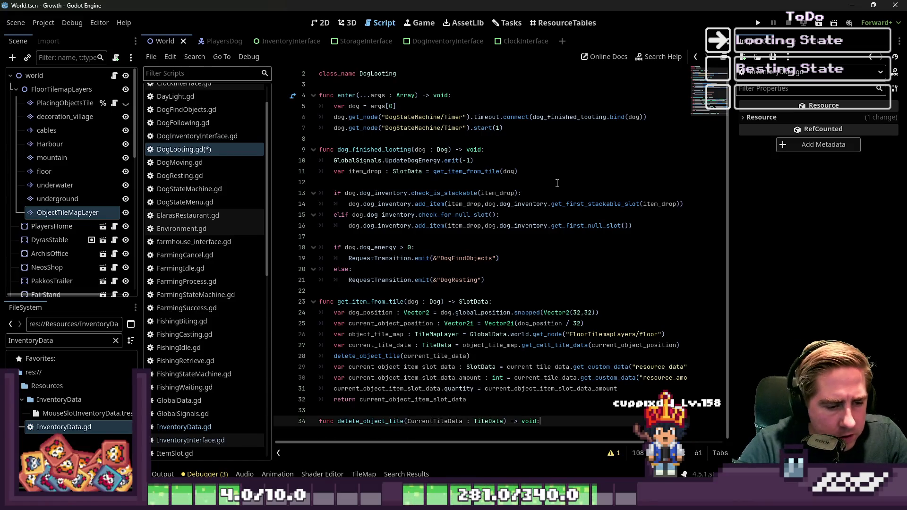
{"action": "key", "text": "Return"}
{"action": "type", "text": "p"}
{"action": "key", "text": "Up"}
{"action": "key", "text": "Up"}
{"action": "key", "text": "Up"}
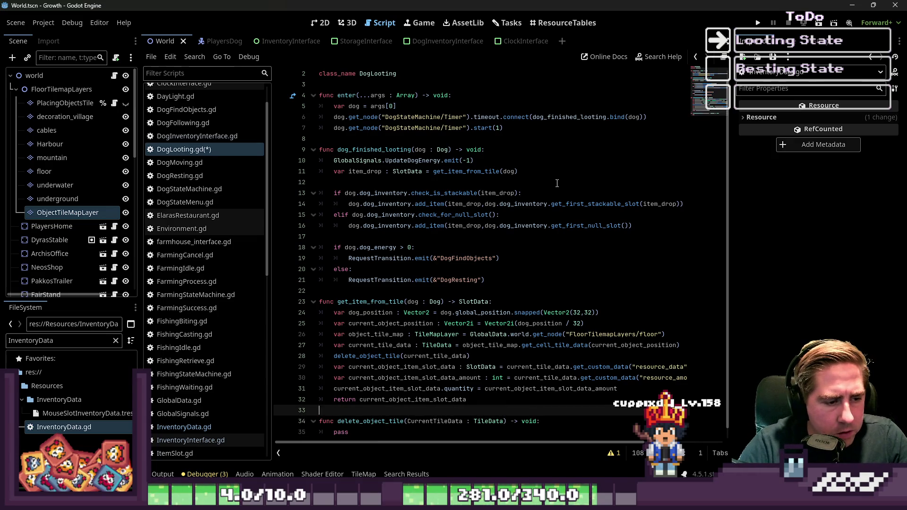
Replace the delete_object_tile call's first argument with object_tile_map.
{"action": "key", "text": "Up"}
{"action": "key", "text": "Up"}
{"action": "key", "text": "Up"}
{"action": "key", "text": "Home"}
{"action": "key", "text": "Home"}
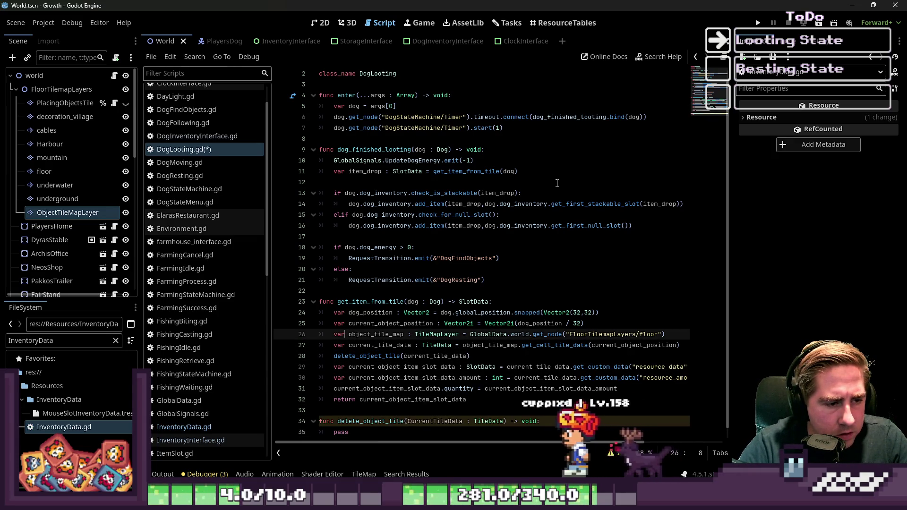
{"action": "key", "text": "Up"}
{"action": "key", "text": "End"}
{"action": "key", "text": "ctrl+Left"}
{"action": "key", "text": "ctrl+Left"}
{"action": "key", "text": "ctrl+Left"}
{"action": "key", "text": "ctrl+Left"}
{"action": "key", "text": "ctrl+Left"}
{"action": "key", "text": "ctrl+Left"}
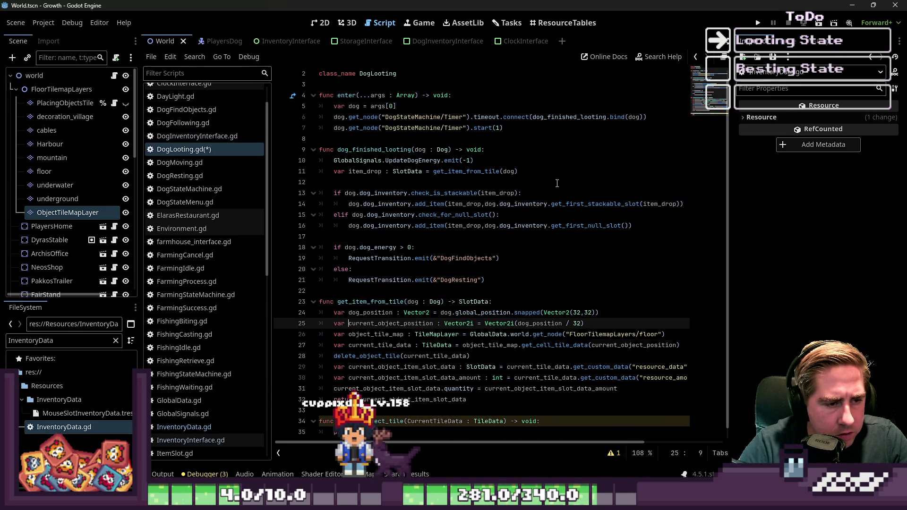
{"action": "key", "text": "ctrl+Right"}
{"action": "key", "text": "ctrl+Right"}
{"action": "key", "text": "Down"}
{"action": "key", "text": "Down"}
{"action": "key", "text": "Down"}
{"action": "key", "text": "ctrl+Left"}
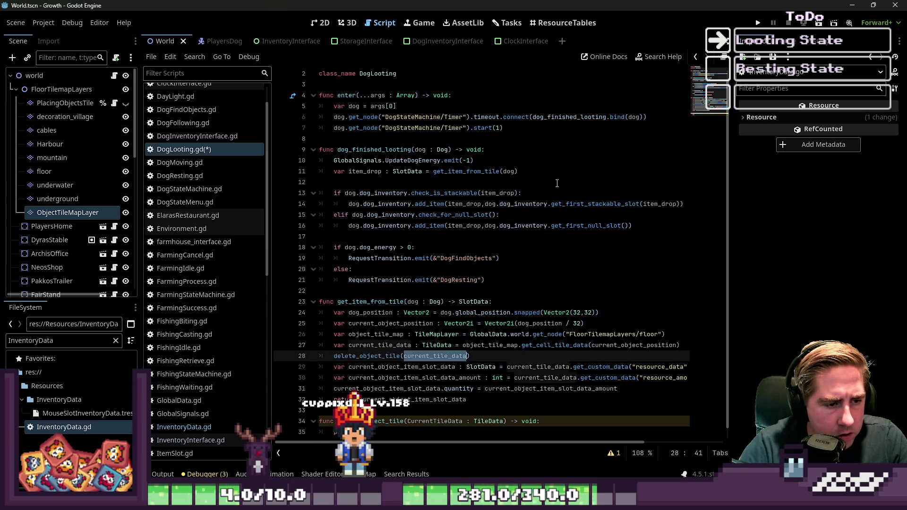
{"action": "key", "text": "Up"}
{"action": "key", "text": "Up"}
{"action": "key", "text": "ctrl+c"}
{"action": "key", "text": "Down"}
{"action": "key", "text": "Down"}
{"action": "key", "text": "ctrl+Right"}
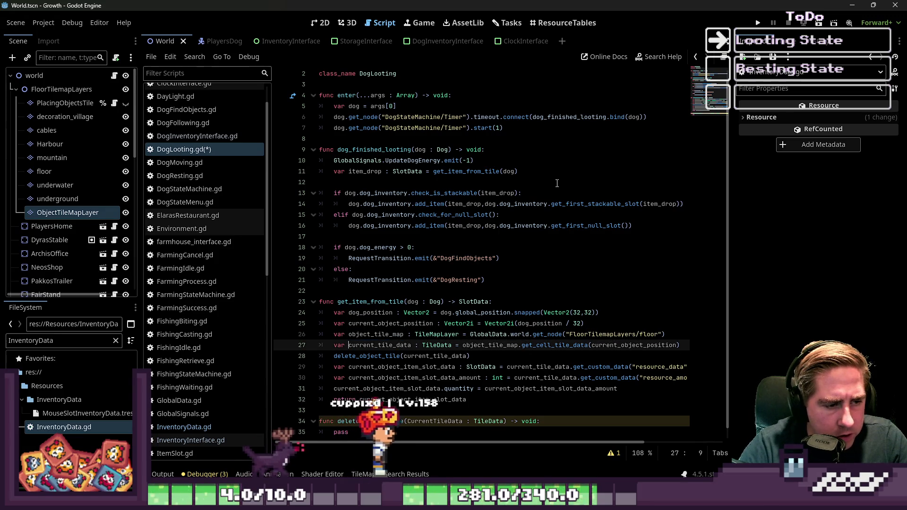
{"action": "key", "text": "ctrl+shift+Right"}
{"action": "key", "text": "ctrl+v"}
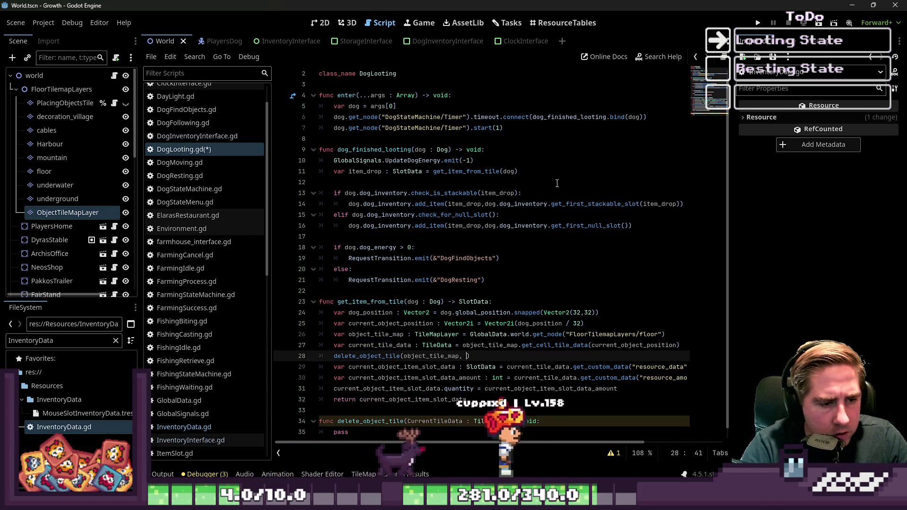
Add current_object_position as the call's second argument.
{"action": "type", "text": ","}
{"action": "key", "text": "Up"}
{"action": "key", "text": "Up"}
{"action": "key", "text": "ctrl+Left"}
{"action": "key", "text": "ctrl+Left"}
{"action": "key", "text": "ctrl+Left"}
{"action": "key", "text": "ctrl+shift+Right"}
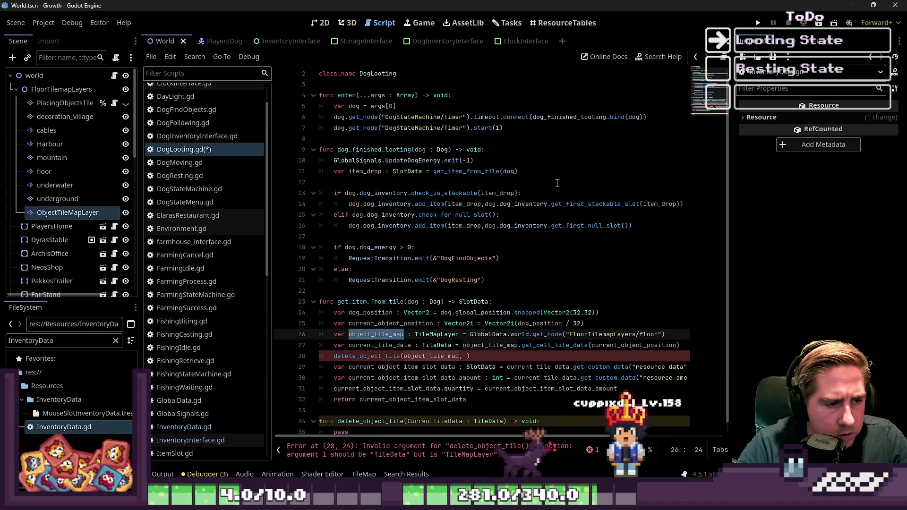
{"action": "key", "text": "Up"}
{"action": "key", "text": "ctrl+shift+Left"}
{"action": "key", "text": "Down"}
{"action": "key", "text": "Down"}
{"action": "key", "text": "Down"}
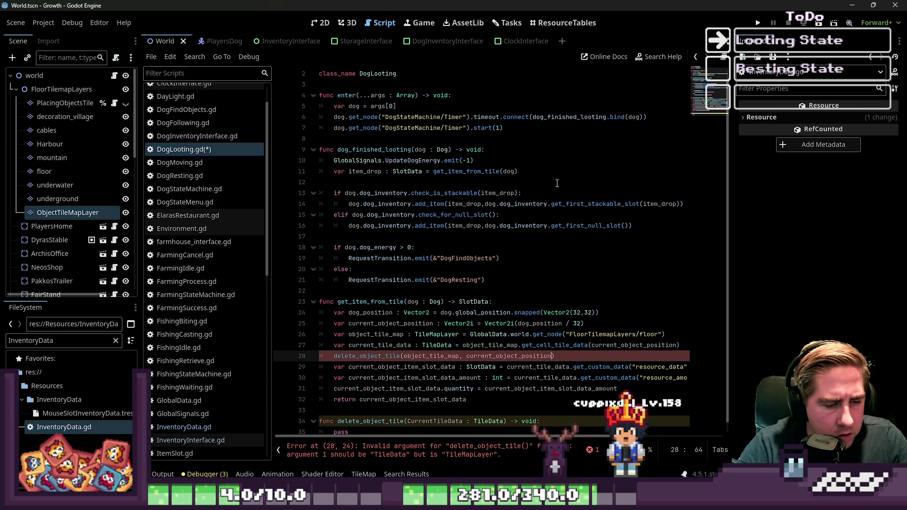
Rename the declaration's first parameter to CurrentTileMap : TileMap.
{"action": "key", "text": "Down"}
{"action": "key", "text": "Down"}
{"action": "key", "text": "Down"}
{"action": "key", "text": "ctrl+Left"}
{"action": "key", "text": "ctrl+Left"}
{"action": "key", "text": "ctrl+Left"}
{"action": "key", "text": "Left"}
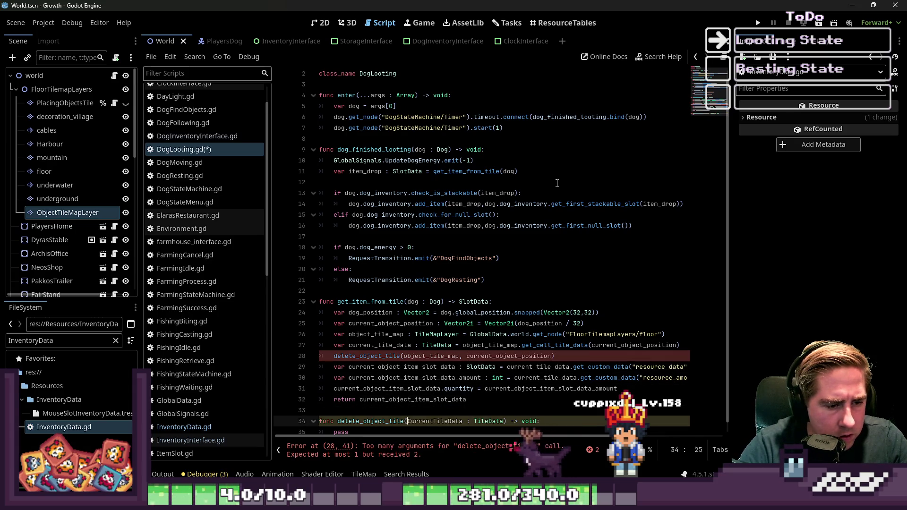
{"action": "key", "text": "BackSpace"}
{"action": "key", "text": "BackSpace"}
{"action": "key", "text": "BackSpace"}
{"action": "type", "text": "TileMap"}
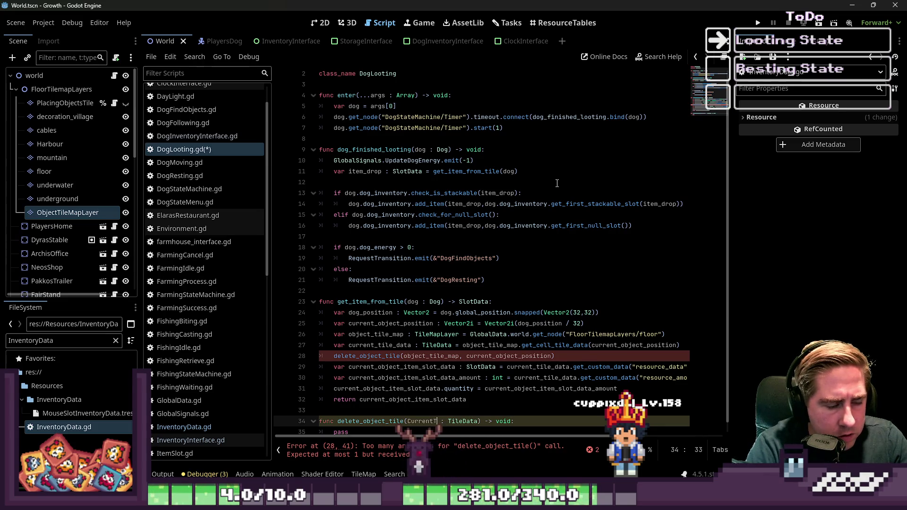
{"action": "type", "text": " : TileMap"}
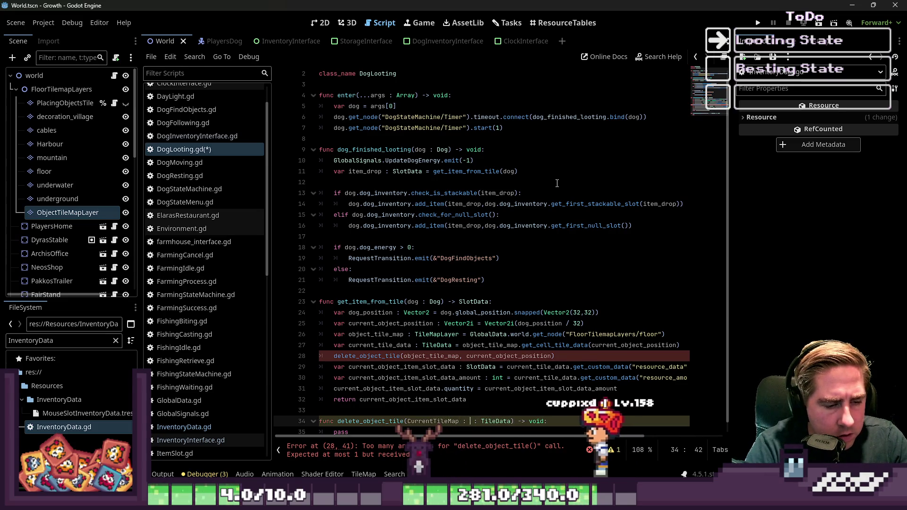
{"action": "key", "text": "ctrl+Delete"}
Add a Vector2i position parameter after CurrentTileMap in the declaration.
{"action": "type", "text": ":"}
{"action": "key", "text": "BackSpace"}
{"action": "key", "text": "BackSpace"}
{"action": "key", "text": "BackSpace"}
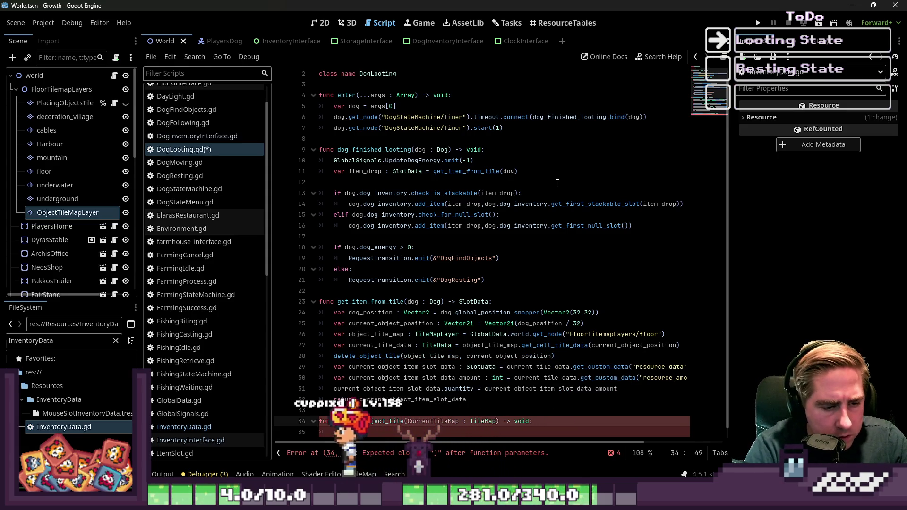
{"action": "type", "text": ", CurrentTilePosition"}
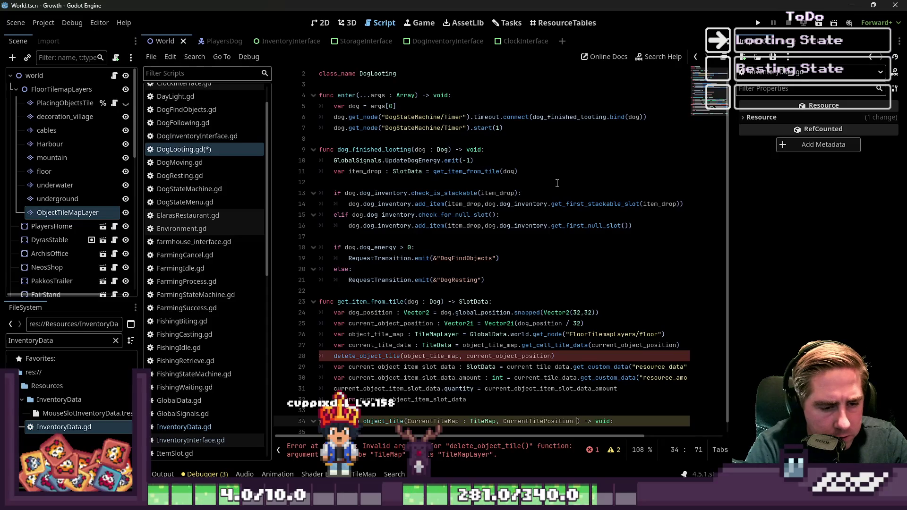
{"action": "type", "text": "Vector2i"}
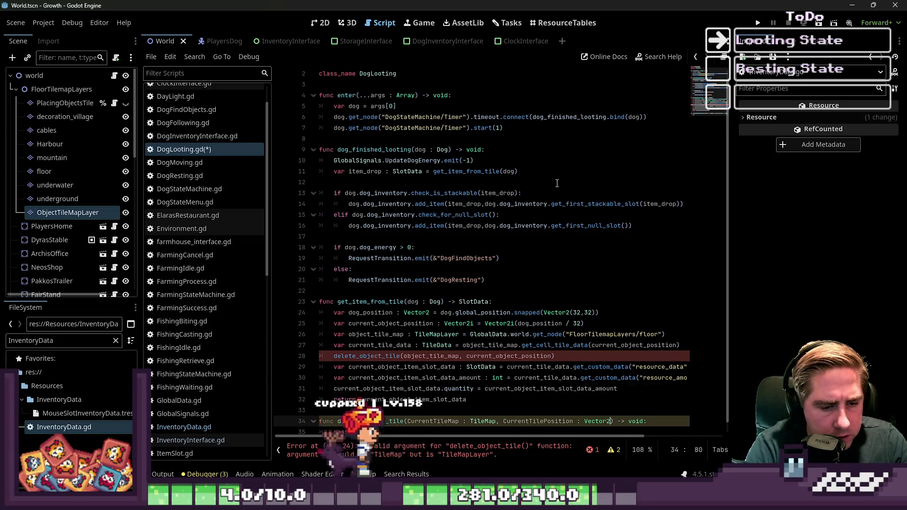
Start a set_cell call in the body and change the map parameter type to TileMapLayer.
{"action": "key", "text": "Down"}
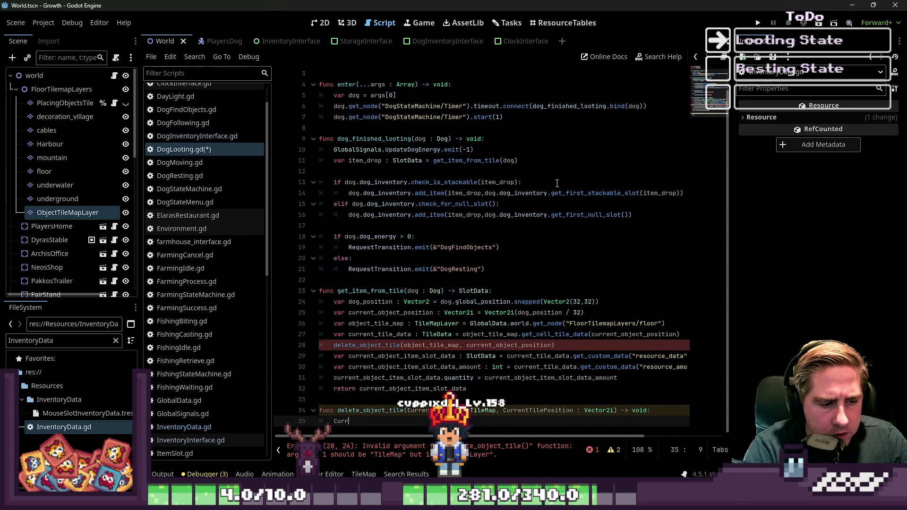
{"action": "type", "text": "entTileMap.set"}
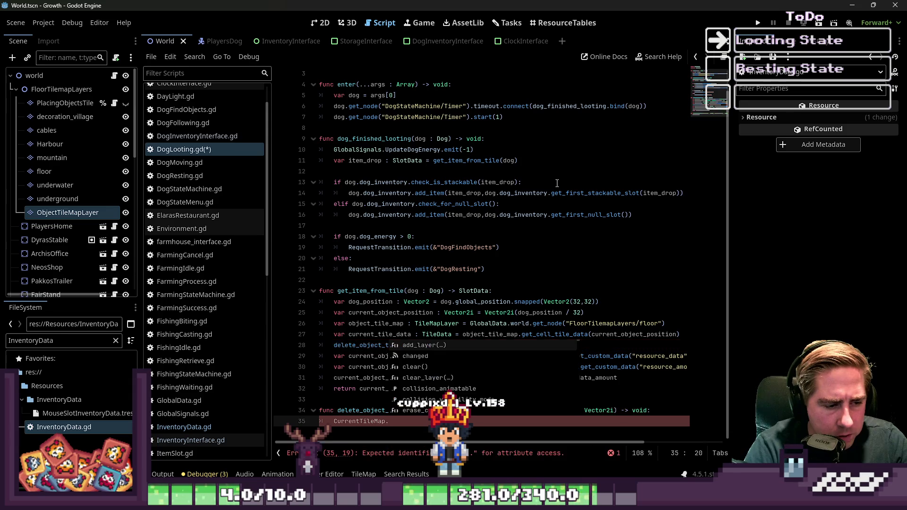
{"action": "key", "text": "Return"}
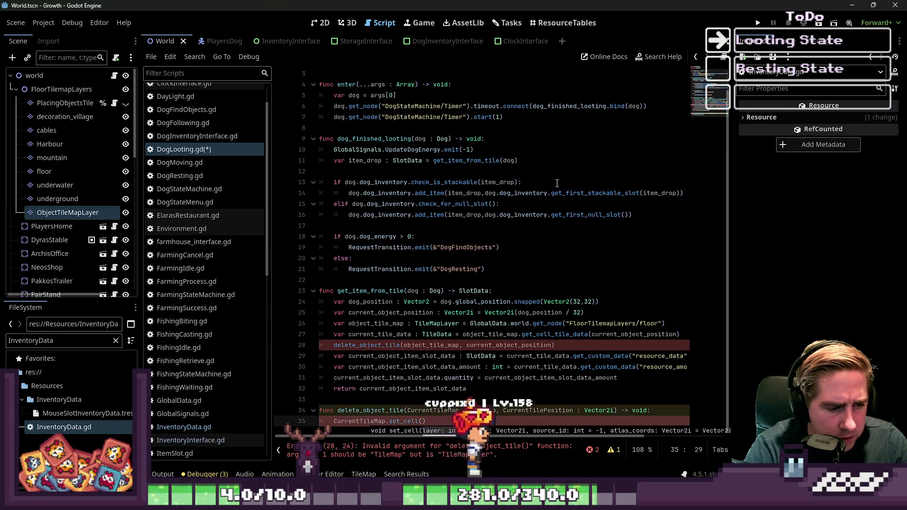
{"action": "key", "text": "Up"}
{"action": "key", "text": "ctrl+Right"}
{"action": "key", "text": "ctrl+Right"}
{"action": "key", "text": "ctrl+Right"}
{"action": "type", "text": "Lay"}
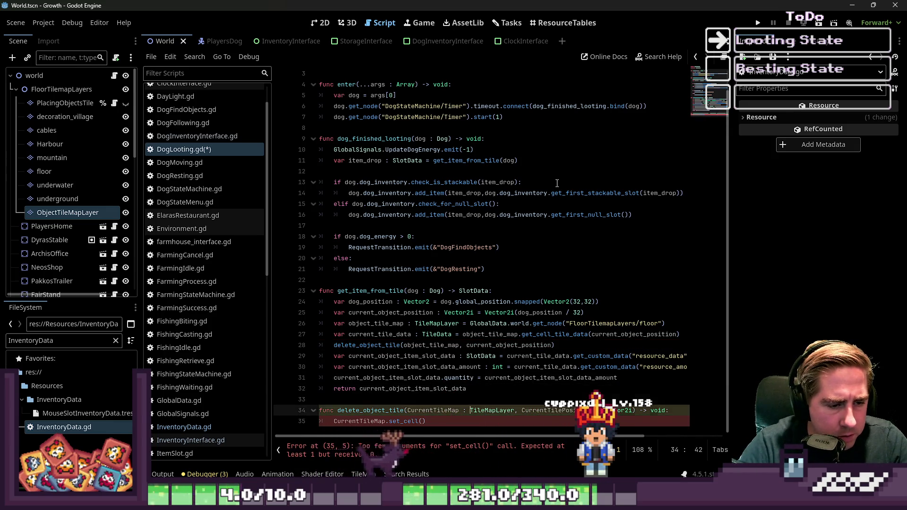
Make the body call CurrentTileMap.set_cell(CurrentTilePosition).
{"action": "key", "text": "Down"}
{"action": "key", "text": "Left"}
{"action": "key", "text": "BackSpace"}
{"action": "key", "text": "BackSpace"}
{"action": "key", "text": "BackSpace"}
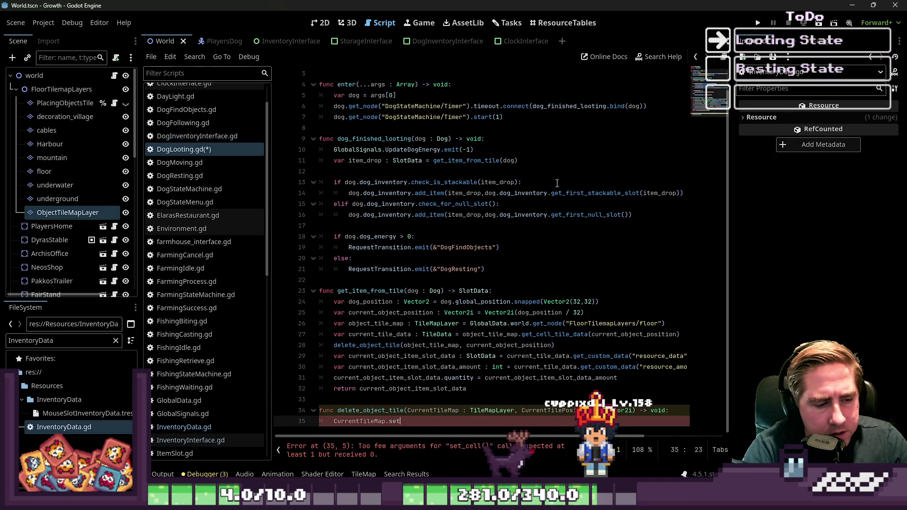
{"action": "type", "text": "_ce"}
{"action": "key", "text": "Return"}
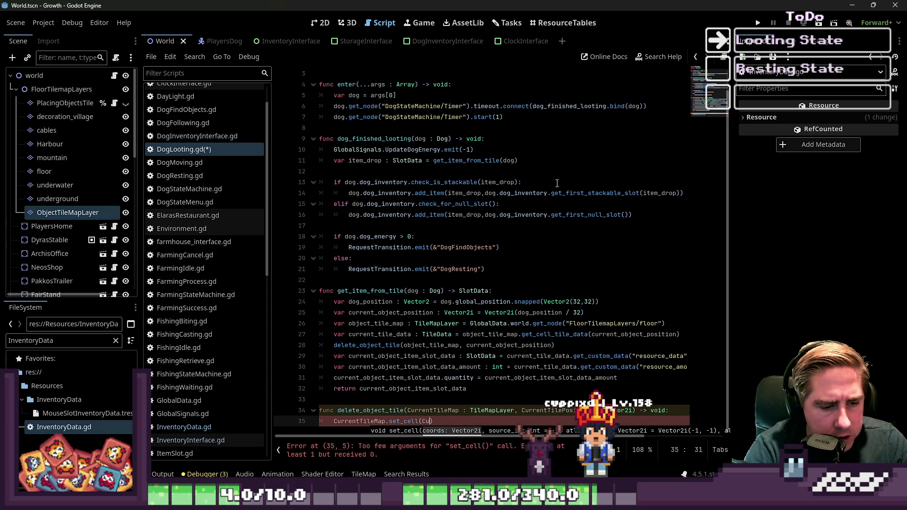
{"action": "type", "text": "rrentTile"}
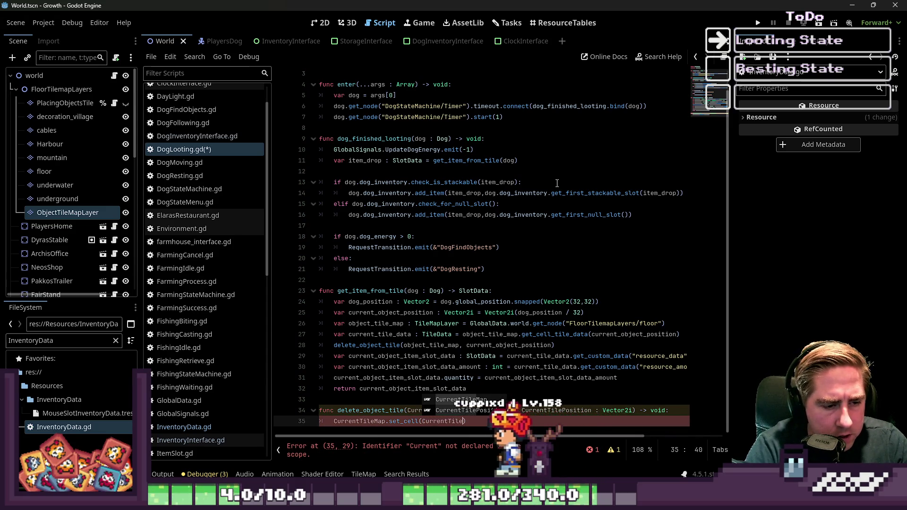
{"action": "type", "text": "Position,"}
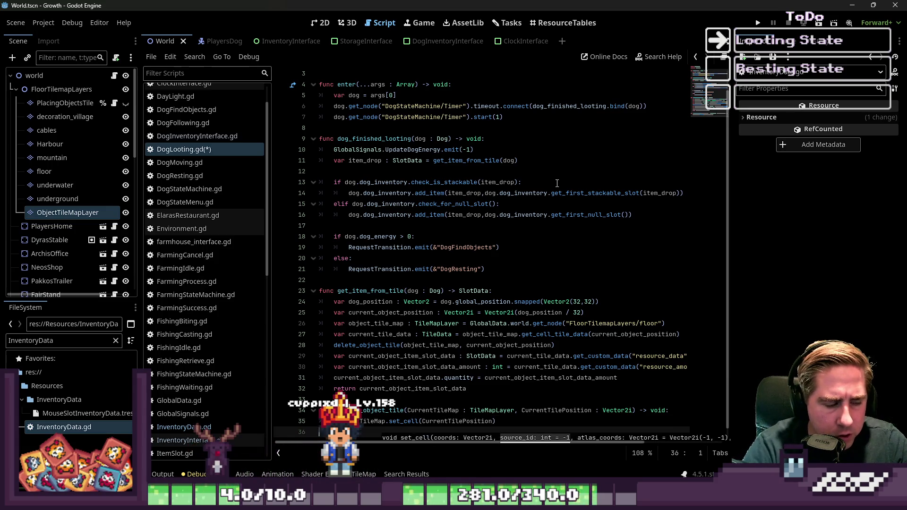
Save the script and run the game.
{"action": "key", "text": "ctrl+s"}
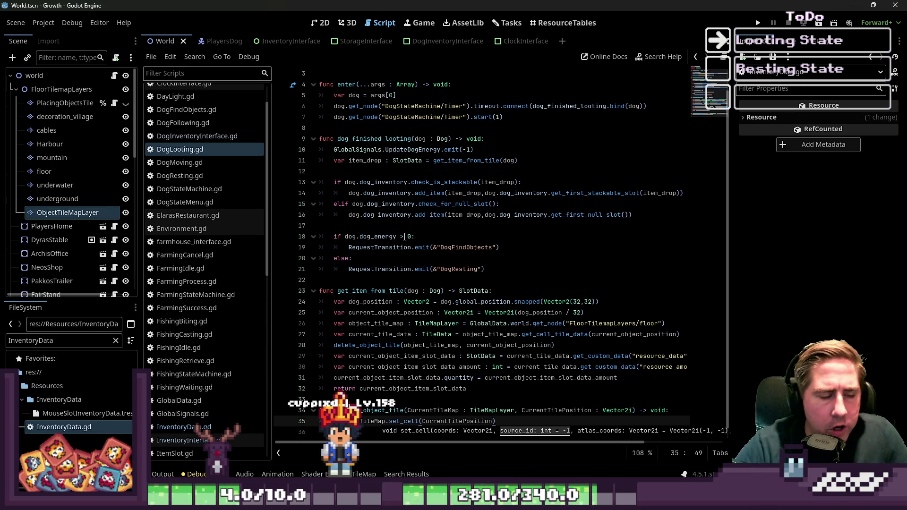
{"action": "left_click", "coordinate": [404, 236]}
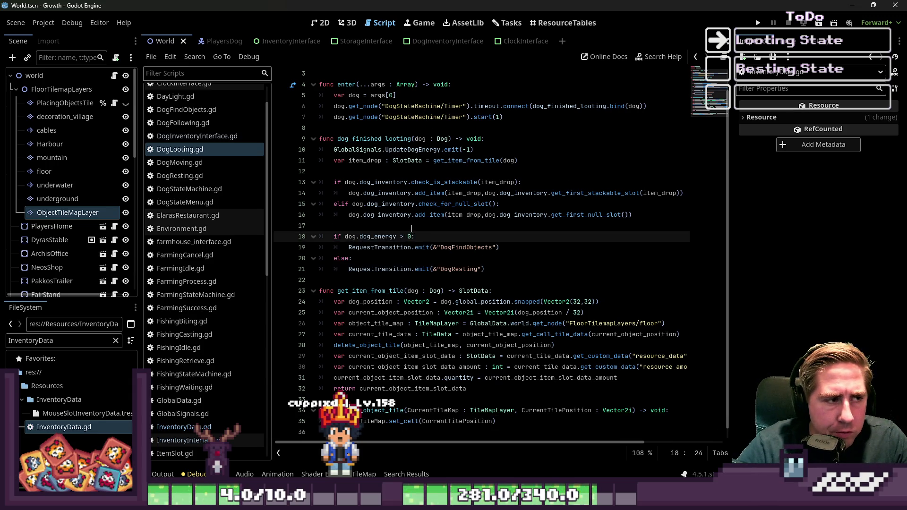
{"action": "left_click", "coordinate": [758, 23]}
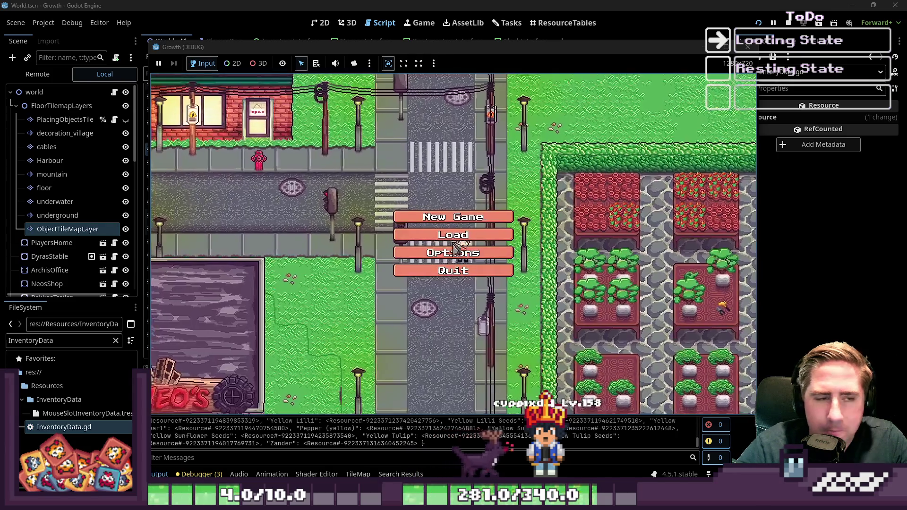
Stop the game and inspect the PlayersDog scene's nodes and animation tree.
{"action": "key", "text": "F8"}
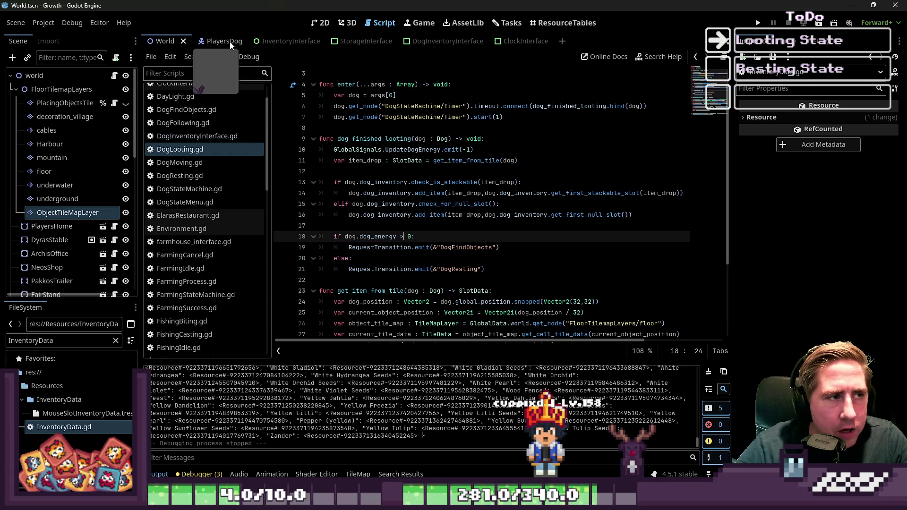
{"action": "left_click", "coordinate": [218, 41]}
{"action": "left_click", "coordinate": [74, 175]}
{"action": "left_click", "coordinate": [72, 159]}
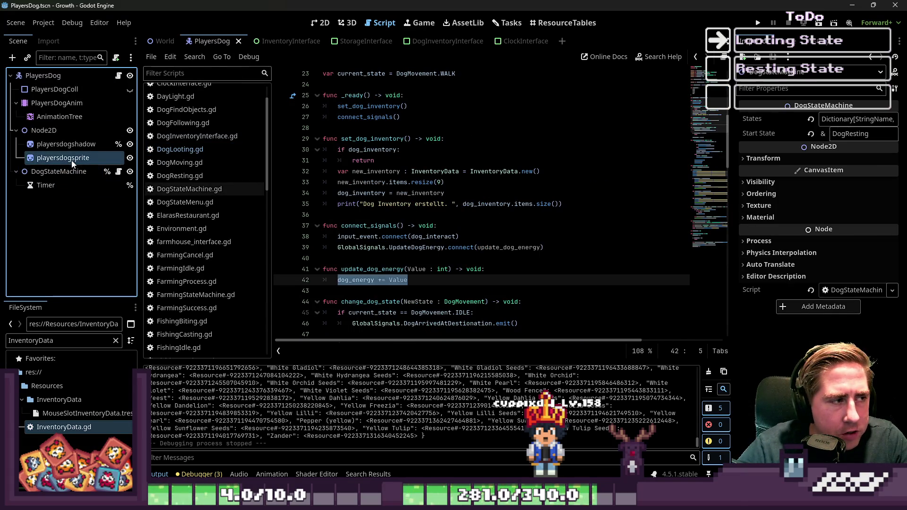
{"action": "left_click", "coordinate": [66, 144]}
{"action": "left_click", "coordinate": [62, 103]}
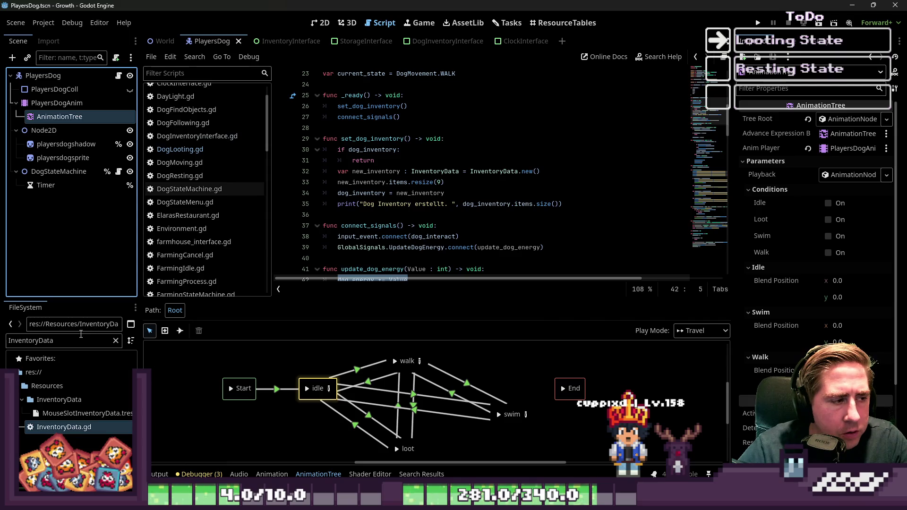
Filter the FileSystem to 'Menu' and open the DogStateMenu scene.
{"action": "key", "text": "ctrl+a"}
{"action": "type", "text": "P"}
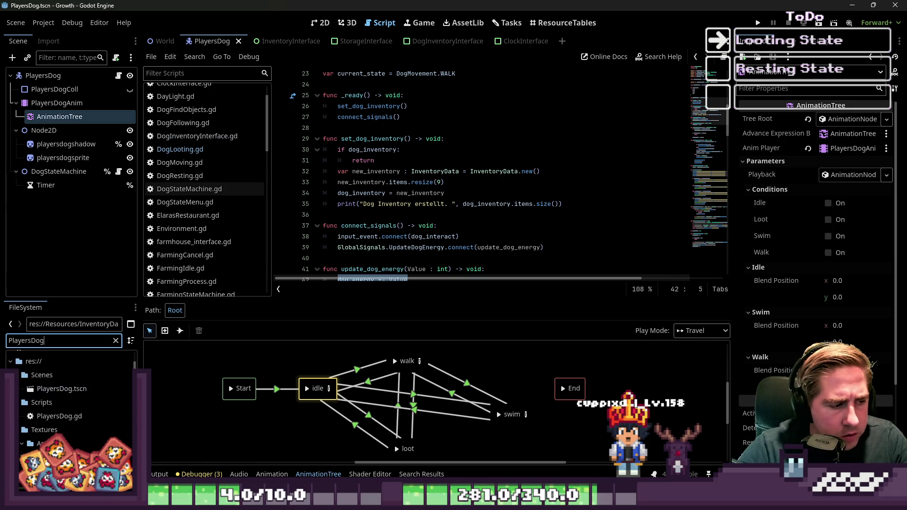
{"action": "type", "text": "DogMen"}
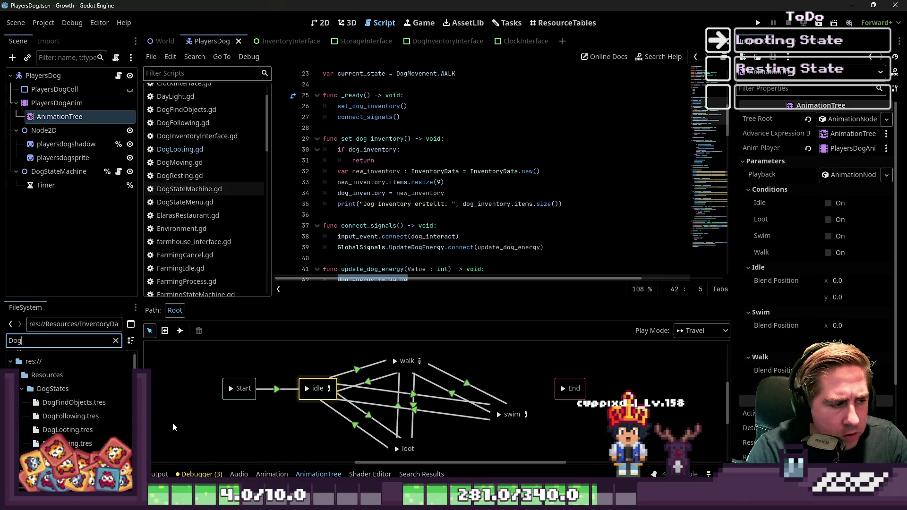
{"action": "key", "text": "ctrl+a"}
{"action": "type", "text": "Me"}
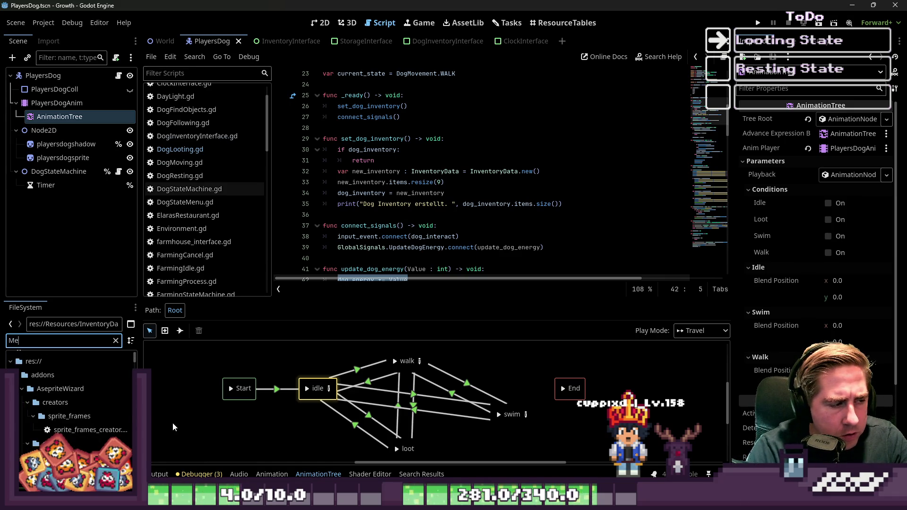
{"action": "type", "text": "nu"}
{"action": "scroll", "coordinate": [109, 431], "scroll_direction": "down", "scroll_amount": 5}
{"action": "scroll", "coordinate": [110, 428], "scroll_direction": "down", "scroll_amount": 3}
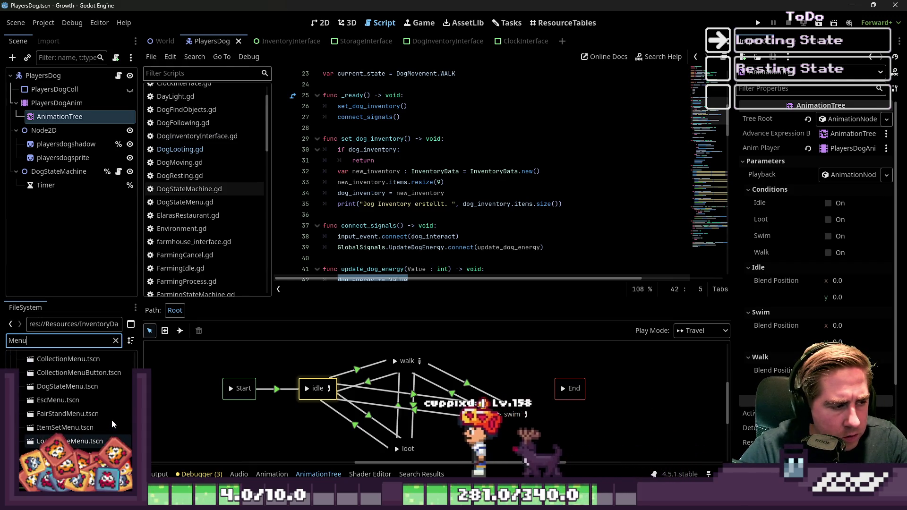
{"action": "scroll", "coordinate": [113, 424], "scroll_direction": "up", "scroll_amount": 2}
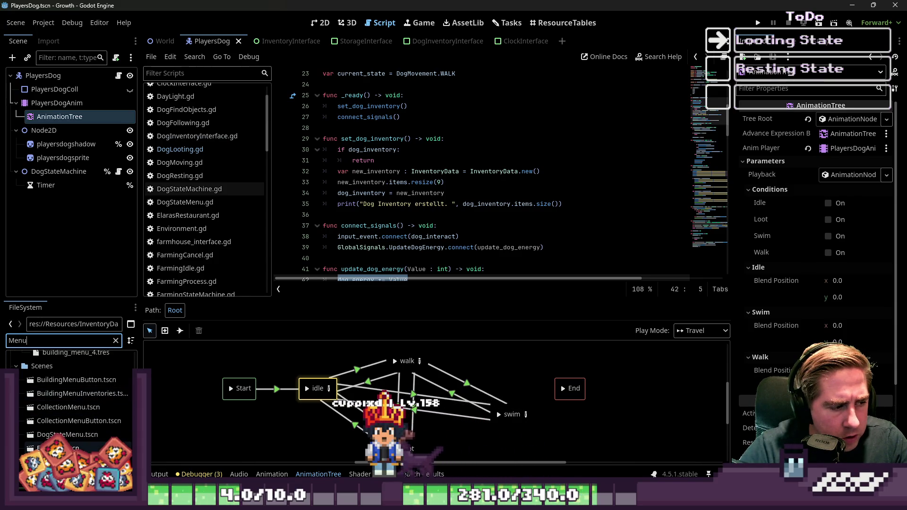
{"action": "double_click", "coordinate": [74, 424]}
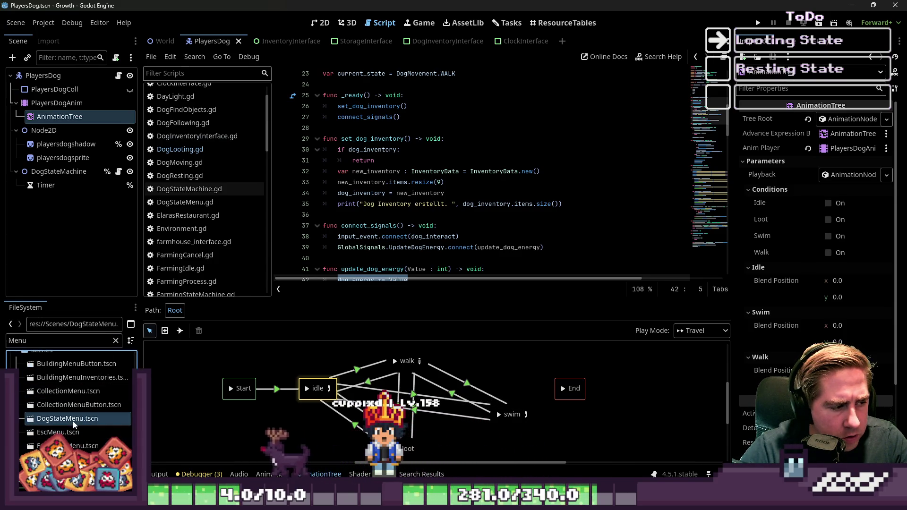
Change line 11's loot binding from DogLooting to DogFindObjects, then save and relaunch.
{"action": "left_click", "coordinate": [383, 192]}
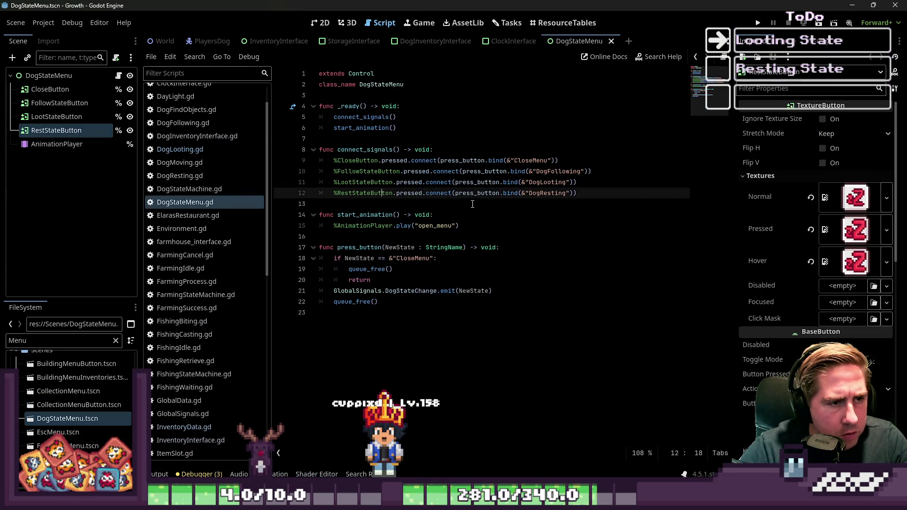
{"action": "double_click", "coordinate": [555, 183]}
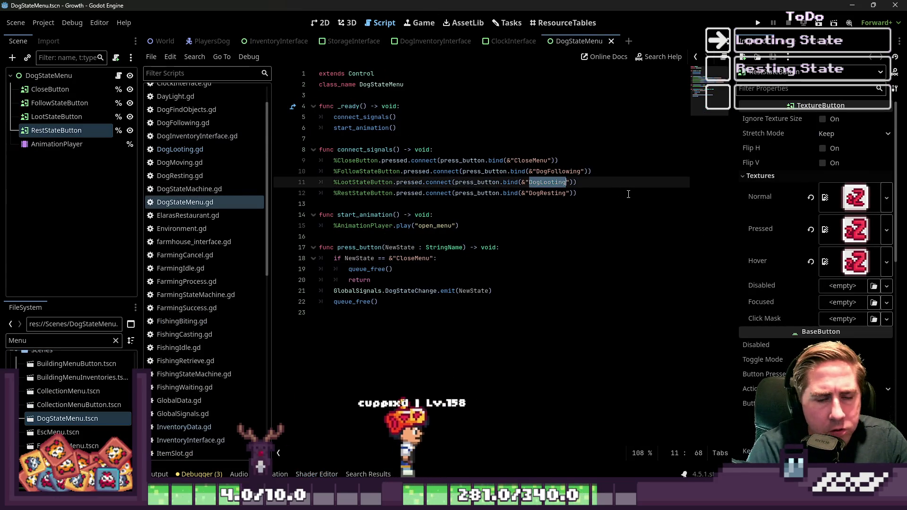
{"action": "type", "text": "Do"}
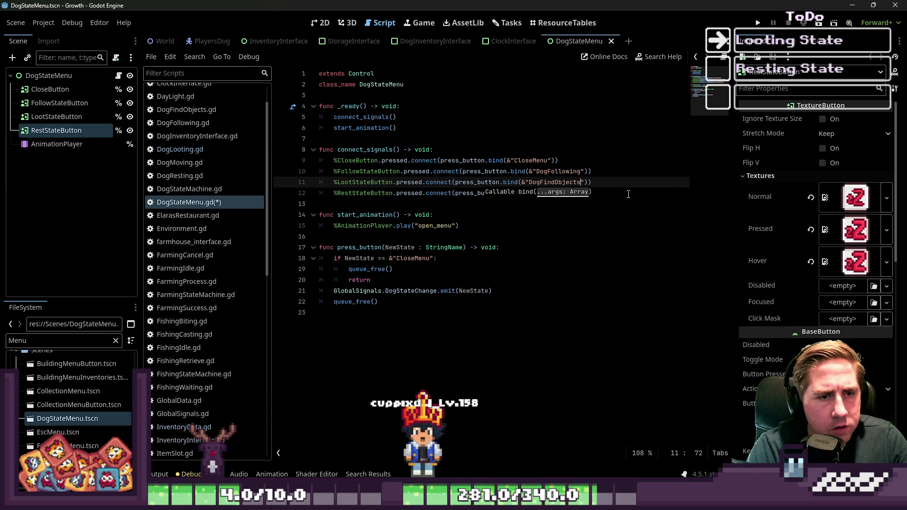
{"action": "left_click", "coordinate": [524, 154]}
{"action": "key", "text": "F5"}
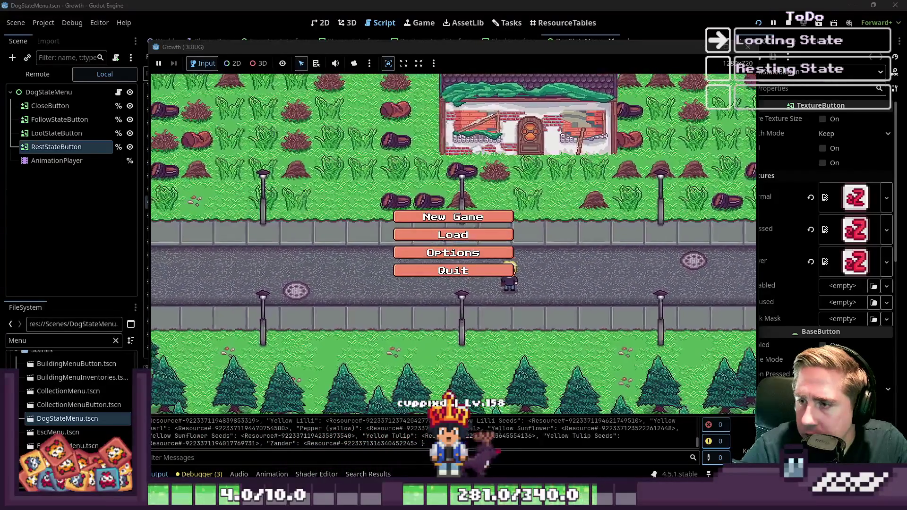
Start a new game with the character name 'asdf'.
{"action": "left_click", "coordinate": [450, 216]}
{"action": "type", "text": "asdf"}
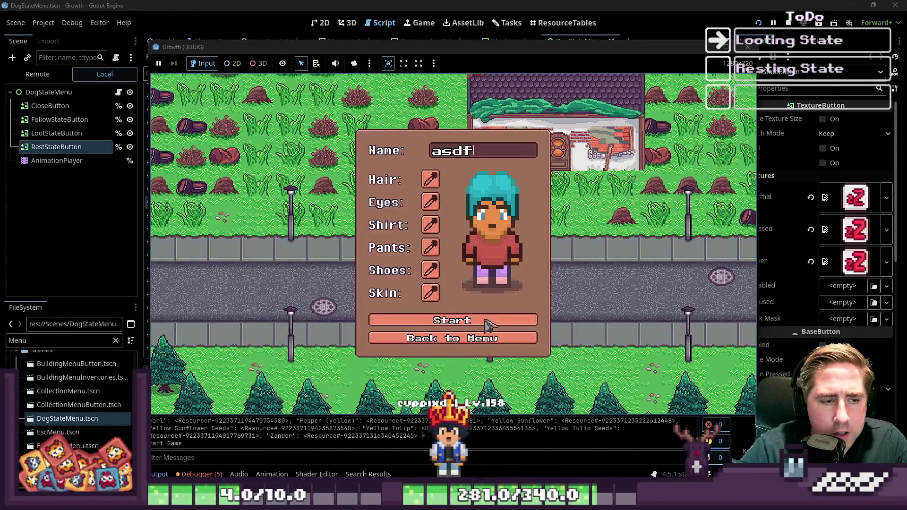
{"action": "left_click", "coordinate": [480, 323]}
Delete the dog energy bar value line at line 95.
{"action": "left_click", "coordinate": [442, 226]}
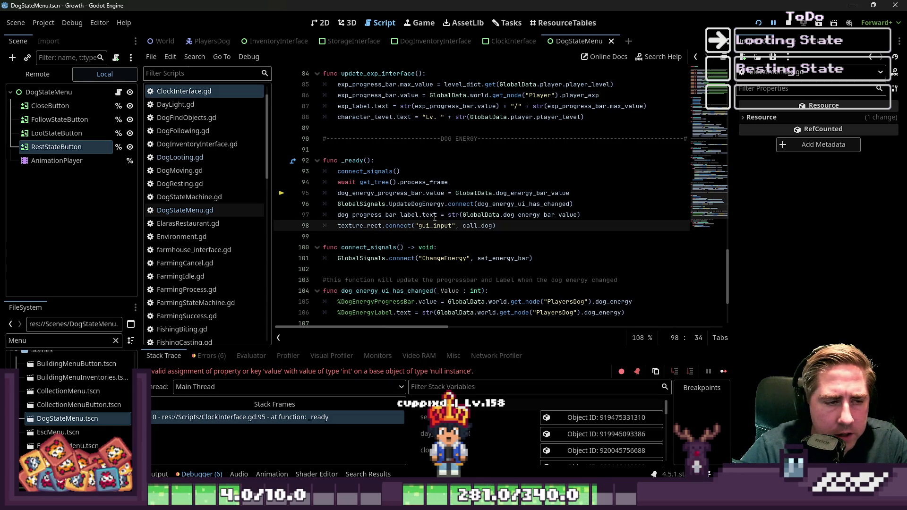
{"action": "left_click", "coordinate": [571, 193]}
{"action": "left_click_drag", "start_coordinate": [570, 192], "coordinate": [205, 191]}
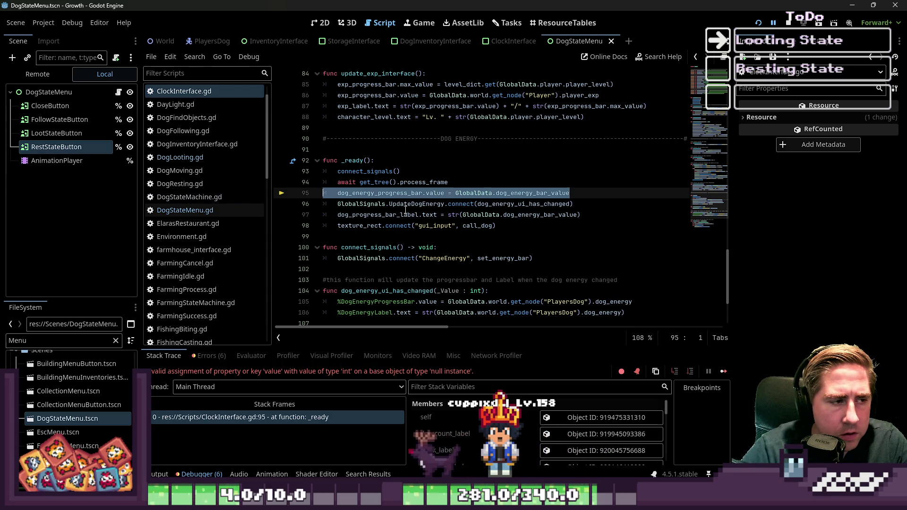
{"action": "key", "text": "BackSpace"}
{"action": "key", "text": "BackSpace"}
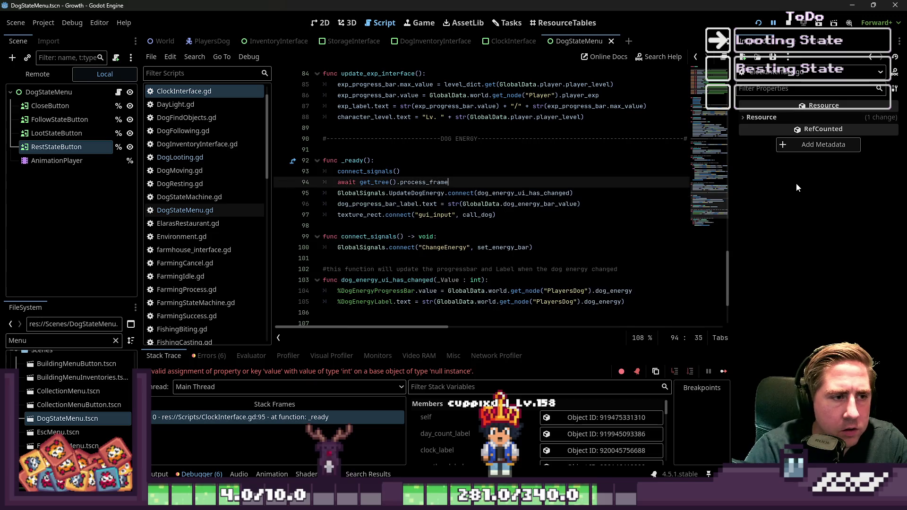
{"action": "scroll", "coordinate": [481, 146], "scroll_direction": "up", "scroll_amount": 15}
{"action": "scroll", "coordinate": [481, 146], "scroll_direction": "up", "scroll_amount": 10}
{"action": "scroll", "coordinate": [481, 146], "scroll_direction": "down", "scroll_amount": 1}
{"action": "left_click_drag", "start_coordinate": [626, 262], "coordinate": [385, 218]}
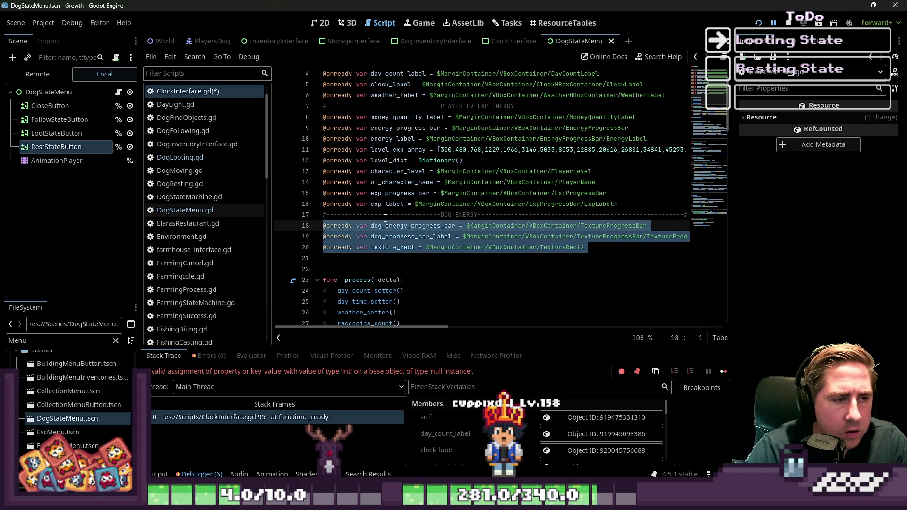
{"action": "left_click_drag", "start_coordinate": [323, 248], "coordinate": [385, 219]}
{"action": "key", "text": "BackSpace"}
{"action": "key", "text": "BackSpace"}
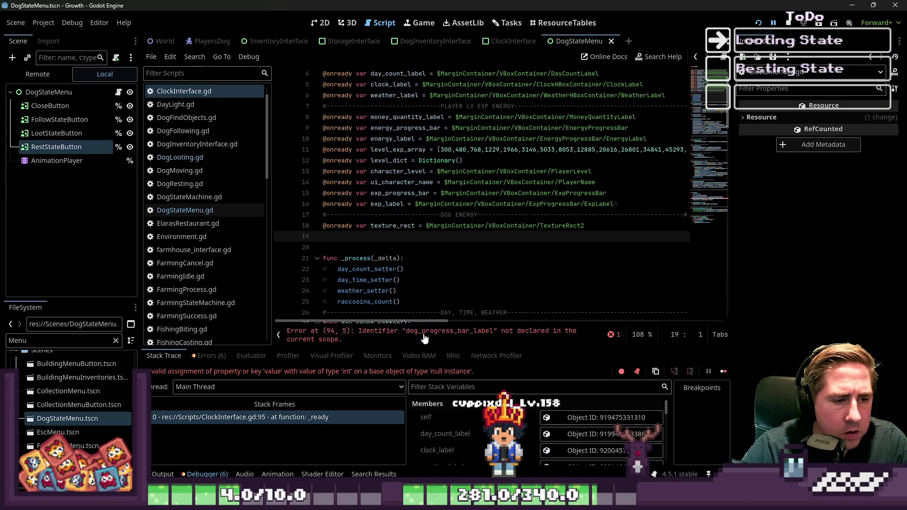
Remove the leftover dog_progress_bar_label text assignment and relaunch the game.
{"action": "left_click", "coordinate": [424, 335]}
{"action": "left_click_drag", "start_coordinate": [405, 225], "coordinate": [408, 221]}
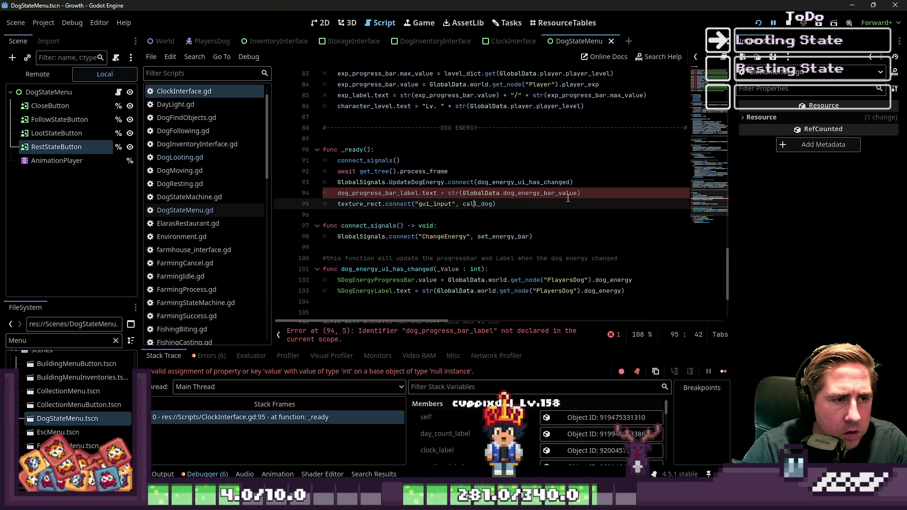
{"action": "left_click_drag", "start_coordinate": [581, 193], "coordinate": [445, 193]}
{"action": "key", "text": "BackSpace"}
{"action": "key", "text": "BackSpace"}
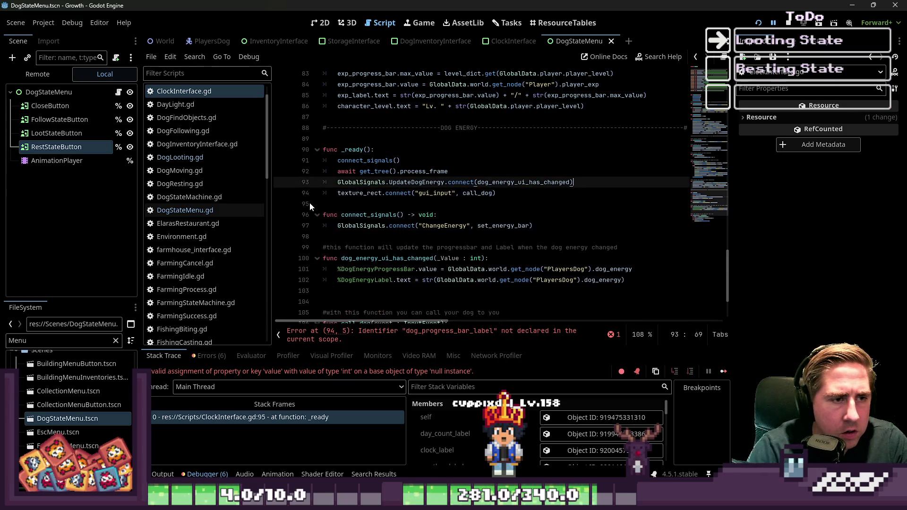
{"action": "scroll", "coordinate": [453, 164], "scroll_direction": "down", "scroll_amount": 2}
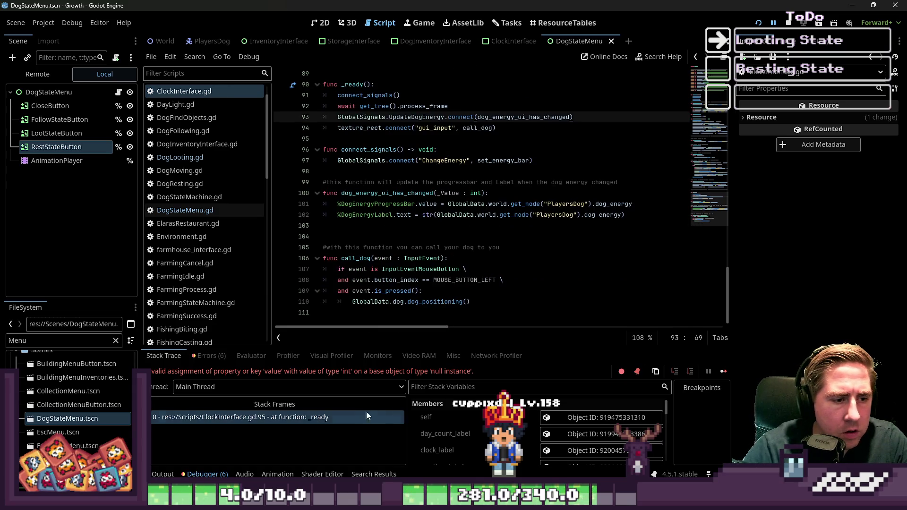
{"action": "left_click", "coordinate": [759, 23]}
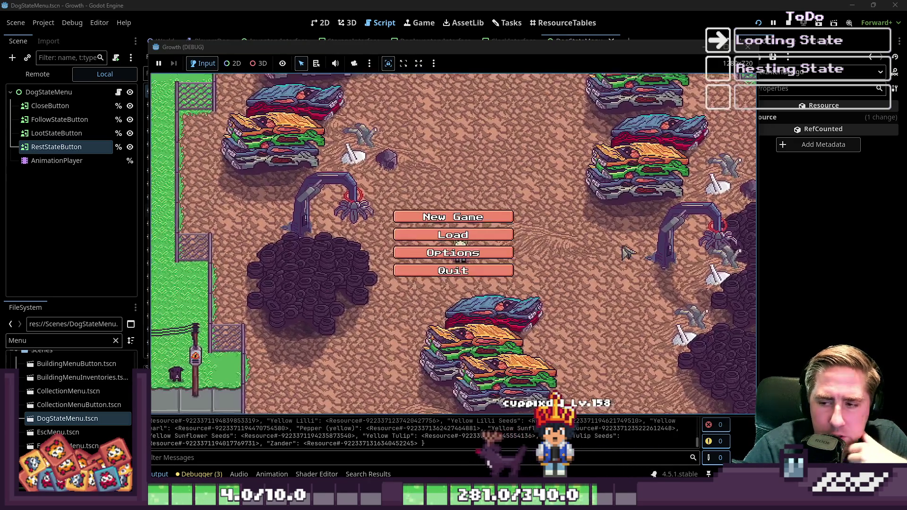
Create character 'dsas', walk down-left, and switch the dog to its looting state.
{"action": "type", "text": "dsas"}
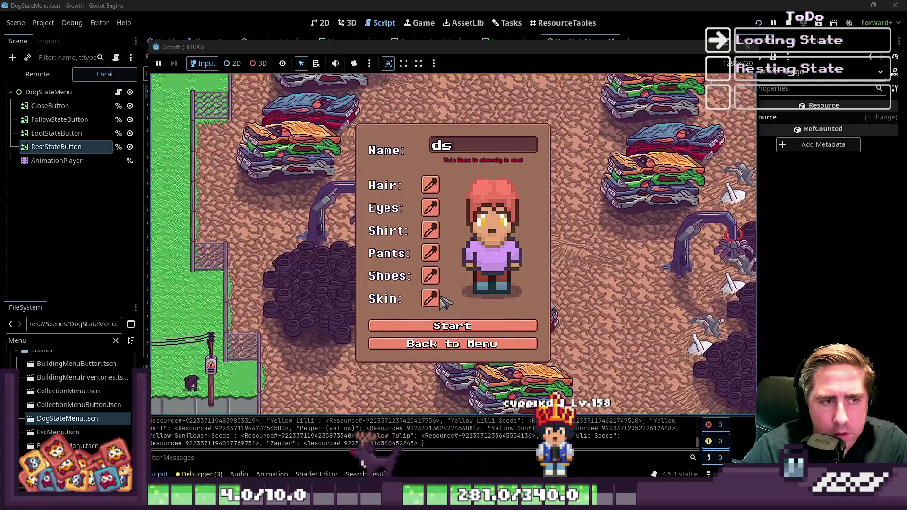
{"action": "left_click", "coordinate": [437, 322]}
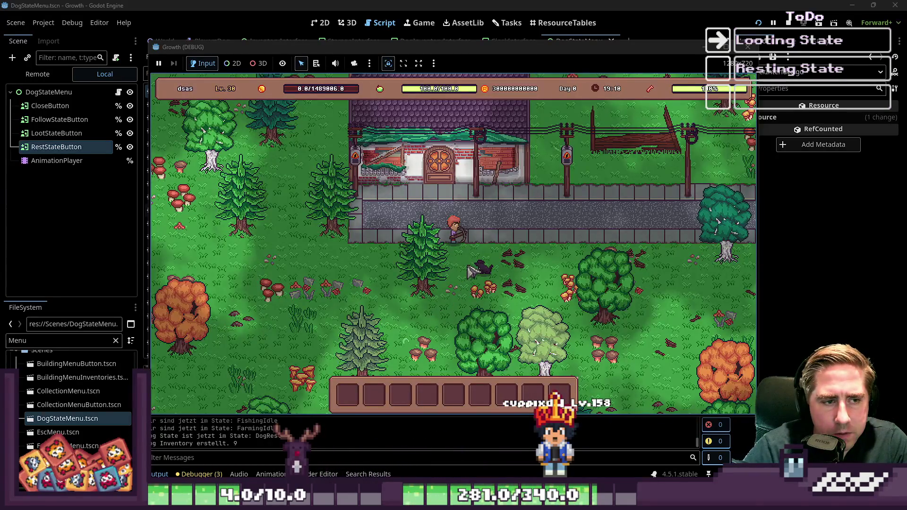
{"action": "left_click", "coordinate": [481, 270]}
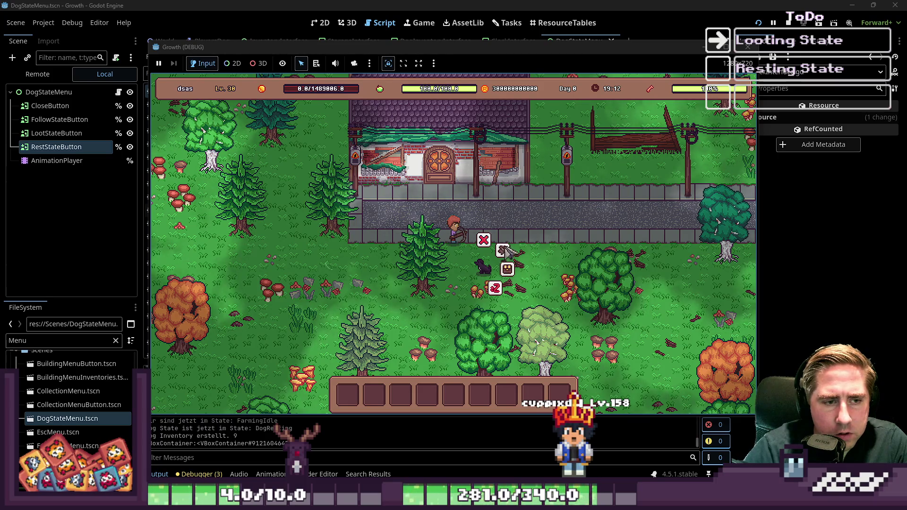
{"action": "key", "text": "s"}
{"action": "key", "text": "a"}
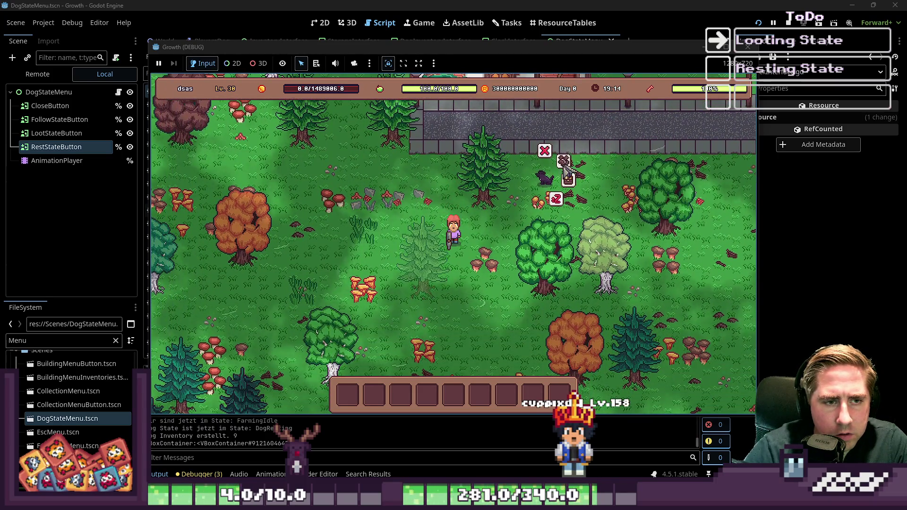
{"action": "key", "text": "s"}
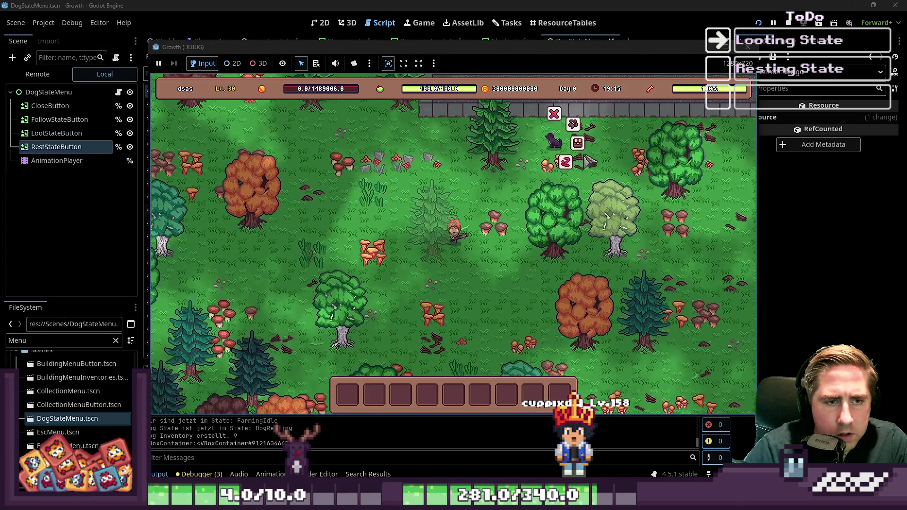
{"action": "left_click", "coordinate": [579, 147]}
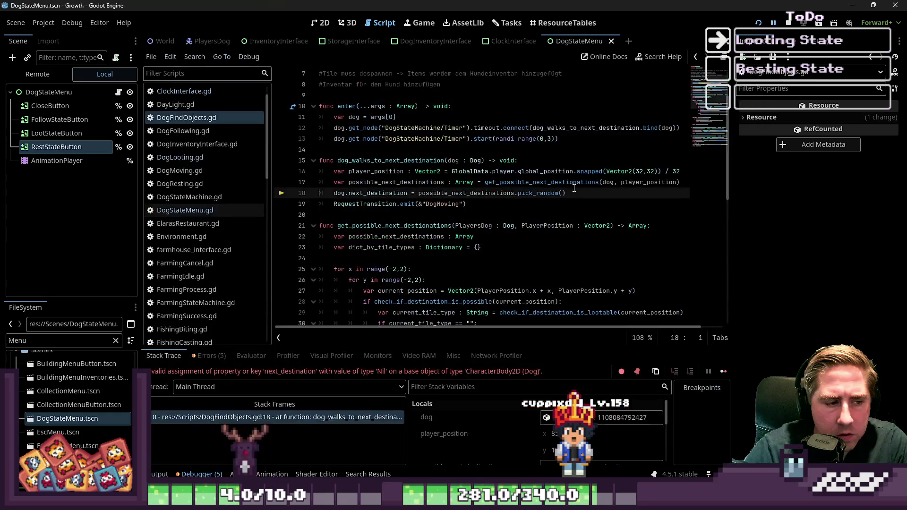
{"action": "left_click", "coordinate": [411, 205]}
{"action": "double_click", "coordinate": [360, 194]}
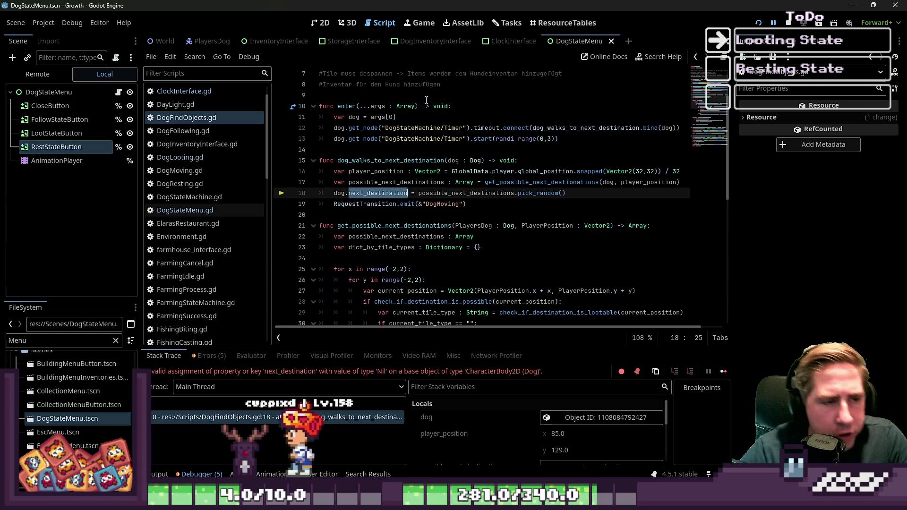
{"action": "left_click", "coordinate": [353, 202]}
{"action": "double_click", "coordinate": [368, 194]}
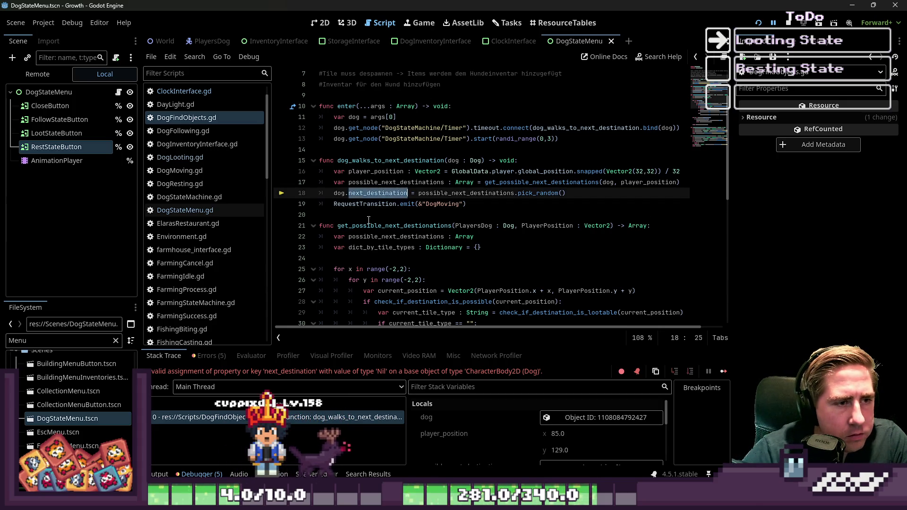
{"action": "mouse_move", "coordinate": [371, 241]}
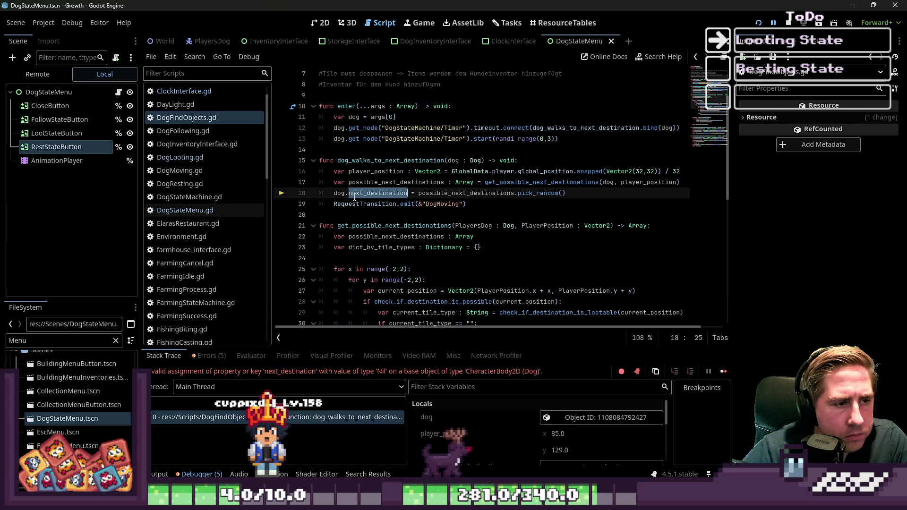
{"action": "mouse_move", "coordinate": [354, 197]}
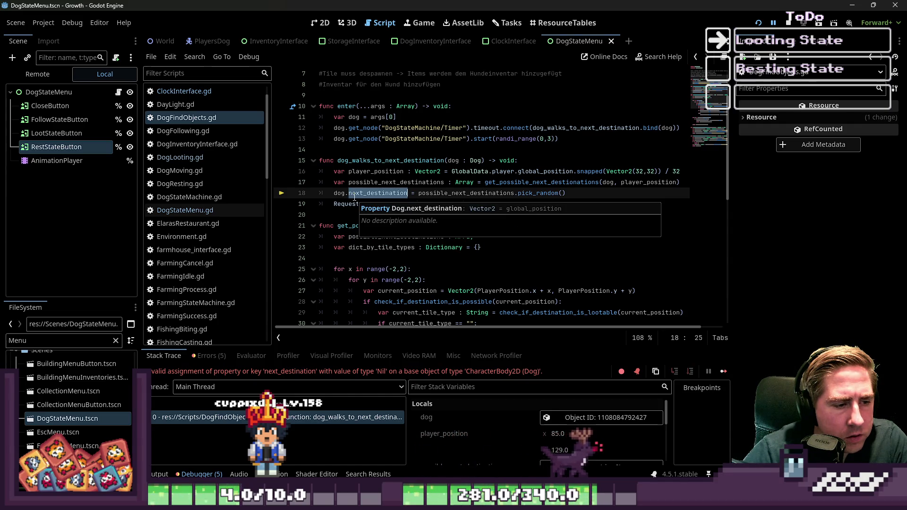
{"action": "double_click", "coordinate": [428, 193]}
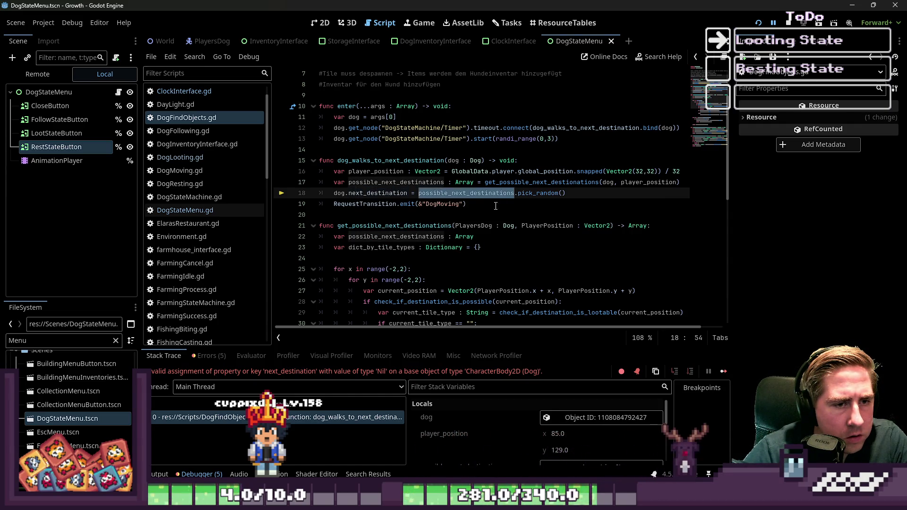
{"action": "scroll", "coordinate": [494, 210], "scroll_direction": "down", "scroll_amount": 1}
{"action": "scroll", "coordinate": [488, 220], "scroll_direction": "down", "scroll_amount": 1}
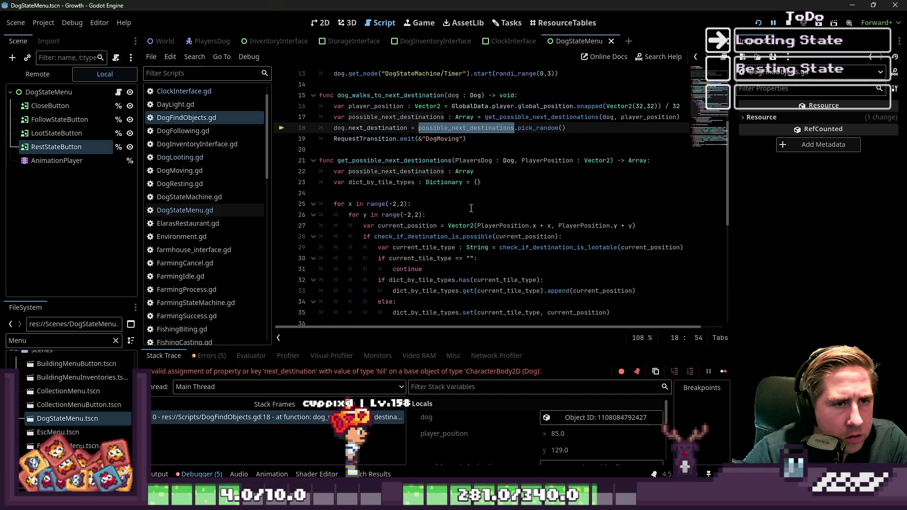
{"action": "scroll", "coordinate": [471, 208], "scroll_direction": "up", "scroll_amount": 1}
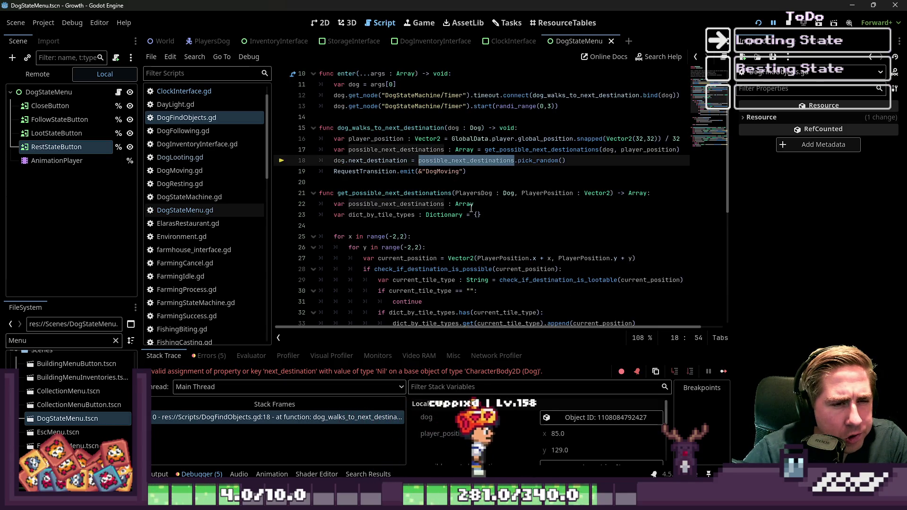
{"action": "left_click", "coordinate": [471, 209]}
{"action": "scroll", "coordinate": [388, 258], "scroll_direction": "down", "scroll_amount": 2}
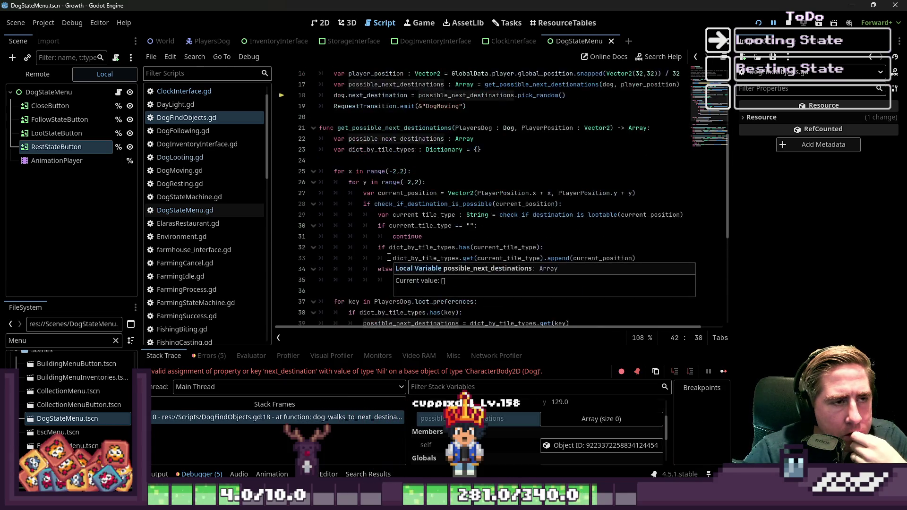
{"action": "scroll", "coordinate": [389, 257], "scroll_direction": "up", "scroll_amount": 3}
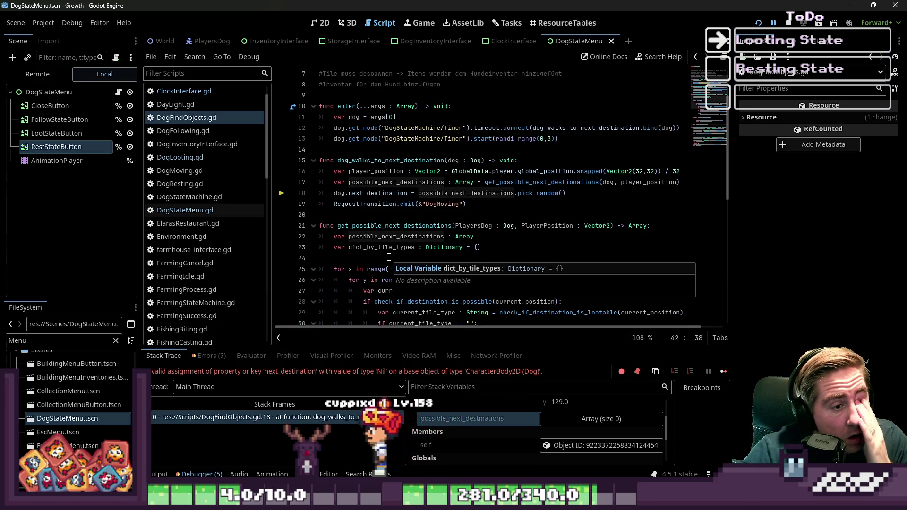
{"action": "left_click", "coordinate": [467, 204]}
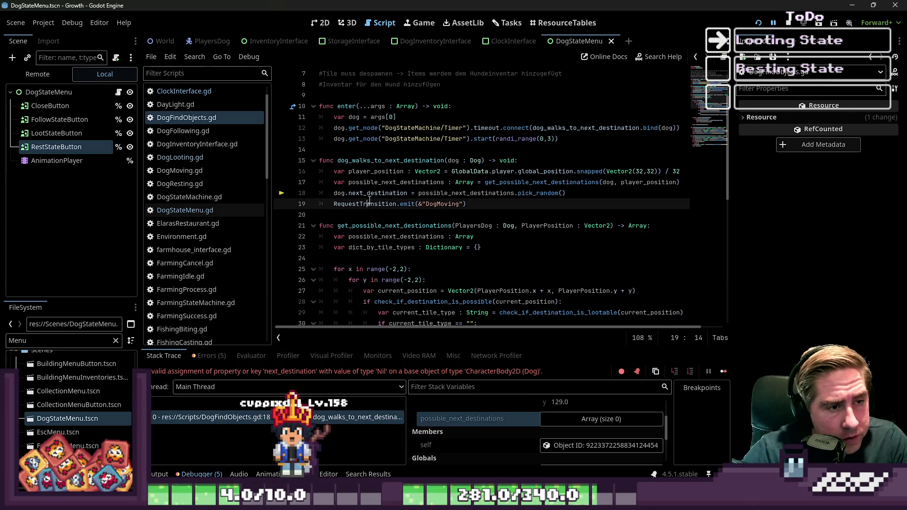
{"action": "left_click", "coordinate": [532, 193]}
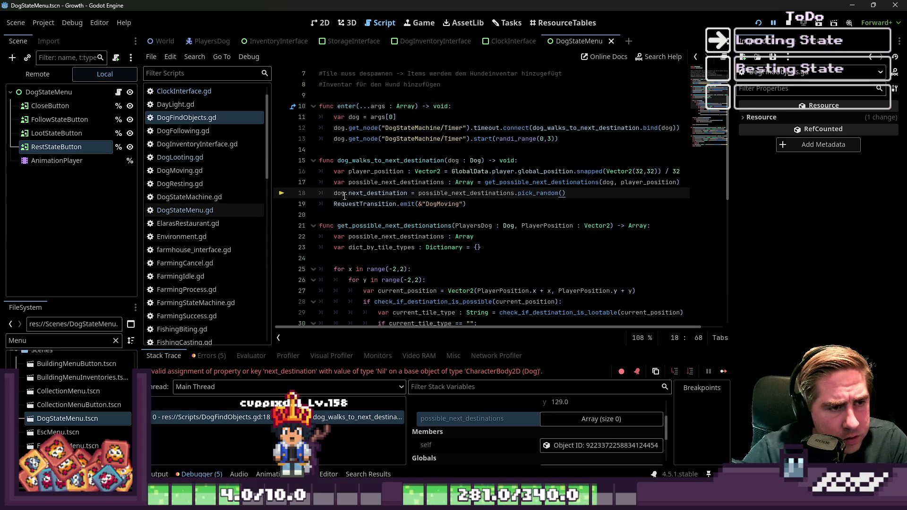
Insert 'if possible_next_destinations.is_empty():' above the destination assignment.
{"action": "key", "text": "Return"}
{"action": "key", "text": "Return"}
{"action": "key", "text": "Up"}
{"action": "key", "text": "Up"}
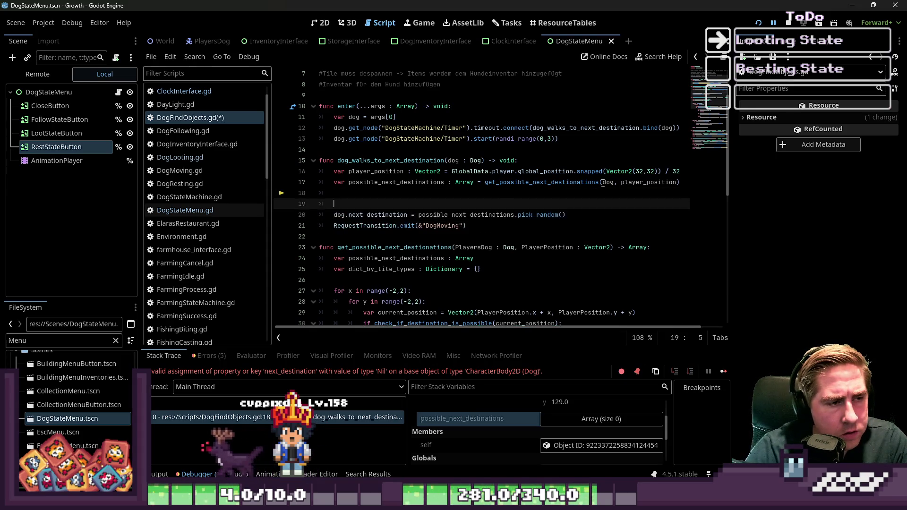
{"action": "type", "text": "if possible_next_destinations."}
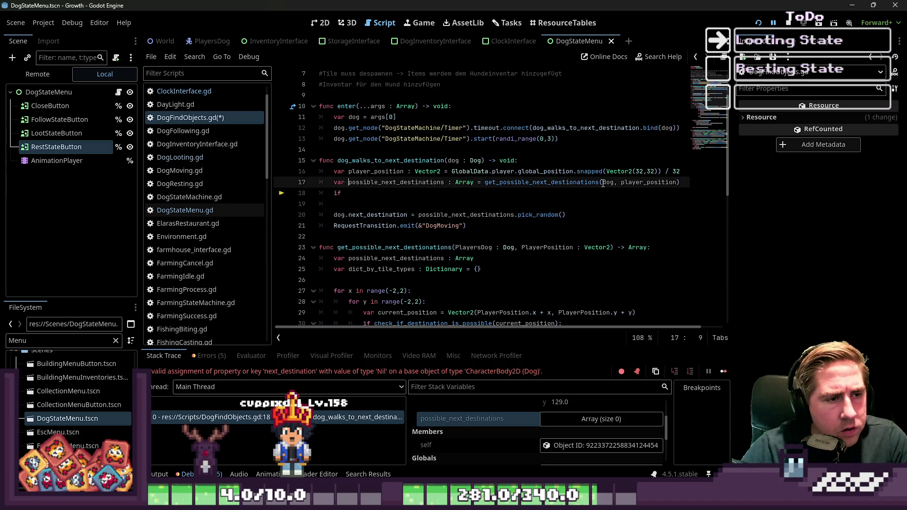
{"action": "type", "text": "is"}
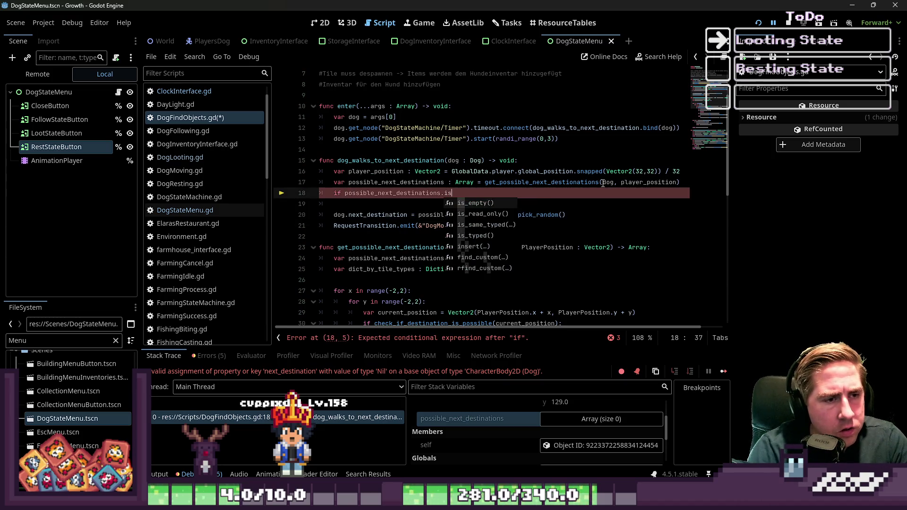
{"action": "key", "text": "Return"}
{"action": "key", "text": "Return"}
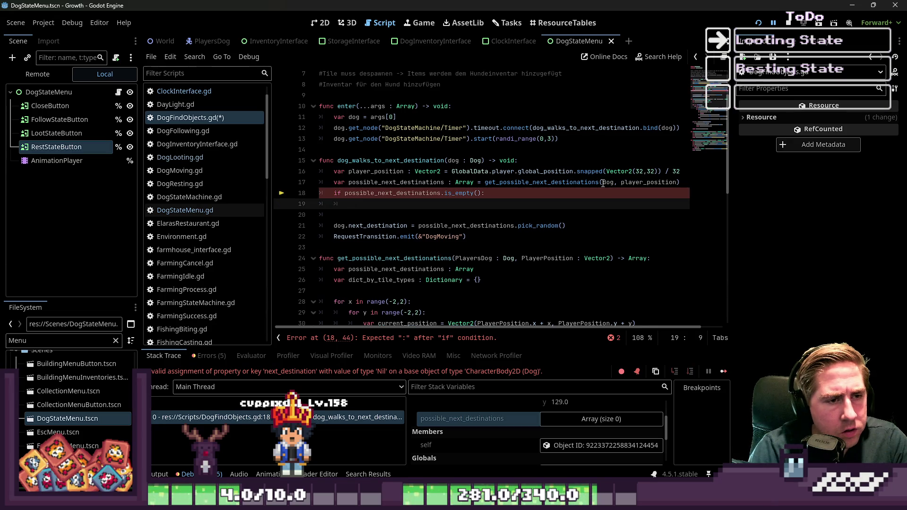
{"action": "key", "text": "Delete"}
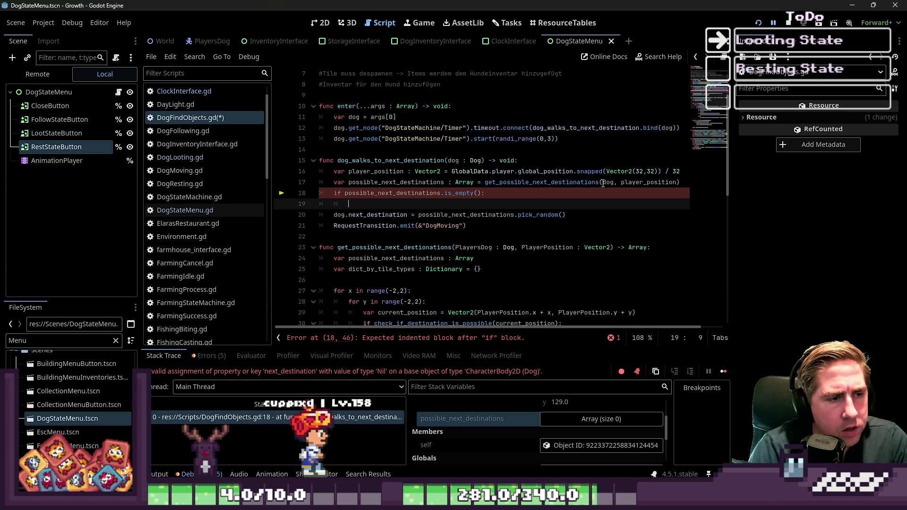
Write RequestTransition.emit(&"DogFindObjects") as the if body.
{"action": "key", "text": "Return"}
{"action": "key", "text": "Up"}
{"action": "type", "text": "%"}
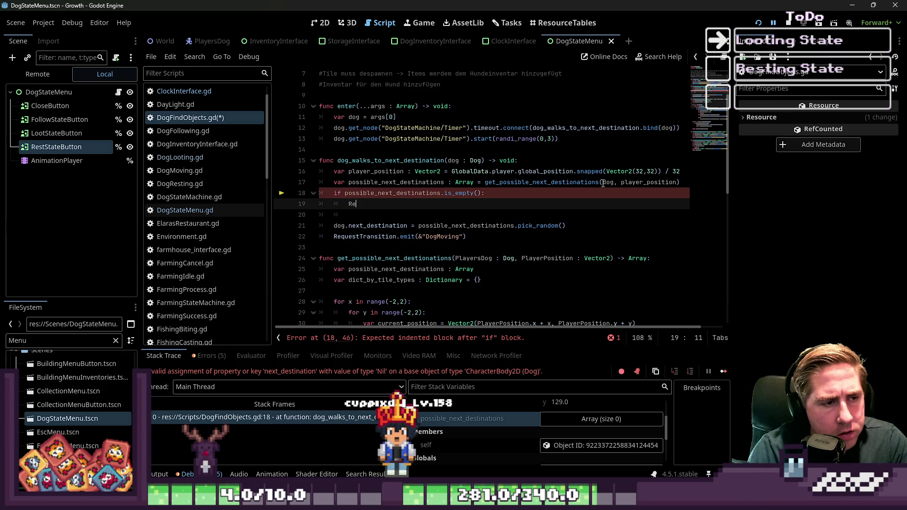
{"action": "type", "text": "questTransition."}
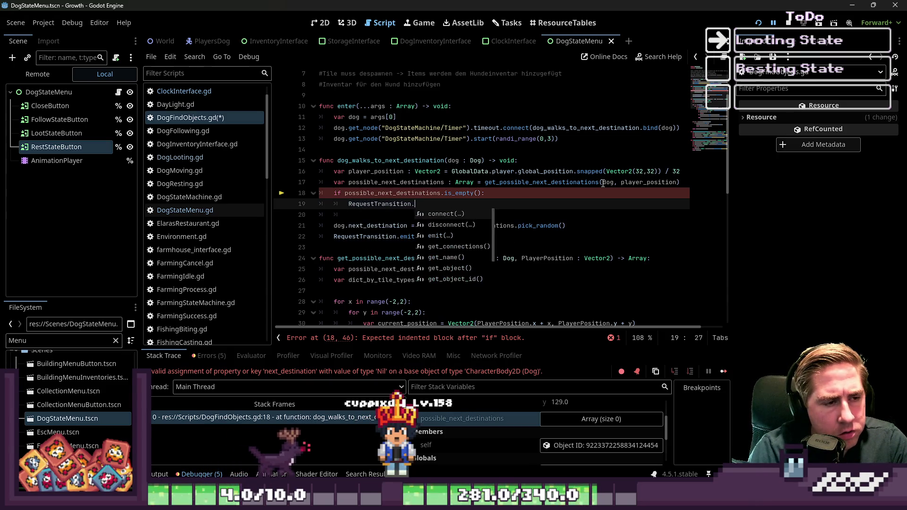
{"action": "type", "text": "emit(\""}
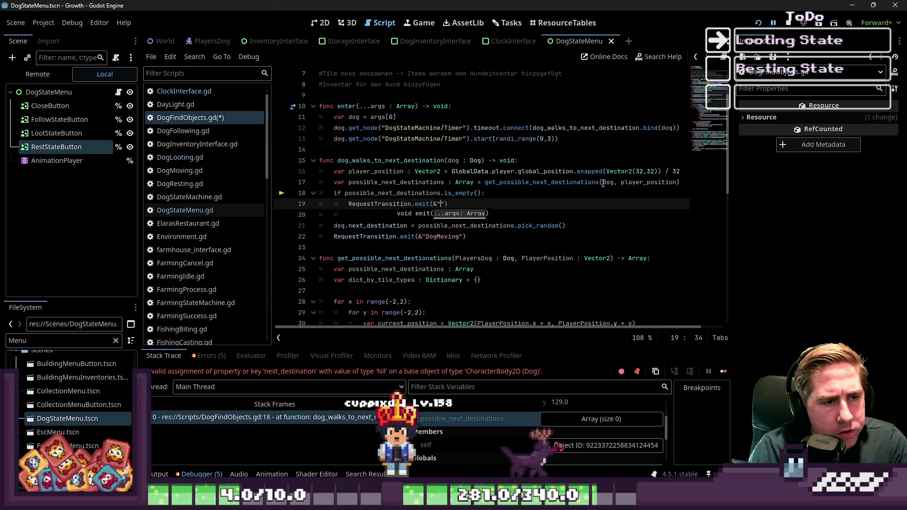
{"action": "key", "text": "BackSpace"}
{"action": "key", "text": "BackSpace"}
{"action": "key", "text": "BackSpace"}
{"action": "type", "text": "\"Dog"}
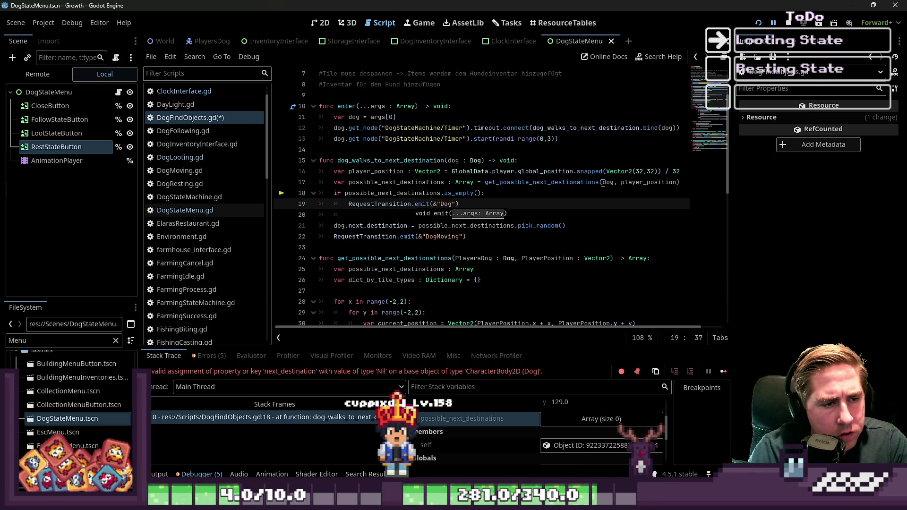
{"action": "type", "text": "FindObn"}
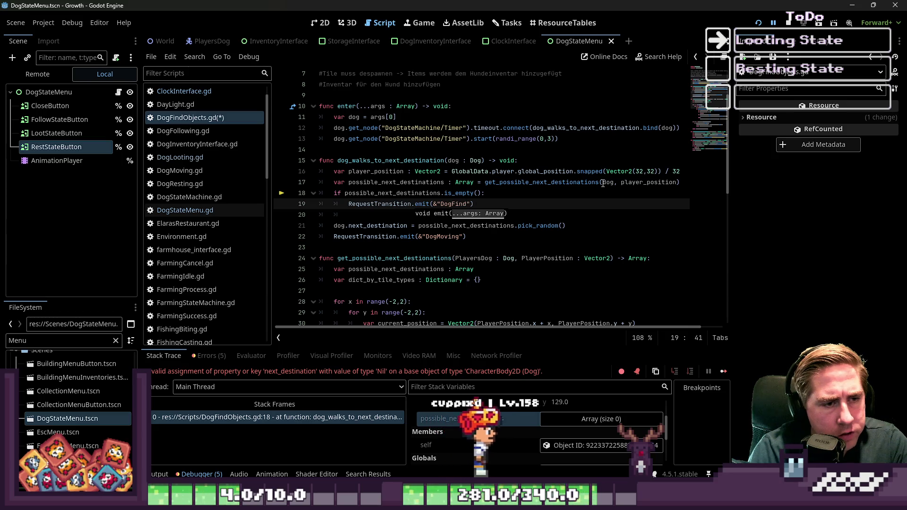
{"action": "key", "text": "BackSpace"}
{"action": "type", "text": "j"}
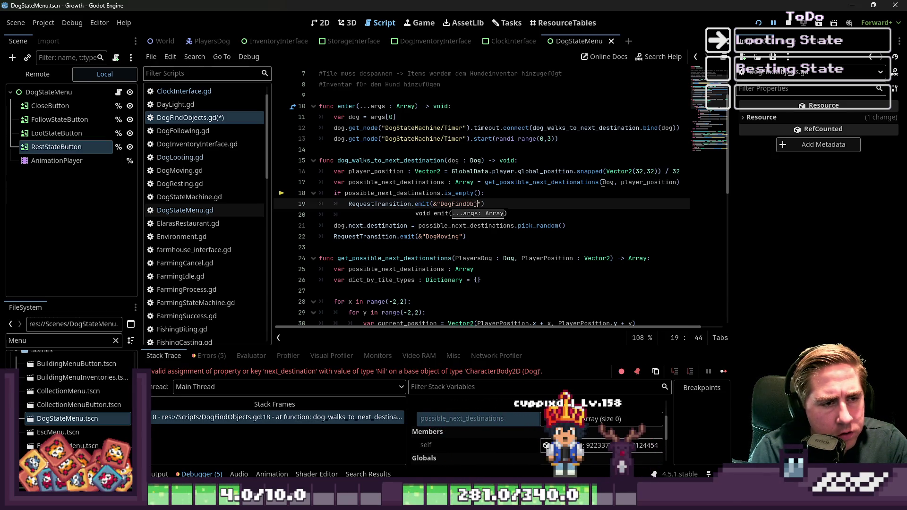
Add an indented return line, save the script, and stop the running game.
{"action": "key", "text": "Down"}
{"action": "key", "text": "ctrl+s"}
{"action": "key", "text": "Tab"}
{"action": "key", "text": "Tab"}
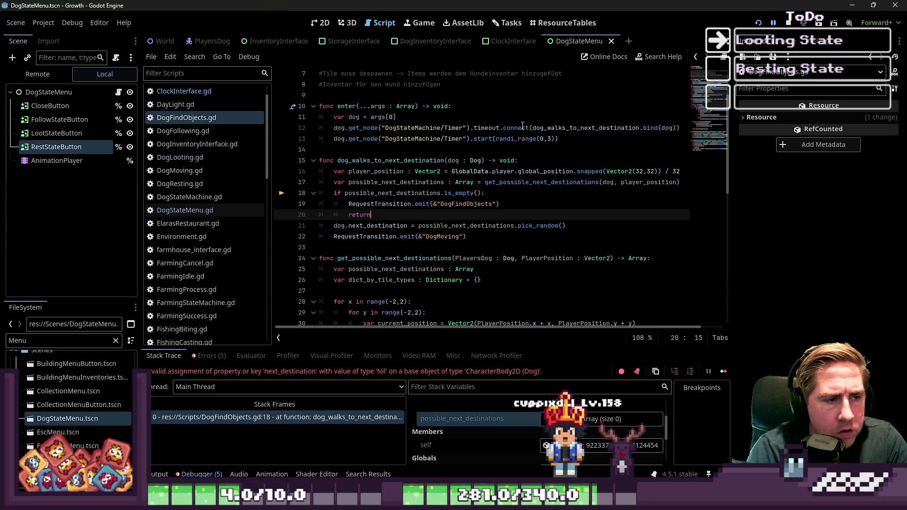
{"action": "left_click", "coordinate": [473, 182]}
{"action": "key", "text": "ctrl+s"}
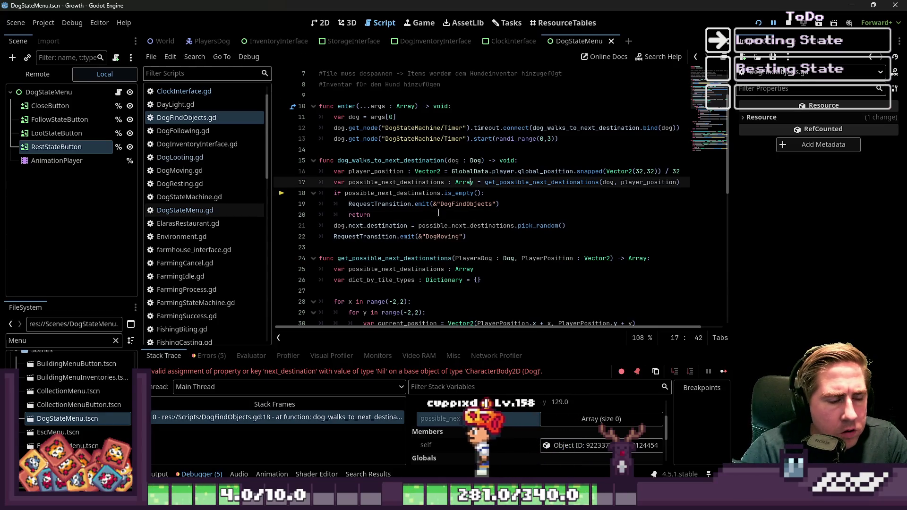
{"action": "left_click", "coordinate": [443, 214]}
{"action": "scroll", "coordinate": [644, 126], "scroll_direction": "down", "scroll_amount": 1}
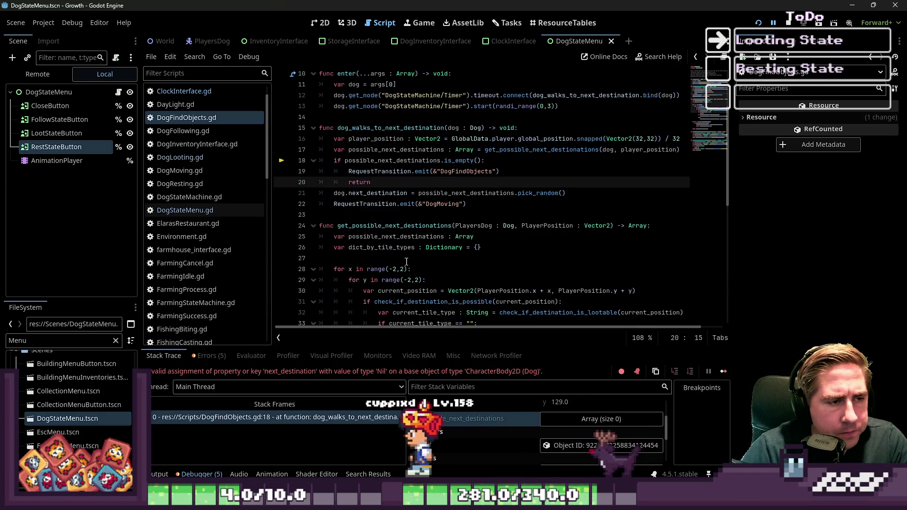
{"action": "left_click", "coordinate": [789, 24]}
Highlight the uses of possible_next_destinations, including the list returned at line 45.
{"action": "double_click", "coordinate": [373, 160]}
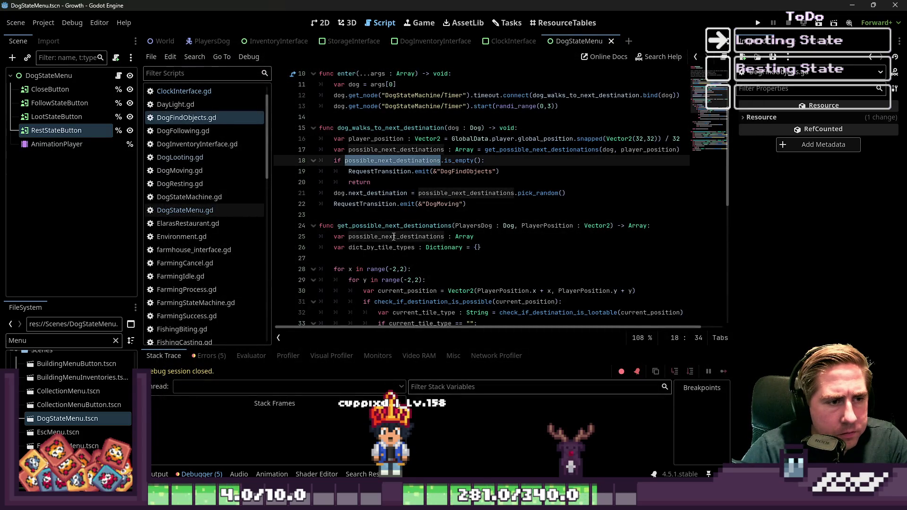
{"action": "scroll", "coordinate": [395, 233], "scroll_direction": "down", "scroll_amount": 6}
{"action": "double_click", "coordinate": [408, 258]}
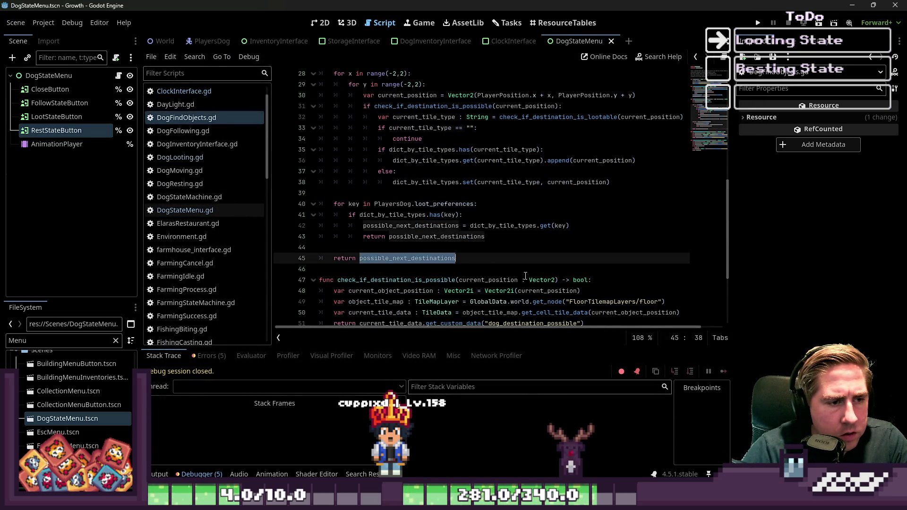
Relaunch, start a new game as 'vcx', and send the dog looting until line 36 errors.
{"action": "left_click", "coordinate": [757, 23]}
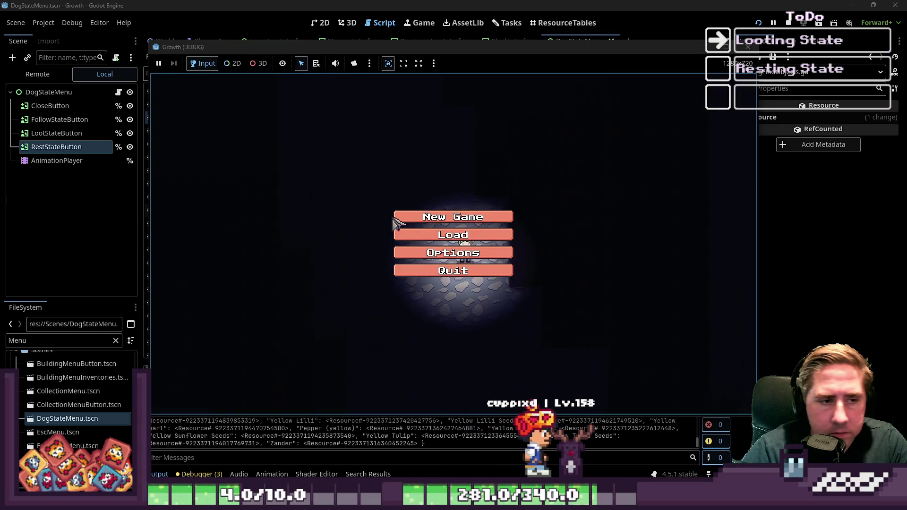
{"action": "left_click", "coordinate": [406, 217]}
{"action": "type", "text": "vcx"}
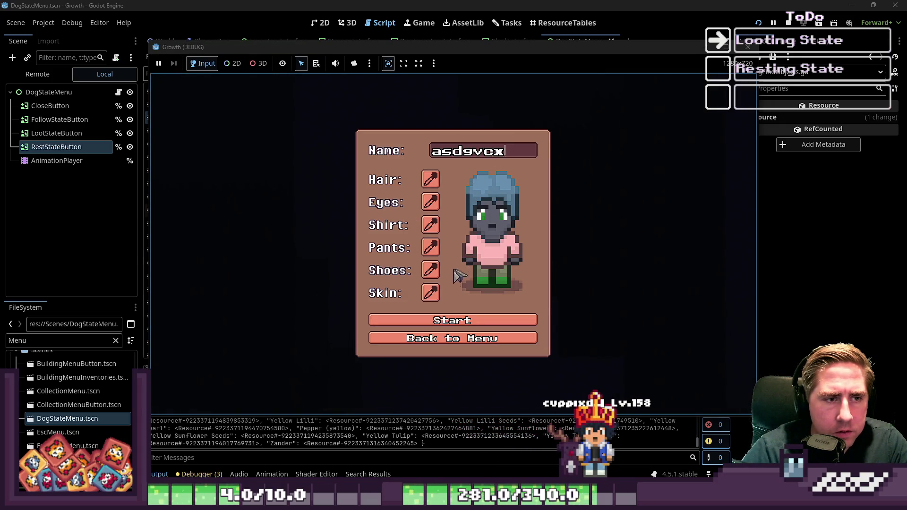
{"action": "left_click", "coordinate": [435, 325]}
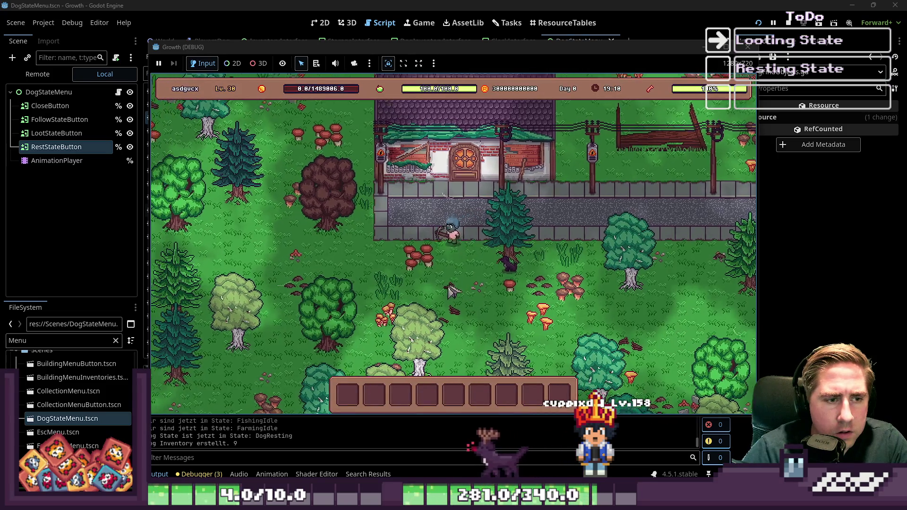
{"action": "left_click", "coordinate": [529, 236]}
{"action": "key", "text": "s"}
{"action": "key", "text": "a"}
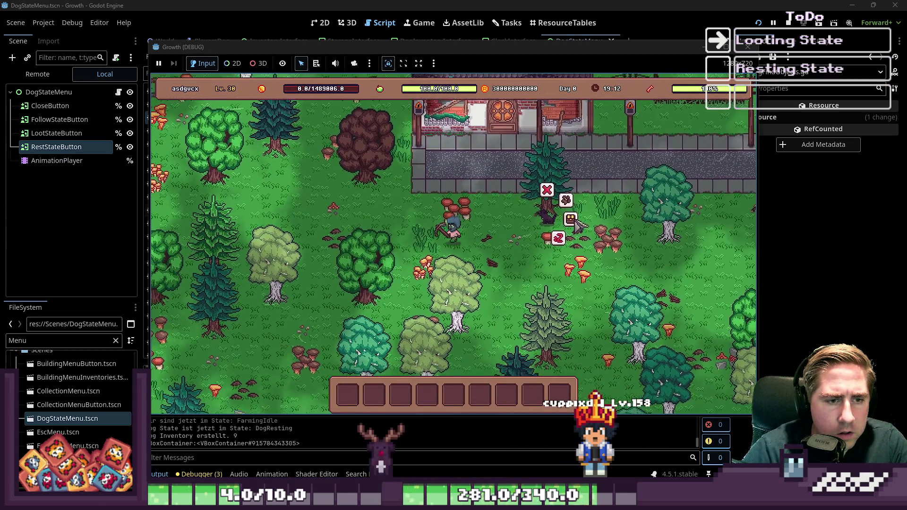
{"action": "left_click", "coordinate": [588, 205]}
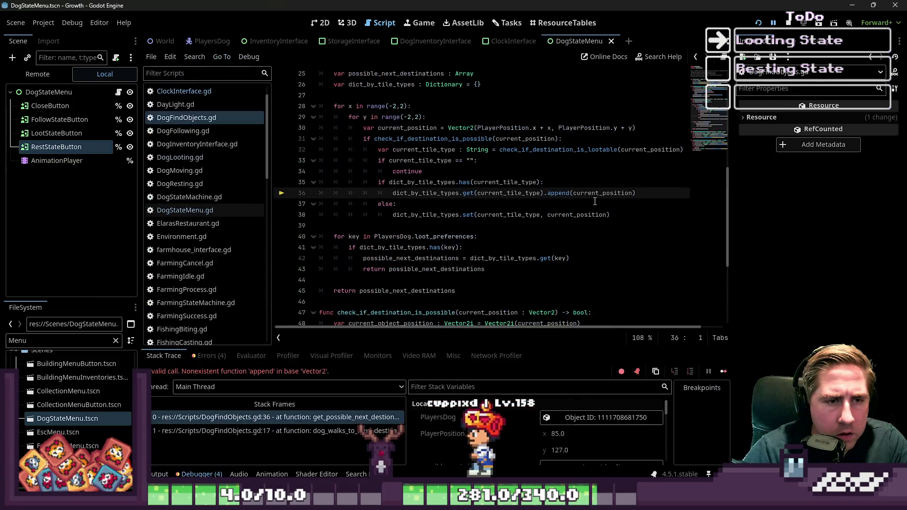
{"action": "left_click", "coordinate": [527, 217]}
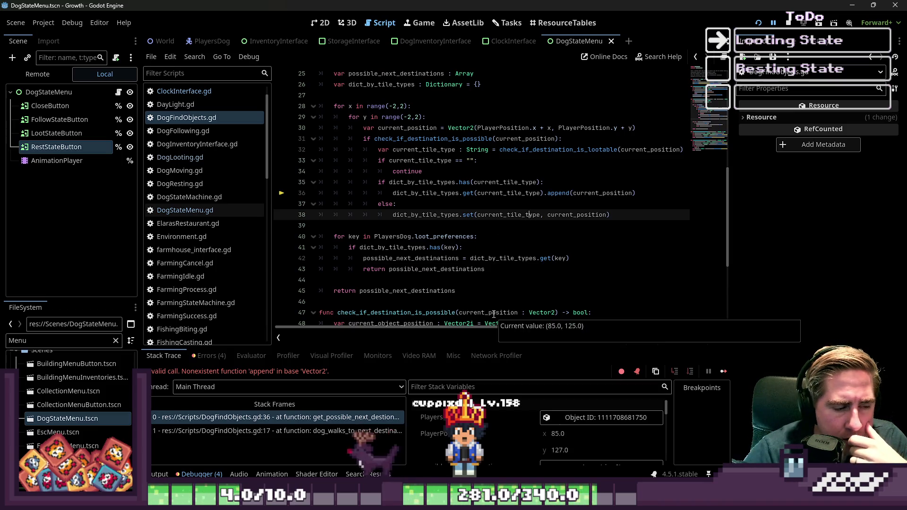
Inspect current_tile_type's value and its uses on lines 35 and 36.
{"action": "double_click", "coordinate": [597, 193]}
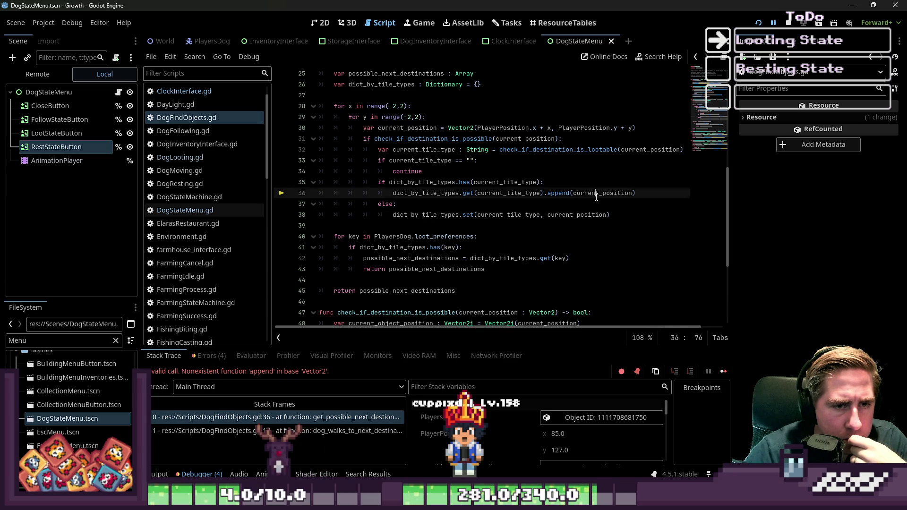
{"action": "double_click", "coordinate": [492, 194]}
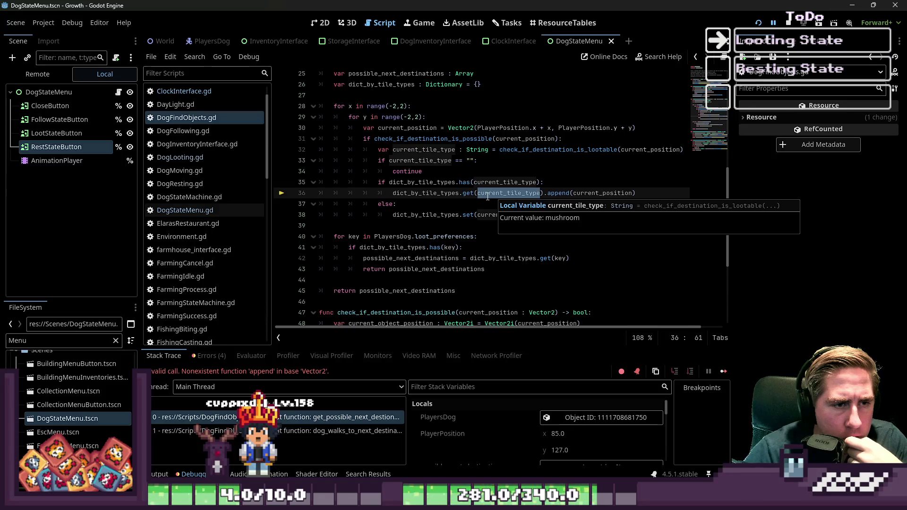
{"action": "left_click", "coordinate": [492, 194]}
{"action": "left_click", "coordinate": [446, 183]}
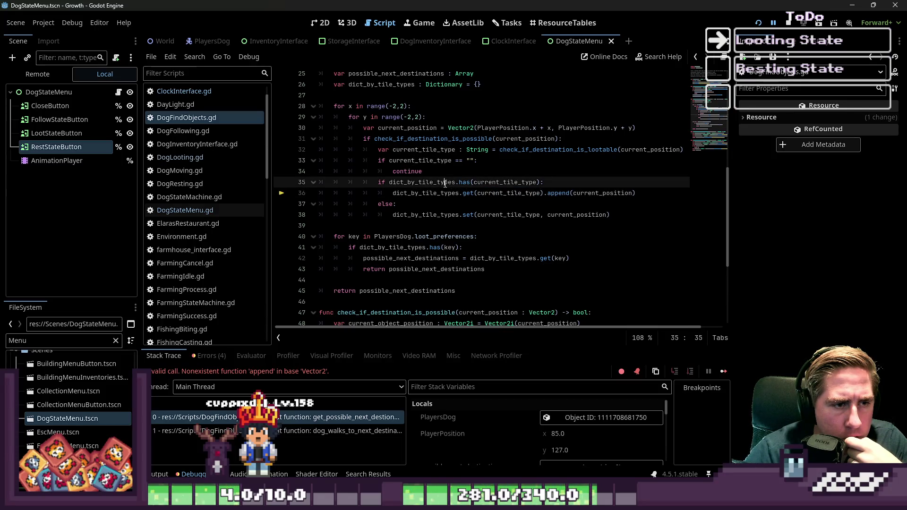
{"action": "double_click", "coordinate": [490, 183]}
{"action": "double_click", "coordinate": [511, 194]}
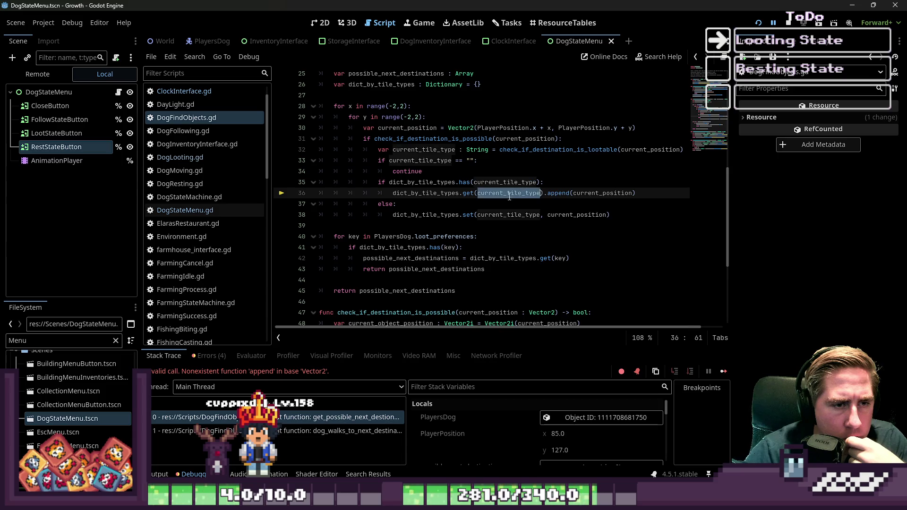
Wrap current_position in brackets in line 38's set call and rerun the game.
{"action": "left_click", "coordinate": [487, 215]}
{"action": "double_click", "coordinate": [508, 216]}
{"action": "left_click", "coordinate": [549, 216]}
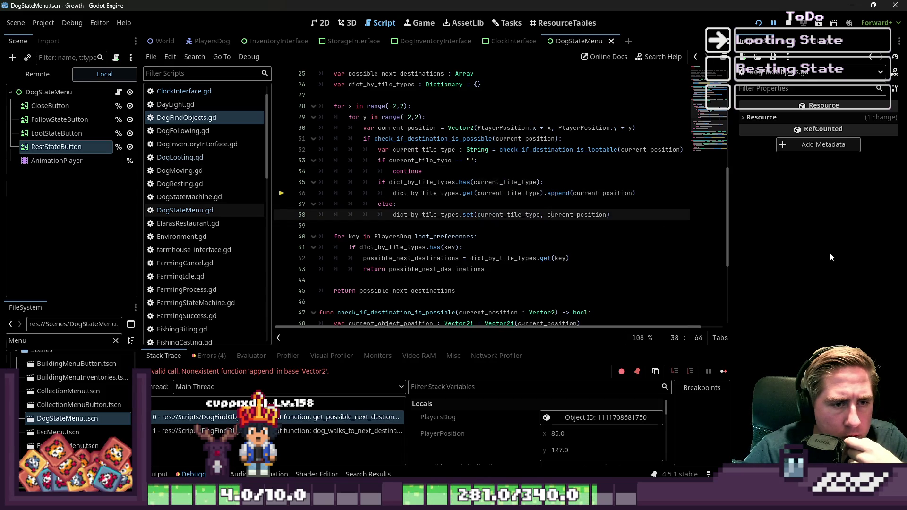
{"action": "key", "text": "ctrl+shift+Right"}
{"action": "type", "text": "["}
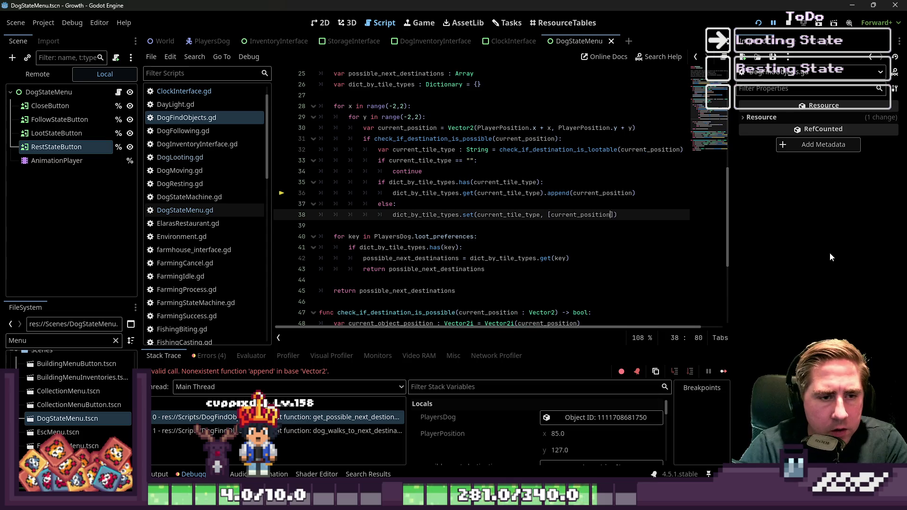
{"action": "left_click", "coordinate": [757, 25]}
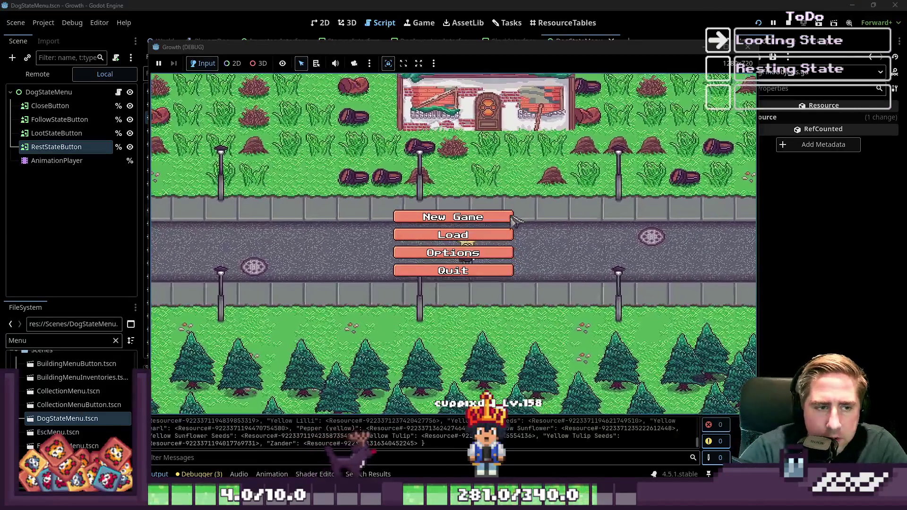
Start a new game as 'asdgf', walk left while the log shows DogFindObjects, then return to the editor.
{"action": "left_click", "coordinate": [508, 218]}
{"action": "type", "text": "asdgf"}
{"action": "left_click", "coordinate": [451, 321]}
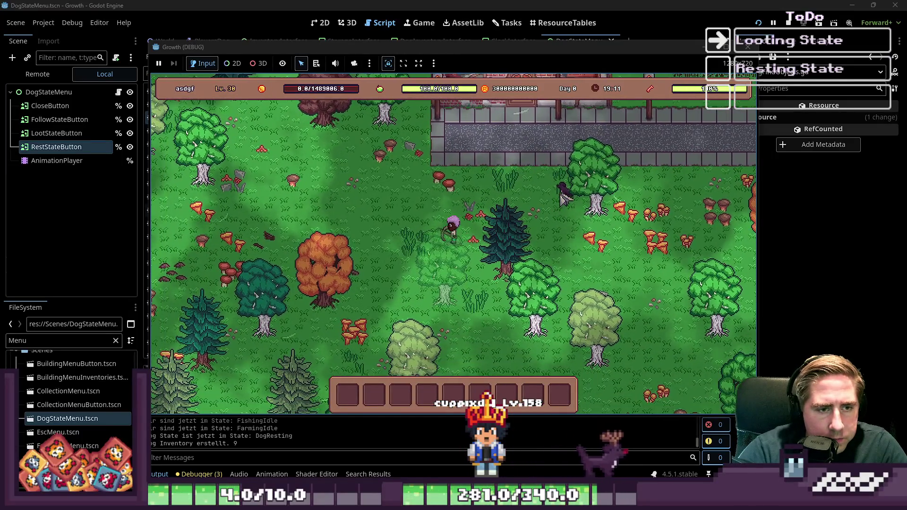
{"action": "key", "text": "a"}
{"action": "key", "text": "a"}
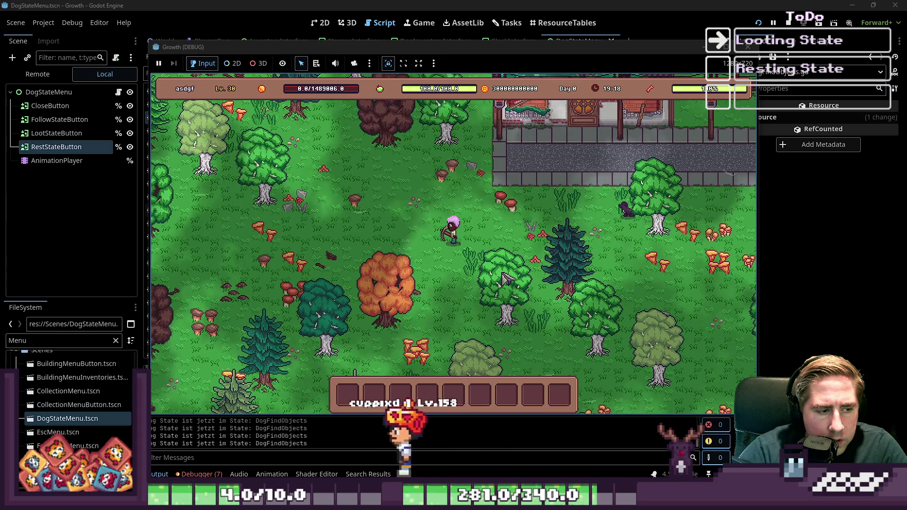
{"action": "key", "text": "alt+Tab"}
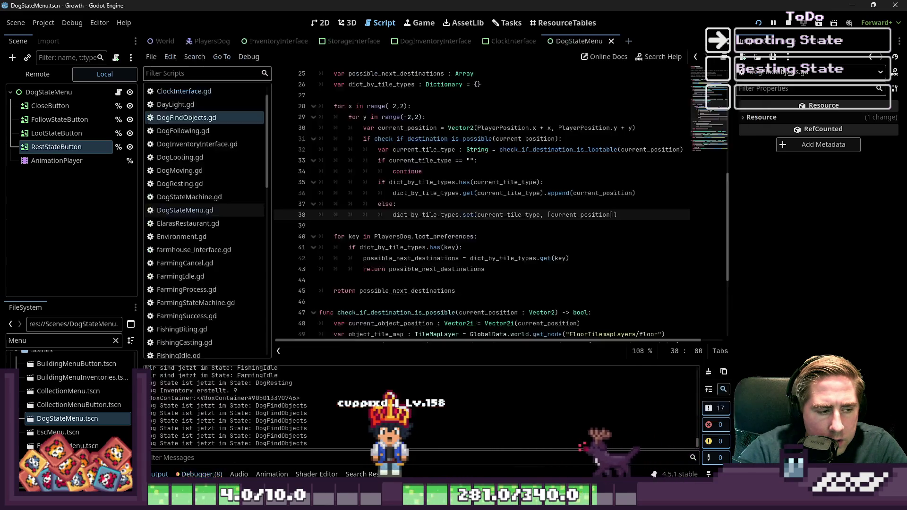
Open the debugger's error list and jump to the timeout error's code at line 12.
{"action": "left_click", "coordinate": [199, 474]}
{"action": "left_click", "coordinate": [208, 356]}
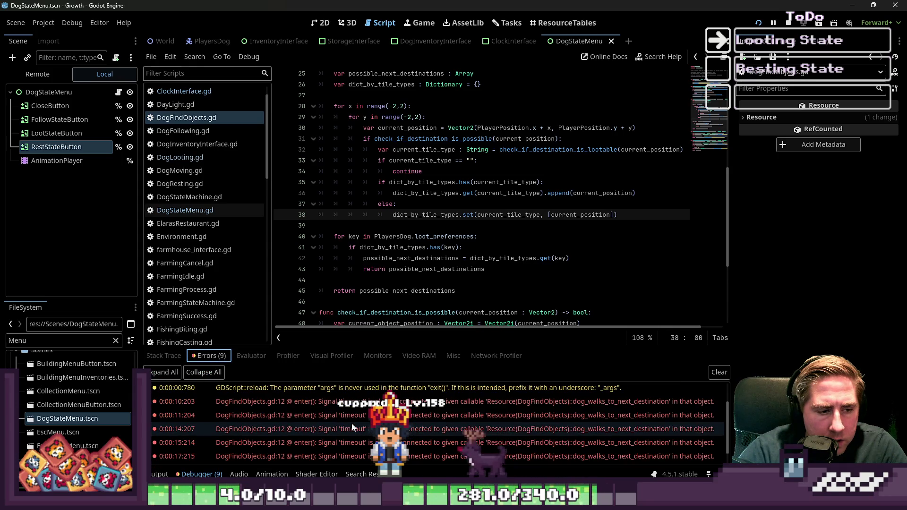
{"action": "left_click", "coordinate": [422, 424]}
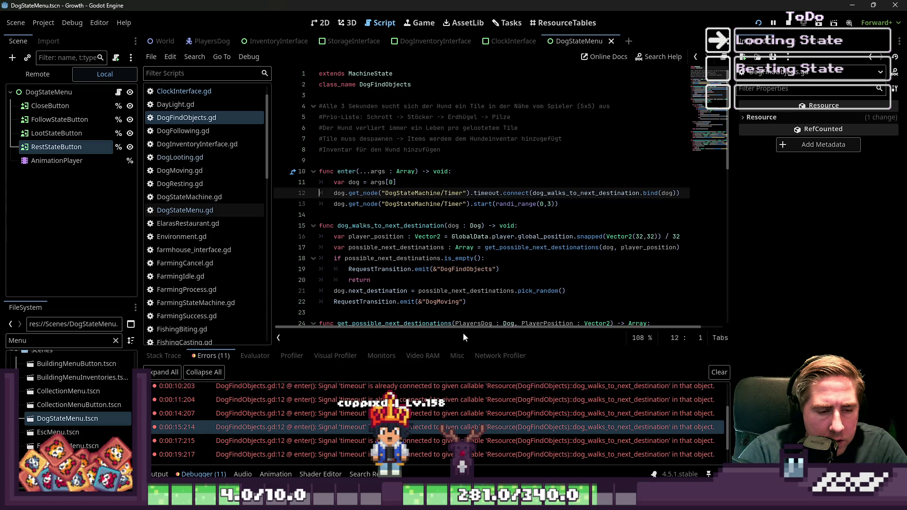
{"action": "scroll", "coordinate": [450, 269], "scroll_direction": "down", "scroll_amount": 8}
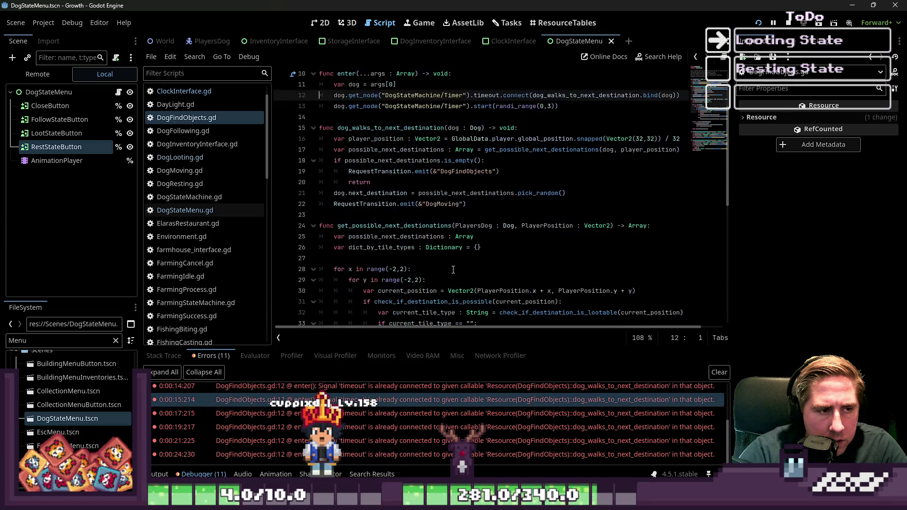
{"action": "scroll", "coordinate": [450, 269], "scroll_direction": "down", "scroll_amount": 3}
{"action": "scroll", "coordinate": [375, 251], "scroll_direction": "up", "scroll_amount": 9}
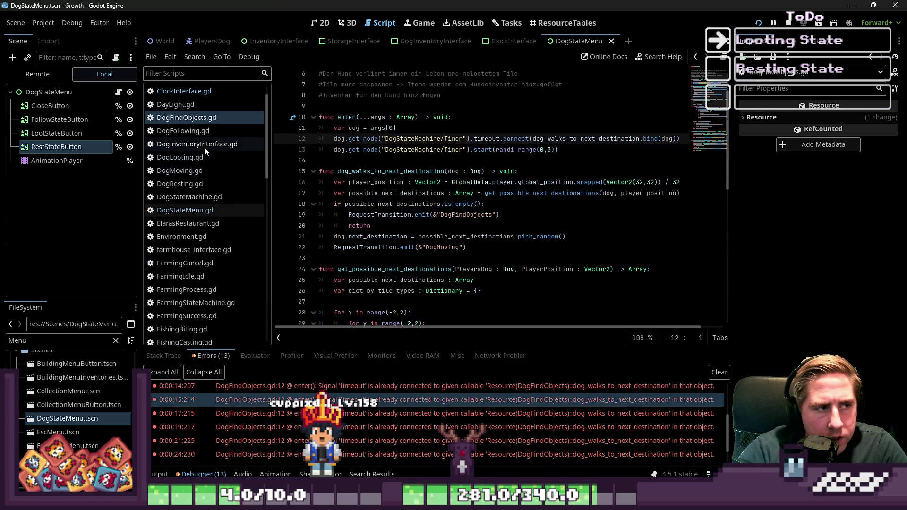
Compare DogLooting.gd and DogFollowing.gd, and copy DogFollowing's exit() function.
{"action": "left_click", "coordinate": [180, 158]}
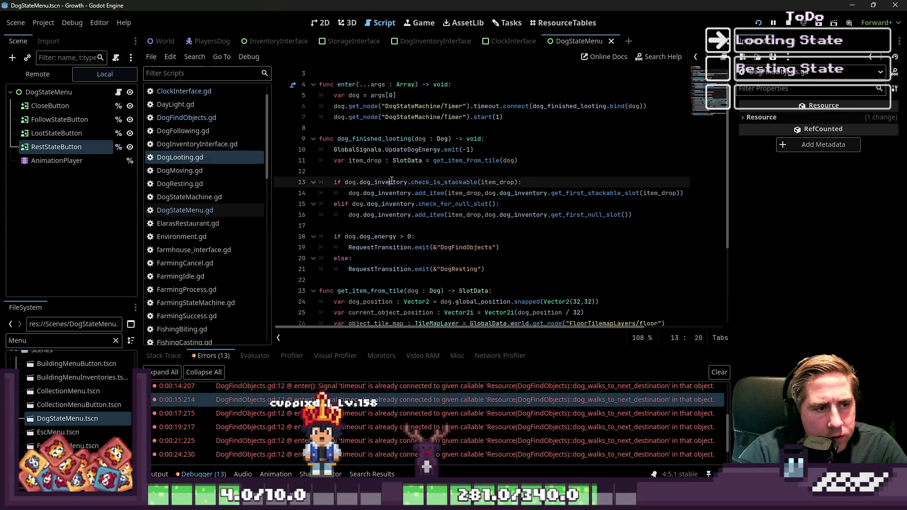
{"action": "left_click", "coordinate": [421, 203]}
{"action": "scroll", "coordinate": [340, 178], "scroll_direction": "down", "scroll_amount": 4}
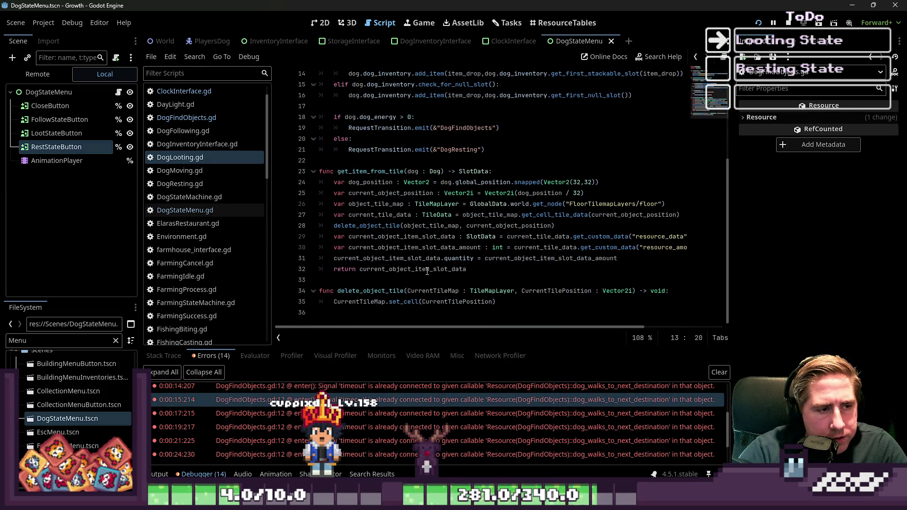
{"action": "scroll", "coordinate": [405, 255], "scroll_direction": "up", "scroll_amount": 2}
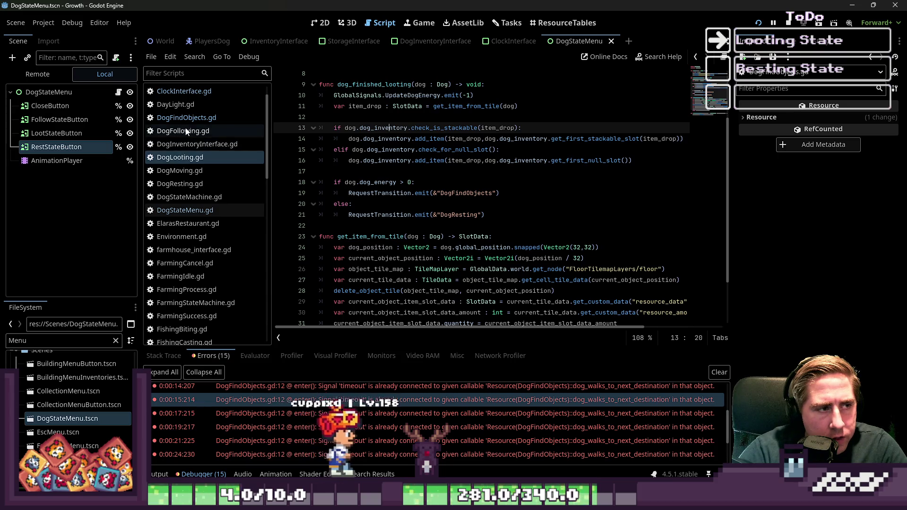
{"action": "left_click", "coordinate": [184, 131]}
{"action": "left_click", "coordinate": [357, 161]}
{"action": "scroll", "coordinate": [398, 208], "scroll_direction": "down", "scroll_amount": 3}
{"action": "mouse_move", "coordinate": [452, 307]}
{"action": "left_mouse_down"}
{"action": "mouse_move", "coordinate": [318, 280]}
{"action": "mouse_move", "coordinate": [318, 291]}
{"action": "mouse_move", "coordinate": [317, 280]}
{"action": "left_mouse_up"}
{"action": "key", "text": "ctrl+c"}
Paste the exit() function disconnecting dog_walks_to_next_destination at the end of DogFindObjects.gd.
{"action": "left_click", "coordinate": [185, 119]}
{"action": "scroll", "coordinate": [425, 213], "scroll_direction": "down", "scroll_amount": 11}
{"action": "scroll", "coordinate": [363, 328], "scroll_direction": "right", "scroll_amount": 2}
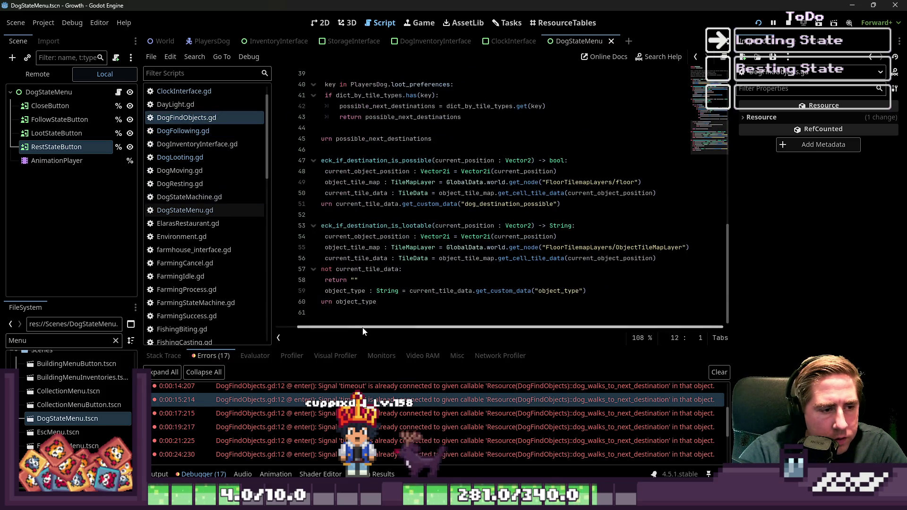
{"action": "scroll", "coordinate": [363, 329], "scroll_direction": "left", "scroll_amount": 2}
{"action": "left_click", "coordinate": [343, 314]}
{"action": "key", "text": "ctrl+v"}
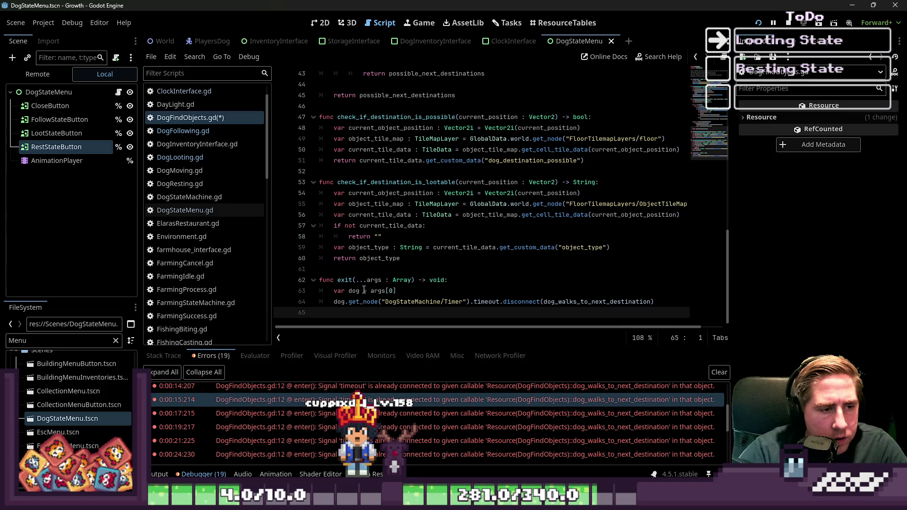
{"action": "double_click", "coordinate": [596, 301]}
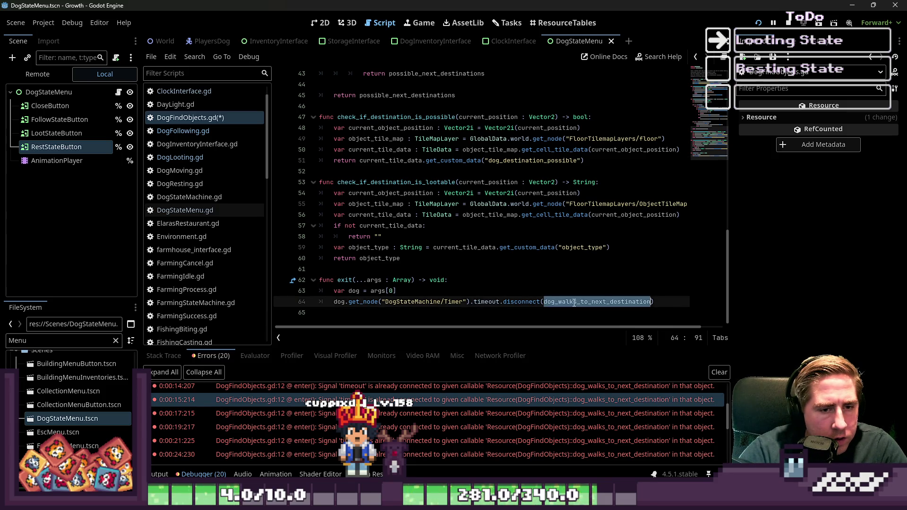
{"action": "scroll", "coordinate": [553, 308], "scroll_direction": "up", "scroll_amount": 4}
{"action": "scroll", "coordinate": [552, 308], "scroll_direction": "up", "scroll_amount": 8}
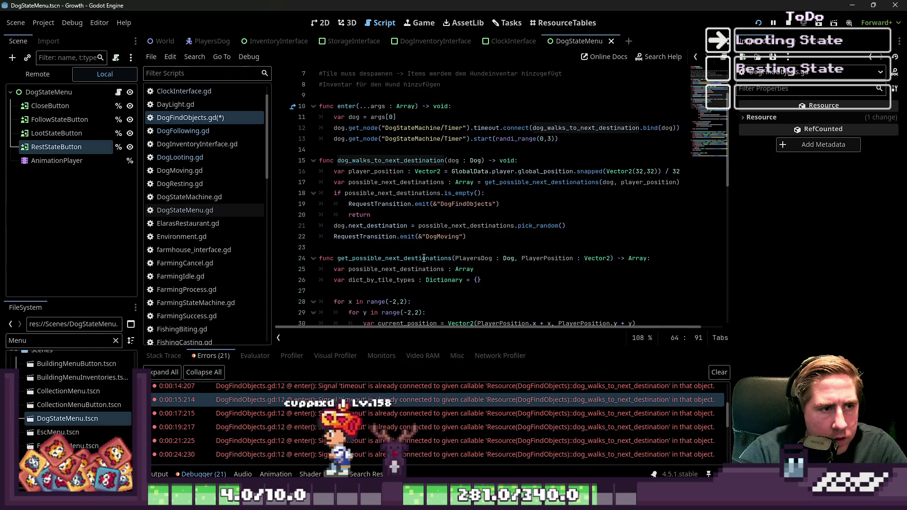
{"action": "scroll", "coordinate": [424, 258], "scroll_direction": "down", "scroll_amount": 12}
{"action": "left_click", "coordinate": [387, 237]}
{"action": "type", "text": "\"\""}
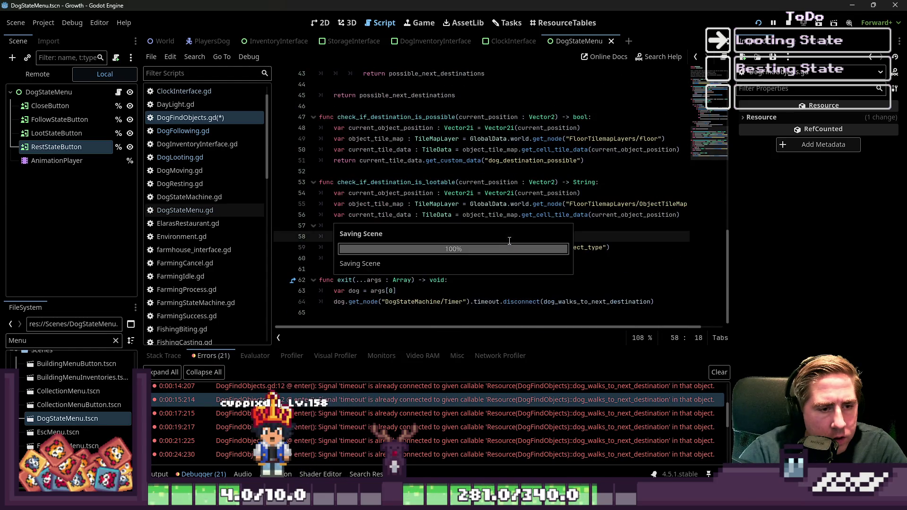
Relaunch the game, stop it with F8, and reopen DogFollowing.gd for comparison.
{"action": "left_click", "coordinate": [758, 23]}
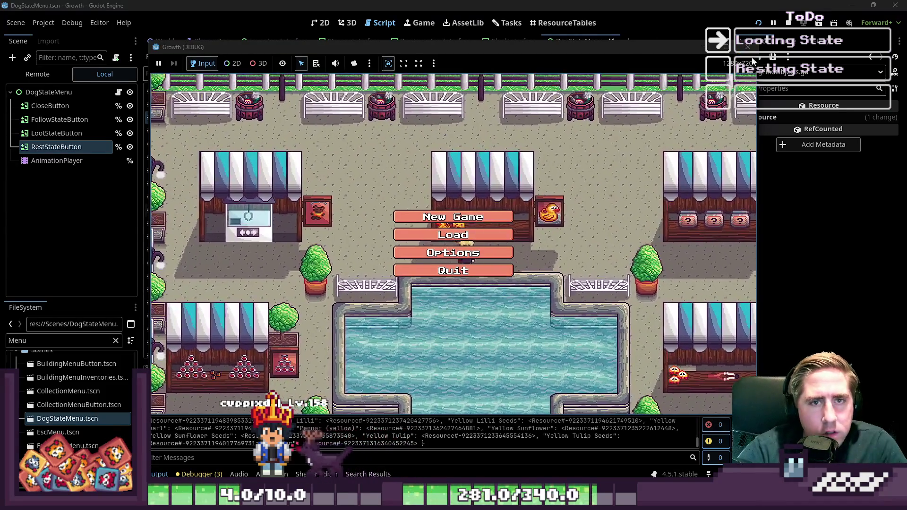
{"action": "key", "text": "F8"}
{"action": "left_click", "coordinate": [189, 131]}
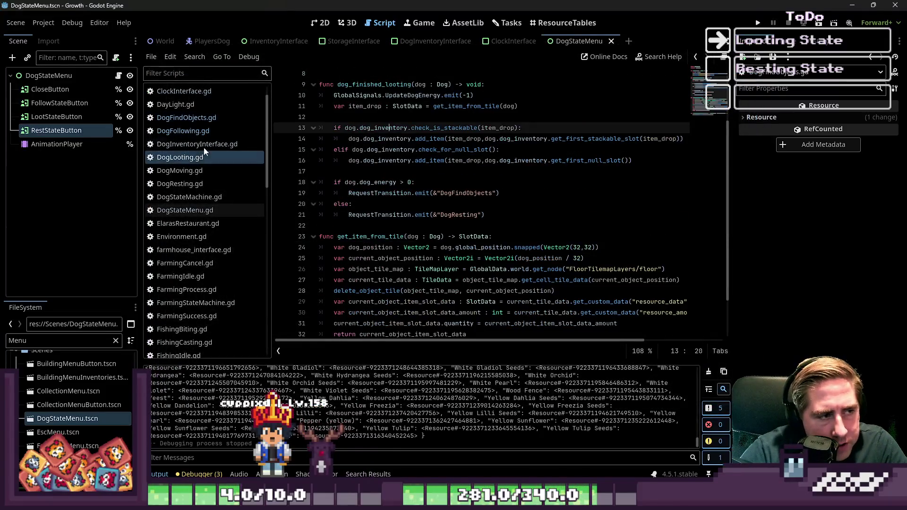
{"action": "left_click", "coordinate": [215, 118]}
{"action": "left_click", "coordinate": [408, 204]}
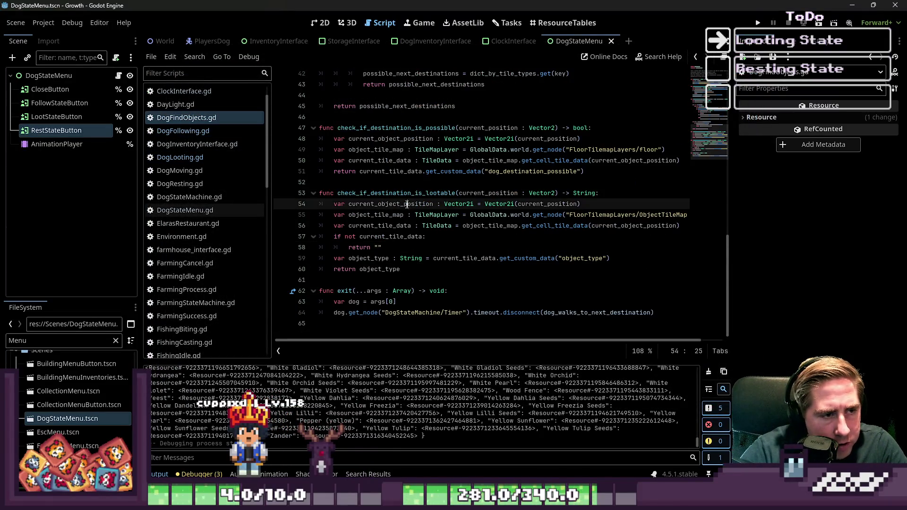
{"action": "left_click", "coordinate": [390, 247]}
{"action": "scroll", "coordinate": [390, 248], "scroll_direction": "up", "scroll_amount": 1}
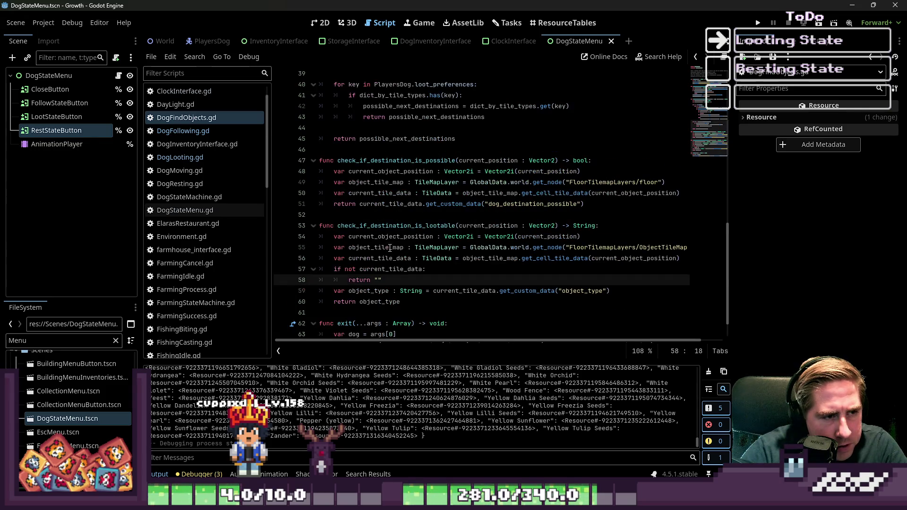
{"action": "left_click", "coordinate": [547, 250]}
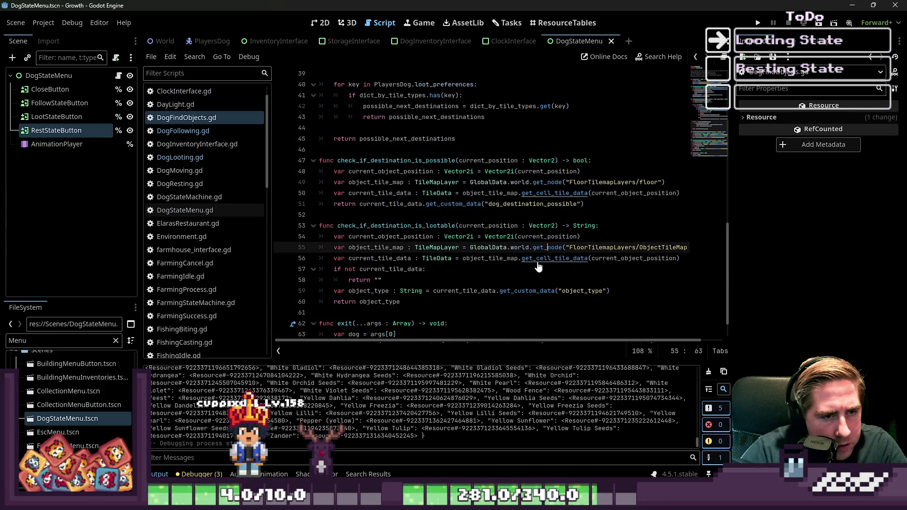
{"action": "double_click", "coordinate": [390, 270]}
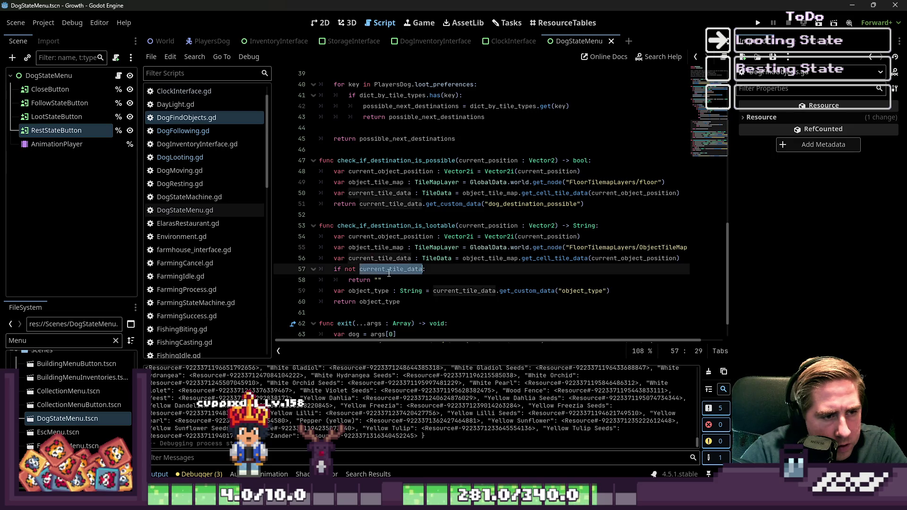
{"action": "scroll", "coordinate": [390, 281], "scroll_direction": "up", "scroll_amount": 7}
{"action": "scroll", "coordinate": [390, 280], "scroll_direction": "down", "scroll_amount": 8}
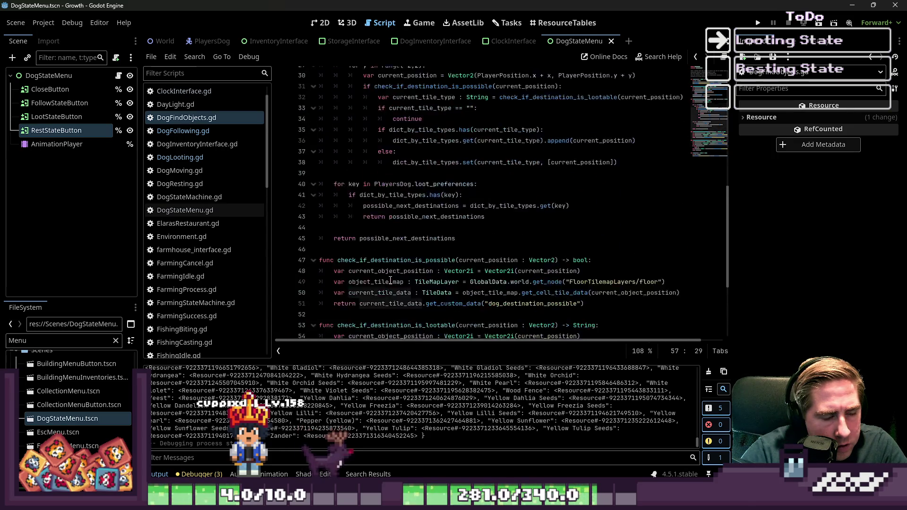
{"action": "left_click", "coordinate": [391, 249]}
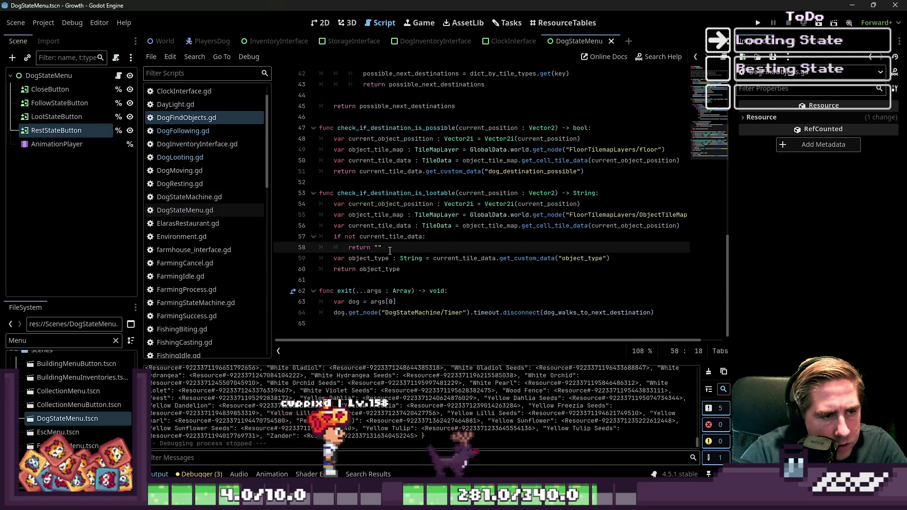
{"action": "left_click", "coordinate": [394, 193]}
{"action": "double_click", "coordinate": [394, 193]}
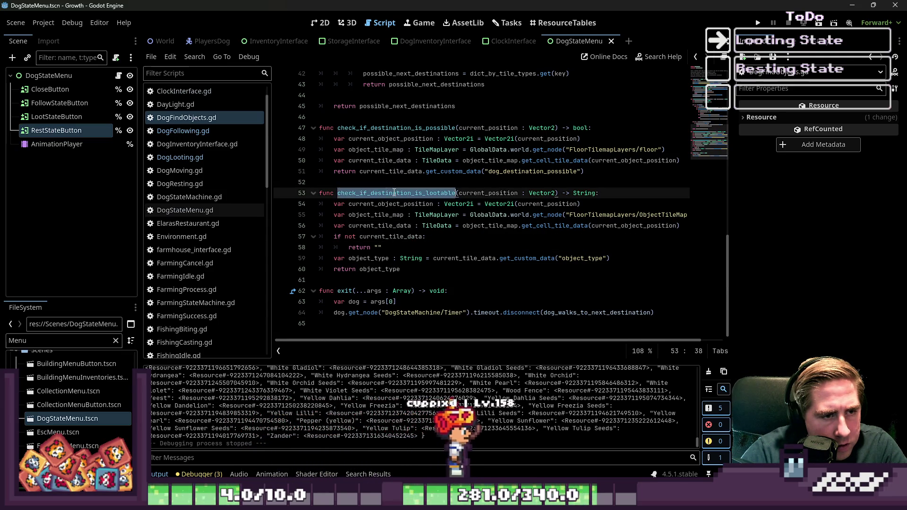
{"action": "left_click", "coordinate": [393, 246]}
{"action": "left_click", "coordinate": [375, 184]}
{"action": "double_click", "coordinate": [376, 189]}
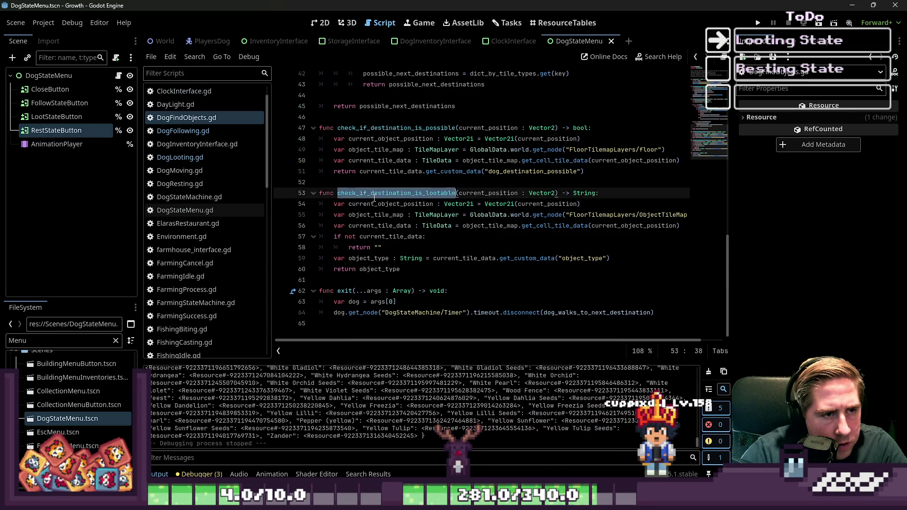
{"action": "scroll", "coordinate": [399, 245], "scroll_direction": "up", "scroll_amount": 8}
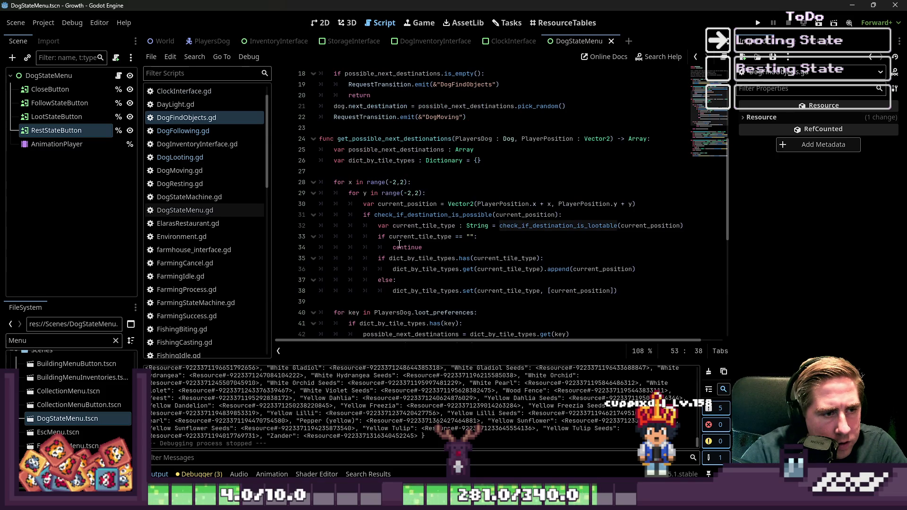
{"action": "scroll", "coordinate": [399, 244], "scroll_direction": "down", "scroll_amount": 1}
{"action": "left_click", "coordinate": [511, 207]}
{"action": "scroll", "coordinate": [395, 260], "scroll_direction": "down", "scroll_amount": 7}
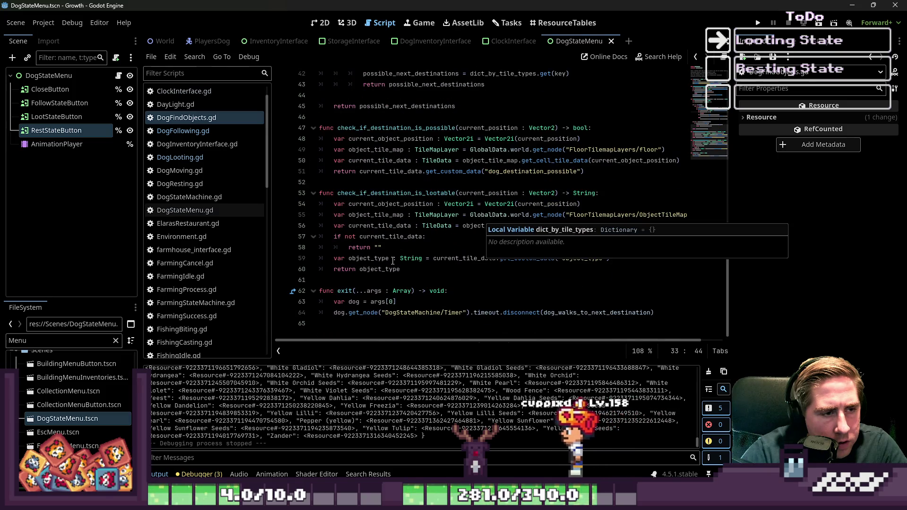
{"action": "left_click", "coordinate": [390, 246]}
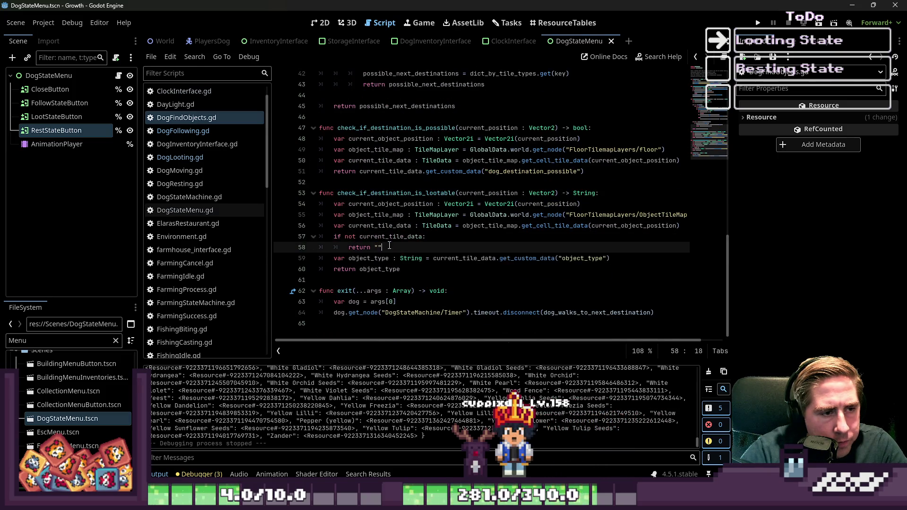
{"action": "left_click", "coordinate": [385, 269]}
{"action": "scroll", "coordinate": [501, 200], "scroll_direction": "up", "scroll_amount": 7}
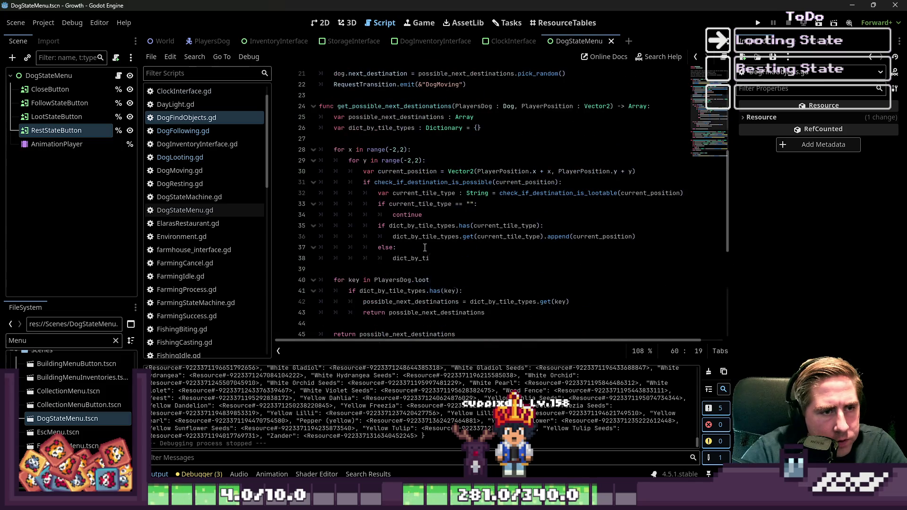
{"action": "double_click", "coordinate": [513, 194]}
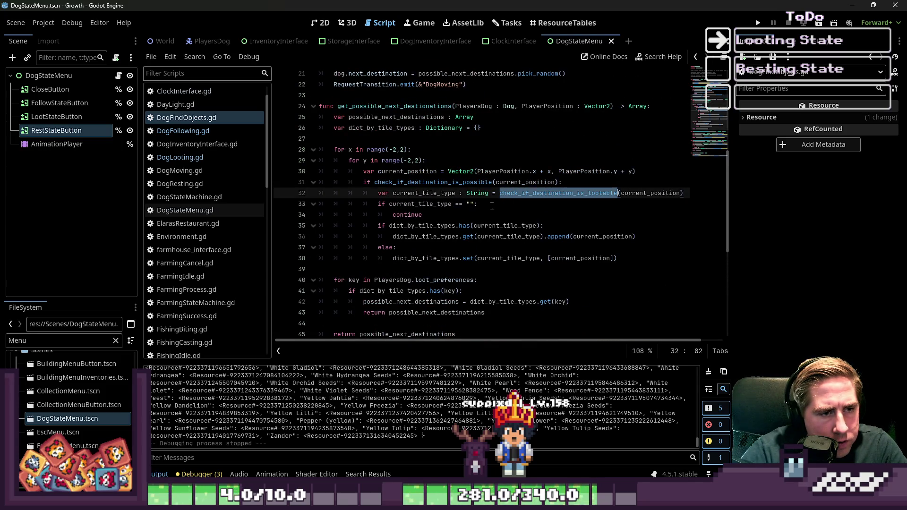
{"action": "left_click", "coordinate": [475, 225]}
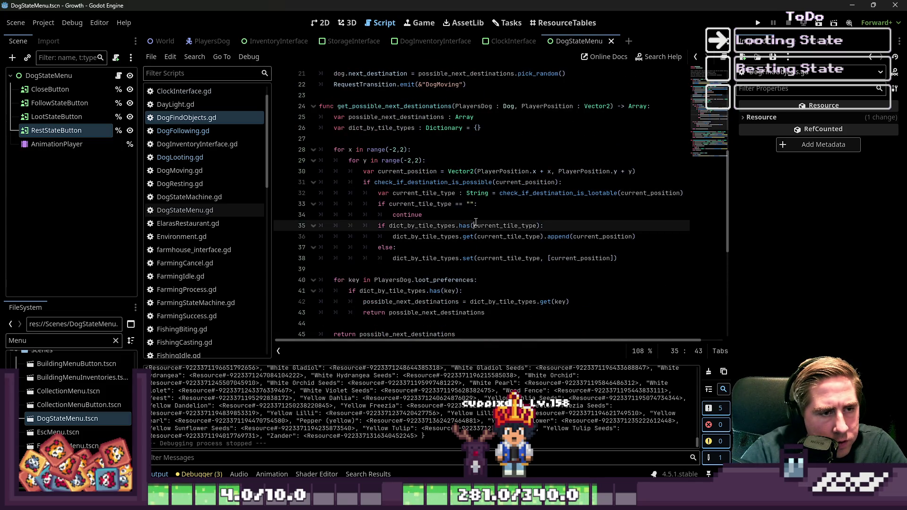
{"action": "double_click", "coordinate": [444, 227]}
{"action": "left_click", "coordinate": [393, 270]}
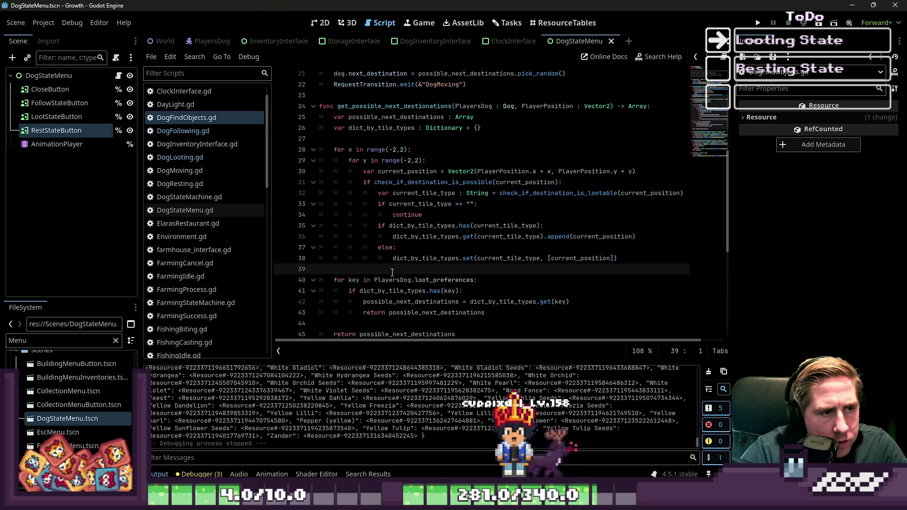
{"action": "scroll", "coordinate": [391, 267], "scroll_direction": "down", "scroll_amount": 2}
{"action": "left_click", "coordinate": [449, 248]}
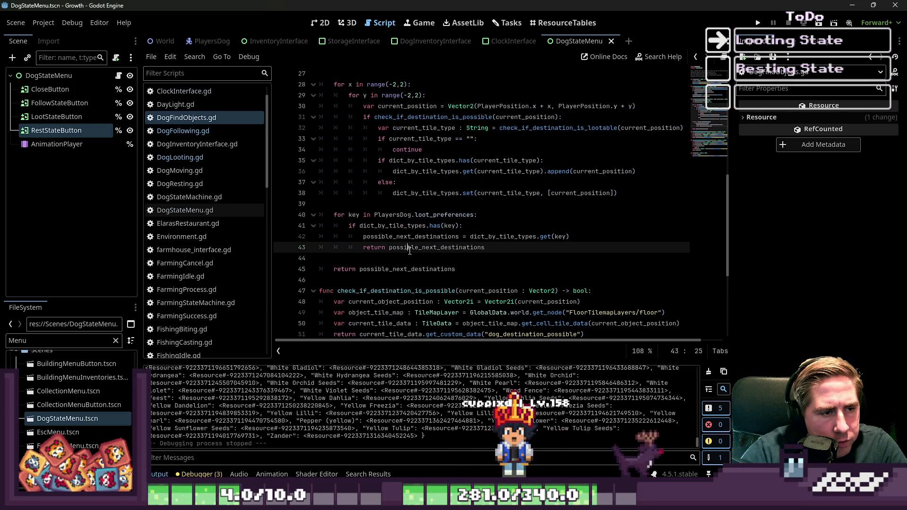
{"action": "left_click", "coordinate": [482, 216]}
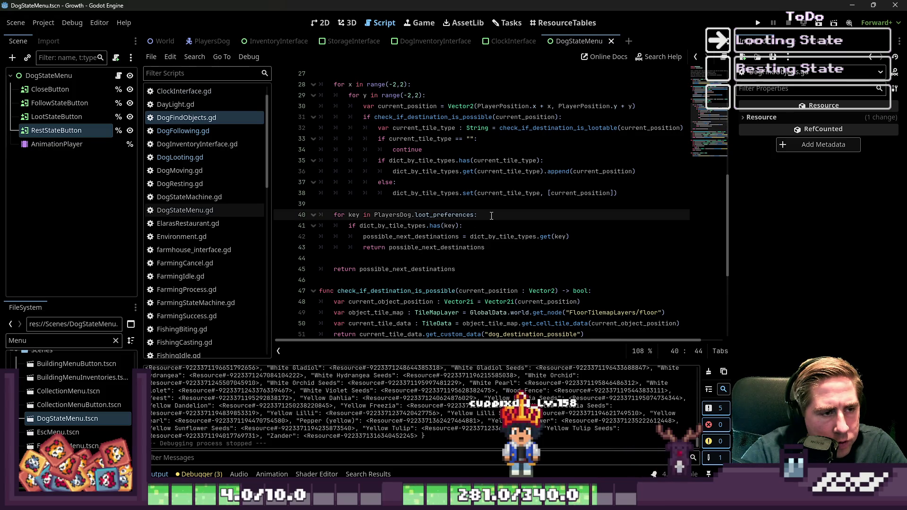
{"action": "left_click", "coordinate": [485, 197]}
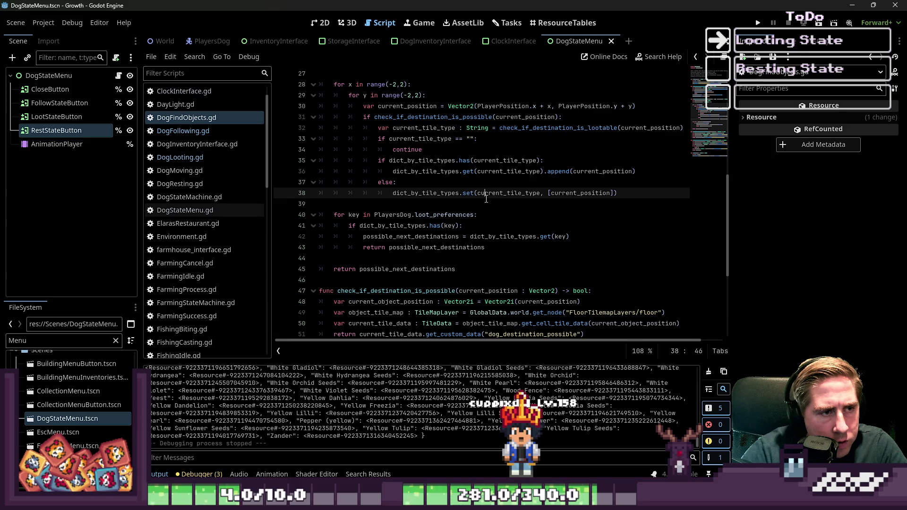
{"action": "left_click", "coordinate": [487, 201]}
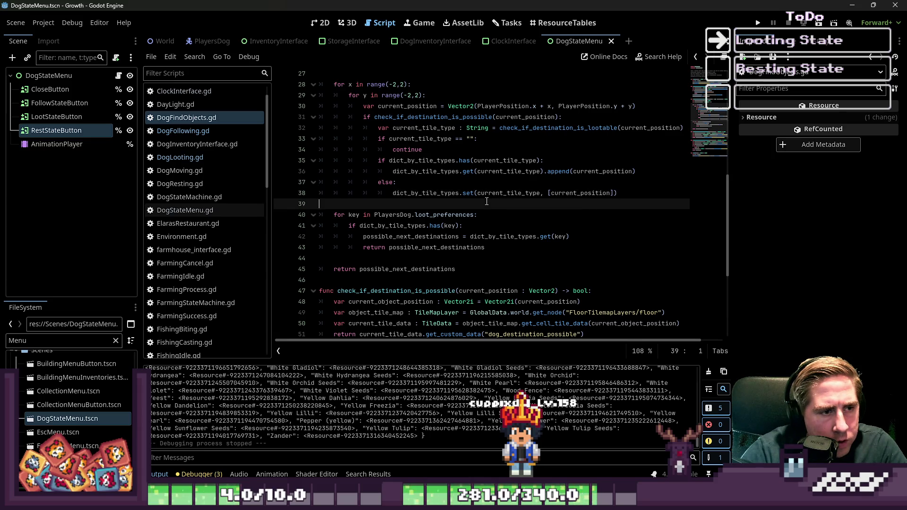
{"action": "left_click", "coordinate": [381, 139]}
{"action": "key", "text": "Return"}
Add a print of current_tile_type, dict_by_tile_types and possible_next_destinations on line 33.
{"action": "key", "text": "Up"}
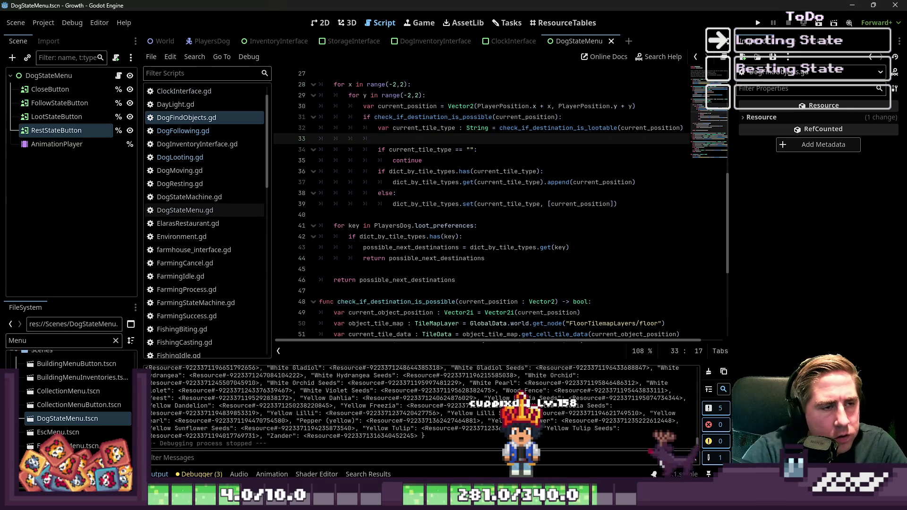
{"action": "type", "text": "print(curre"}
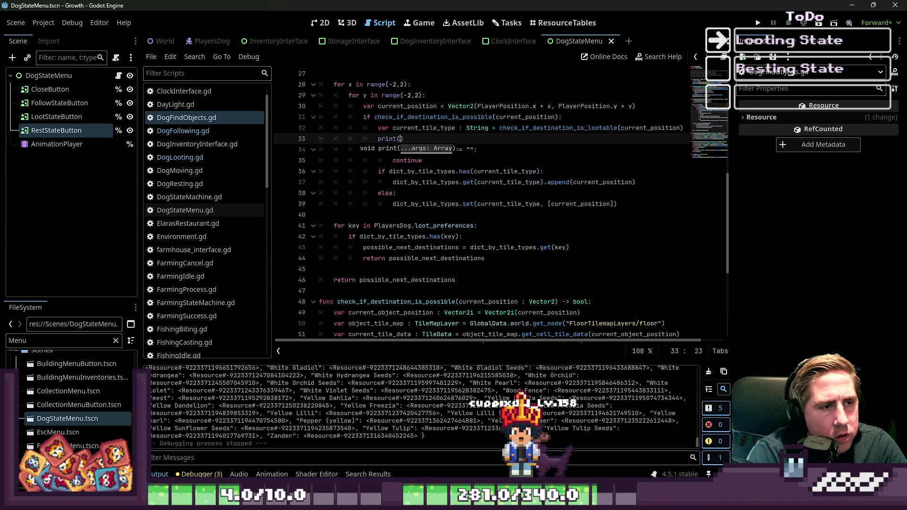
{"action": "type", "text": "nt_tile_t"}
{"action": "type", "text": "ype,"}
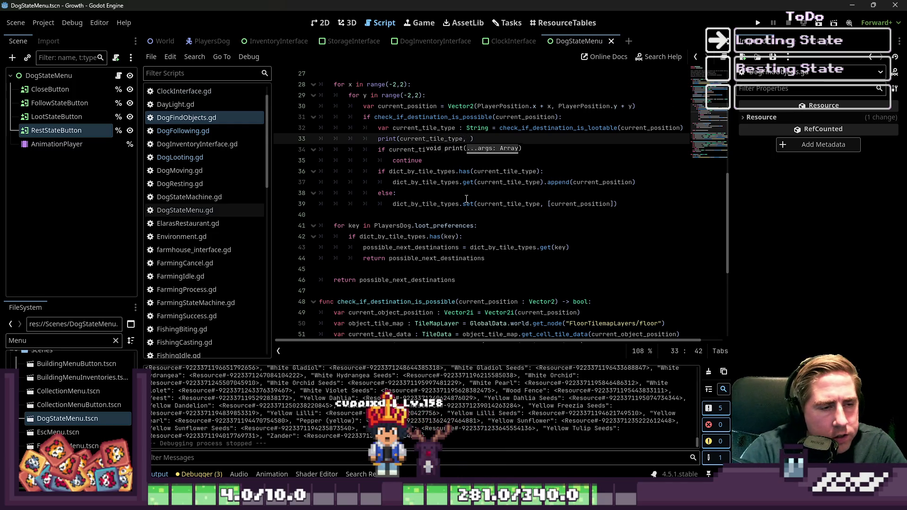
{"action": "scroll", "coordinate": [449, 192], "scroll_direction": "up", "scroll_amount": 3}
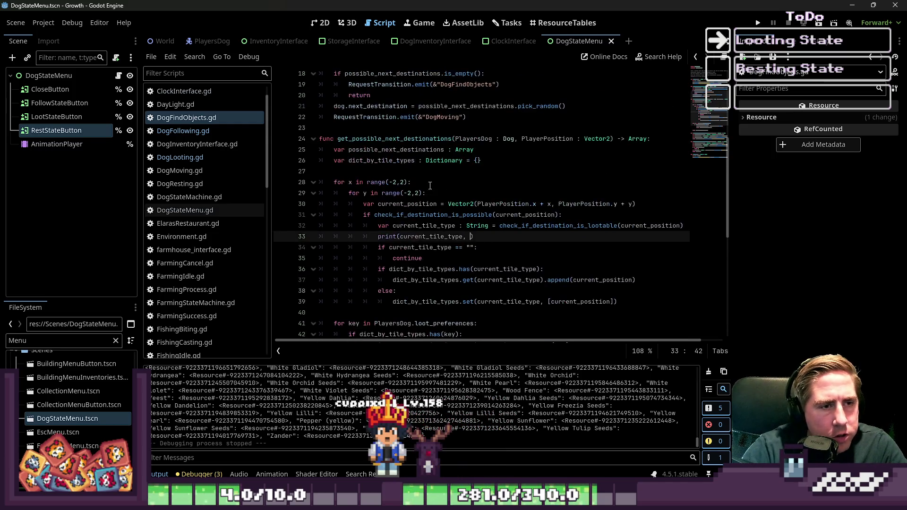
{"action": "double_click", "coordinate": [393, 150]}
{"action": "double_click", "coordinate": [382, 160]}
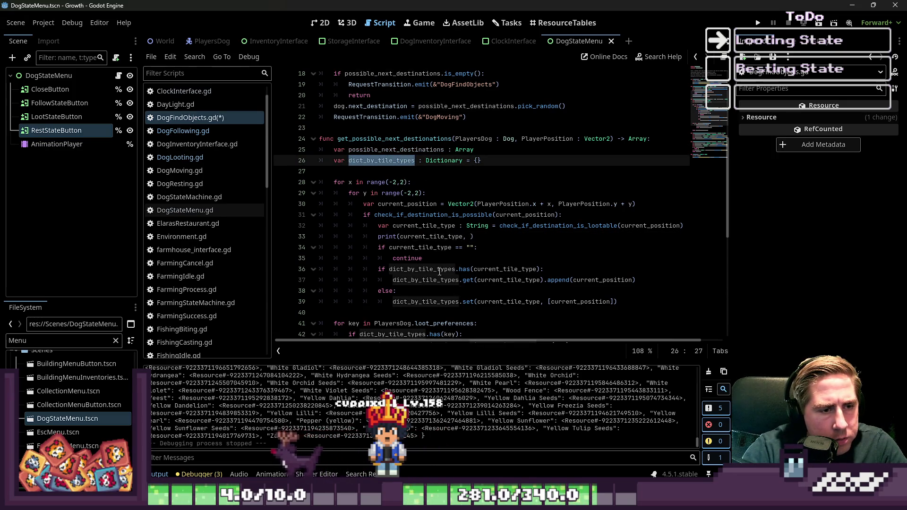
{"action": "left_click", "coordinate": [472, 237]}
{"action": "type", "text": "dict_by_tile_types,"}
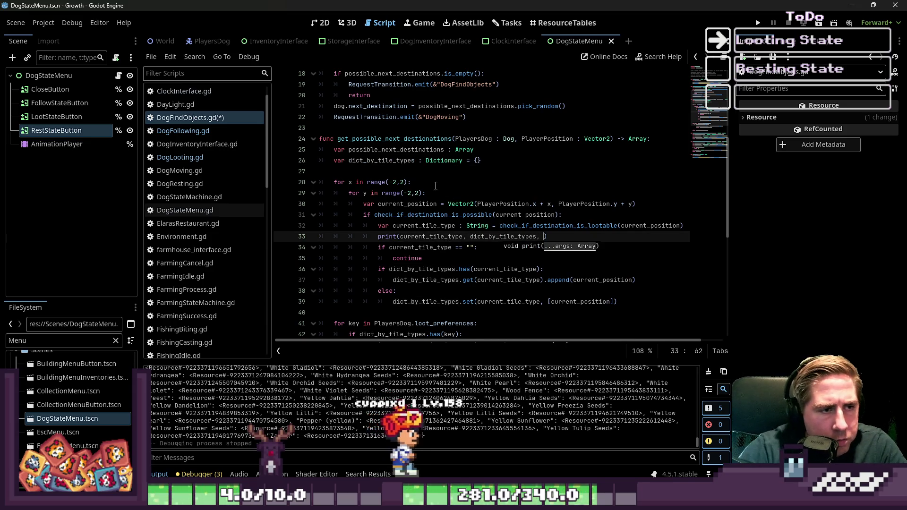
{"action": "double_click", "coordinate": [397, 149]}
{"action": "left_click", "coordinate": [544, 237]}
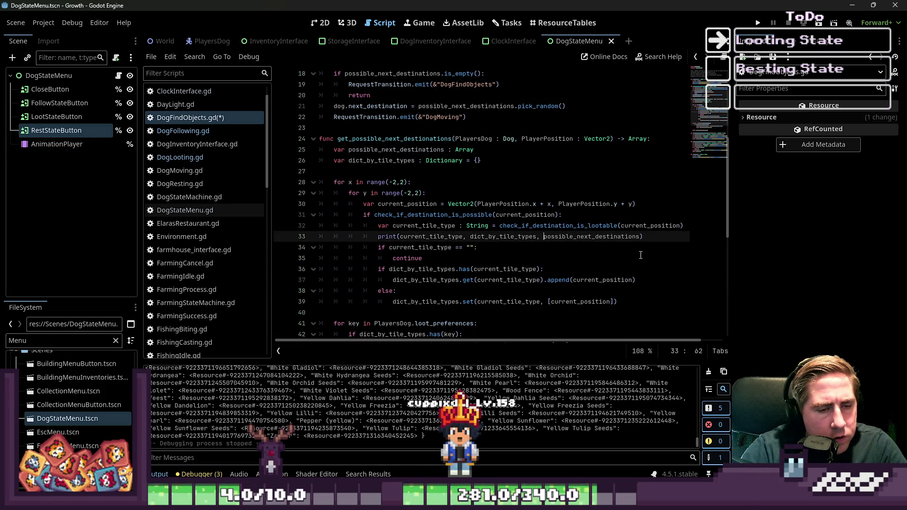
{"action": "type", "text": "\"Possible N"}
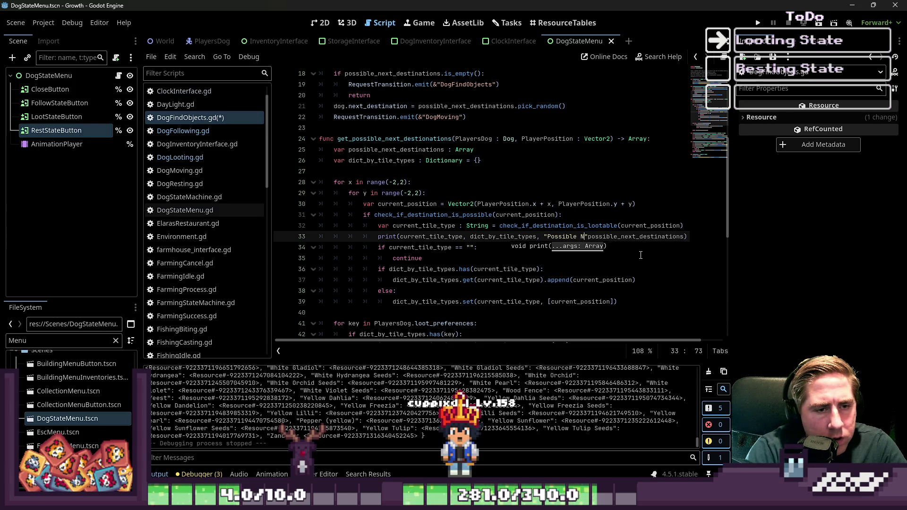
Label the print arguments 'Dict by Tile Types :' and 'Possible Next: '.
{"action": "key", "text": "BackSpace"}
{"action": "key", "text": "BackSpace"}
{"action": "type", "text": "t:"}
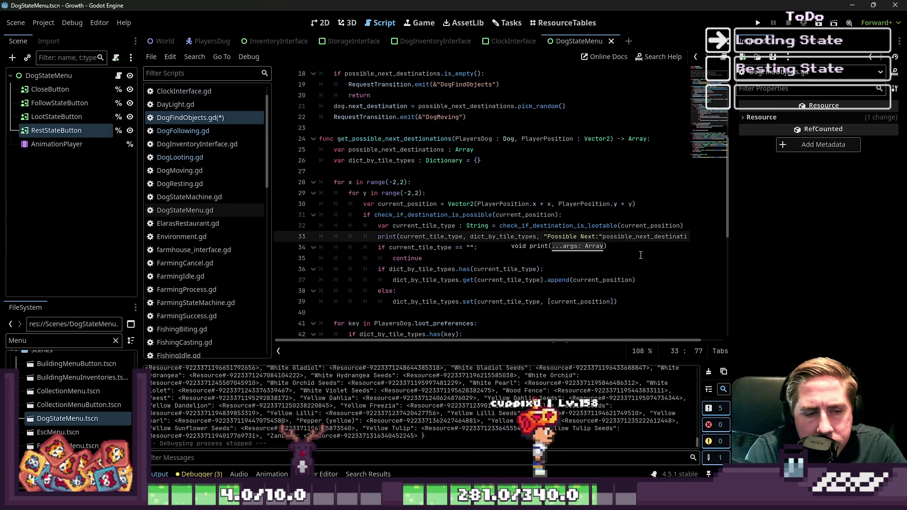
{"action": "type", "text": " \","}
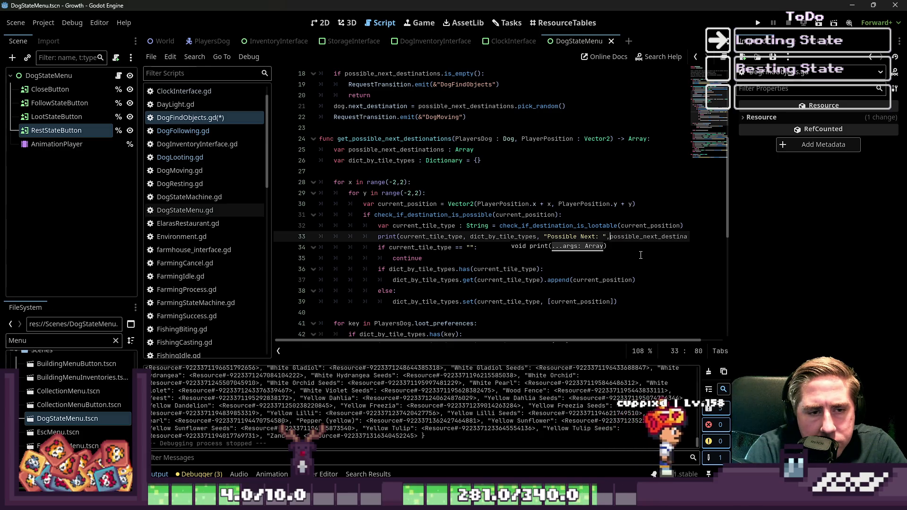
{"action": "key", "text": "Left"}
{"action": "key", "text": "Left"}
{"action": "key", "text": "Left"}
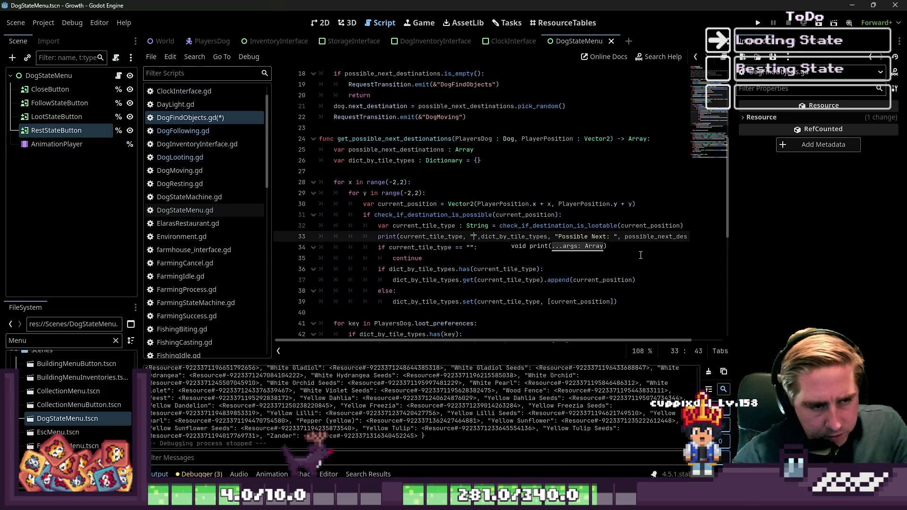
{"action": "type", "text": "Dict by Tile TR"}
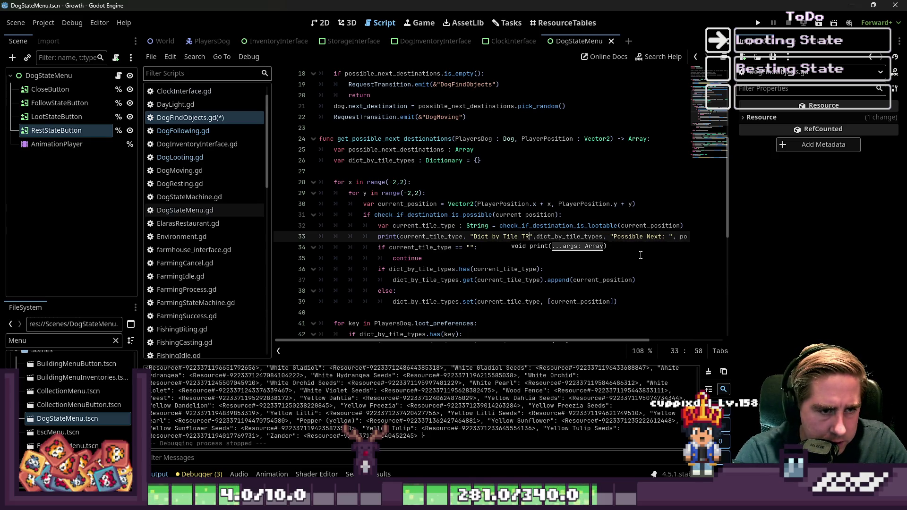
{"action": "key", "text": "BackSpace"}
{"action": "type", "text": "ypes"}
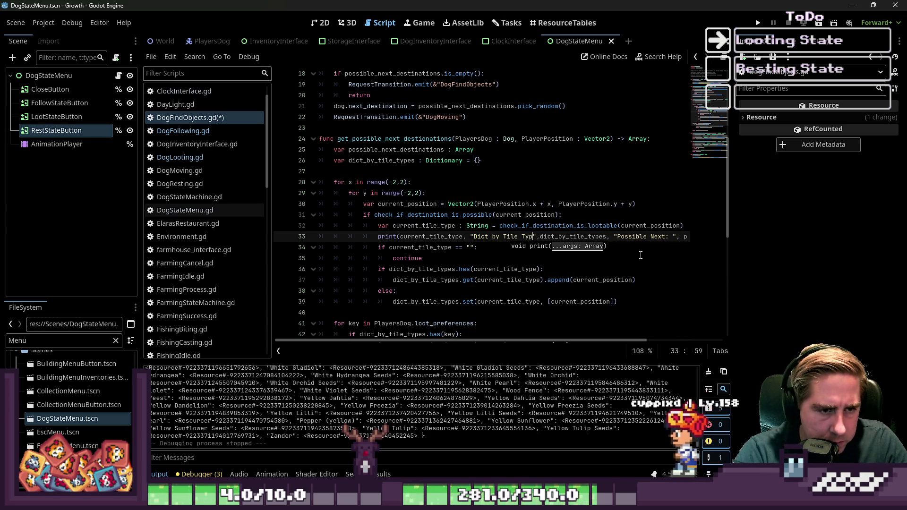
{"action": "type", "text": " :"}
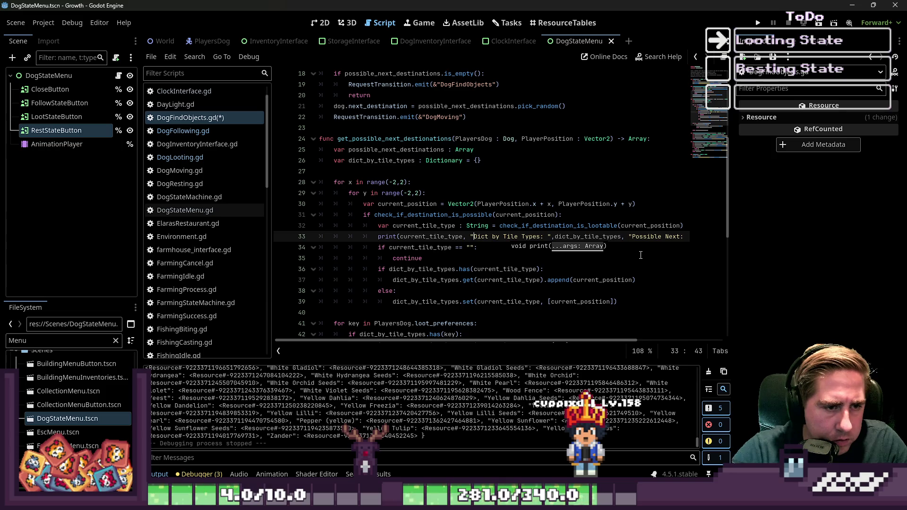
{"action": "key", "text": "ctrl+Right"}
{"action": "key", "text": "ctrl+Right"}
{"action": "key", "text": "ctrl+Right"}
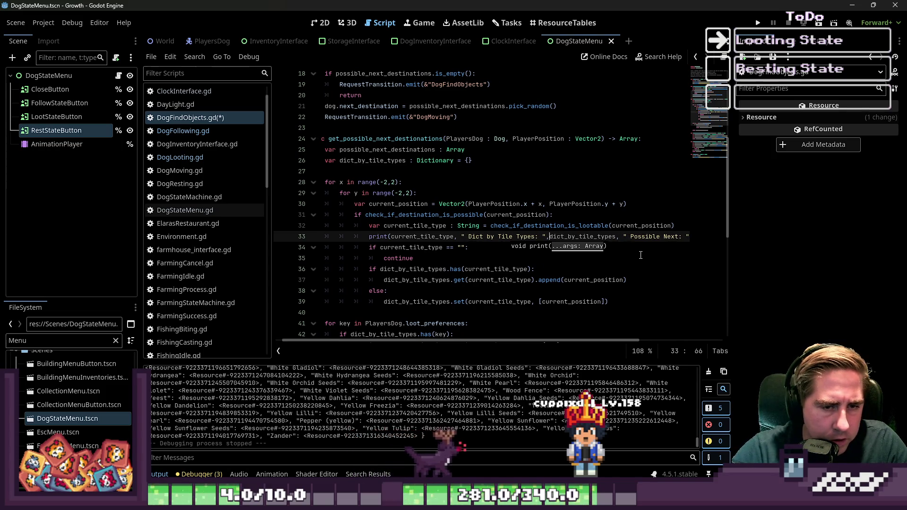
Insert a leading 'Current Tile Type' label string into the print statement.
{"action": "key", "text": "Up"}
{"action": "key", "text": "End"}
{"action": "key", "text": "Down"}
{"action": "key", "text": "Home"}
{"action": "key", "text": "Home"}
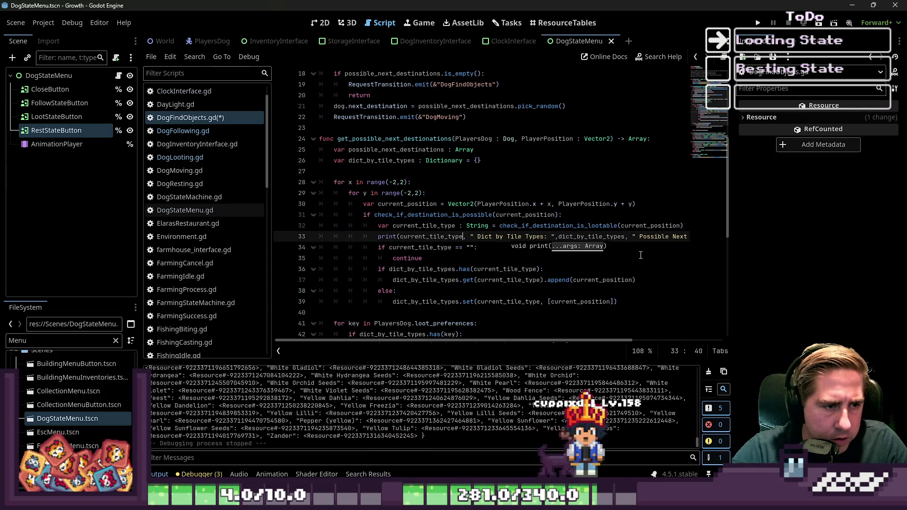
{"action": "type", "text": "\"\","}
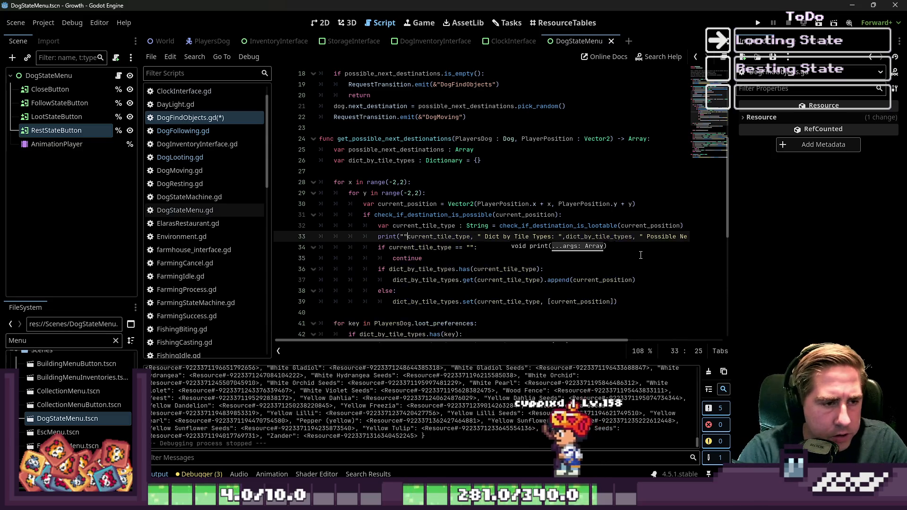
{"action": "key", "text": "Home"}
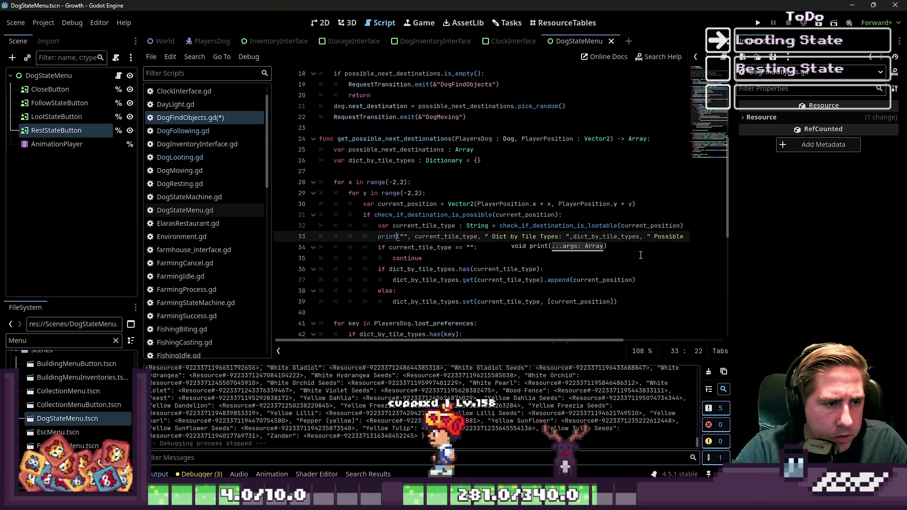
{"action": "key", "text": "Right"}
{"action": "key", "text": "Right"}
{"action": "key", "text": "Right"}
{"action": "type", "text": "Current Tile"}
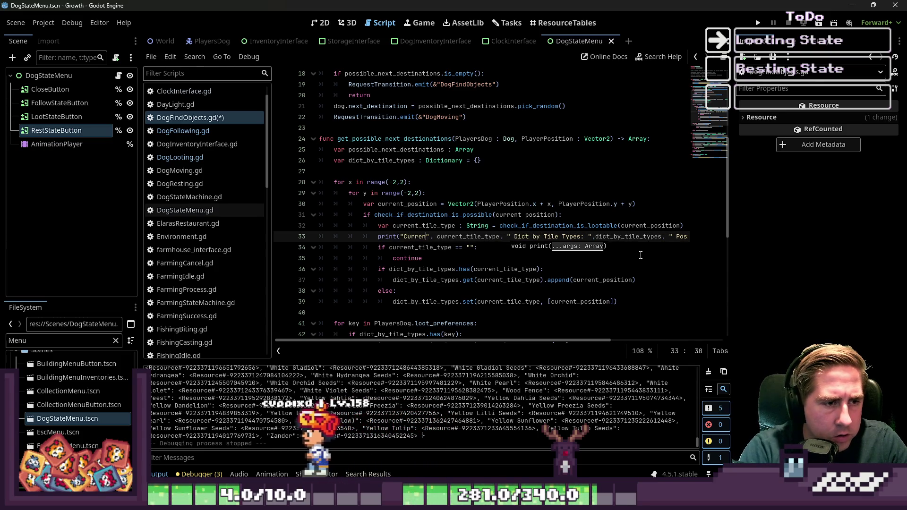
{"action": "type", "text": " Tp"}
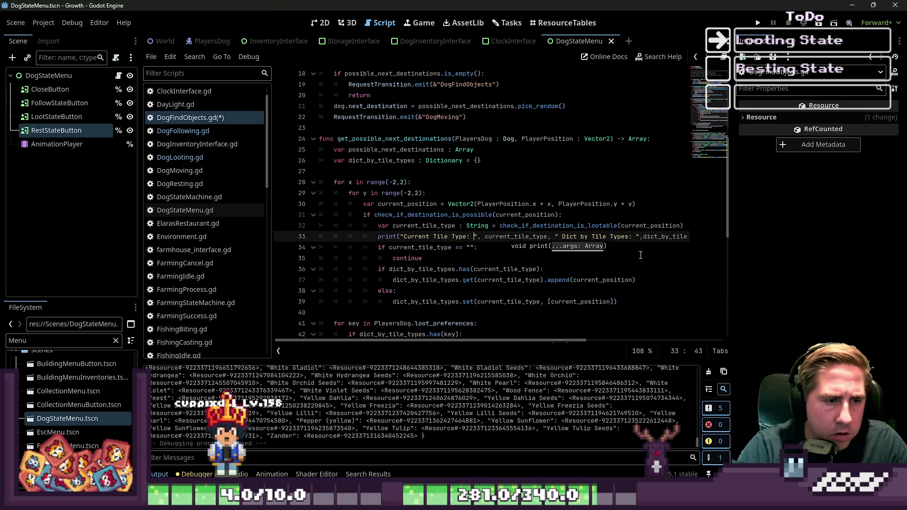
Save DogFindObjects.gd and run the game to test the new print.
{"action": "left_click", "coordinate": [615, 193]}
{"action": "key", "text": "ctrl+s"}
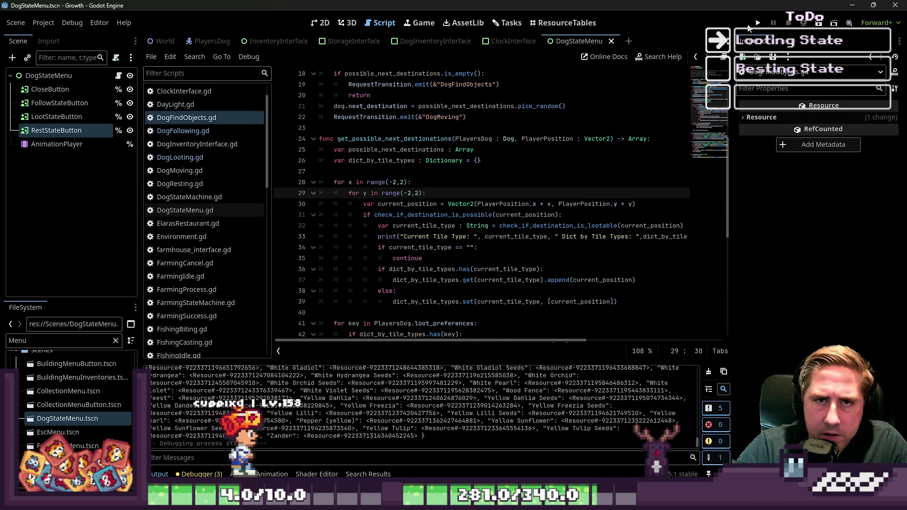
{"action": "left_click", "coordinate": [755, 26]}
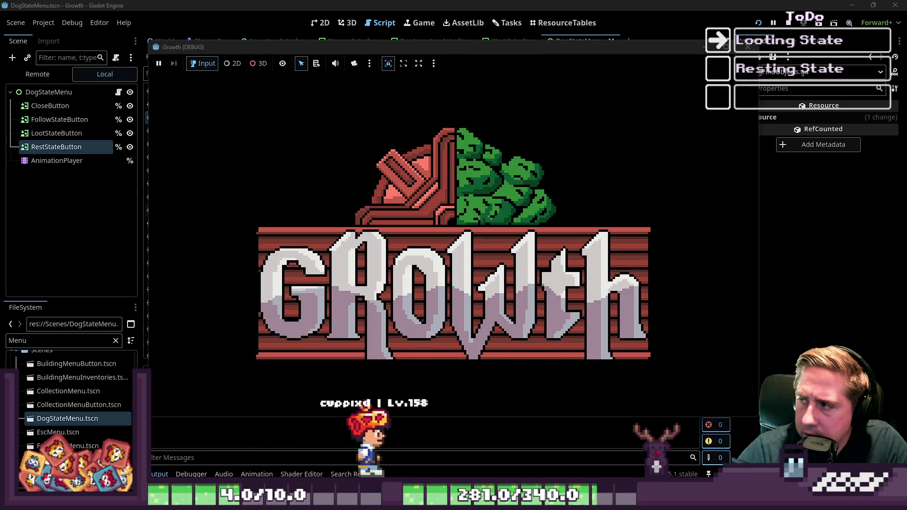
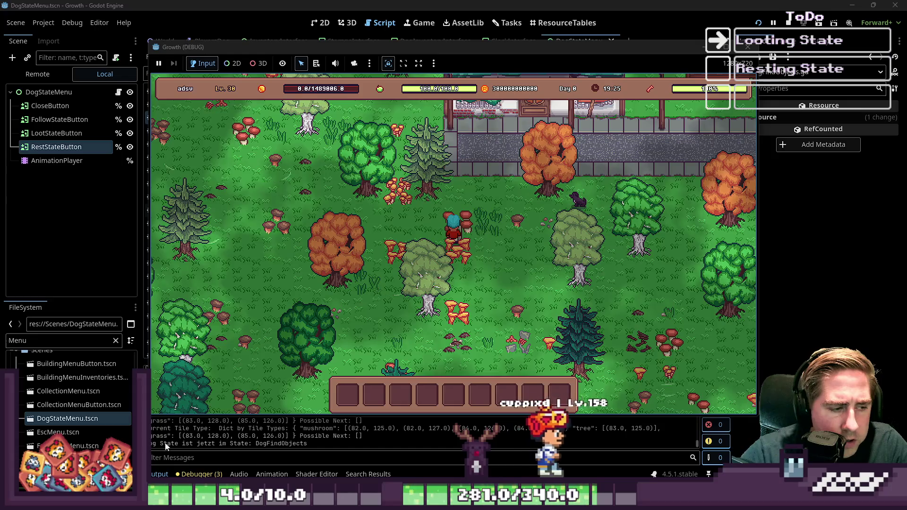
Switch back to the game and walk the player up-left through the forest while the dog searches.
{"action": "left_click", "coordinate": [248, 449]}
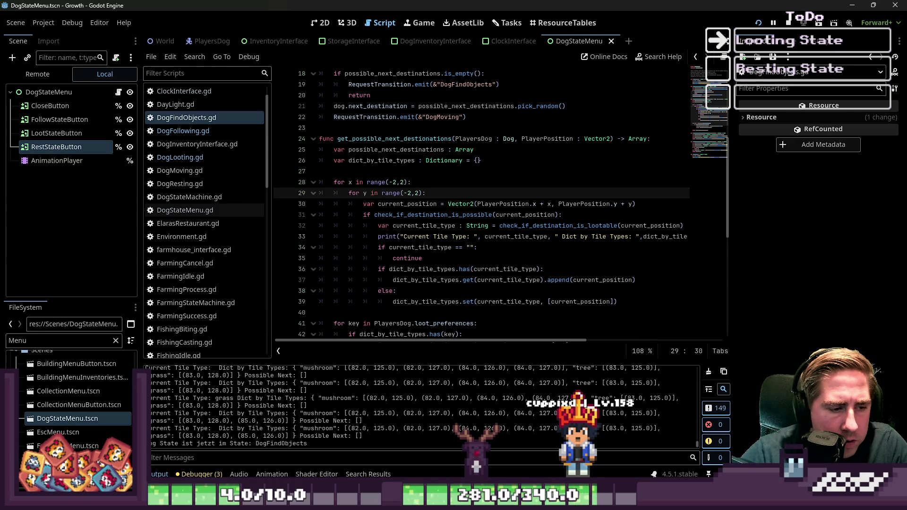
{"action": "key", "text": "alt+Tab"}
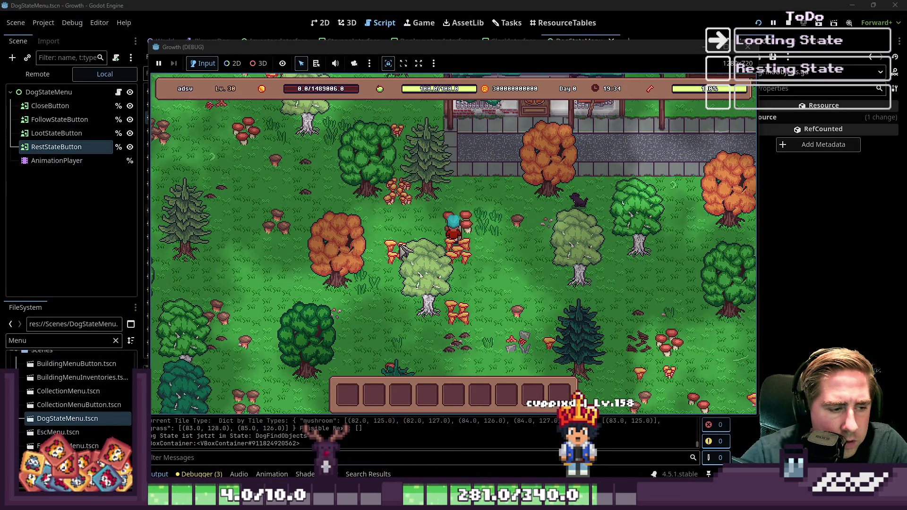
{"action": "key", "text": "a"}
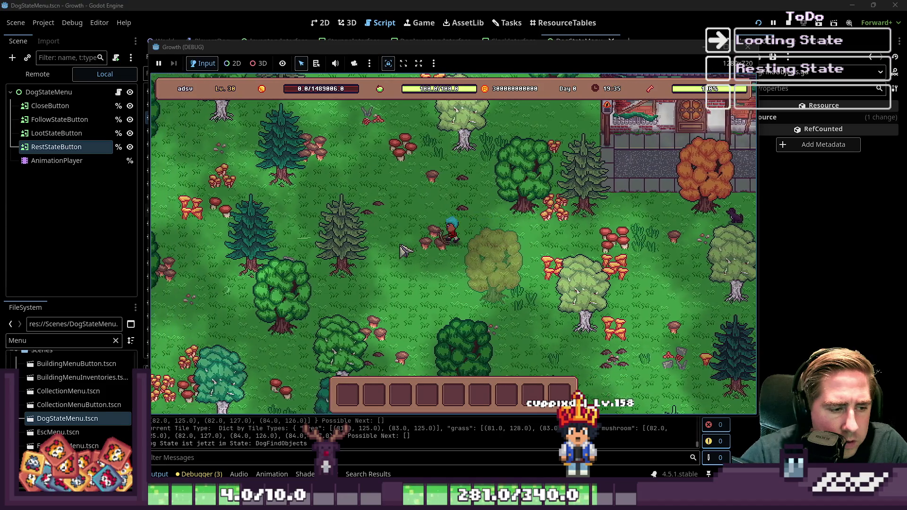
{"action": "key", "text": "w"}
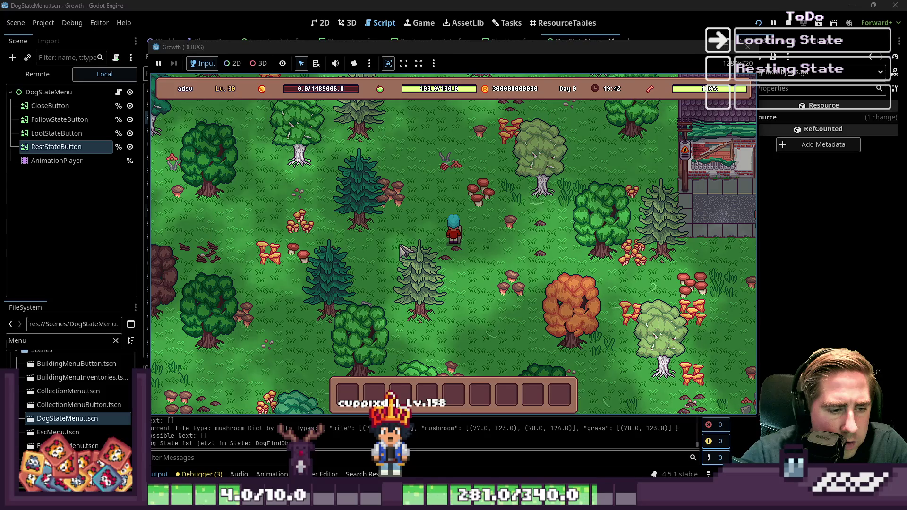
Walk the player right, then return to DogFindObjects.gd and highlight possible_next_destinations.
{"action": "key", "text": "d"}
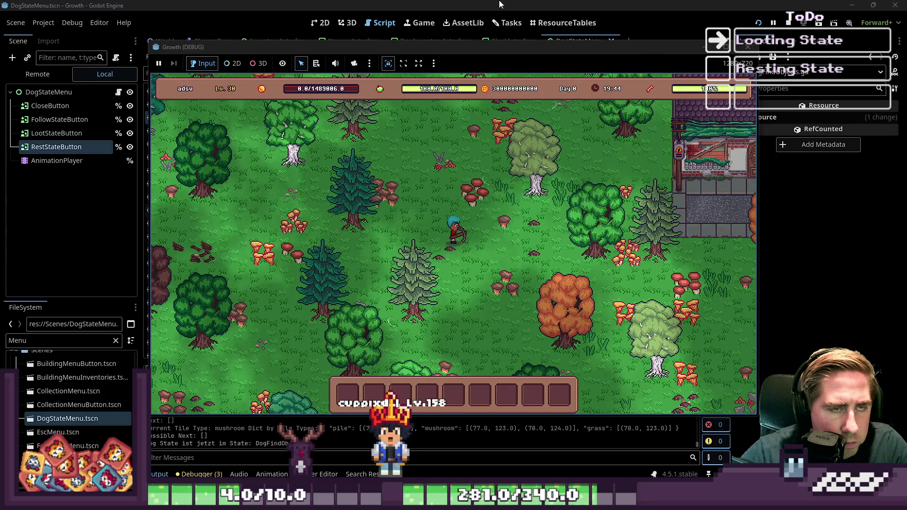
{"action": "left_click", "coordinate": [501, 4]}
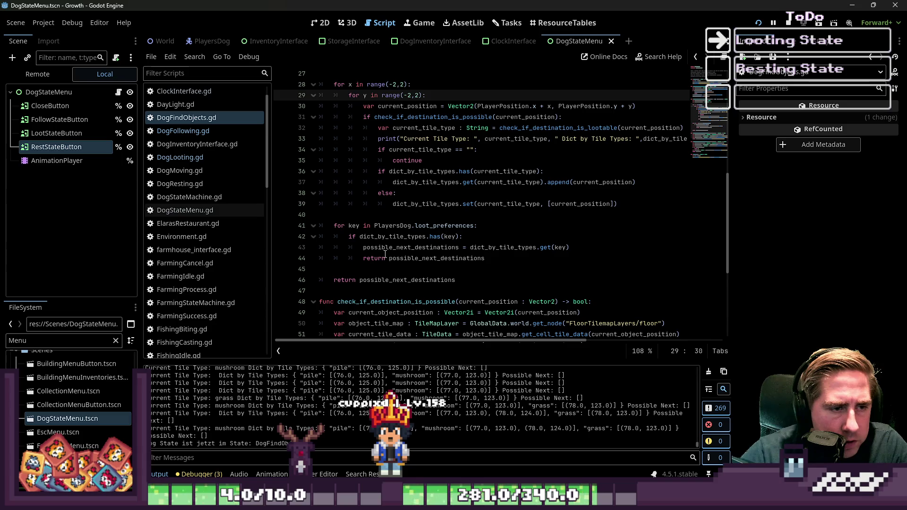
{"action": "double_click", "coordinate": [385, 252]}
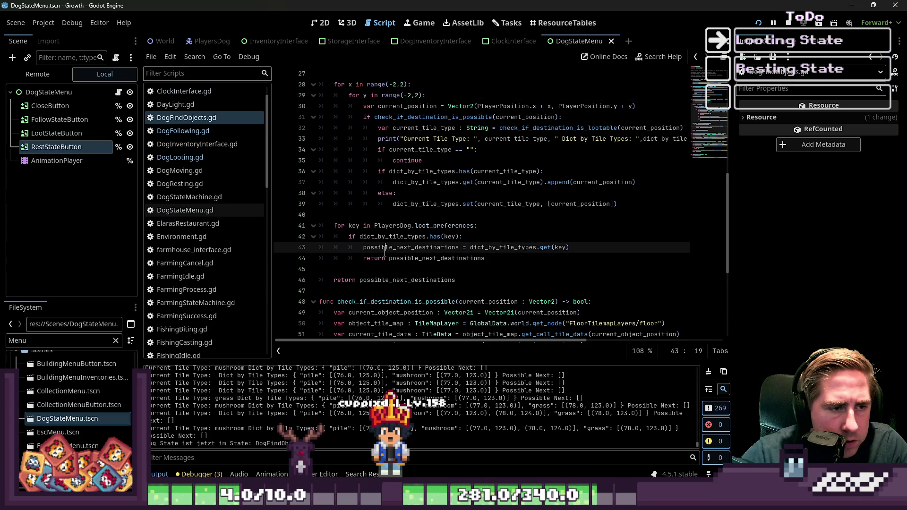
{"action": "left_click", "coordinate": [410, 260]}
Inspect the loot_preferences loop, its key and dict_by_tile_types, then scroll up to line 9.
{"action": "double_click", "coordinate": [389, 243]}
{"action": "left_click", "coordinate": [353, 226]}
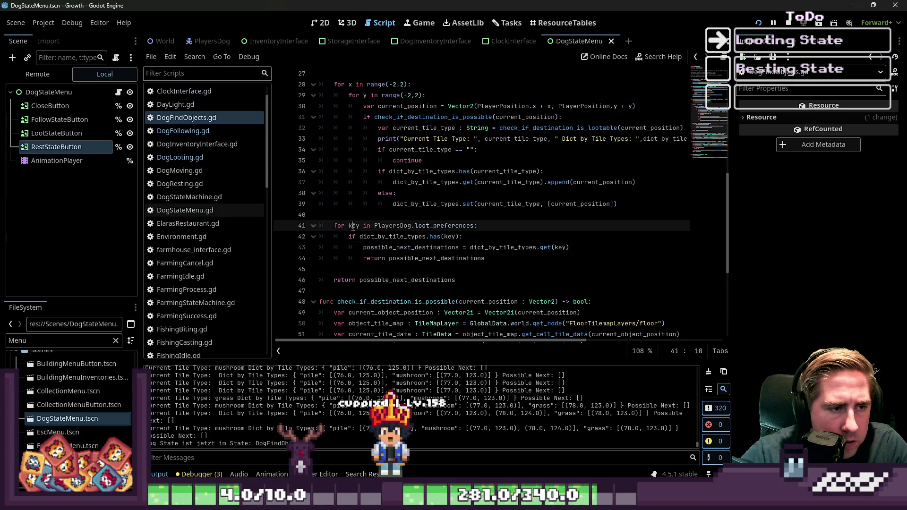
{"action": "double_click", "coordinate": [389, 237]}
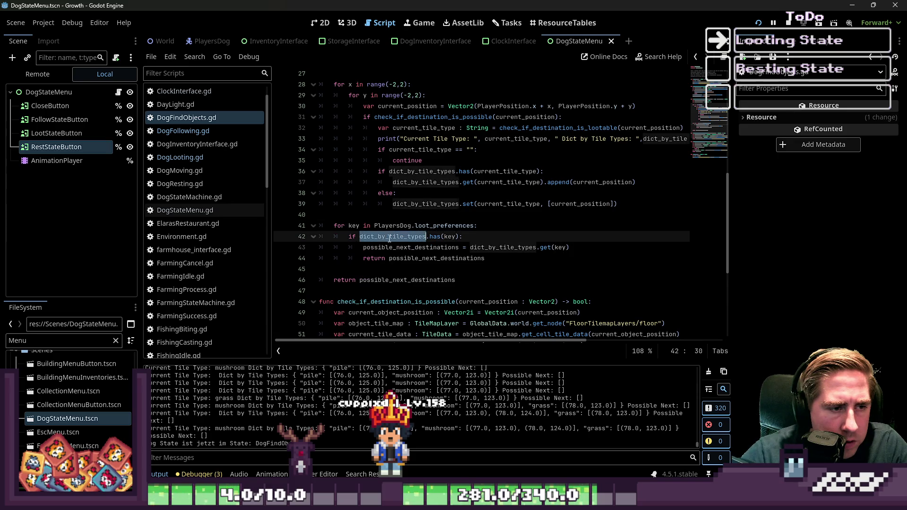
{"action": "double_click", "coordinate": [417, 260]}
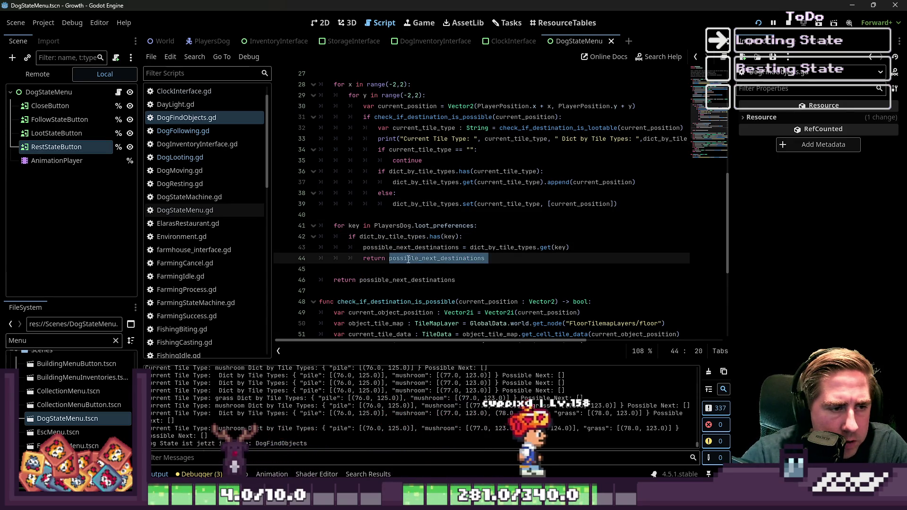
{"action": "double_click", "coordinate": [404, 258]}
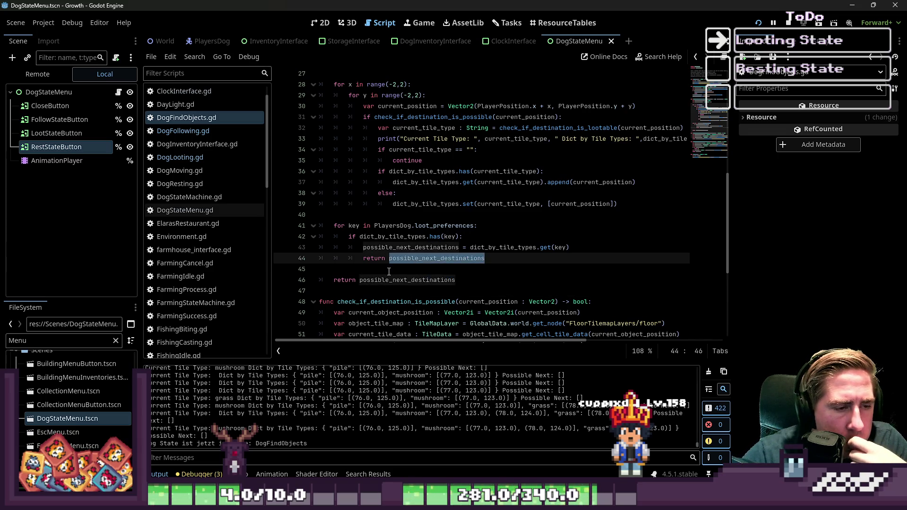
{"action": "left_click", "coordinate": [423, 258]}
{"action": "double_click", "coordinate": [424, 258]}
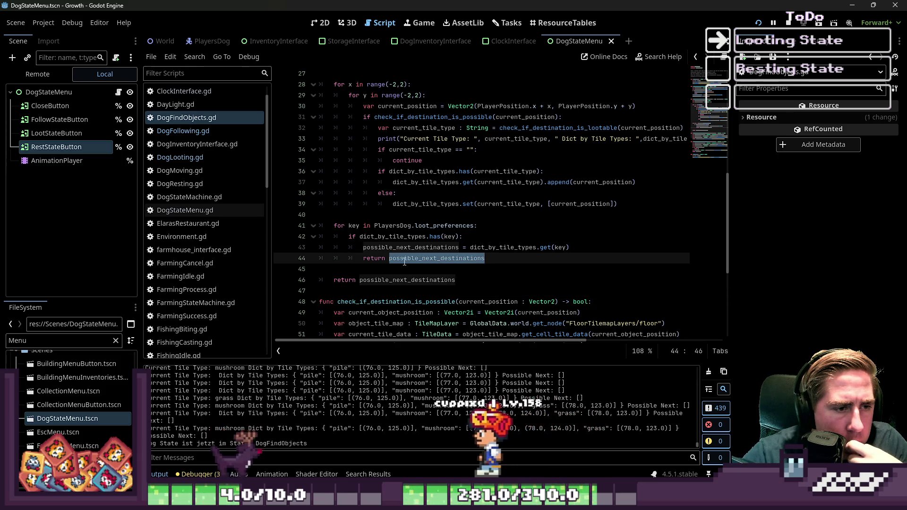
{"action": "scroll", "coordinate": [405, 260], "scroll_direction": "up", "scroll_amount": 6}
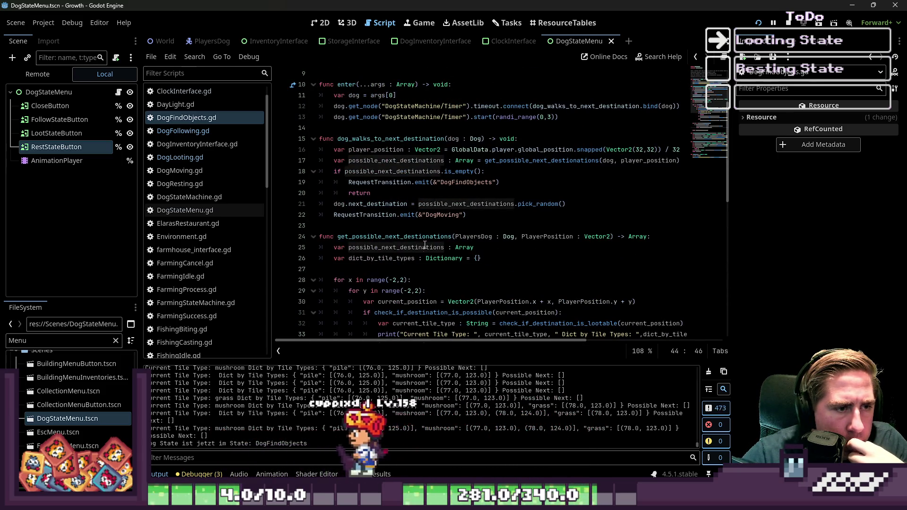
Start a print() call on a new line after the pick_random assignment.
{"action": "left_click", "coordinate": [522, 225]}
{"action": "left_click", "coordinate": [605, 201]}
{"action": "key", "text": "Return"}
{"action": "type", "text": "pr"}
{"action": "key", "text": "BackSpace"}
{"action": "key", "text": "BackSpace"}
{"action": "key", "text": "BackSpace"}
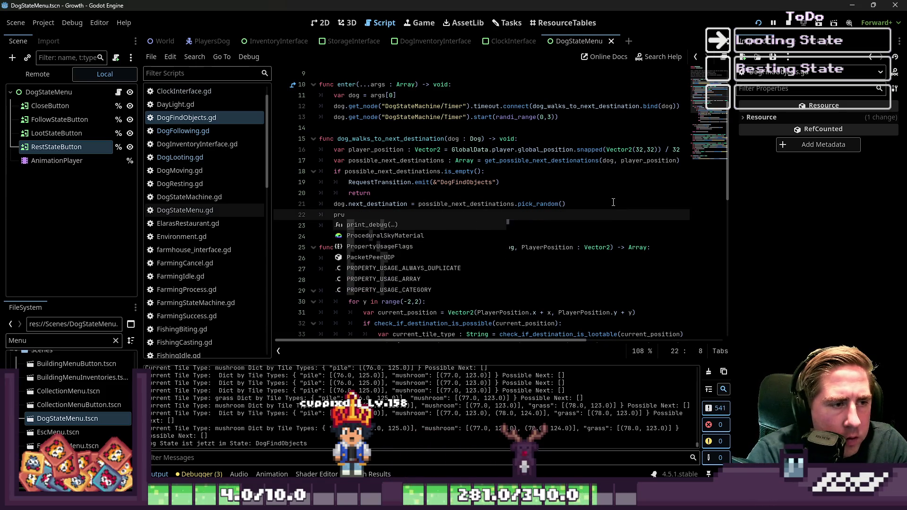
{"action": "type", "text": "int/("}
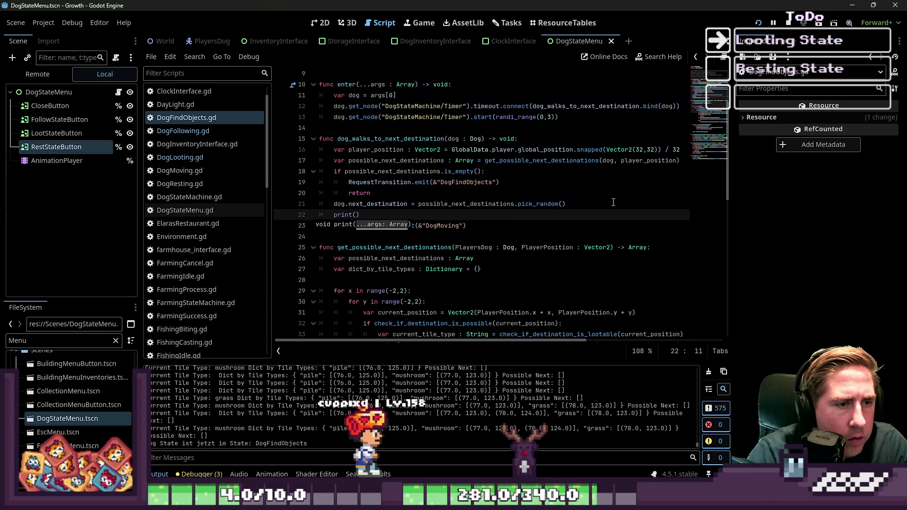
Remove the stray print() line and add print(possible_next_destinations) above the is_empty check.
{"action": "key", "text": "Up"}
{"action": "key", "text": "Up"}
{"action": "key", "text": "Up"}
{"action": "key", "text": "ctrl+Right"}
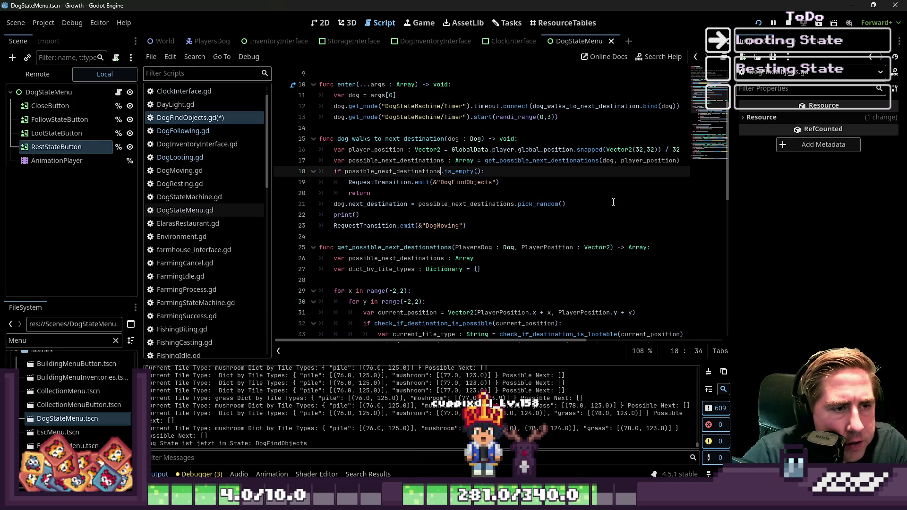
{"action": "key", "text": "Down"}
{"action": "key", "text": "Down"}
{"action": "key", "text": "Down"}
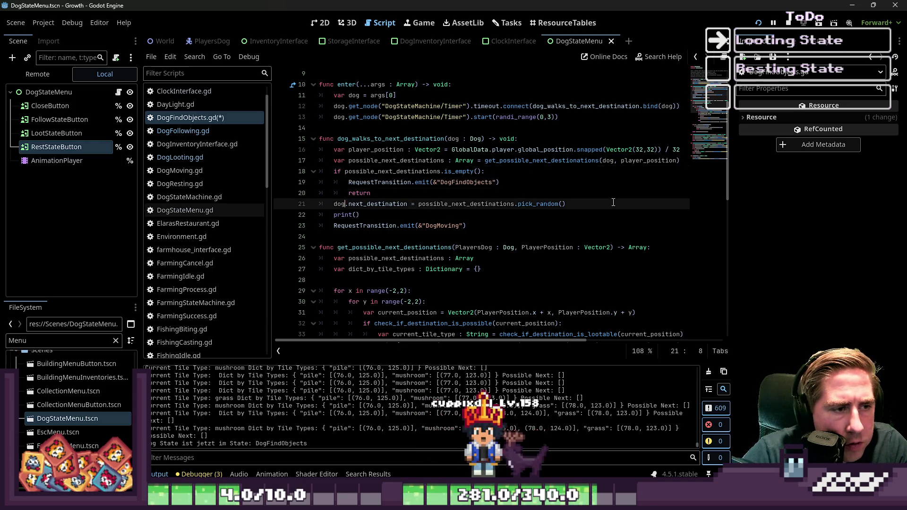
{"action": "key", "text": "BackSpace"}
{"action": "key", "text": "BackSpace"}
{"action": "key", "text": "BackSpace"}
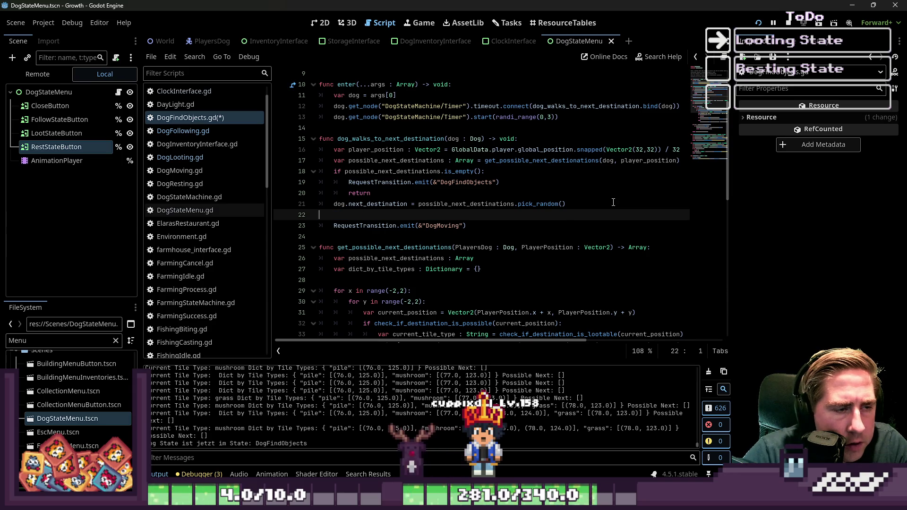
{"action": "key", "text": "Up"}
{"action": "key", "text": "Up"}
{"action": "key", "text": "Up"}
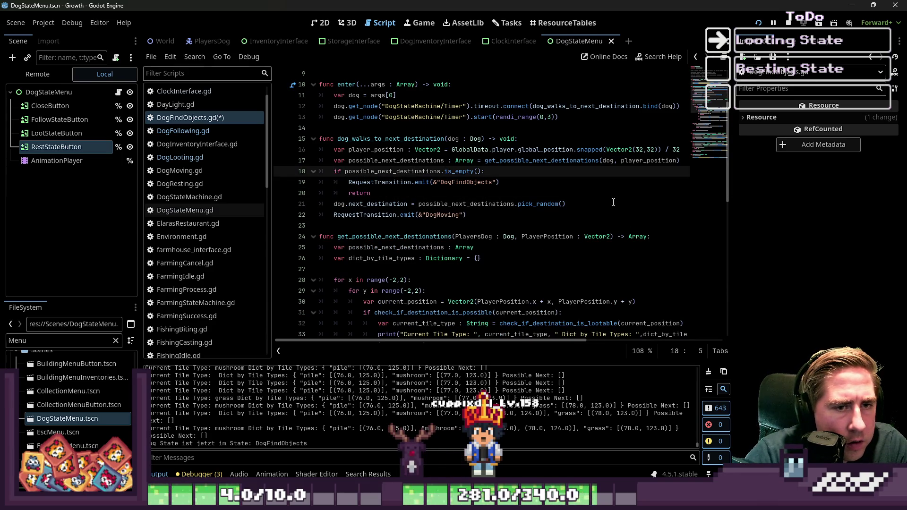
{"action": "key", "text": "Return"}
{"action": "key", "text": "Up"}
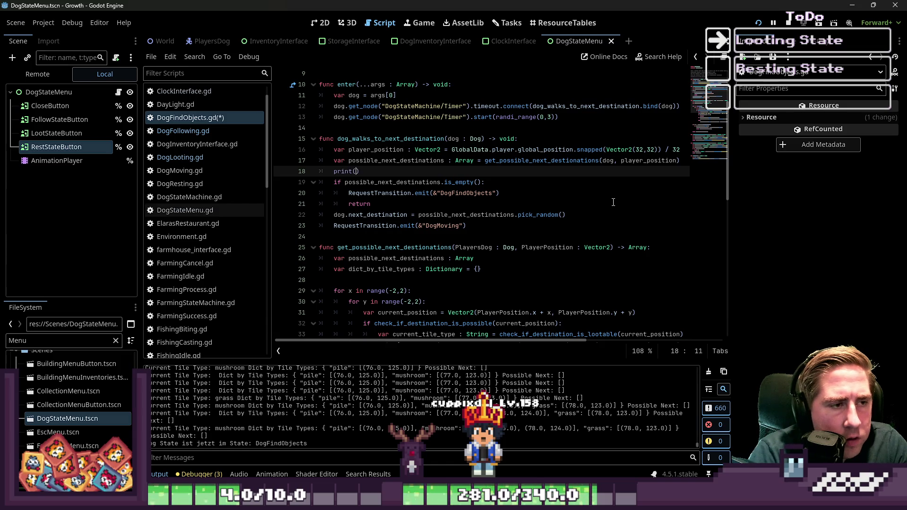
{"action": "key", "text": "Down"}
{"action": "key", "text": "Home"}
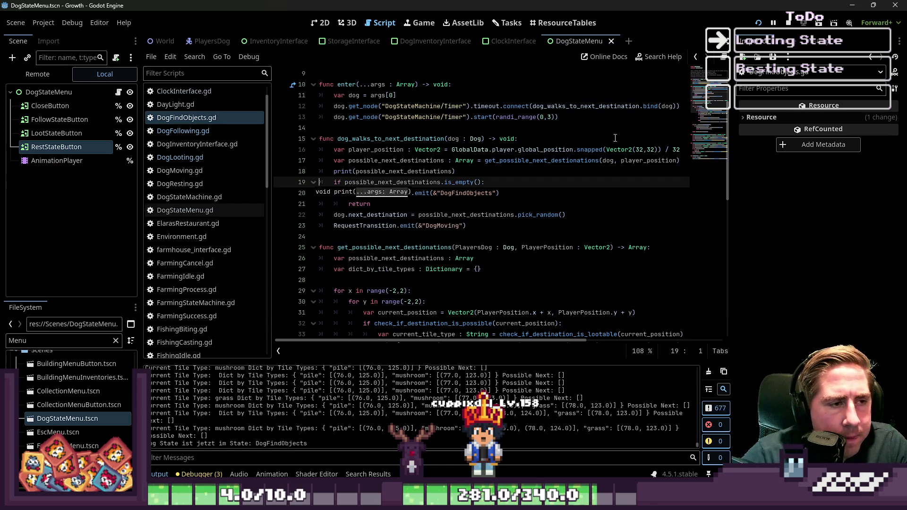
Reload and rerun the game with F5 to test the new possible_next_destinations logging.
{"action": "left_click", "coordinate": [758, 22]}
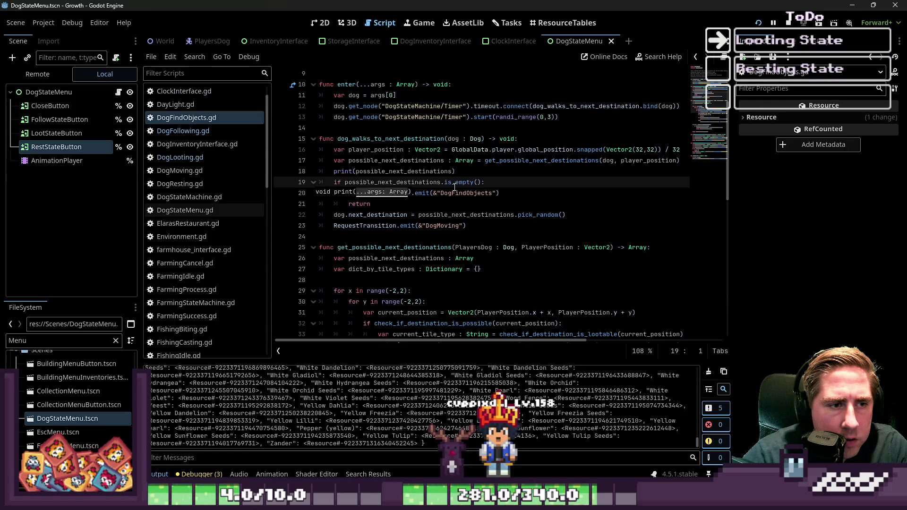
{"action": "double_click", "coordinate": [376, 160]}
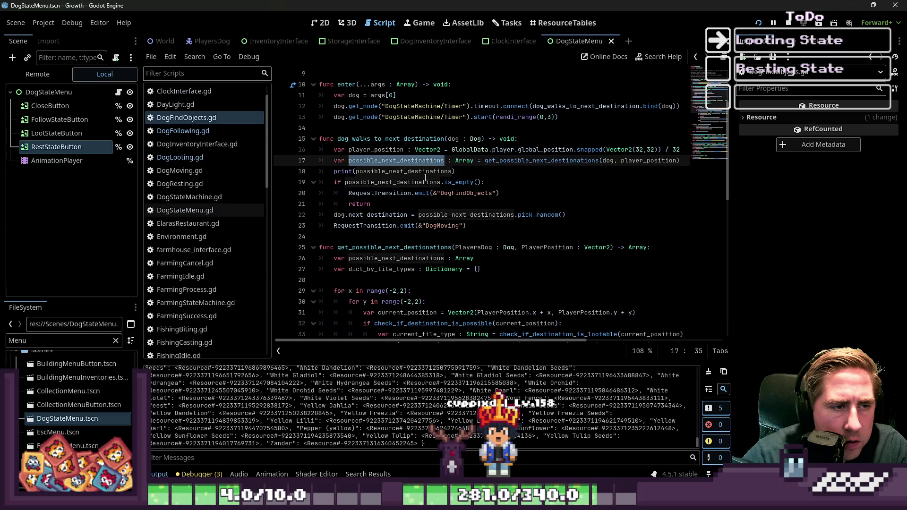
{"action": "left_click", "coordinate": [466, 172]}
{"action": "key", "text": "F5"}
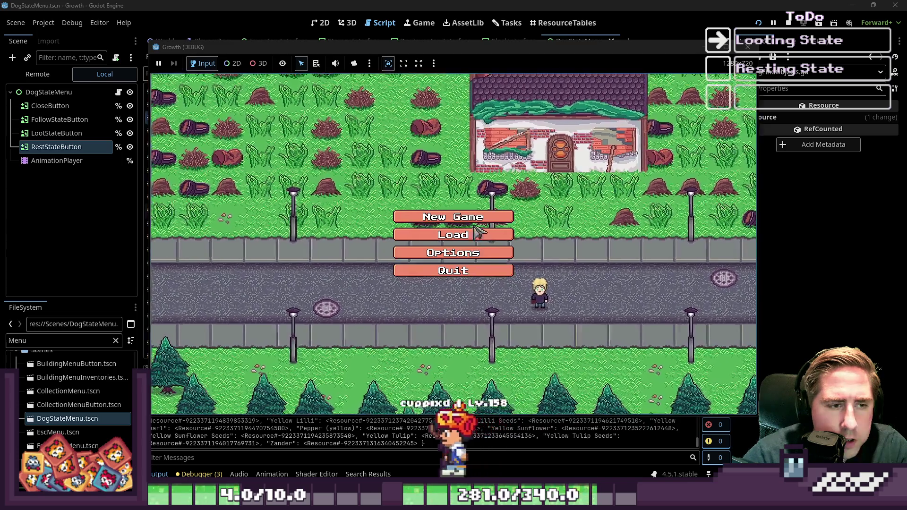
Start a new game with character name 'dsf' and send the dog into looting mode.
{"action": "left_click", "coordinate": [475, 222]}
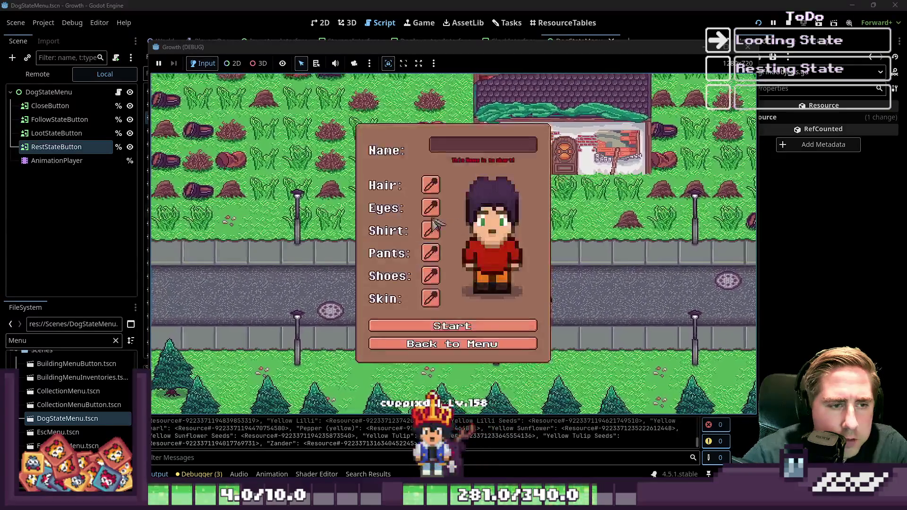
{"action": "type", "text": "dsf"}
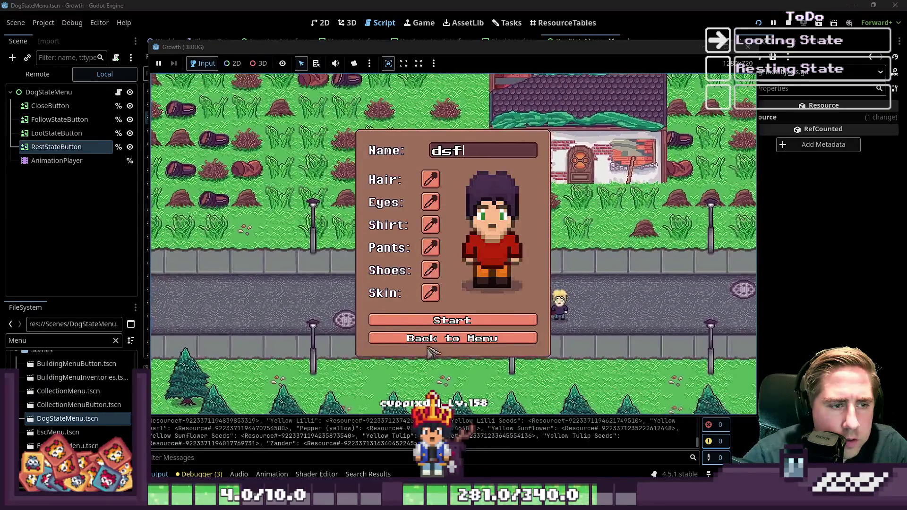
{"action": "left_click", "coordinate": [452, 320]}
{"action": "left_click", "coordinate": [491, 264]}
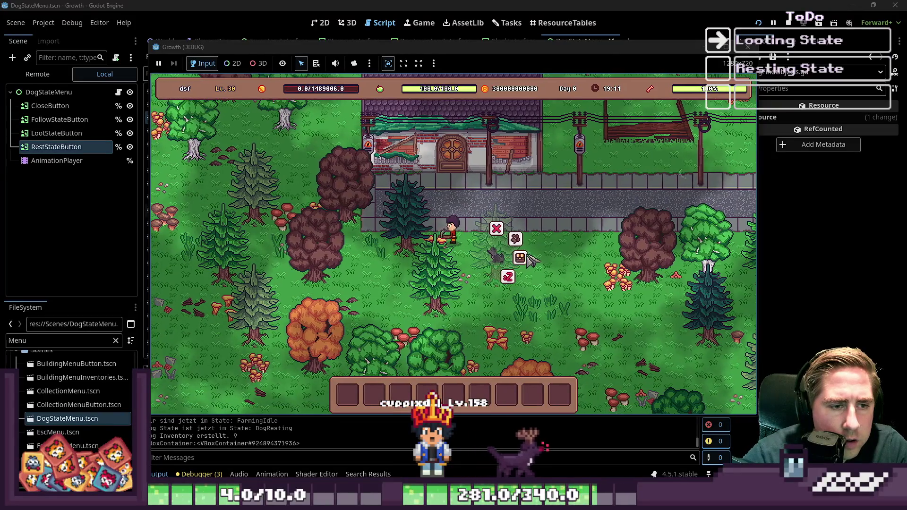
{"action": "key", "text": "s"}
{"action": "key", "text": "a"}
{"action": "left_click", "coordinate": [588, 191]}
Walk the player left, right and up-left, then bring the script editor back in front.
{"action": "key", "text": "a"}
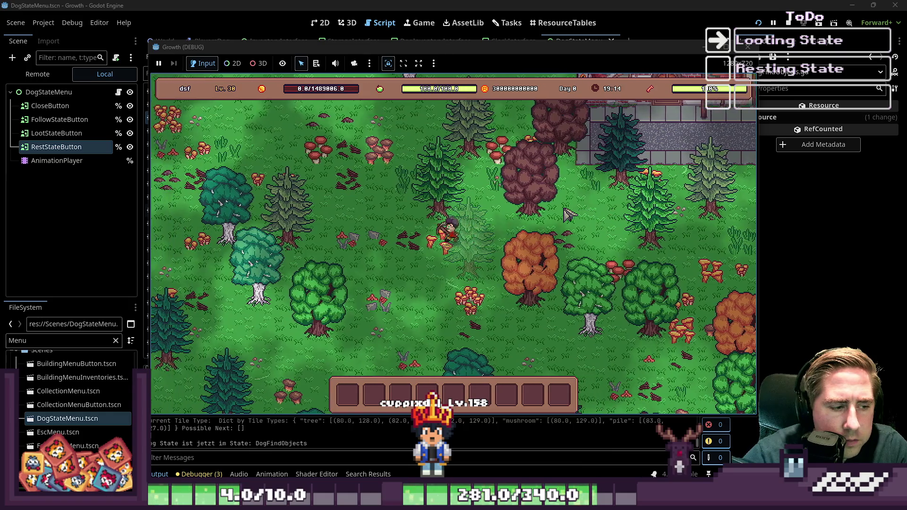
{"action": "key", "text": "a"}
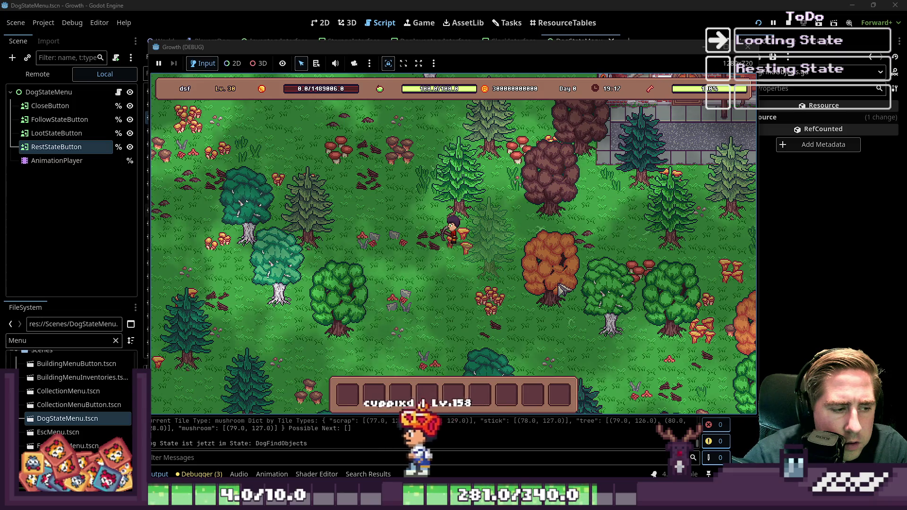
{"action": "key", "text": "d"}
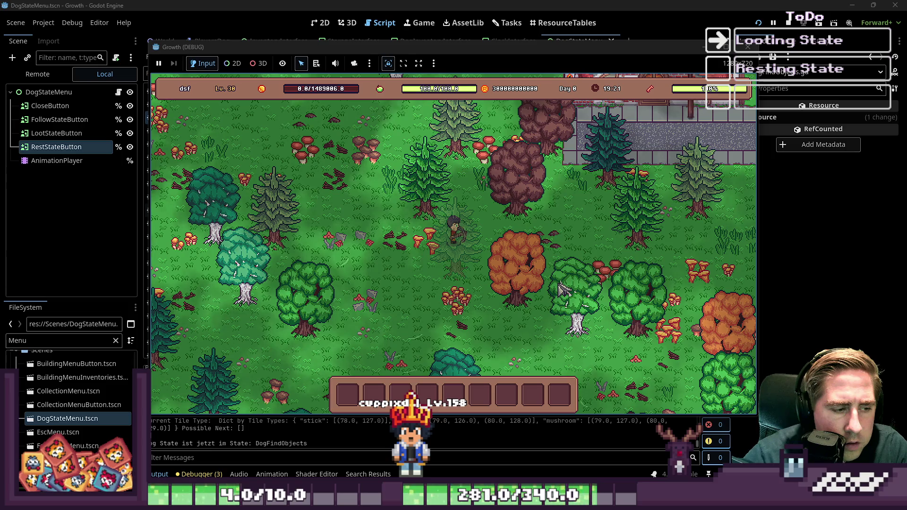
{"action": "key", "text": "w"}
{"action": "key", "text": "a"}
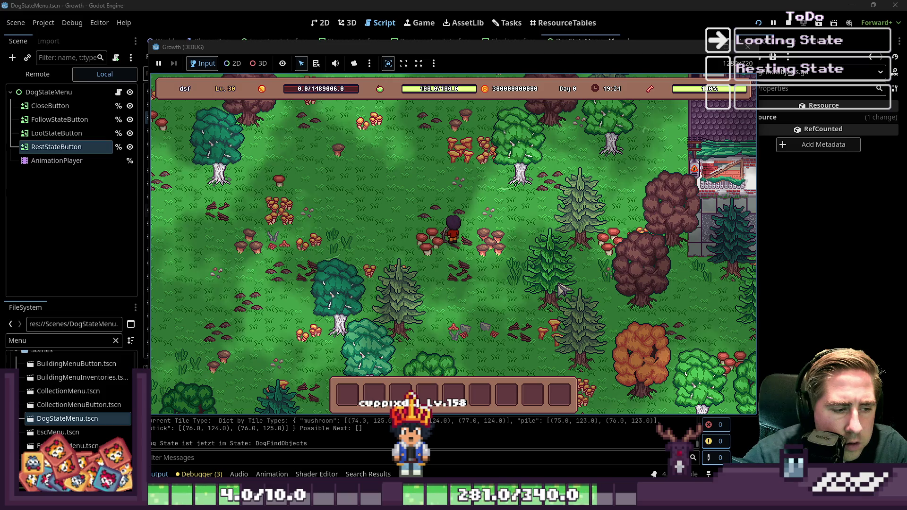
{"action": "left_click", "coordinate": [290, 446]}
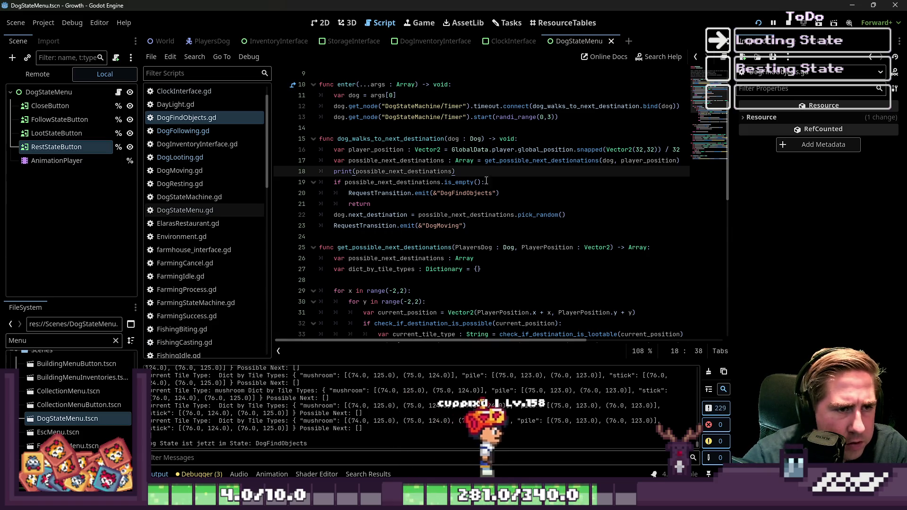
{"action": "left_click", "coordinate": [527, 161]}
{"action": "double_click", "coordinate": [527, 161]}
{"action": "scroll", "coordinate": [448, 255], "scroll_direction": "down", "scroll_amount": 5}
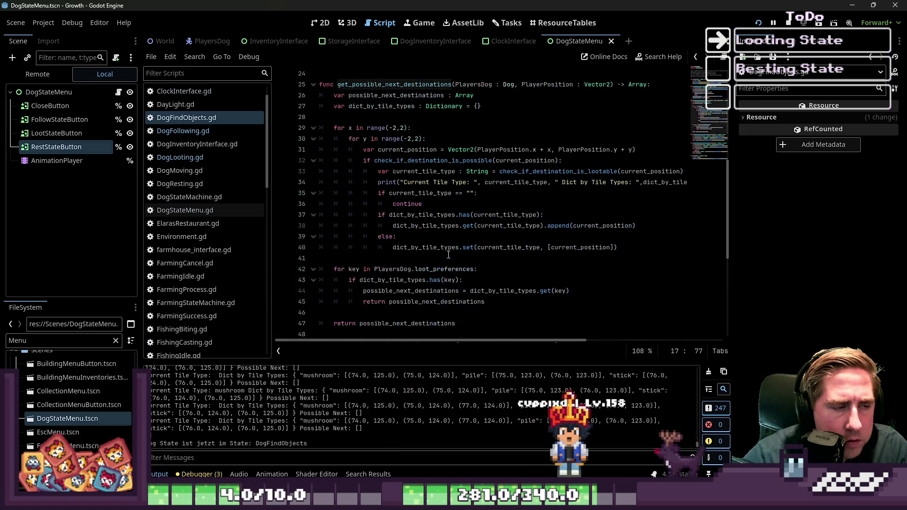
{"action": "scroll", "coordinate": [448, 256], "scroll_direction": "down", "scroll_amount": 1}
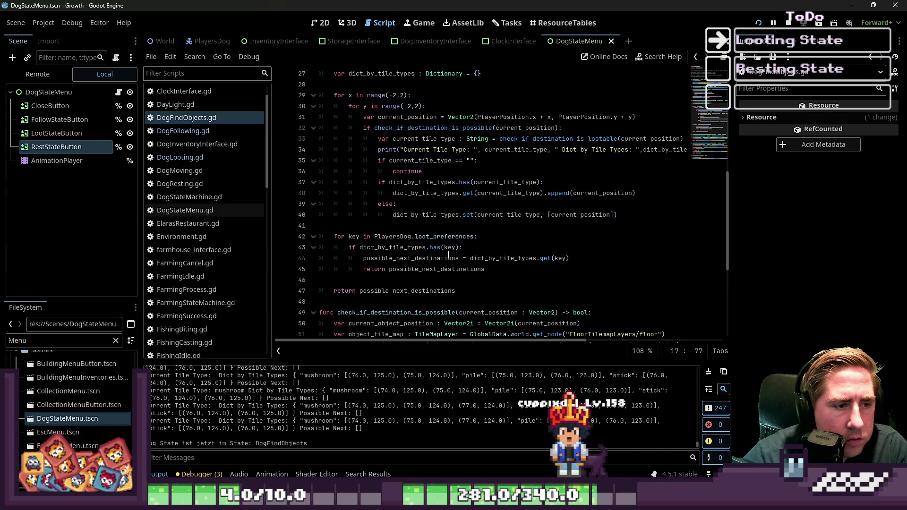
{"action": "left_click", "coordinate": [402, 266]}
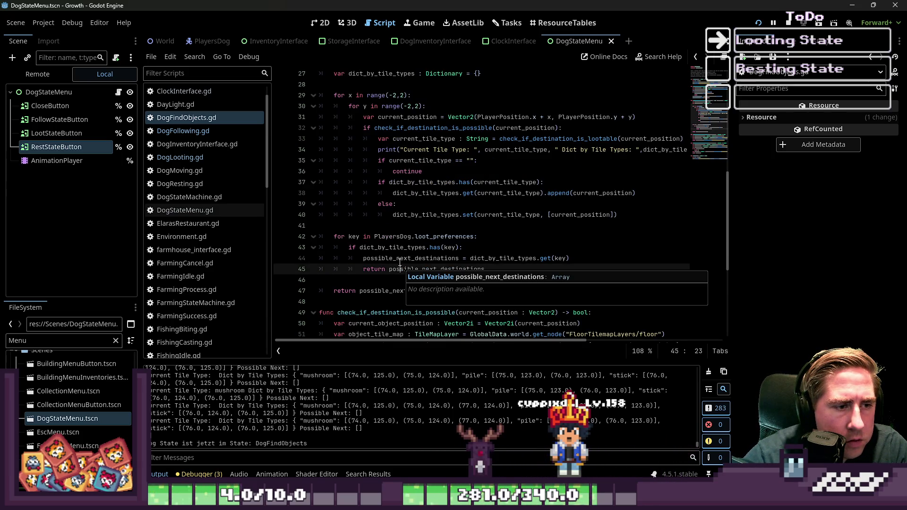
{"action": "left_click", "coordinate": [477, 250]}
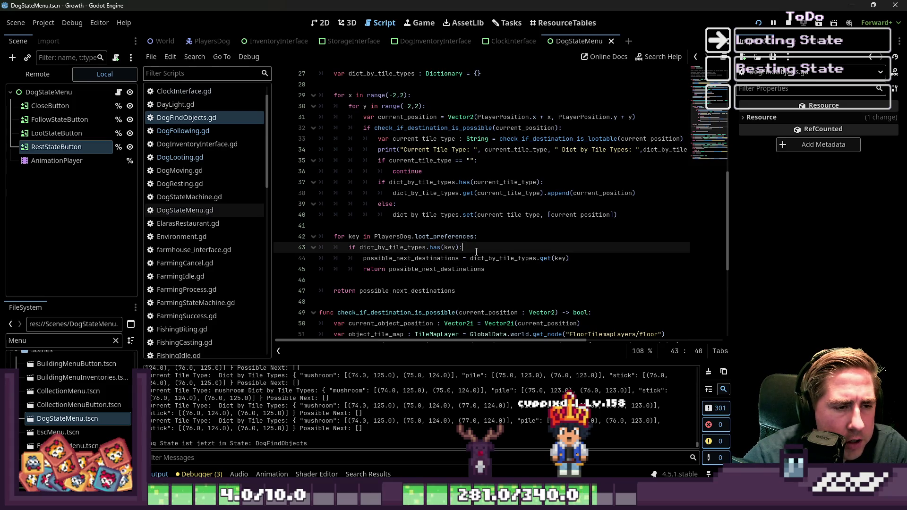
{"action": "double_click", "coordinate": [444, 236]}
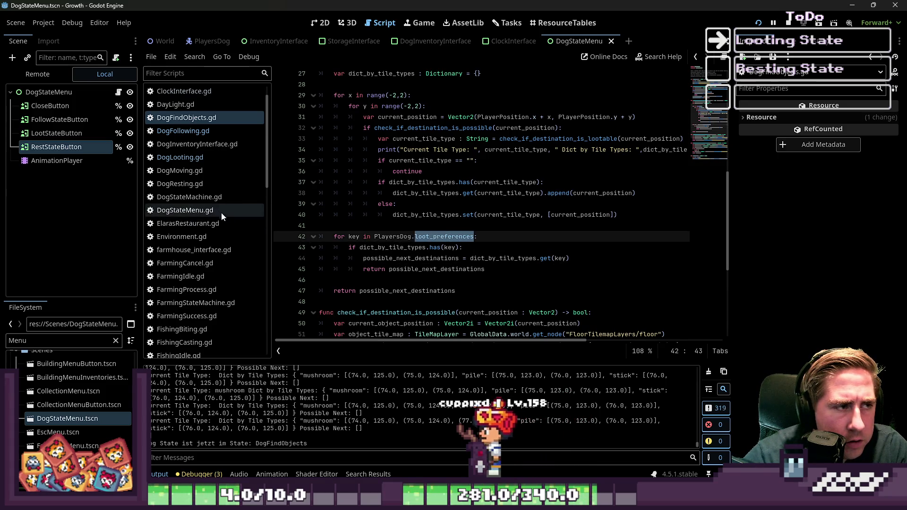
{"action": "scroll", "coordinate": [214, 208], "scroll_direction": "up", "scroll_amount": 1}
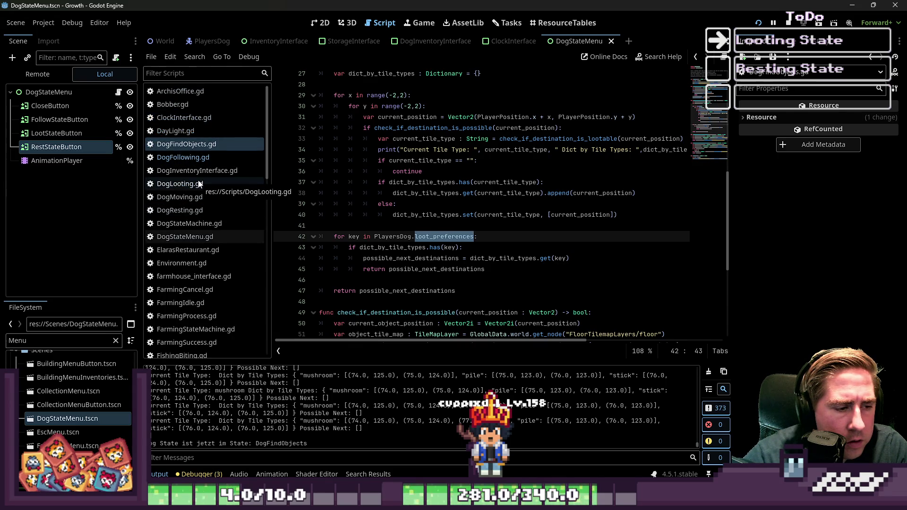
{"action": "scroll", "coordinate": [194, 224], "scroll_direction": "down", "scroll_amount": 10}
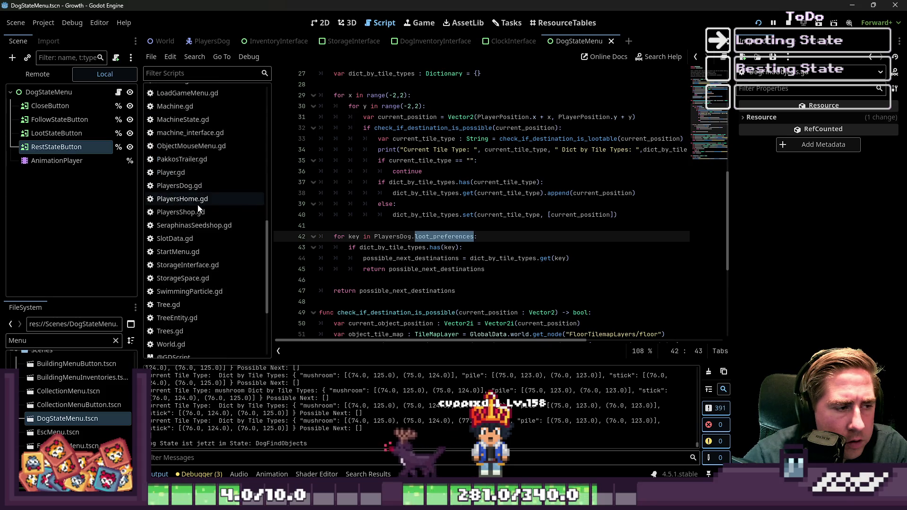
{"action": "scroll", "coordinate": [184, 246], "scroll_direction": "up", "scroll_amount": 3}
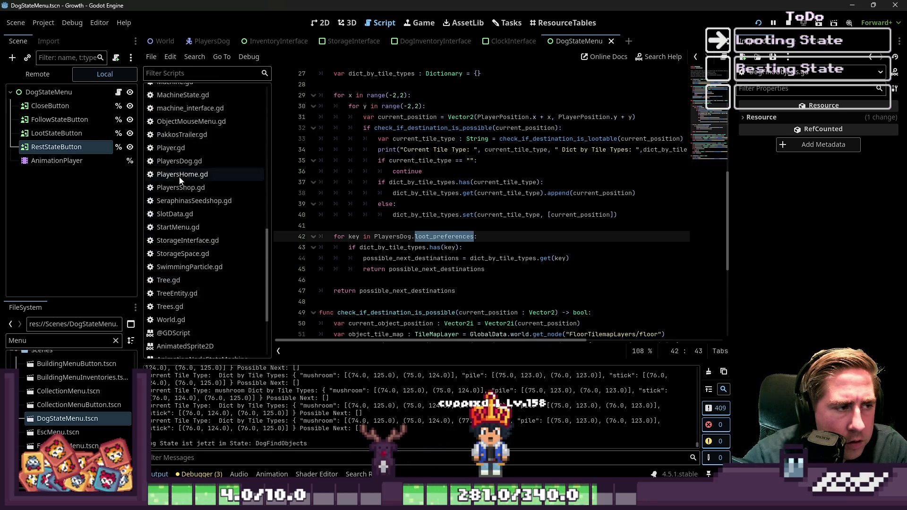
{"action": "left_click", "coordinate": [192, 164]}
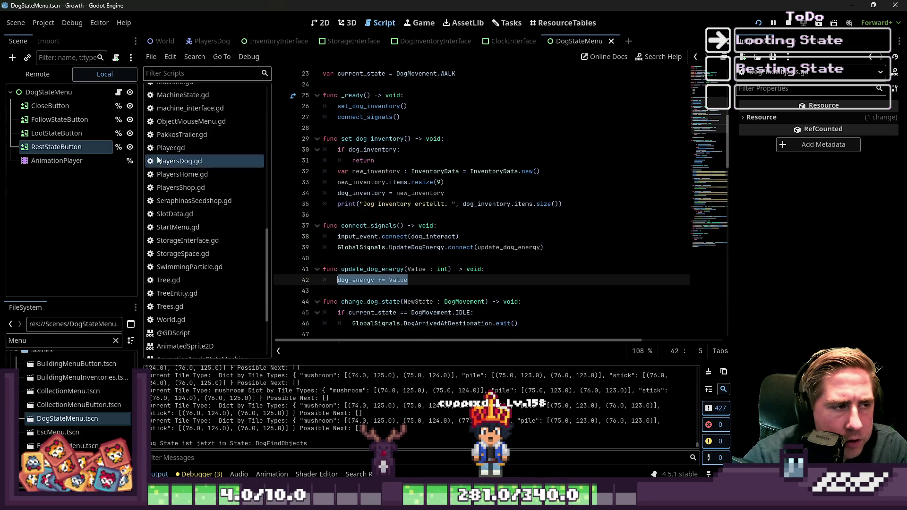
Stop the running game and reopen the PlayersDog.gd script.
{"action": "left_click", "coordinate": [171, 148]}
{"action": "left_click", "coordinate": [173, 162]}
{"action": "left_click", "coordinate": [172, 162]}
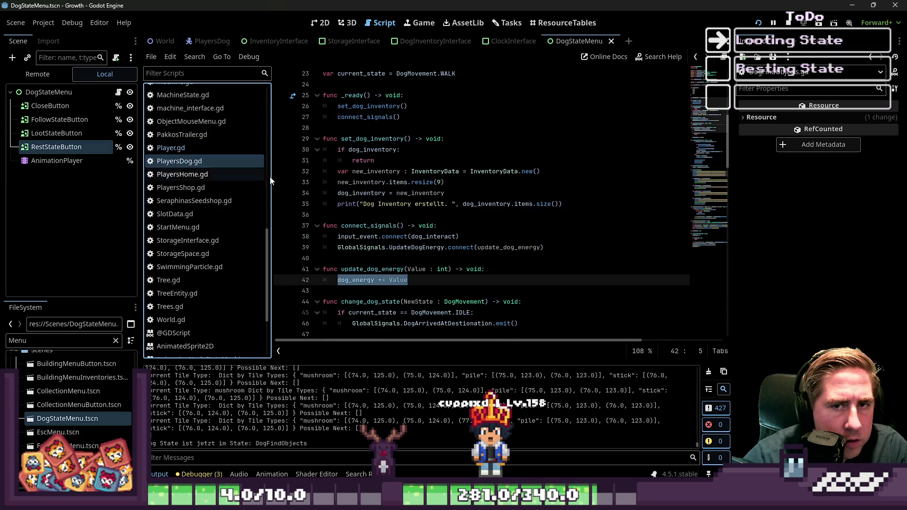
{"action": "left_click", "coordinate": [196, 175]}
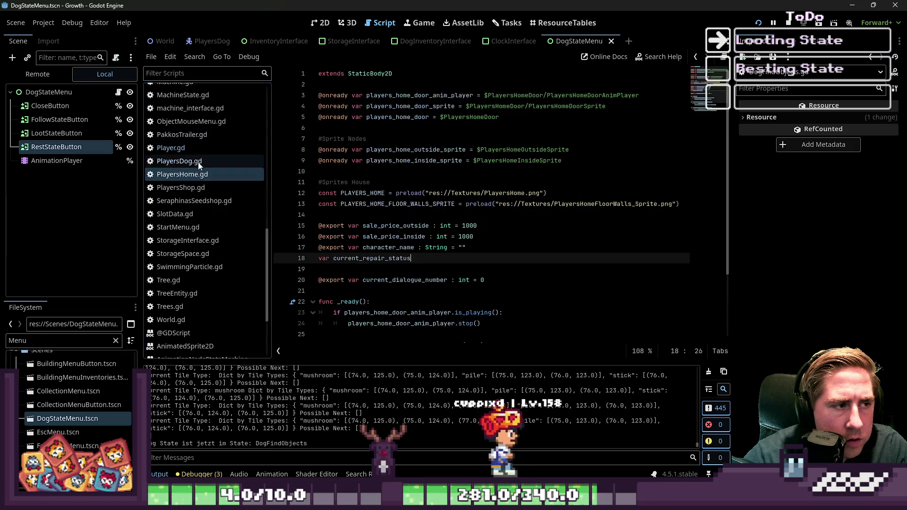
{"action": "left_click", "coordinate": [199, 163]}
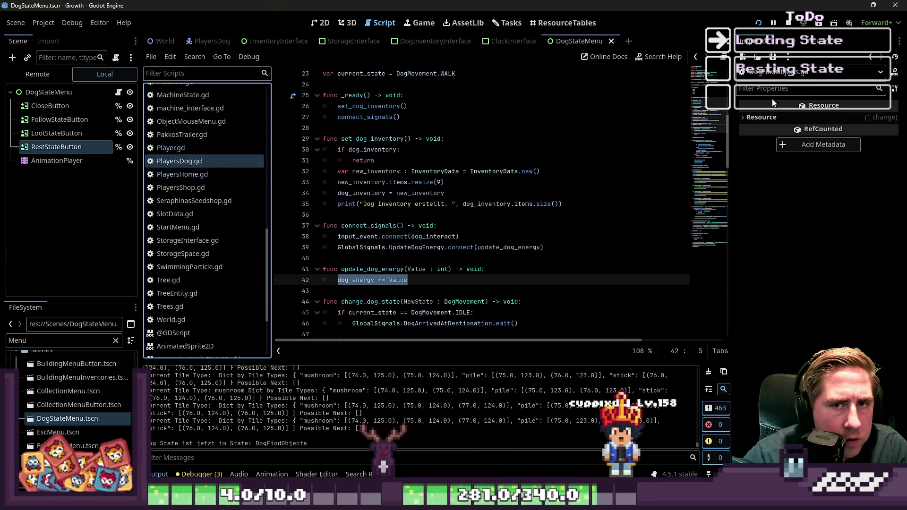
{"action": "left_click", "coordinate": [191, 175]}
{"action": "left_click", "coordinate": [193, 162]}
{"action": "left_click", "coordinate": [53, 77]}
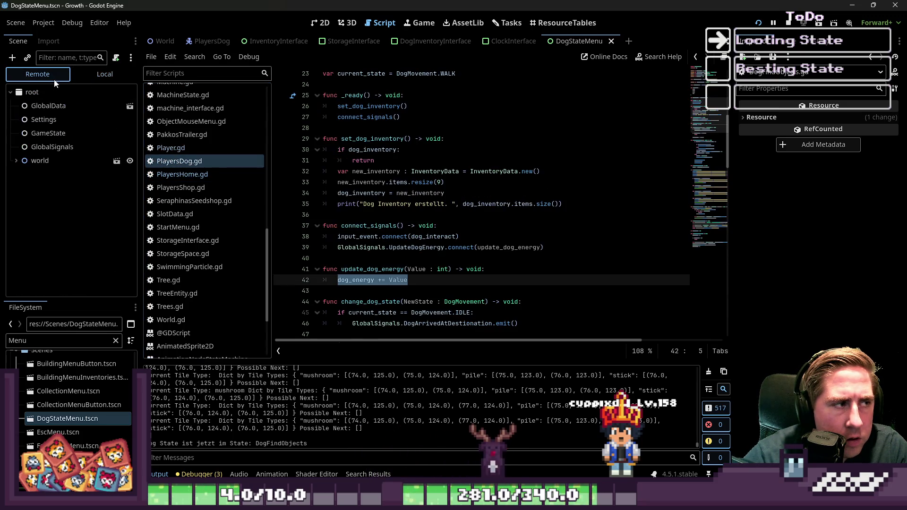
{"action": "left_click", "coordinate": [789, 23]}
{"action": "left_click", "coordinate": [192, 175]}
{"action": "left_click", "coordinate": [191, 161]}
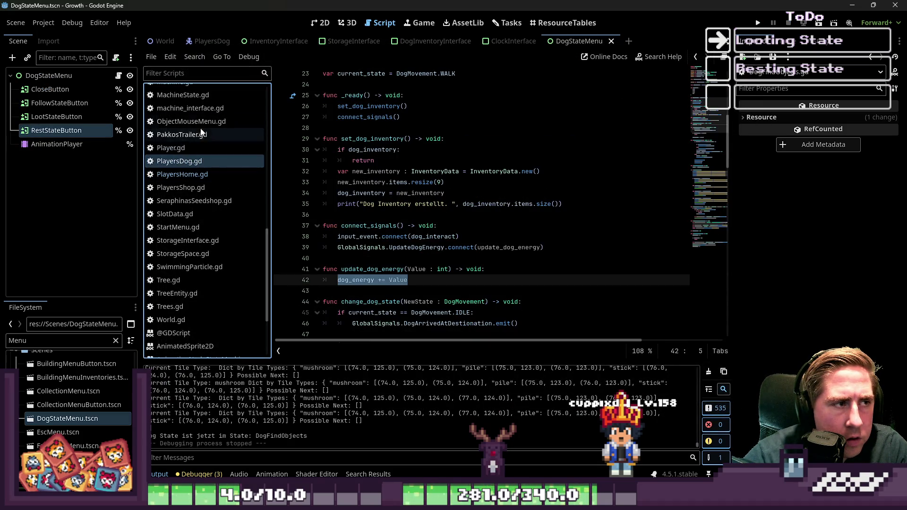
In the PlayersDog scene, try adding four Loot Preferences entries, then reset the list to empty.
{"action": "left_click", "coordinate": [220, 45]}
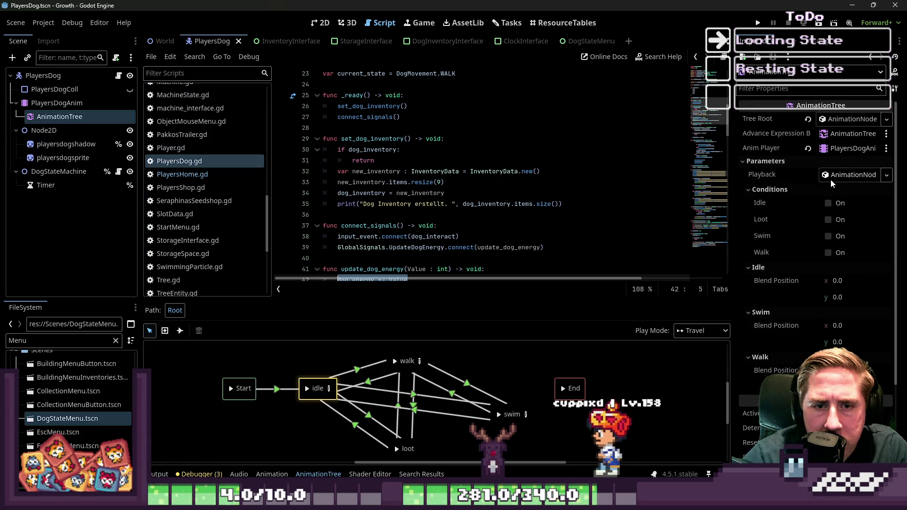
{"action": "left_click", "coordinate": [43, 76]}
{"action": "left_click", "coordinate": [849, 150]}
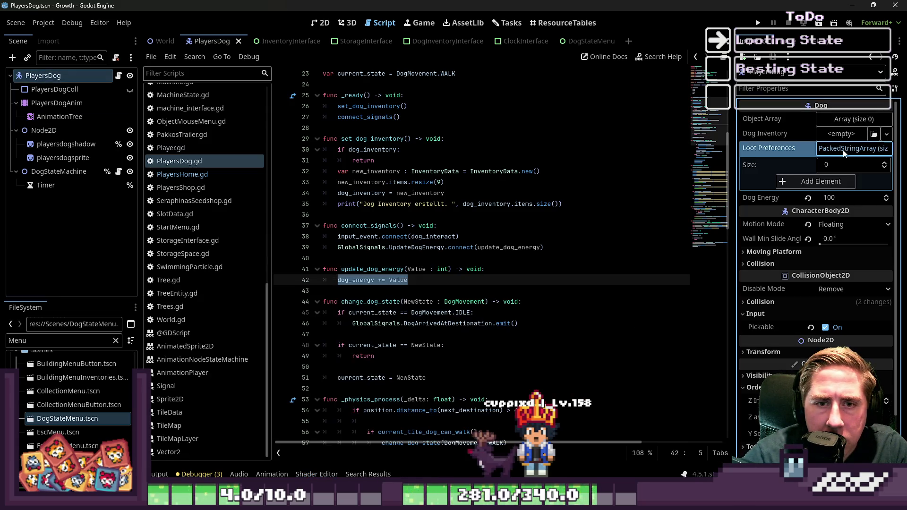
{"action": "left_click_drag", "start_coordinate": [736, 158], "coordinate": [599, 157]}
{"action": "left_click", "coordinate": [751, 182]}
{"action": "left_click", "coordinate": [752, 198]}
{"action": "left_click", "coordinate": [750, 214]}
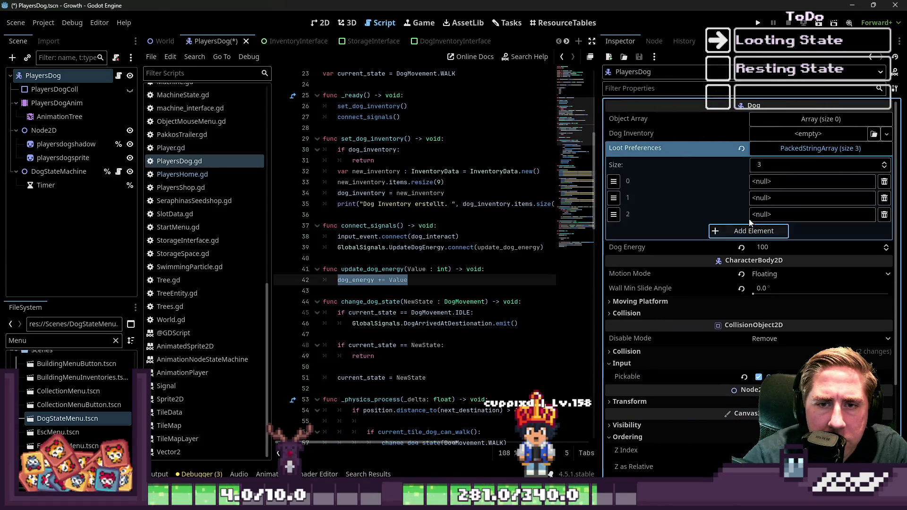
{"action": "left_click", "coordinate": [749, 231]}
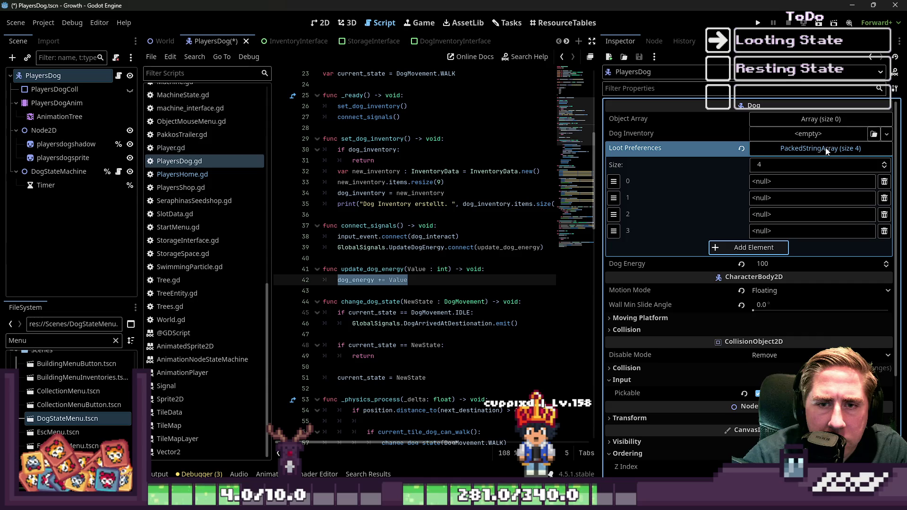
{"action": "left_click", "coordinate": [742, 149]}
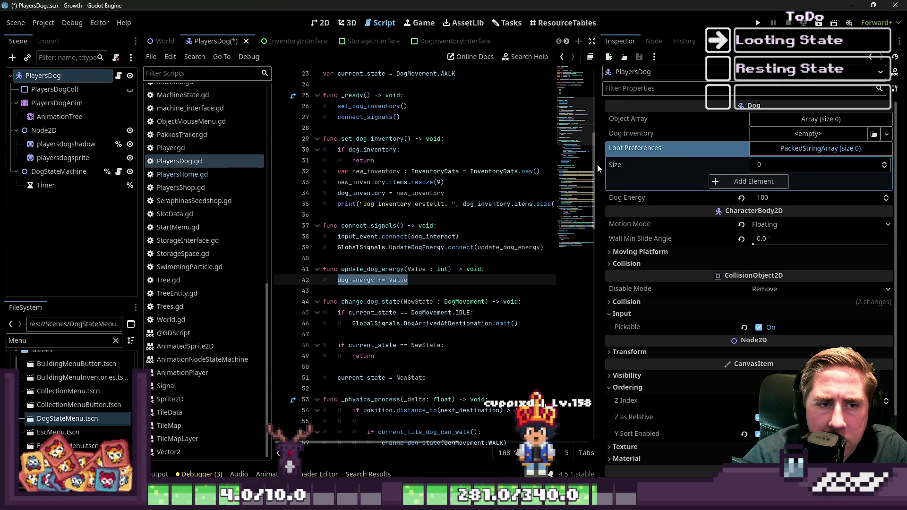
Delete the empty ' = []' default from loot_preferences on line 7 and save.
{"action": "left_click_drag", "start_coordinate": [599, 164], "coordinate": [803, 165]}
{"action": "scroll", "coordinate": [492, 234], "scroll_direction": "up", "scroll_amount": 7}
{"action": "left_click", "coordinate": [492, 234]}
{"action": "left_click", "coordinate": [519, 194]}
{"action": "left_click", "coordinate": [534, 139]}
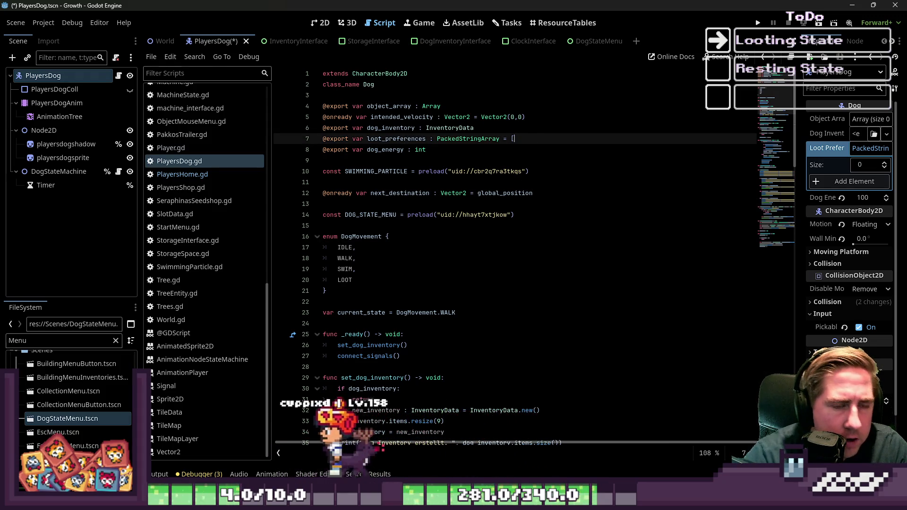
{"action": "key", "text": "BackSpace"}
{"action": "key", "text": "BackSpace"}
{"action": "key", "text": "BackSpace"}
{"action": "key", "text": "ctrl+s"}
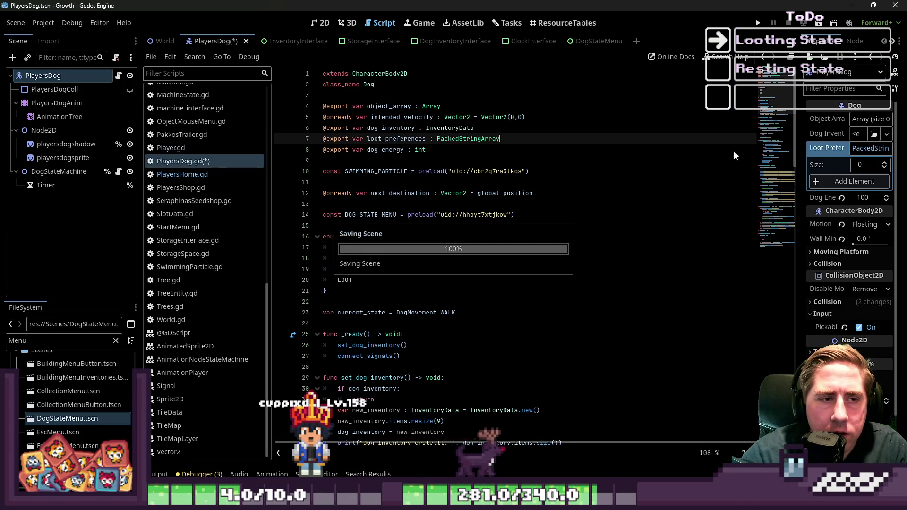
Add four blank entries to the dog's Loot Preferences array in the Inspector.
{"action": "left_click_drag", "start_coordinate": [802, 163], "coordinate": [656, 165]}
{"action": "left_click", "coordinate": [786, 182]}
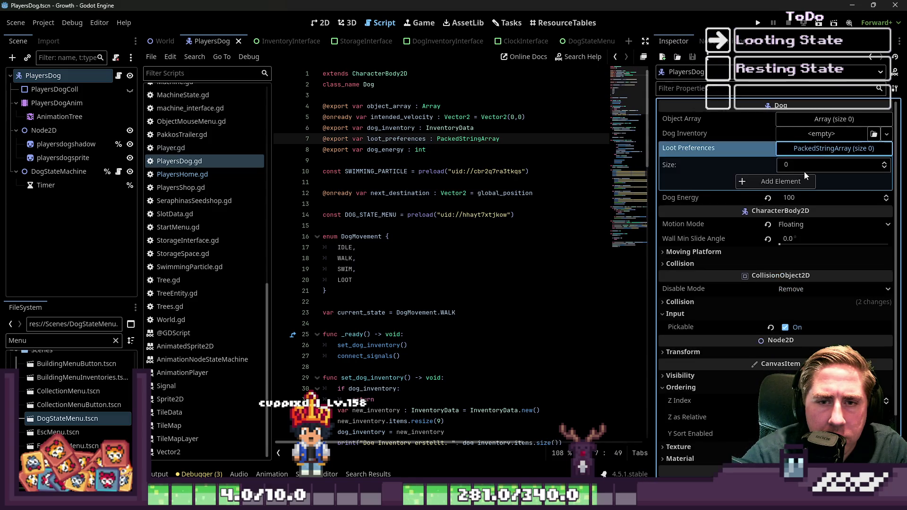
{"action": "left_click", "coordinate": [787, 198]}
{"action": "left_click", "coordinate": [787, 214]}
{"action": "left_click", "coordinate": [787, 231]}
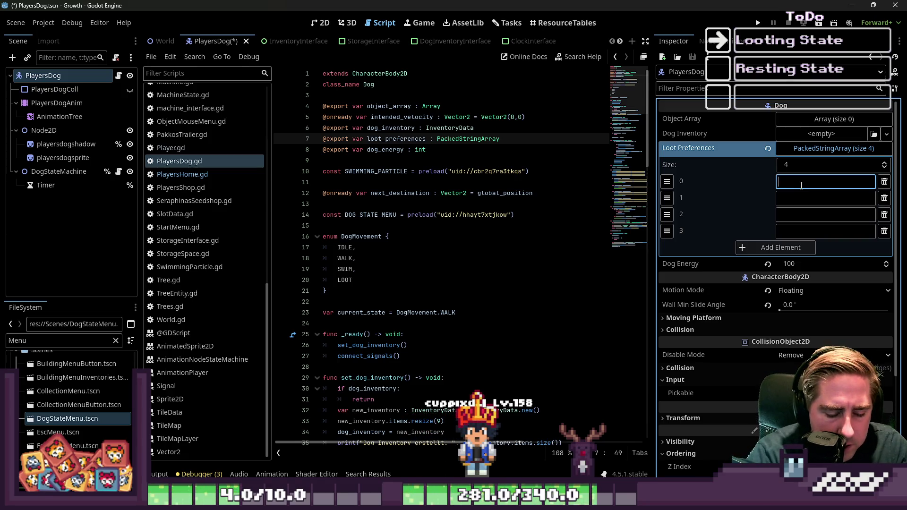
Fill Loot Preferences elements 0–3 with scrap, stick, pile and mushroom, then launch the game.
{"action": "type", "text": "scrap"}
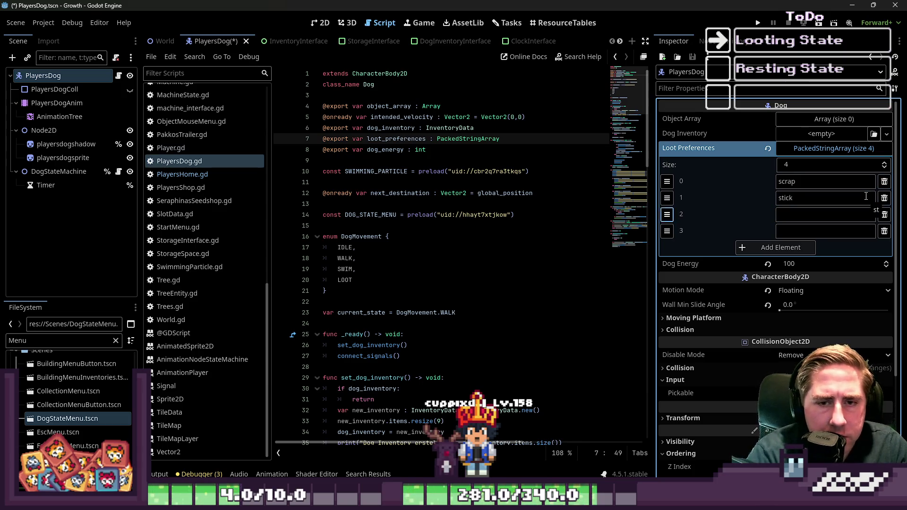
{"action": "type", "text": "ile"}
{"action": "key", "text": "Tab"}
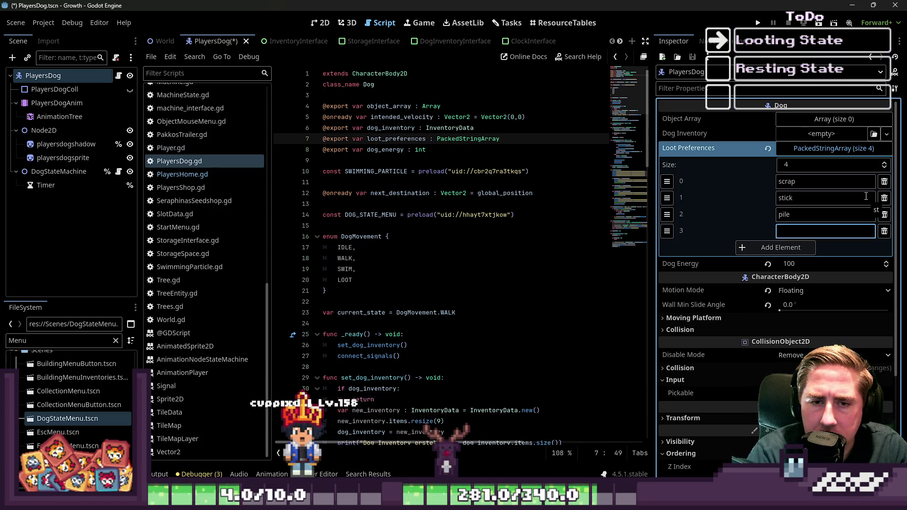
{"action": "type", "text": "mushroom"}
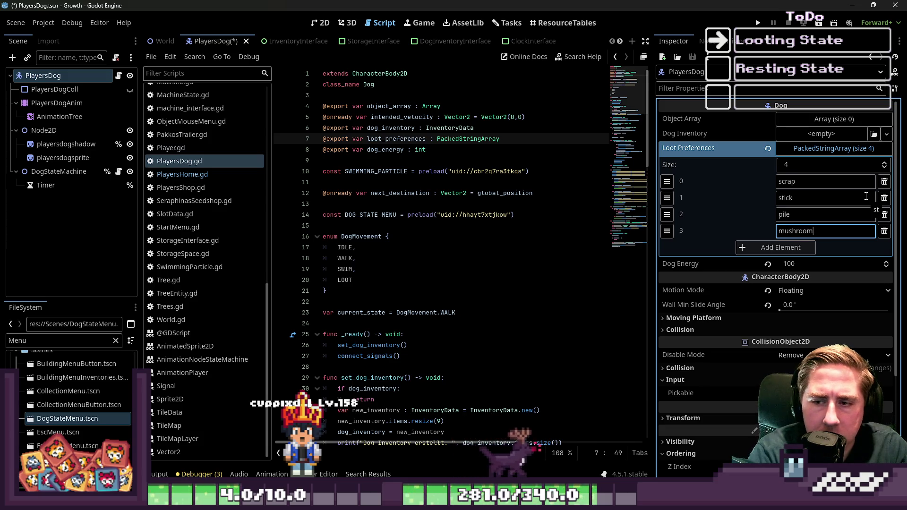
{"action": "left_click", "coordinate": [816, 152]}
{"action": "left_click", "coordinate": [761, 25]}
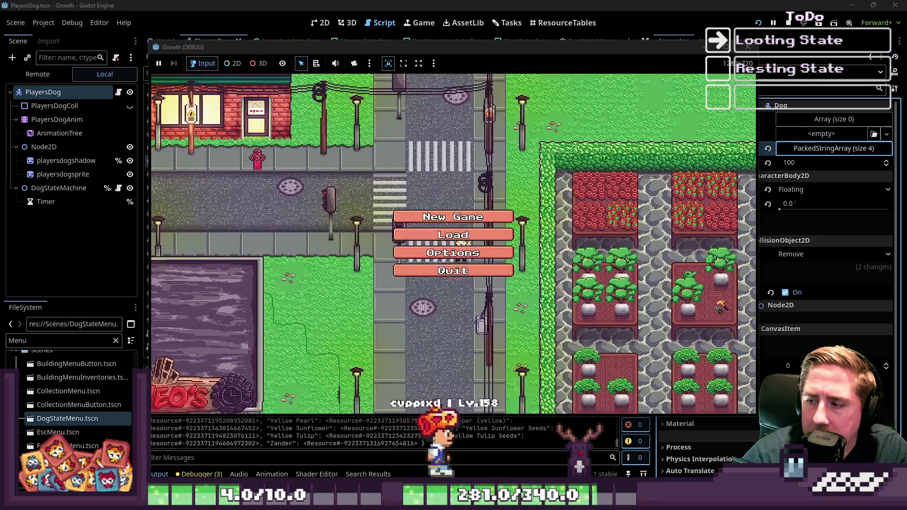
Start a game named 'cx', open the dog's action menu and walk the player down-left.
{"action": "type", "text": "cx"}
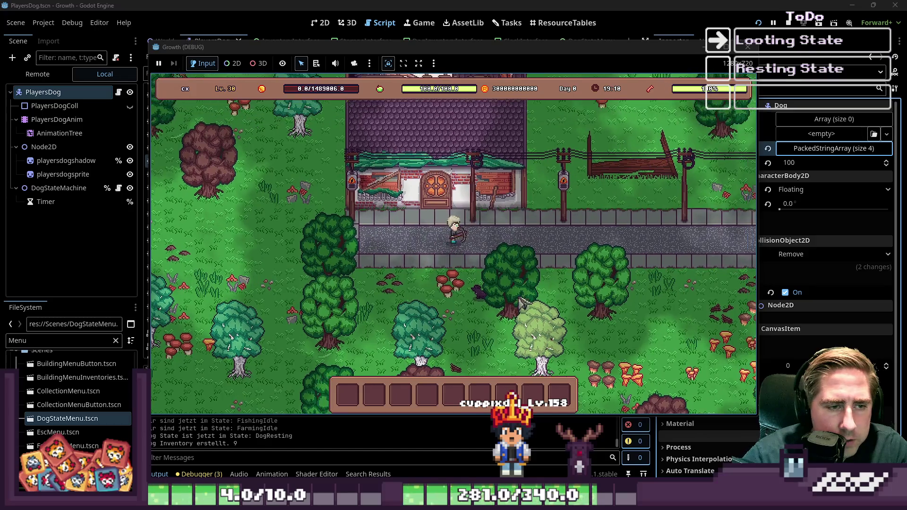
{"action": "left_click", "coordinate": [497, 274]}
{"action": "key", "text": "a"}
{"action": "key", "text": "s"}
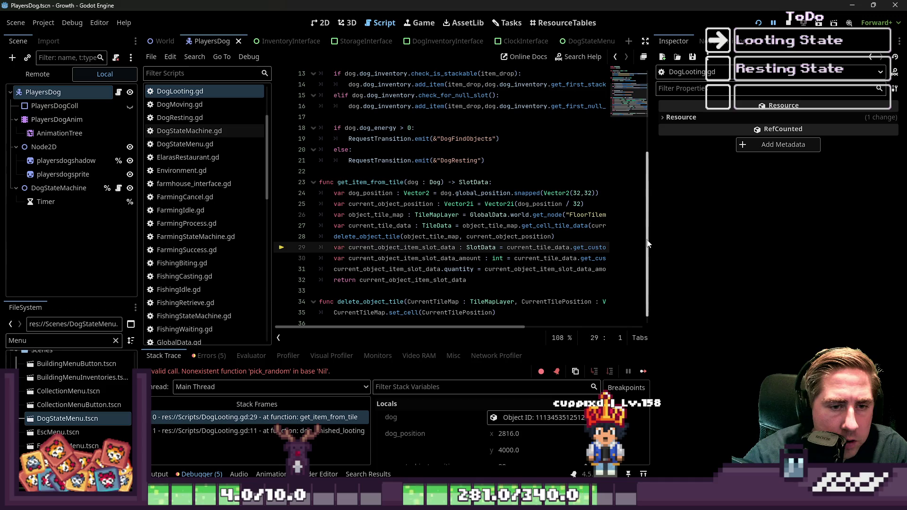
Move delete_object_tile(object_tile_map, current_object_position) below the resource amount line, save, and run with F5.
{"action": "left_click_drag", "start_coordinate": [654, 252], "coordinate": [818, 241]}
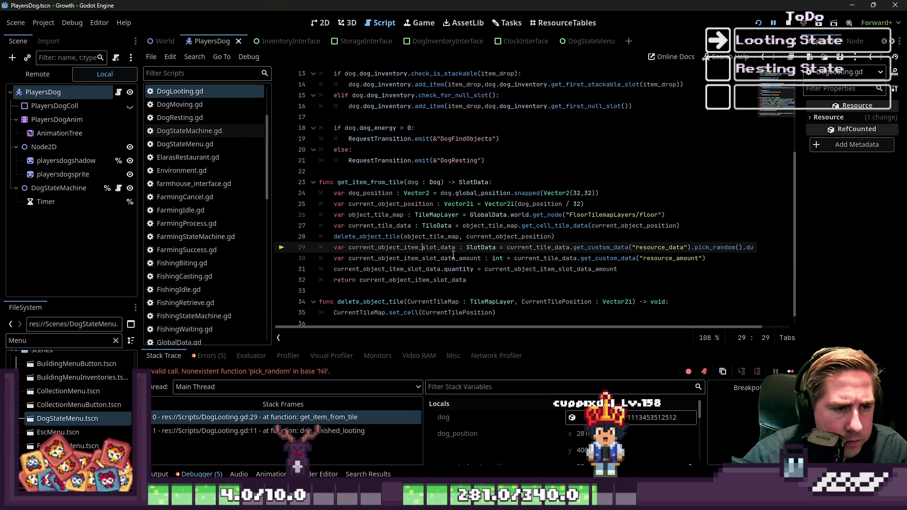
{"action": "double_click", "coordinate": [601, 247]}
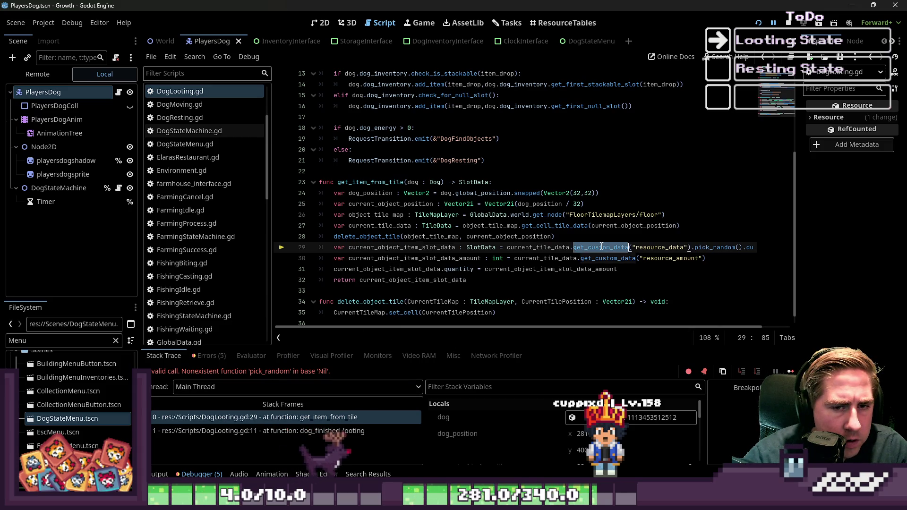
{"action": "left_click", "coordinate": [505, 229]}
{"action": "left_click_drag", "start_coordinate": [554, 236], "coordinate": [334, 236]}
{"action": "key", "text": "BackSpace"}
{"action": "key", "text": "ctrl+shift+k"}
{"action": "key", "text": "Return"}
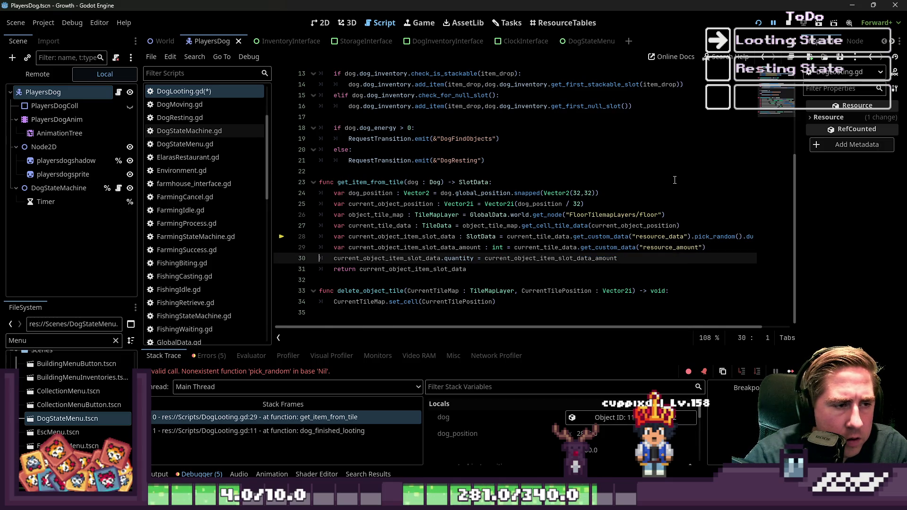
{"action": "key", "text": "ctrl+v"}
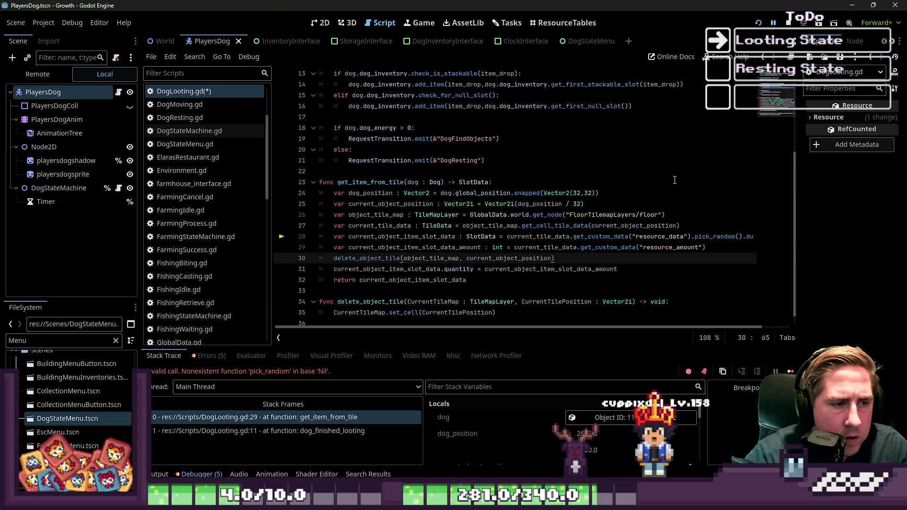
{"action": "key", "text": "ctrl+s"}
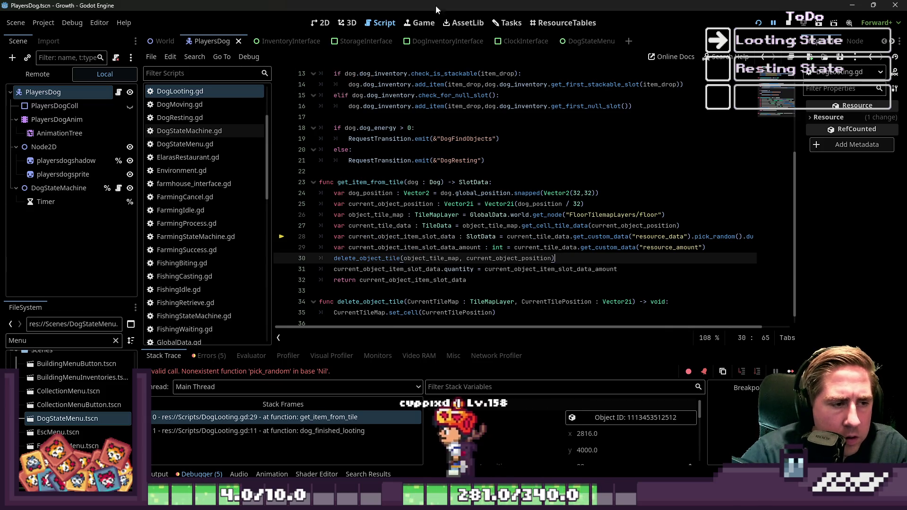
{"action": "key", "text": "F5"}
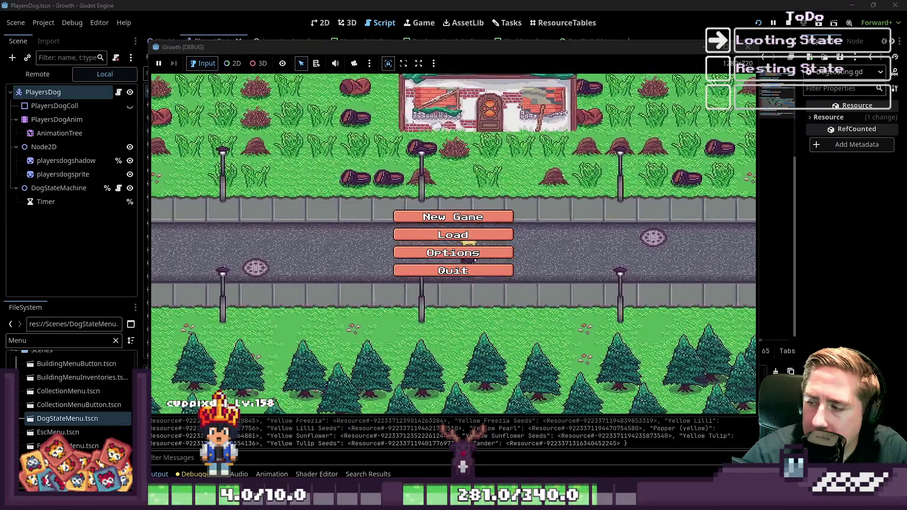
Start a new game named 'sdag', walk down-left and send the dog to find objects.
{"action": "left_click", "coordinate": [452, 217]}
{"action": "left_click", "coordinate": [459, 154]}
{"action": "type", "text": "sdag"}
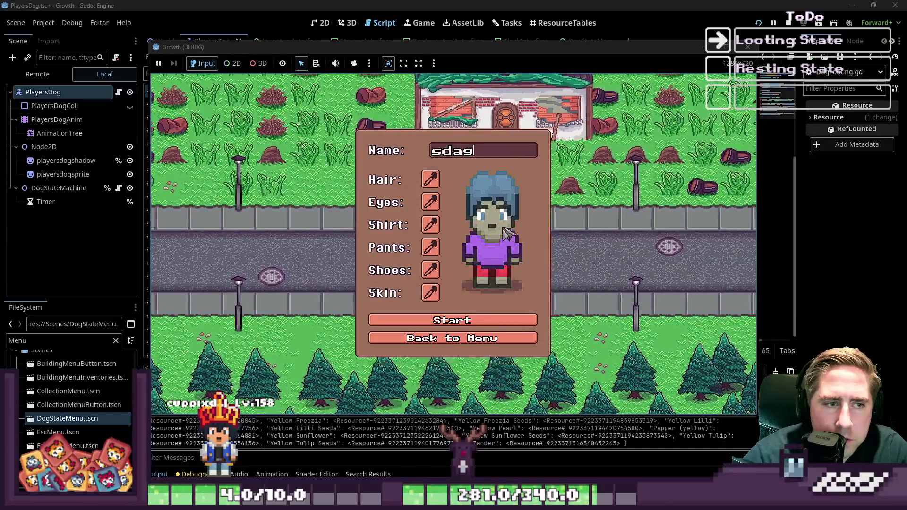
{"action": "left_click", "coordinate": [482, 321]}
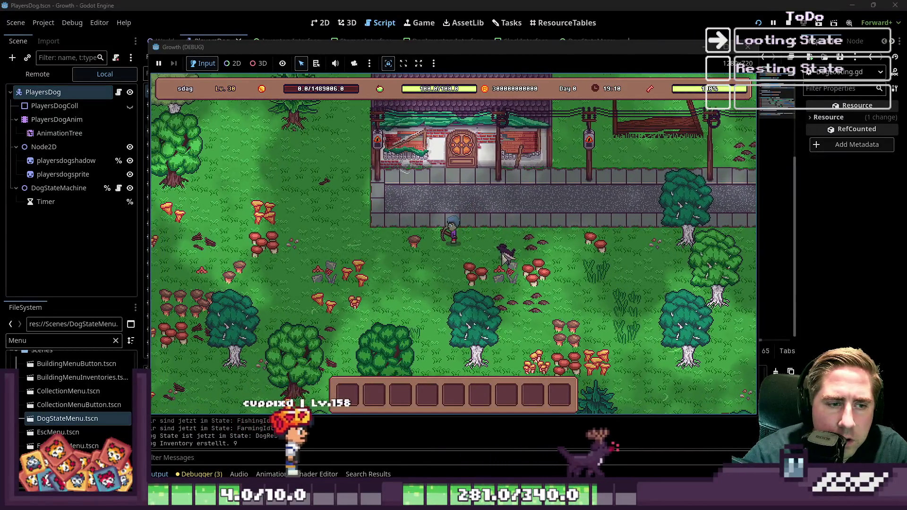
{"action": "key", "text": "a"}
{"action": "key", "text": "s"}
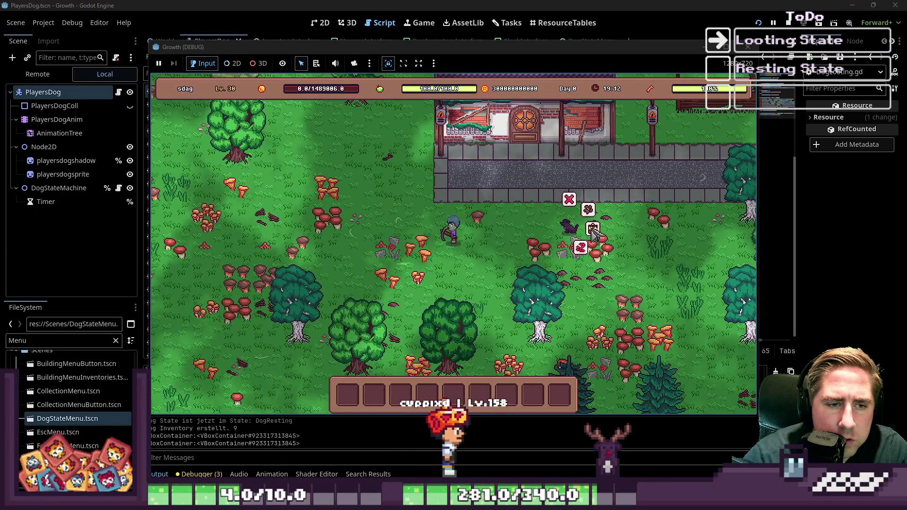
{"action": "left_click", "coordinate": [593, 230]}
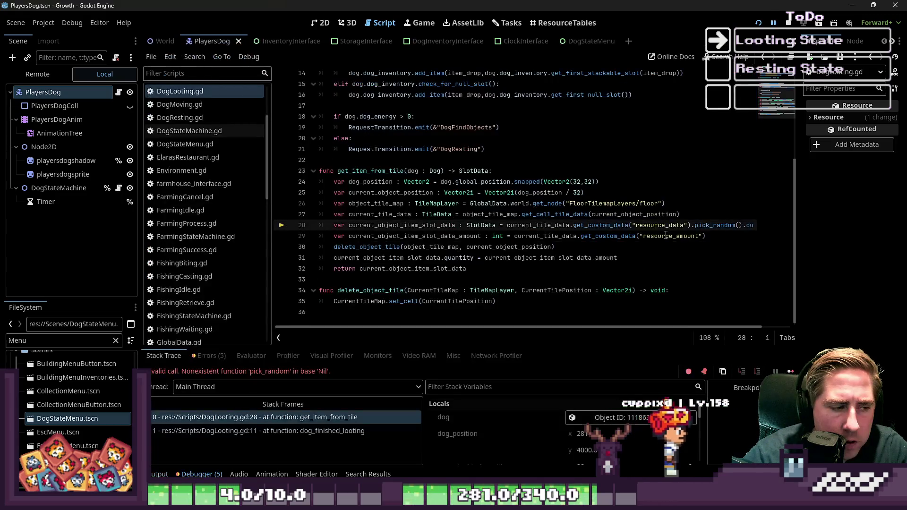
Inspect dog_position and current_object_position in get_item_from_tile's tile-position lines.
{"action": "left_click", "coordinate": [492, 247]}
{"action": "left_click", "coordinate": [381, 225]}
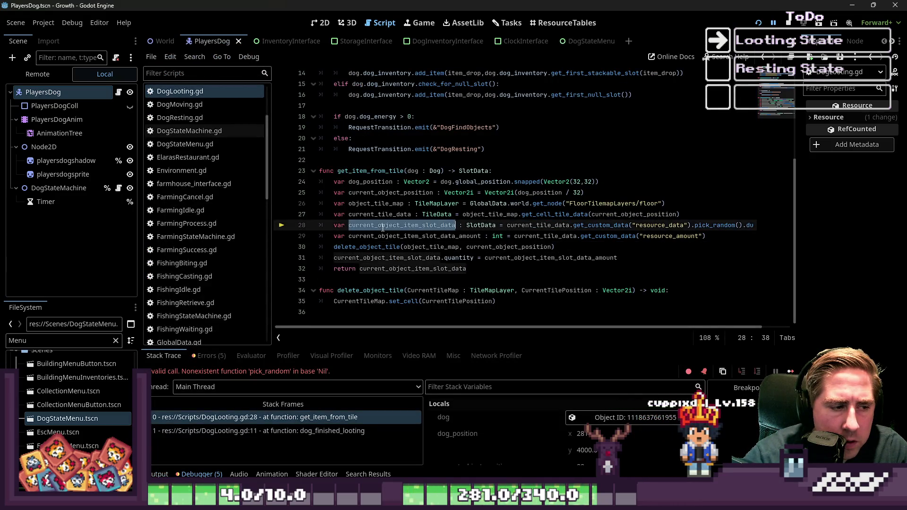
{"action": "left_click", "coordinate": [503, 225]}
{"action": "left_click", "coordinate": [432, 203]}
{"action": "double_click", "coordinate": [365, 181]}
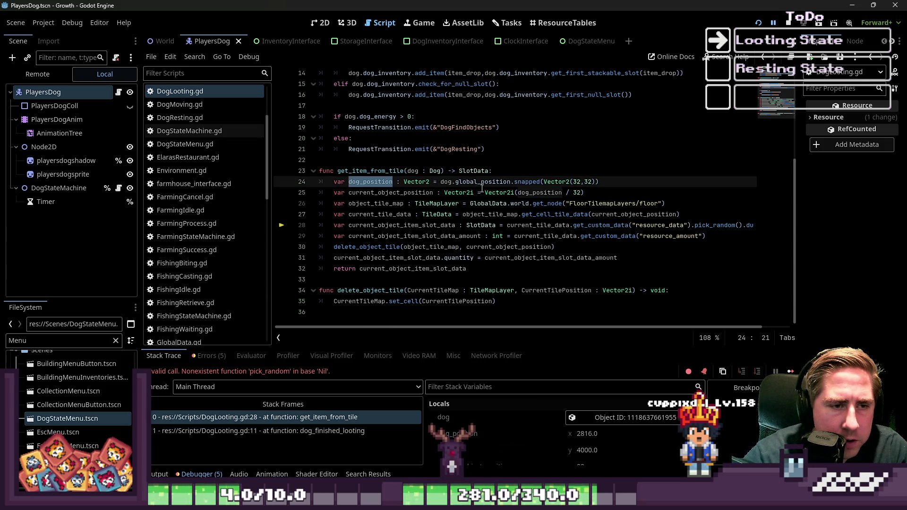
{"action": "left_click", "coordinate": [606, 181]}
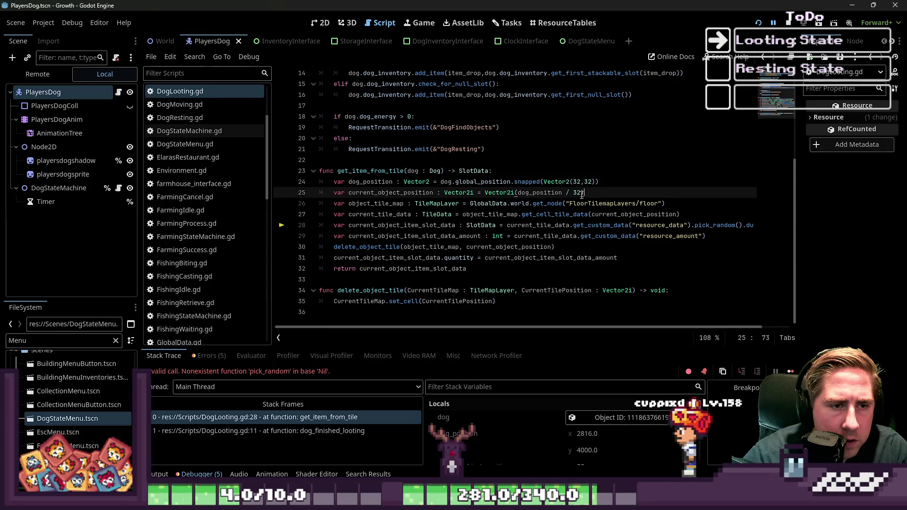
{"action": "double_click", "coordinate": [394, 191]}
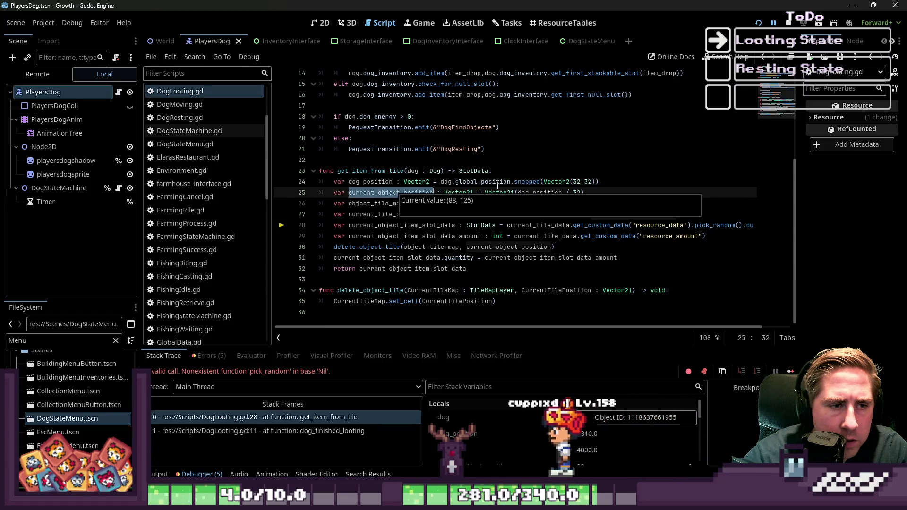
{"action": "double_click", "coordinate": [527, 193]}
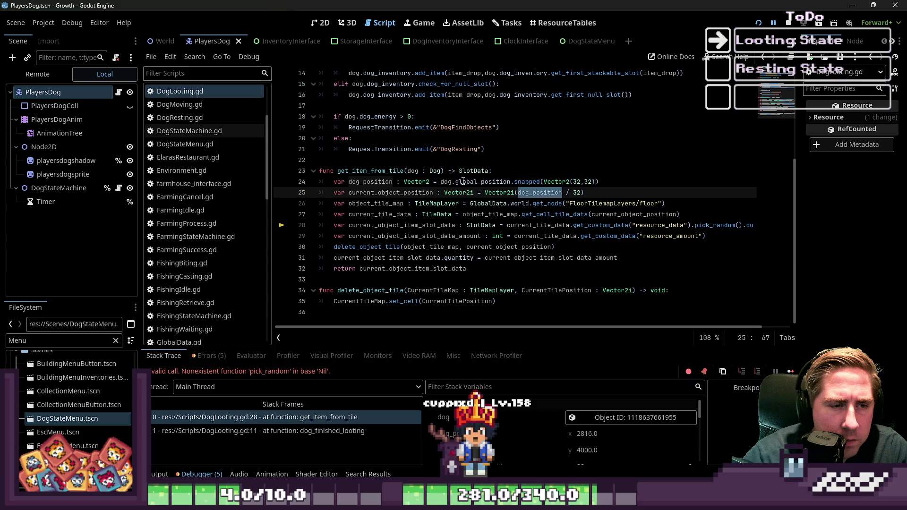
{"action": "left_click", "coordinate": [440, 181]}
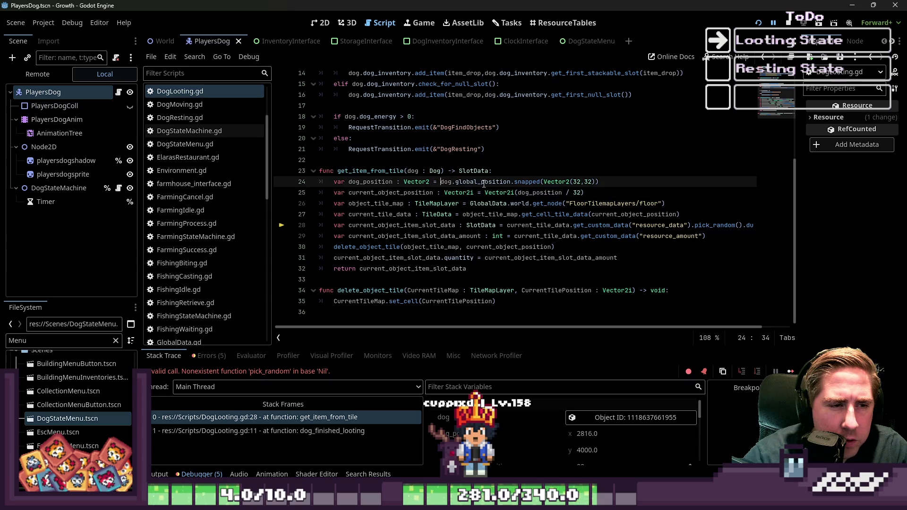
Begin a print( line after line 25, scroll the Locals list, and switch to the 2D view.
{"action": "left_click", "coordinate": [615, 189]}
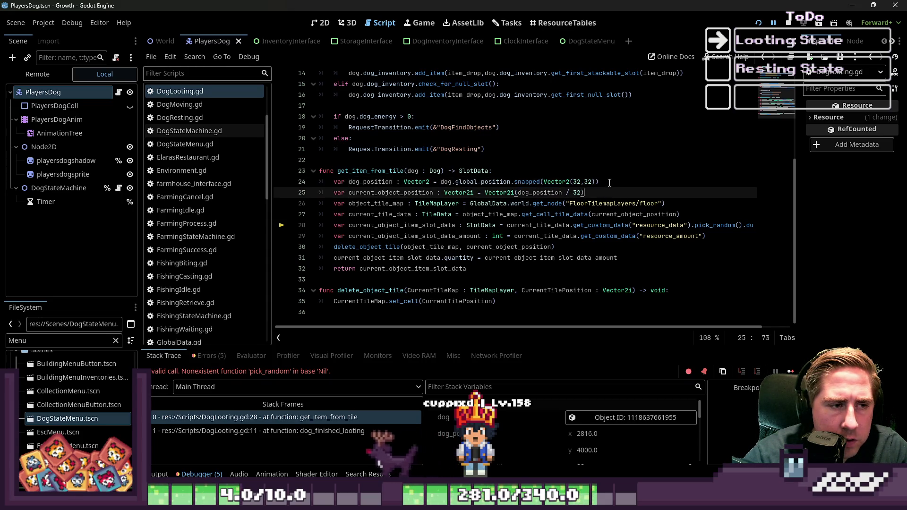
{"action": "key", "text": "Return"}
{"action": "type", "text": "print("}
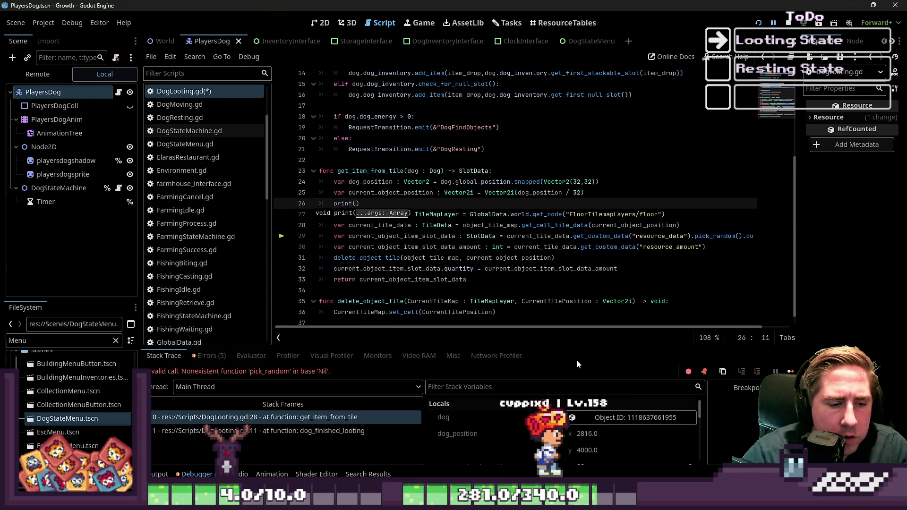
{"action": "scroll", "coordinate": [592, 443], "scroll_direction": "down", "scroll_amount": 3}
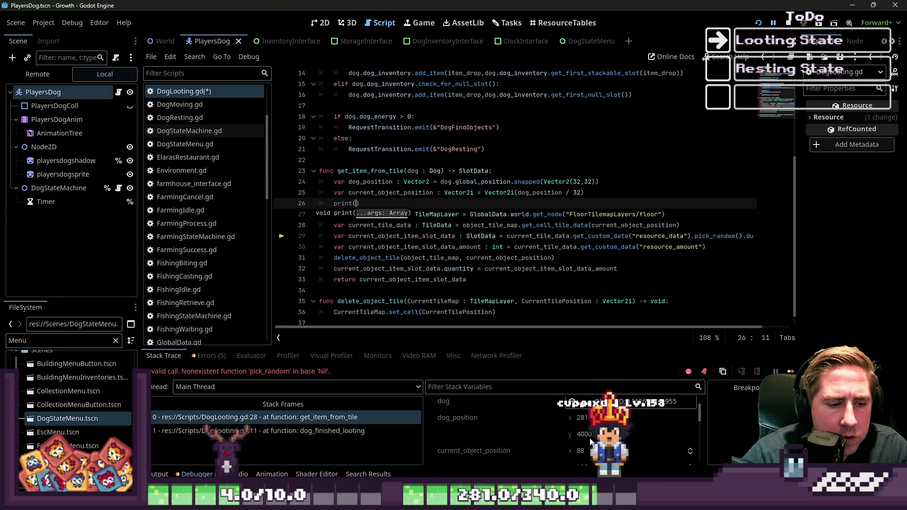
{"action": "scroll", "coordinate": [562, 430], "scroll_direction": "down", "scroll_amount": 1}
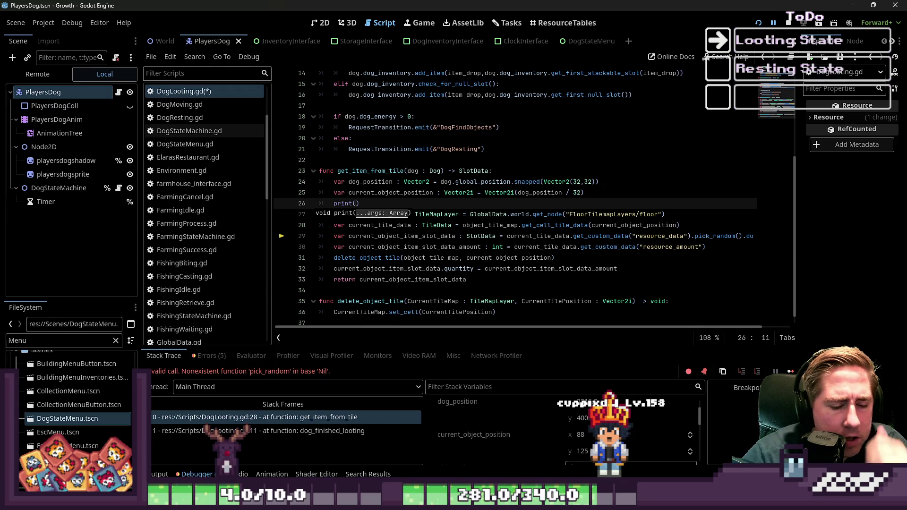
{"action": "left_click", "coordinate": [321, 22]}
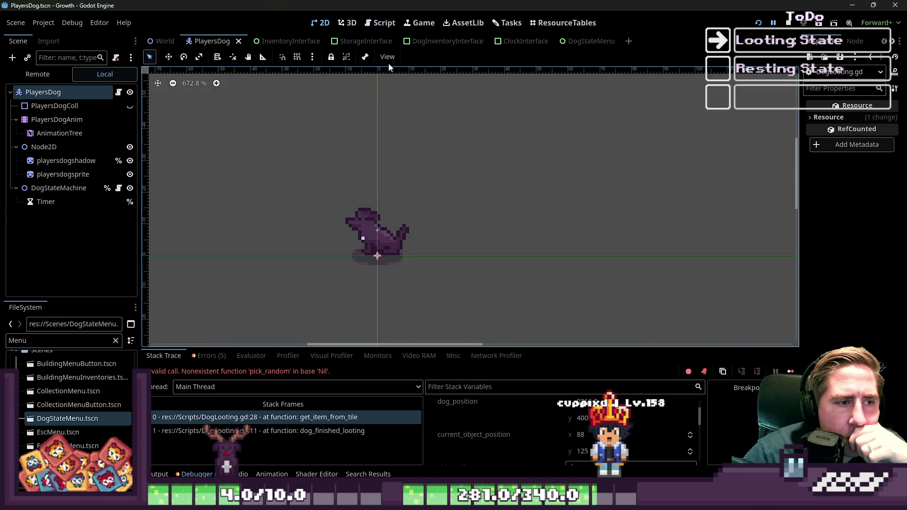
Open the World scene, zoom the canvas, and review the debugger's error list and stack trace.
{"action": "left_click", "coordinate": [162, 41]}
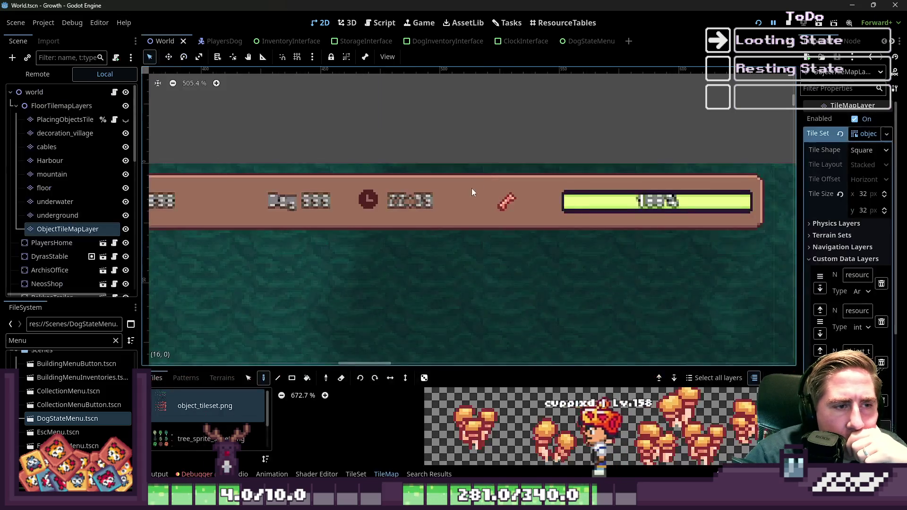
{"action": "scroll", "coordinate": [487, 161], "scroll_direction": "down", "scroll_amount": 6}
{"action": "scroll", "coordinate": [488, 294], "scroll_direction": "down", "scroll_amount": 5}
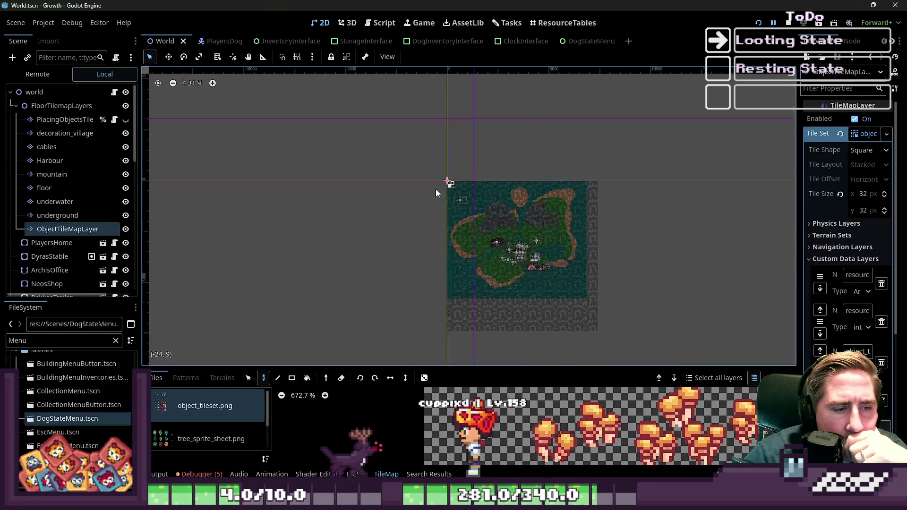
{"action": "scroll", "coordinate": [498, 246], "scroll_direction": "up", "scroll_amount": 5}
{"action": "scroll", "coordinate": [511, 253], "scroll_direction": "up", "scroll_amount": 12}
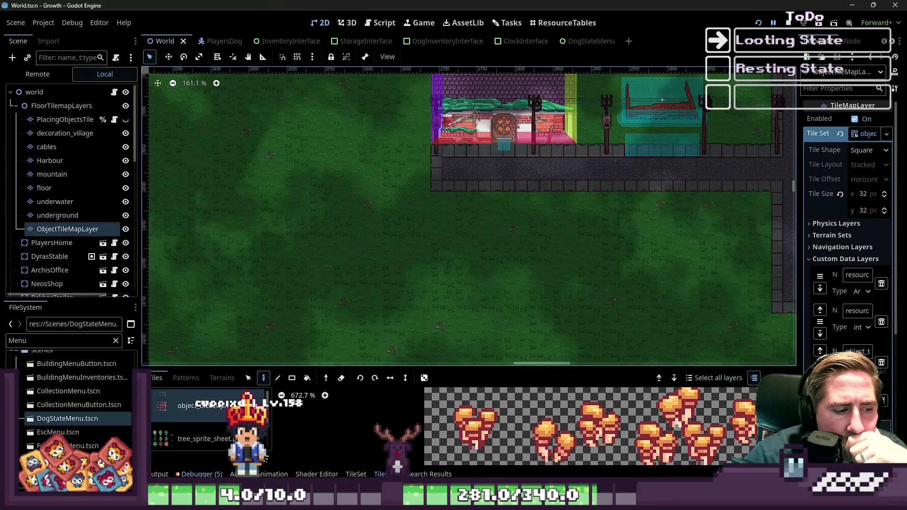
{"action": "left_click", "coordinate": [210, 356]}
{"action": "left_click", "coordinate": [176, 357]}
{"action": "left_click", "coordinate": [205, 358]}
Measure map distances from the dog's reported position, then return to script editing.
{"action": "scroll", "coordinate": [371, 156], "scroll_direction": "down", "scroll_amount": 3}
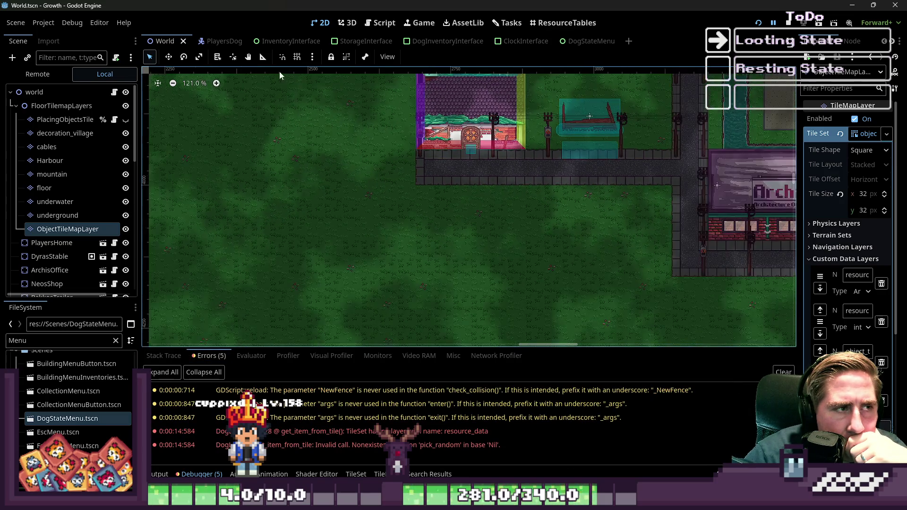
{"action": "left_click", "coordinate": [263, 57]}
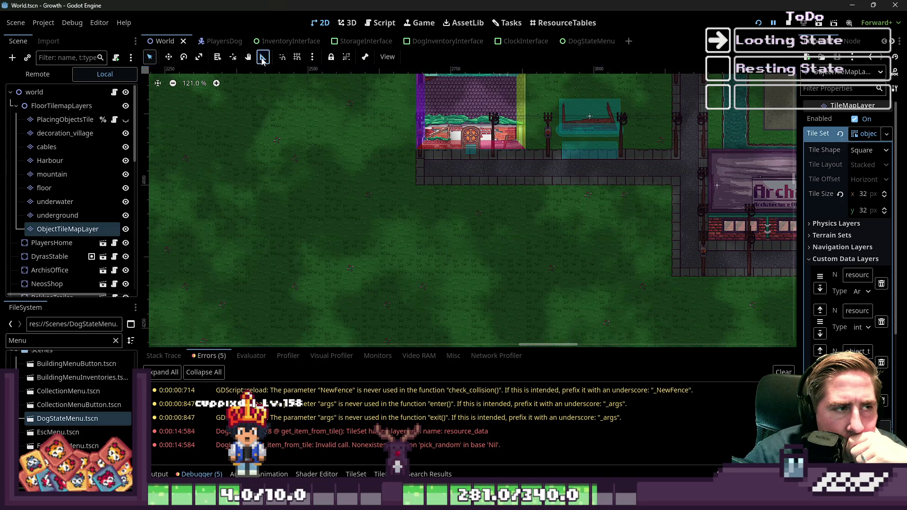
{"action": "mouse_move", "coordinate": [399, 238]}
{"action": "left_mouse_down"}
{"action": "mouse_move", "coordinate": [448, 230]}
{"action": "mouse_move", "coordinate": [444, 246]}
{"action": "left_mouse_up"}
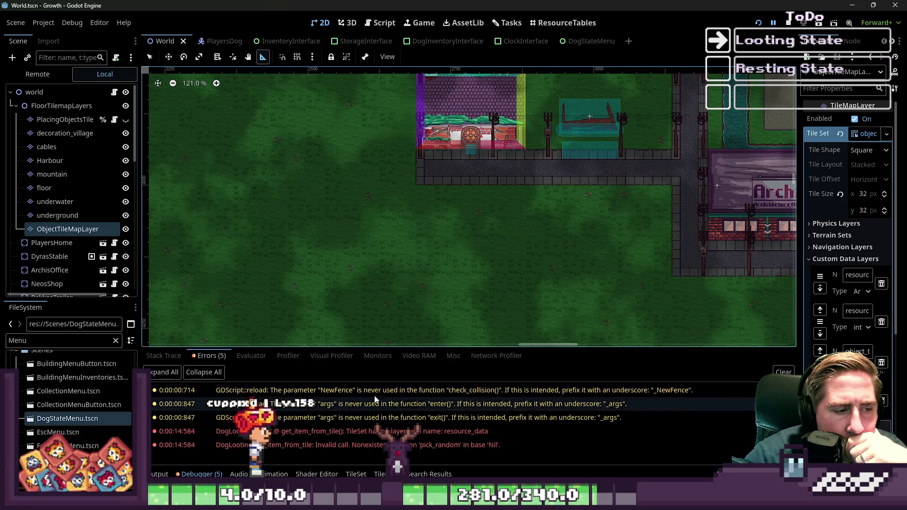
{"action": "key", "text": "alt+o"}
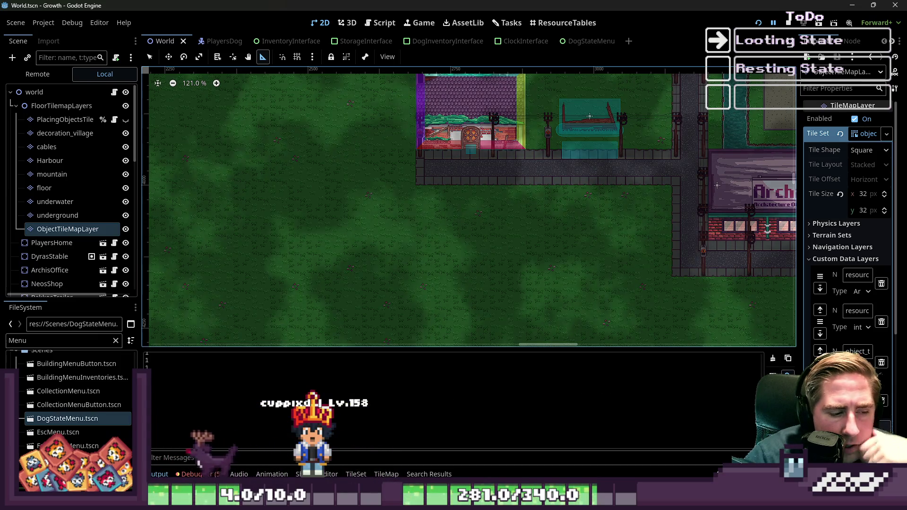
{"action": "key", "text": "alt+d"}
{"action": "left_click", "coordinate": [163, 356]}
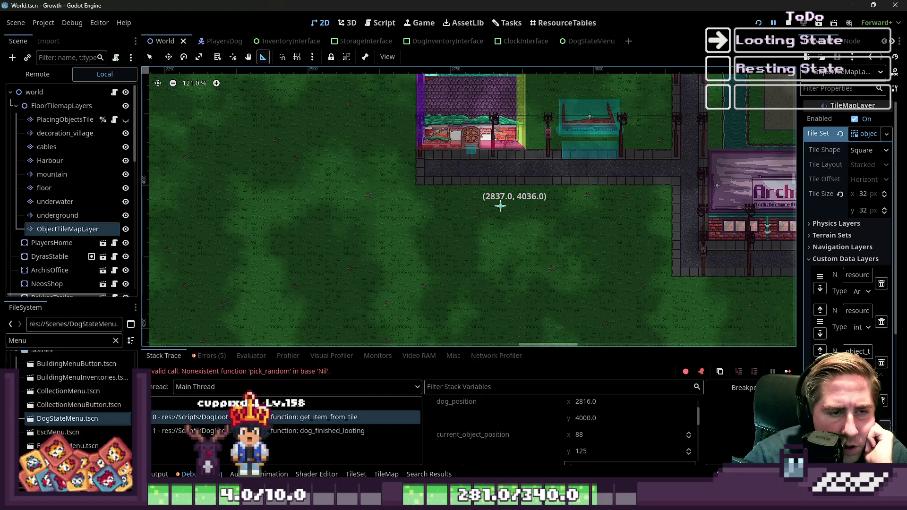
{"action": "left_click_drag", "start_coordinate": [501, 206], "coordinate": [510, 218]}
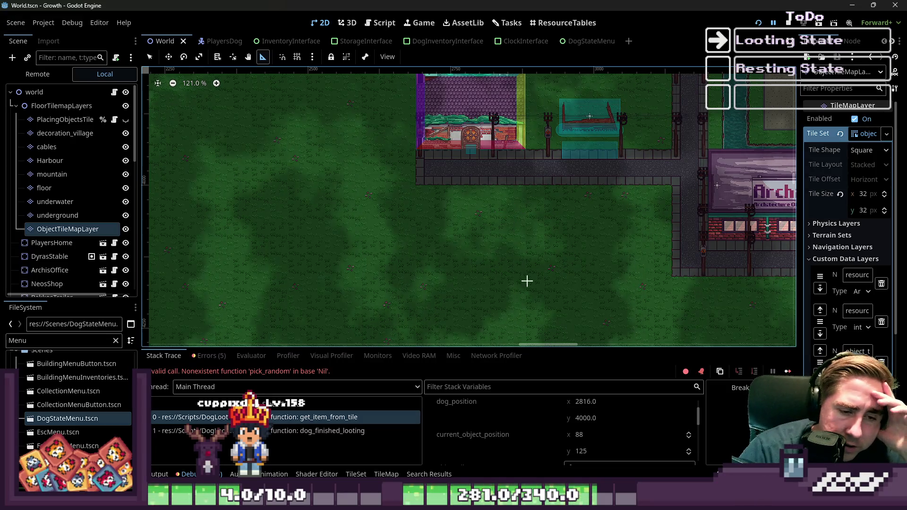
{"action": "scroll", "coordinate": [487, 214], "scroll_direction": "up", "scroll_amount": 3}
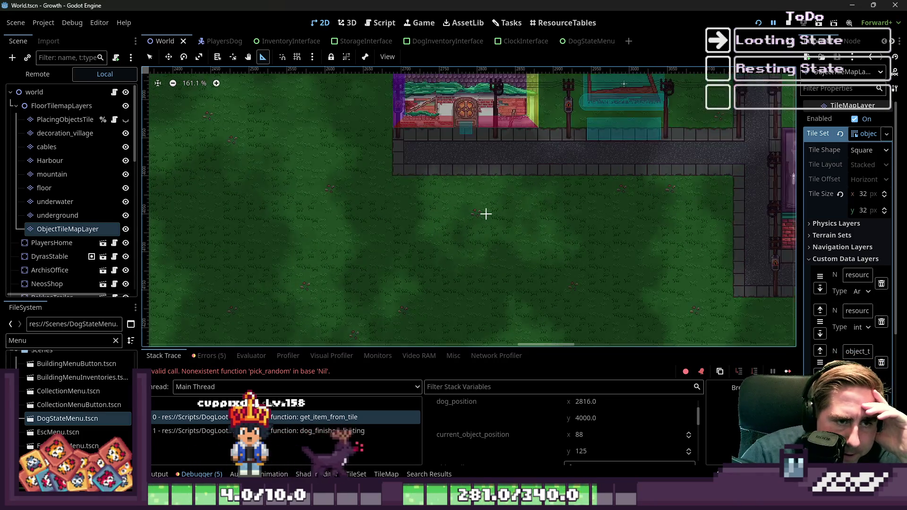
{"action": "scroll", "coordinate": [486, 215], "scroll_direction": "up", "scroll_amount": 1}
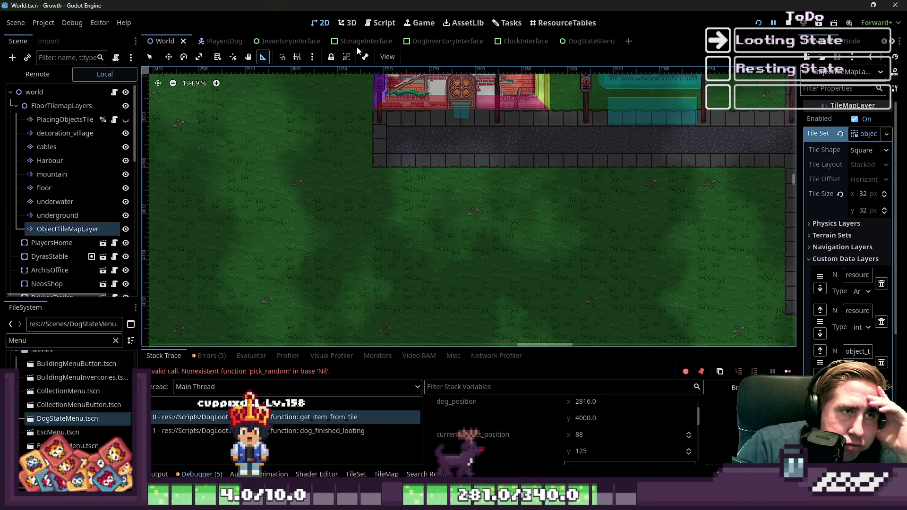
{"action": "left_click", "coordinate": [383, 22]}
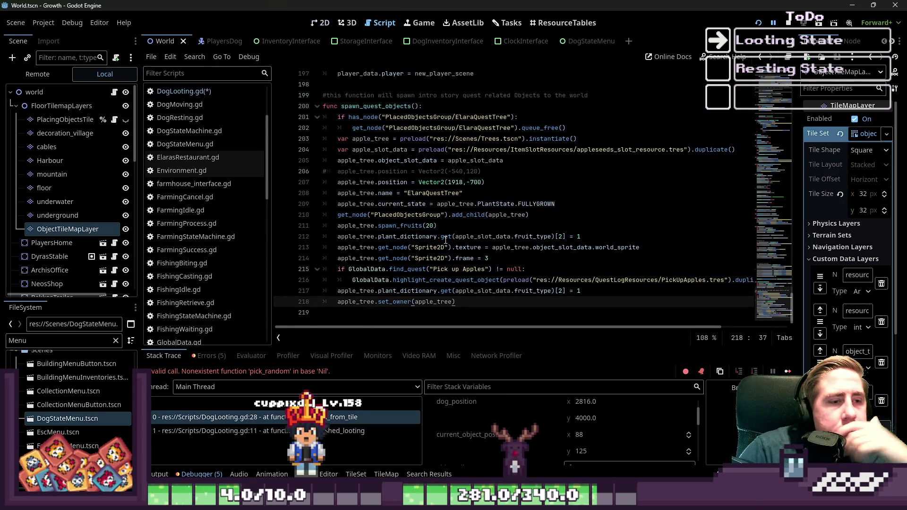
In DogLooting.gd line 26, replace the empty print() with GlobalData.HILFSFUNKTION_DEBUG_COLOR_RECT.
{"action": "left_click", "coordinate": [444, 154]}
{"action": "left_click", "coordinate": [189, 94]}
{"action": "left_click", "coordinate": [389, 207]}
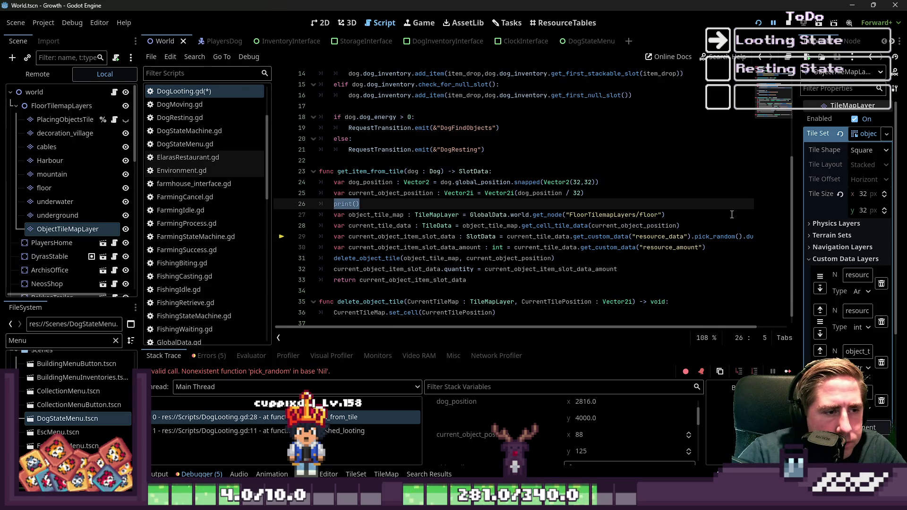
{"action": "key", "text": "BackSpace"}
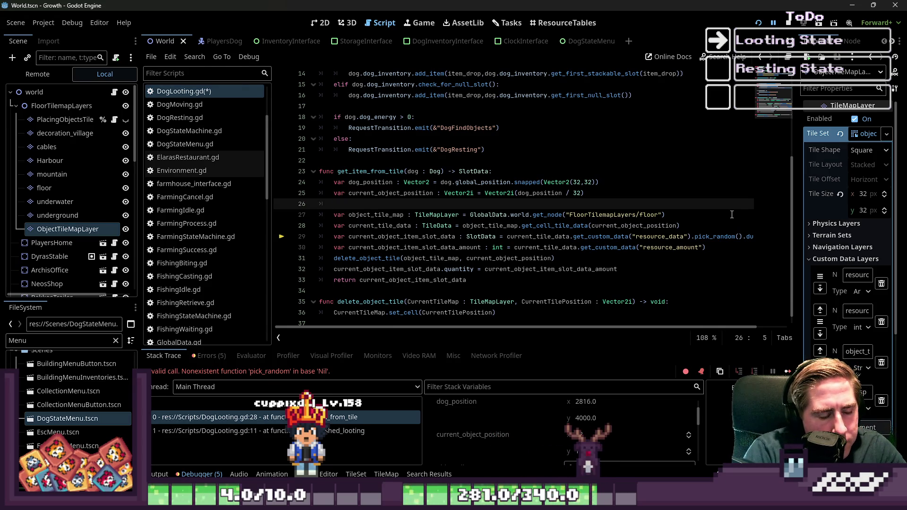
{"action": "type", "text": "GlobalData.DE"}
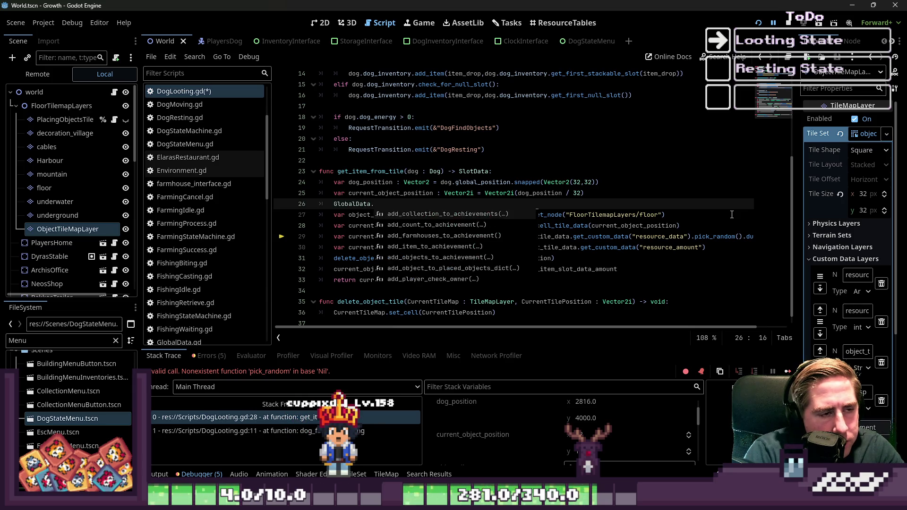
{"action": "key", "text": "Down"}
{"action": "key", "text": "Down"}
{"action": "key", "text": "Return"}
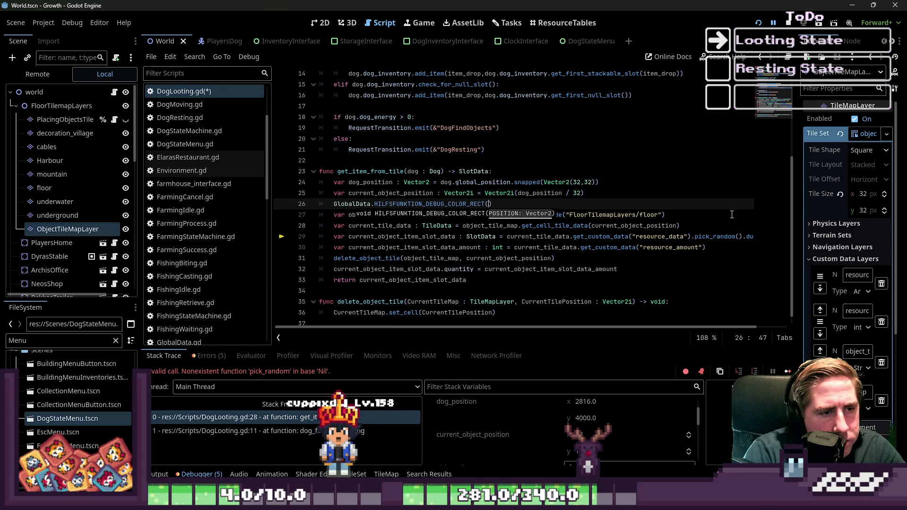
Check the dog_position variable passed to the debug call and run the game.
{"action": "key", "text": "Up"}
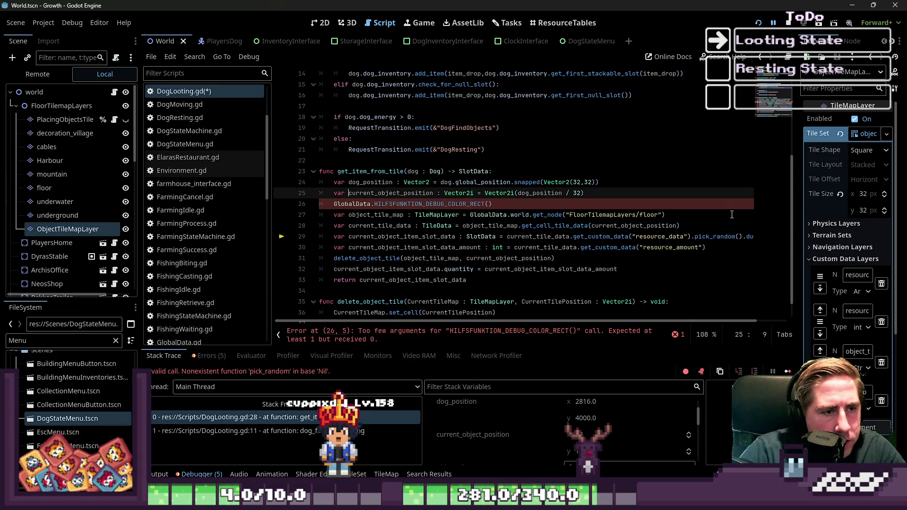
{"action": "key", "text": "Up"}
{"action": "key", "text": "Down"}
{"action": "key", "text": "Down"}
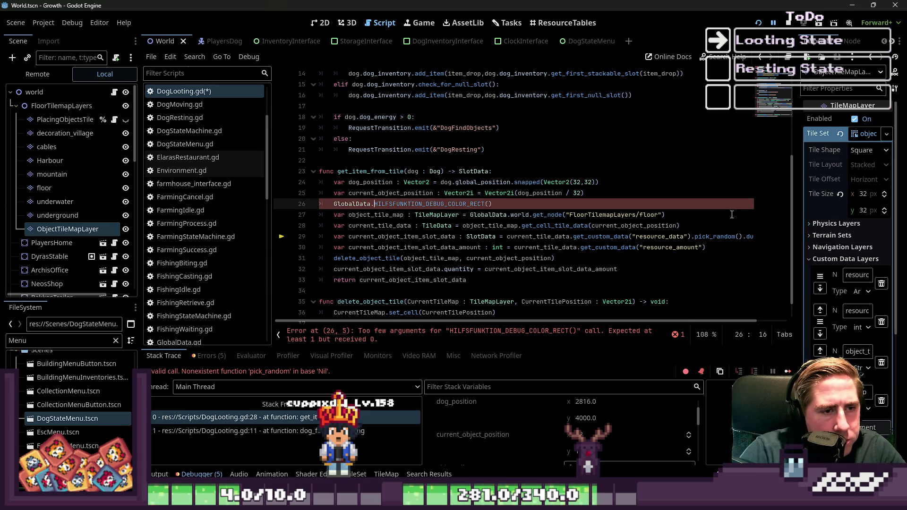
{"action": "left_click", "coordinate": [758, 23]}
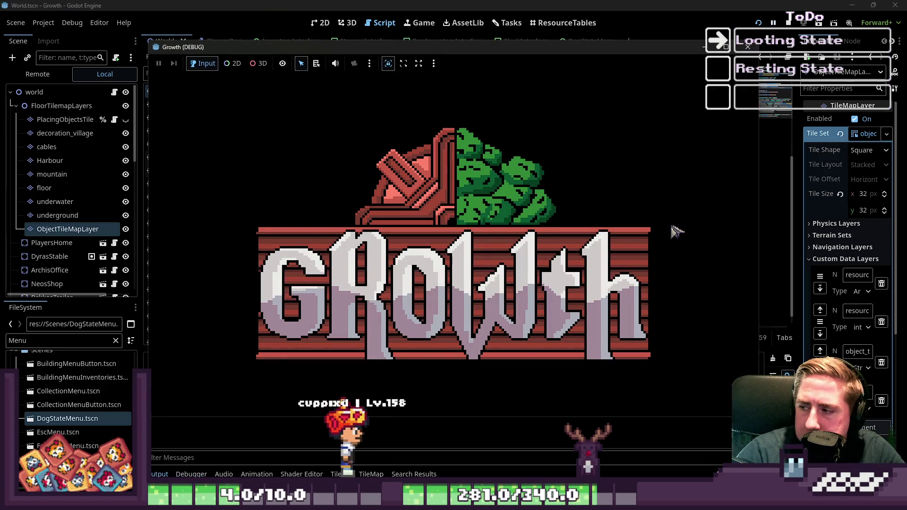
Delete every old save slot from the game's Load list.
{"action": "left_click", "coordinate": [463, 213]}
{"action": "left_click", "coordinate": [490, 194]}
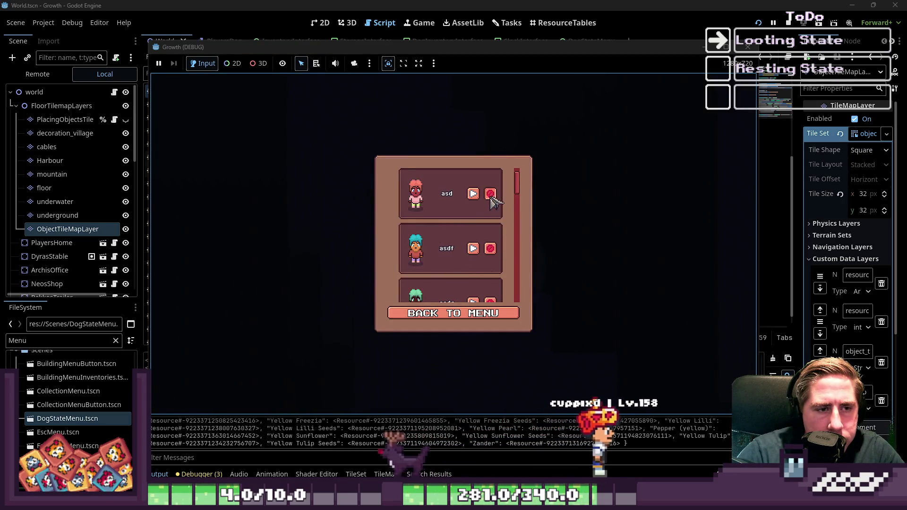
{"action": "left_click", "coordinate": [487, 194]}
{"action": "left_click", "coordinate": [485, 194]}
{"action": "left_click", "coordinate": [485, 194]}
{"action": "left_click", "coordinate": [485, 194]}
{"action": "left_click", "coordinate": [484, 194]}
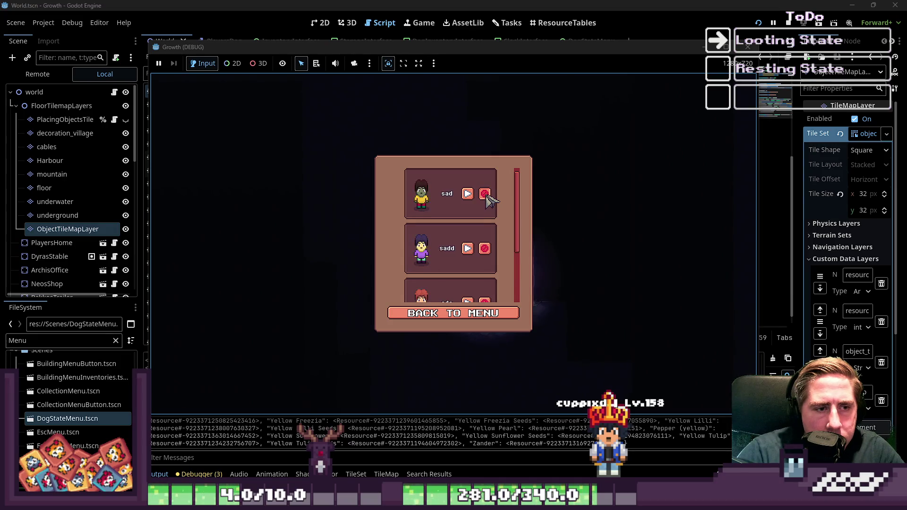
{"action": "left_click", "coordinate": [485, 194]}
{"action": "left_click", "coordinate": [485, 194]}
{"action": "left_click", "coordinate": [485, 194]}
Start a new game with a character named asdg and select the dog.
{"action": "left_click", "coordinate": [439, 312]}
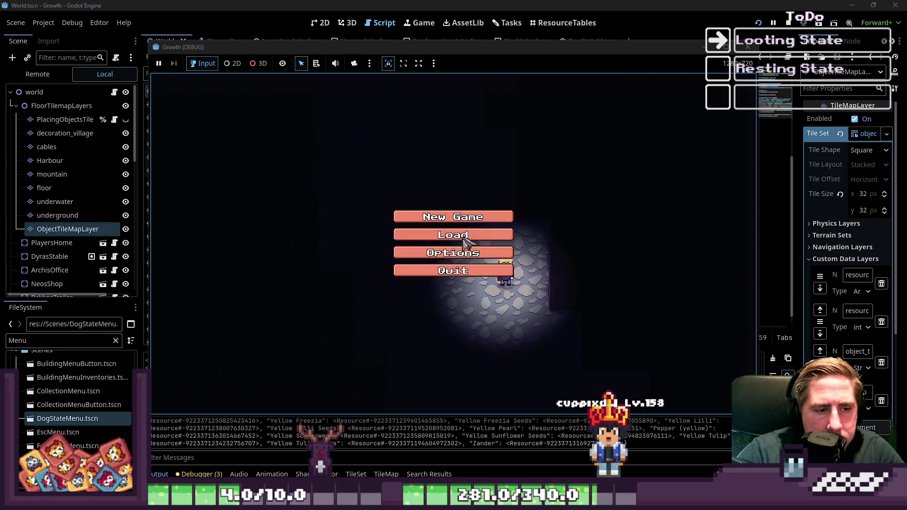
{"action": "left_click", "coordinate": [473, 225]}
{"action": "type", "text": "asdg"}
{"action": "left_click", "coordinate": [421, 321]}
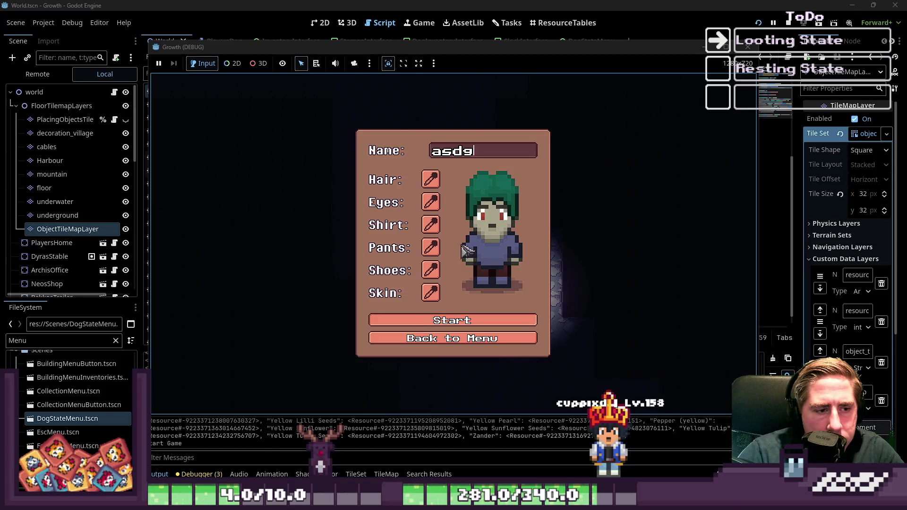
{"action": "left_click", "coordinate": [494, 255]}
Walk to the dog and set it to follow the player.
{"action": "key", "text": "s"}
{"action": "key", "text": "a"}
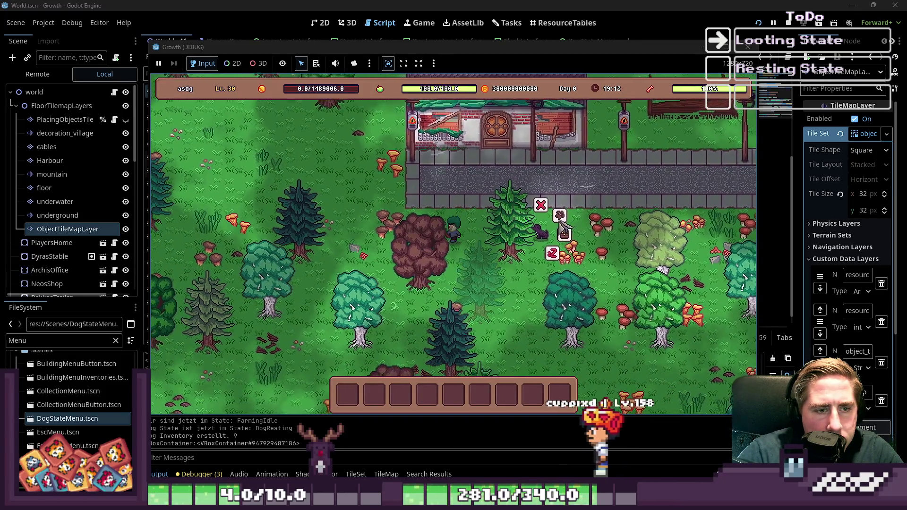
{"action": "left_click", "coordinate": [561, 221]}
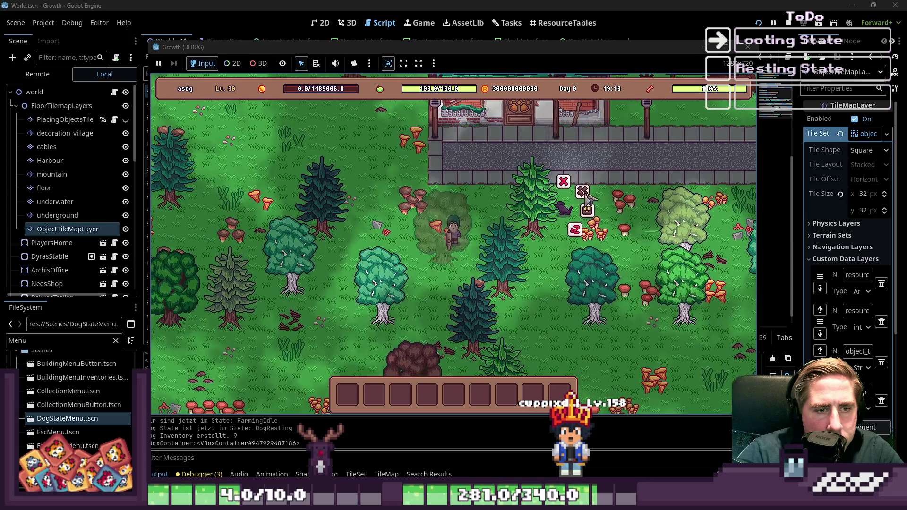
Walk the player down and left through the forest.
{"action": "key", "text": "w"}
{"action": "key", "text": "a"}
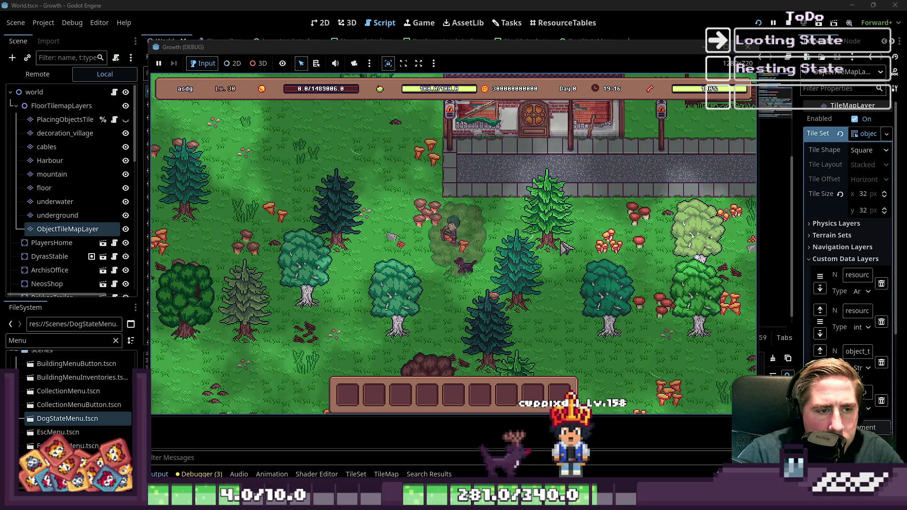
{"action": "key", "text": "s"}
{"action": "key", "text": "a"}
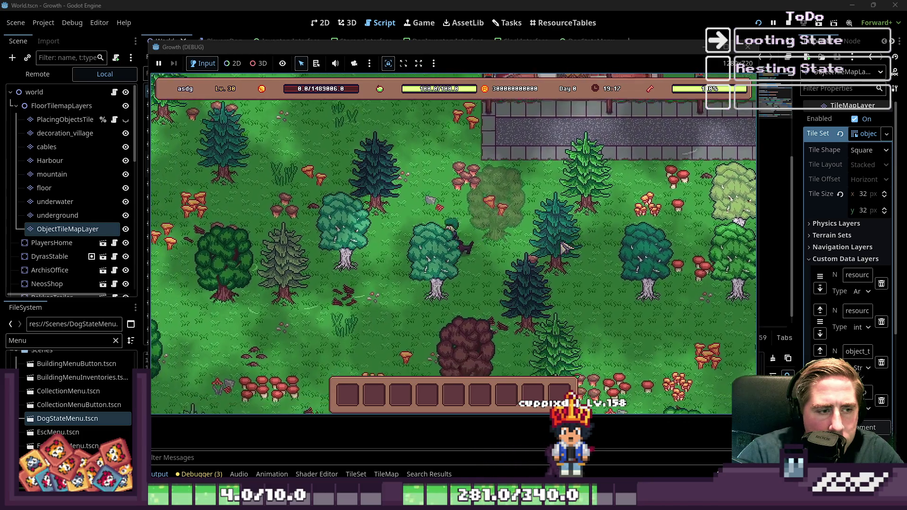
{"action": "key", "text": "s"}
{"action": "key", "text": "a"}
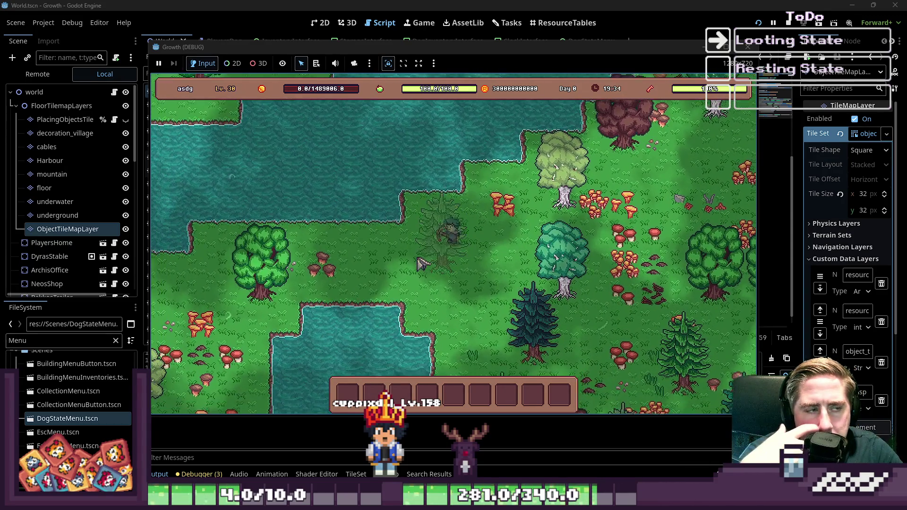
{"action": "key", "text": "a"}
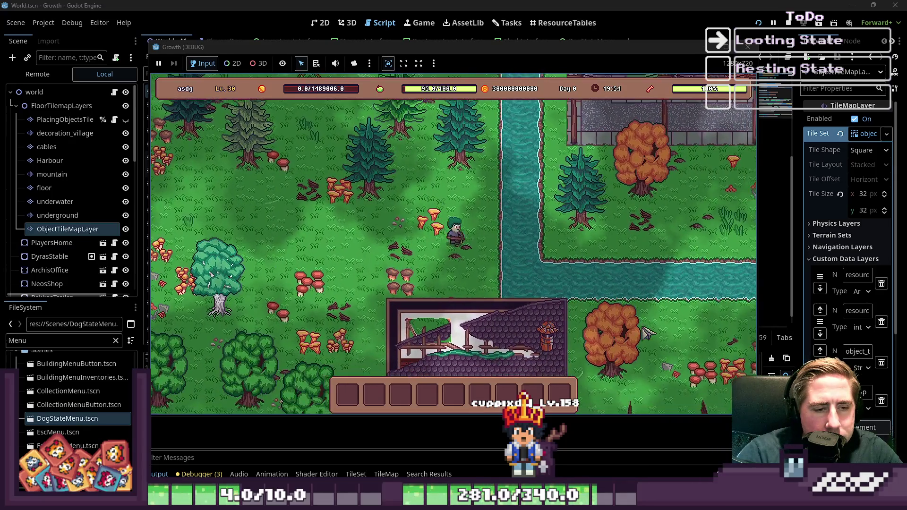
Walk right along the river, then north past the NEOS shop.
{"action": "key", "text": "d"}
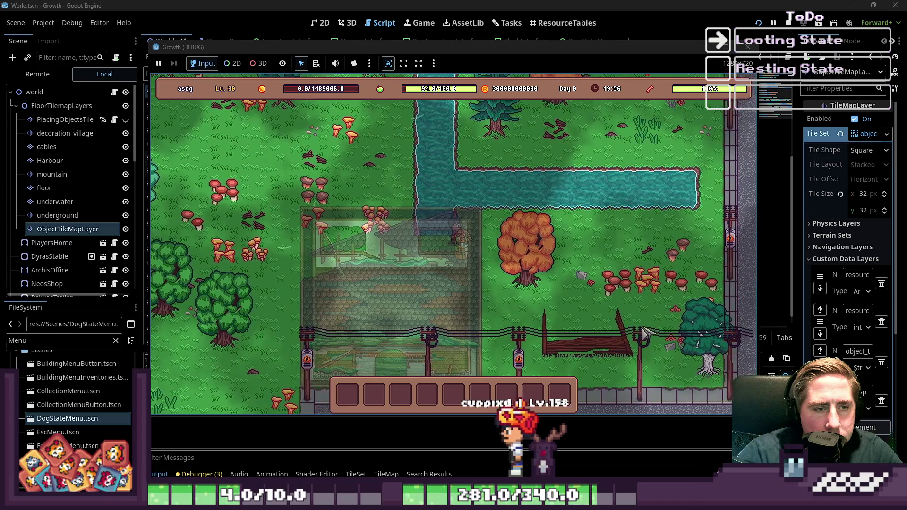
{"action": "key", "text": "d"}
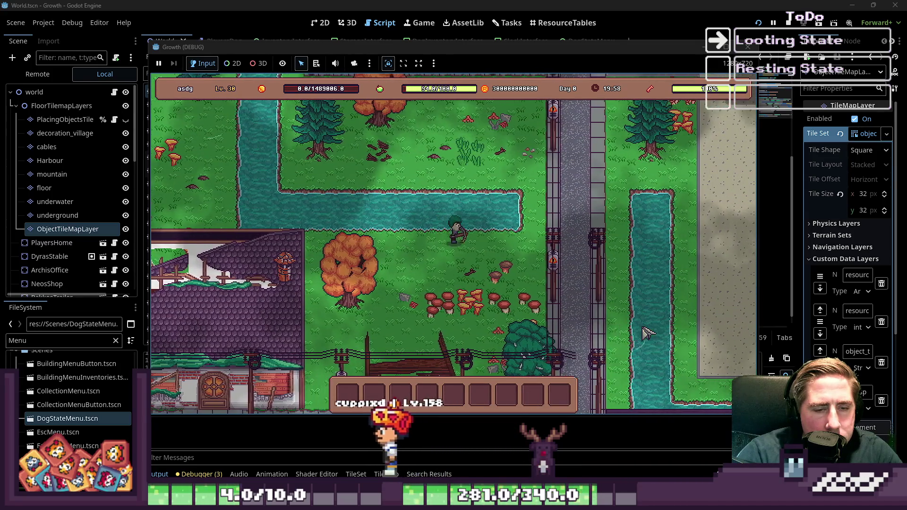
{"action": "key", "text": "w"}
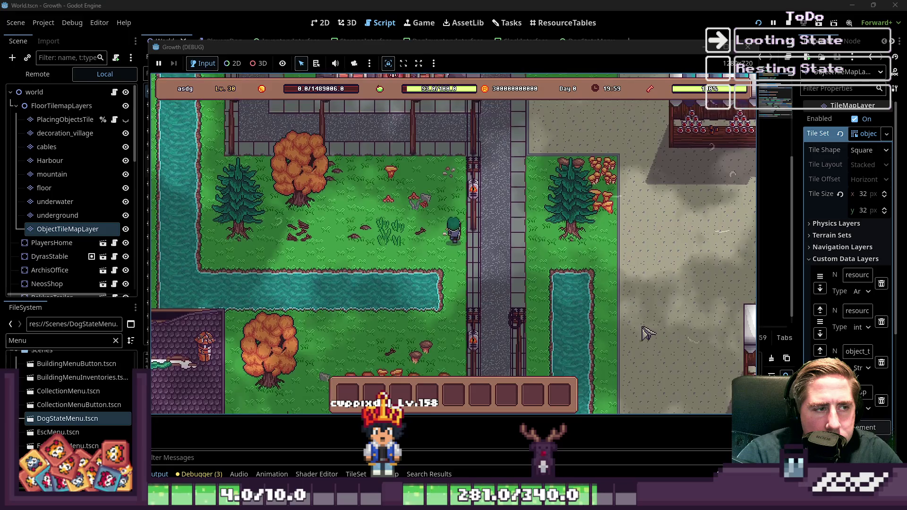
{"action": "key", "text": "a"}
{"action": "key", "text": "w"}
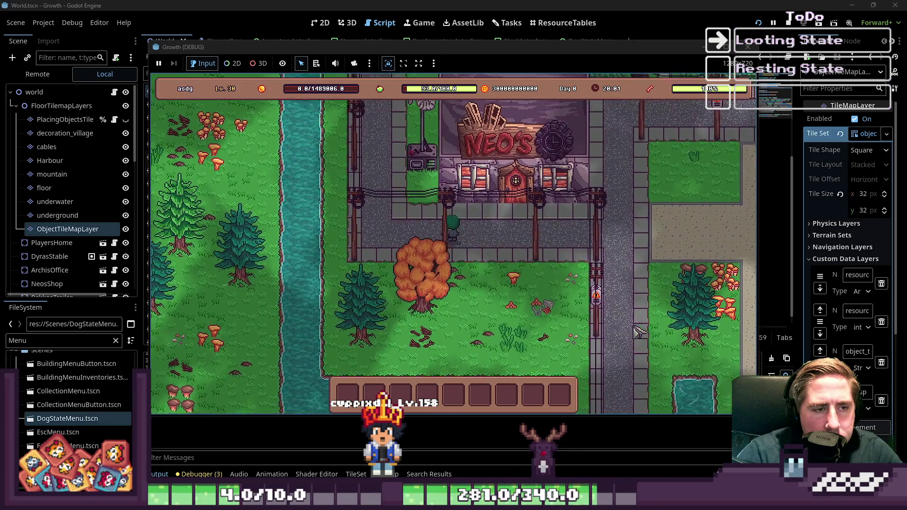
{"action": "key", "text": "w"}
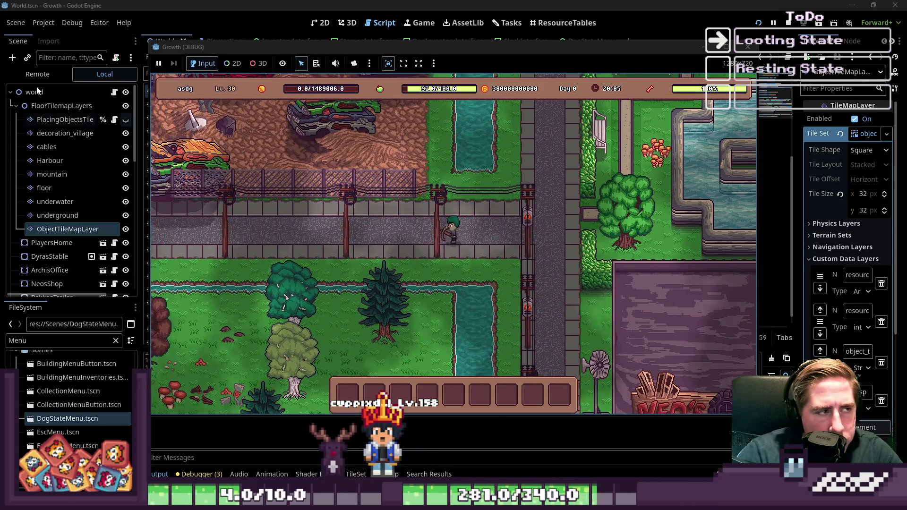
{"action": "left_click", "coordinate": [38, 74]}
Select the live PlayersDog in the Remote tree and scroll a widened Inspector to its position (~965, 1650).
{"action": "left_click", "coordinate": [16, 161]}
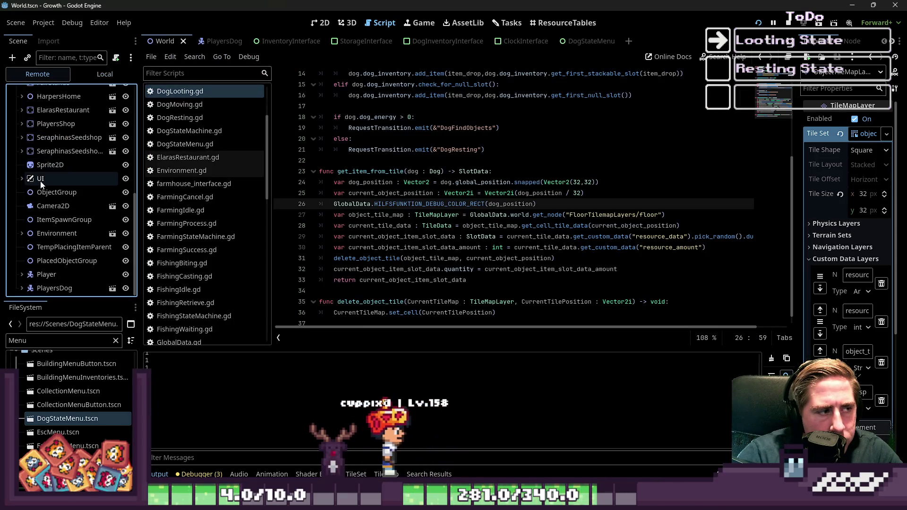
{"action": "left_click", "coordinate": [52, 288]}
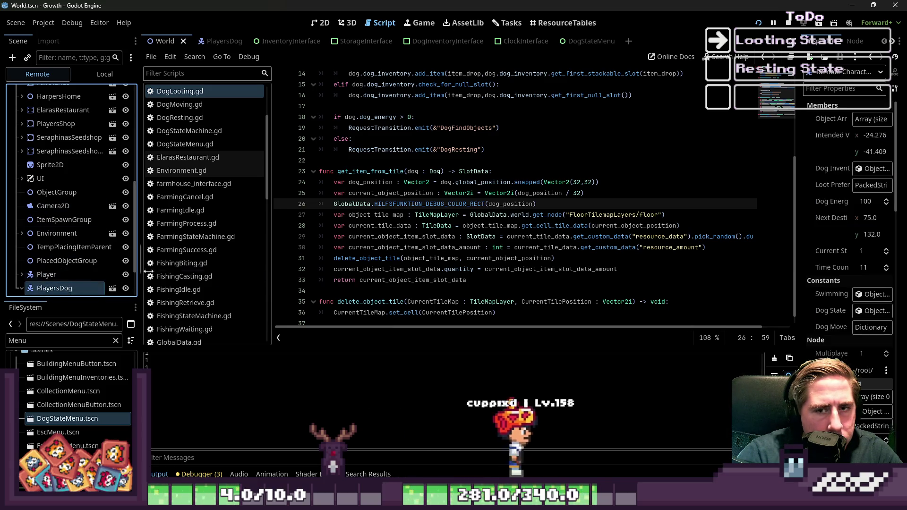
{"action": "left_click_drag", "start_coordinate": [792, 157], "coordinate": [668, 164]}
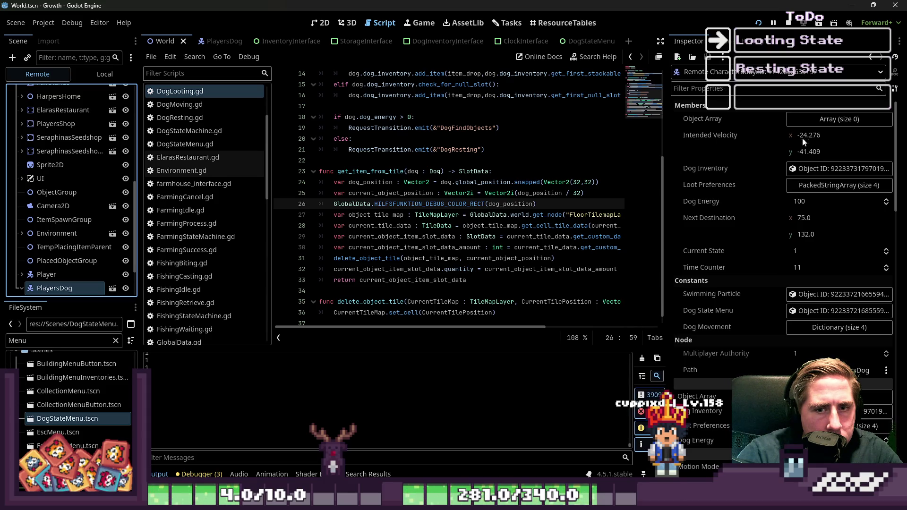
{"action": "scroll", "coordinate": [798, 189], "scroll_direction": "down", "scroll_amount": 5}
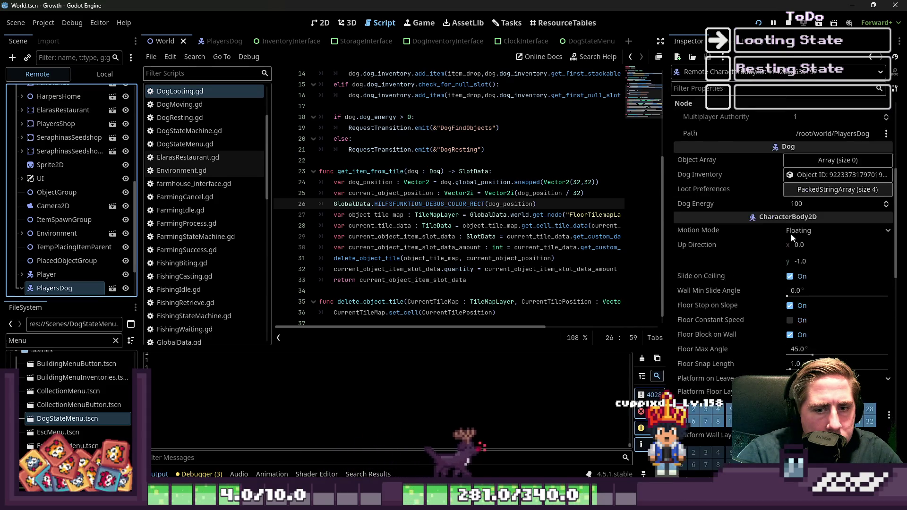
{"action": "scroll", "coordinate": [793, 238], "scroll_direction": "down", "scroll_amount": 10}
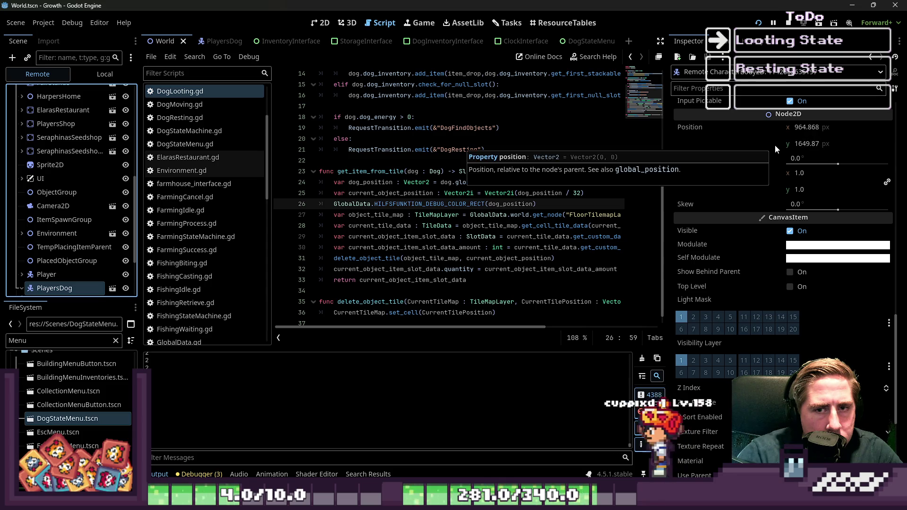
{"action": "mouse_move", "coordinate": [610, 501]}
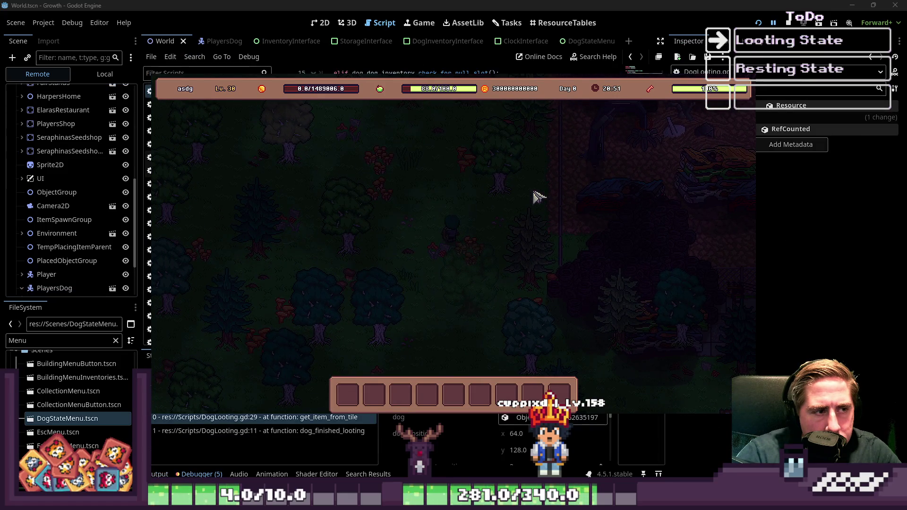
{"action": "left_click", "coordinate": [457, 4]}
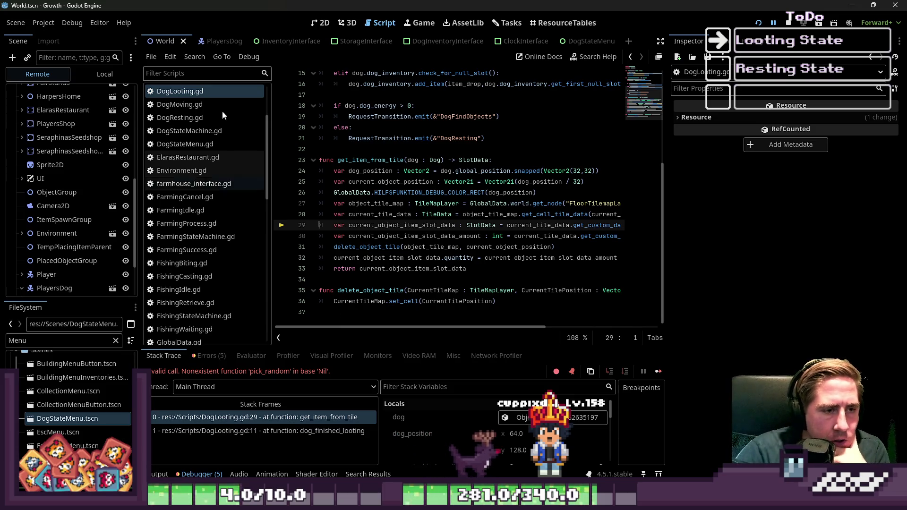
{"action": "left_click", "coordinate": [385, 194]}
{"action": "scroll", "coordinate": [70, 213], "scroll_direction": "down", "scroll_amount": 5}
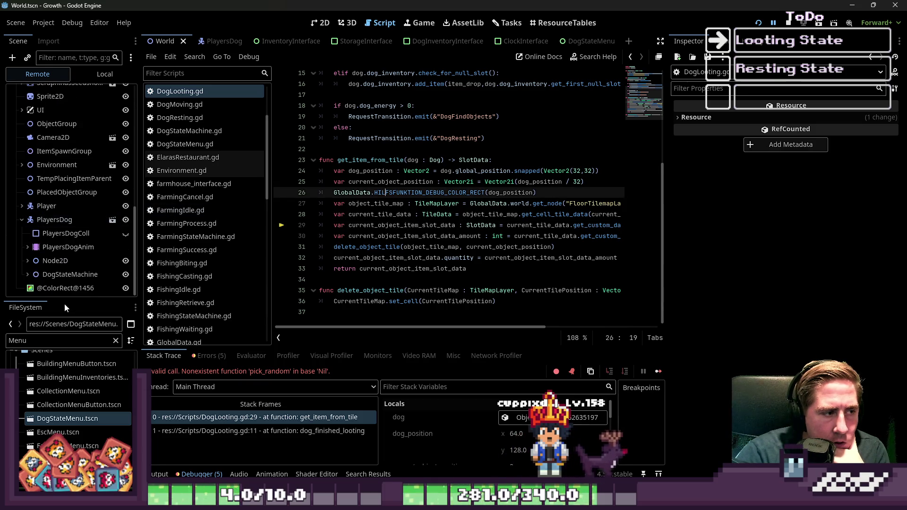
{"action": "left_click", "coordinate": [82, 289]}
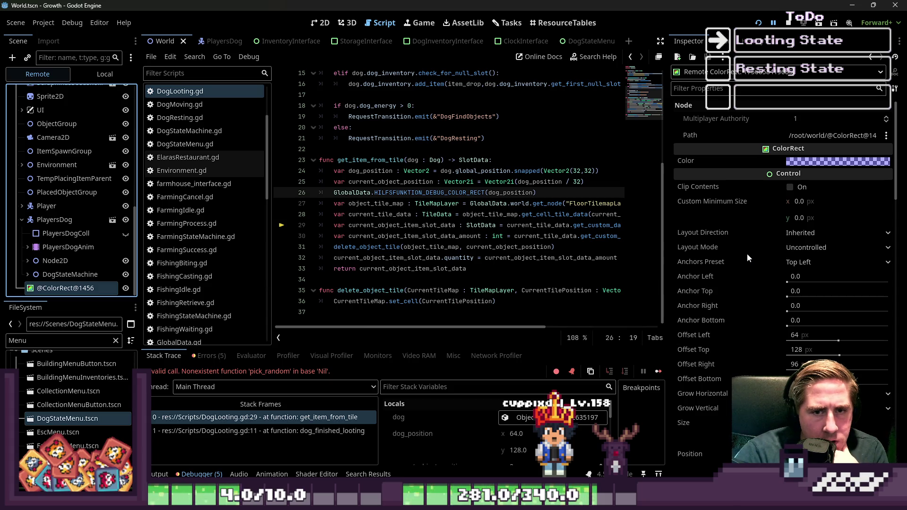
{"action": "scroll", "coordinate": [746, 259], "scroll_direction": "down", "scroll_amount": 5}
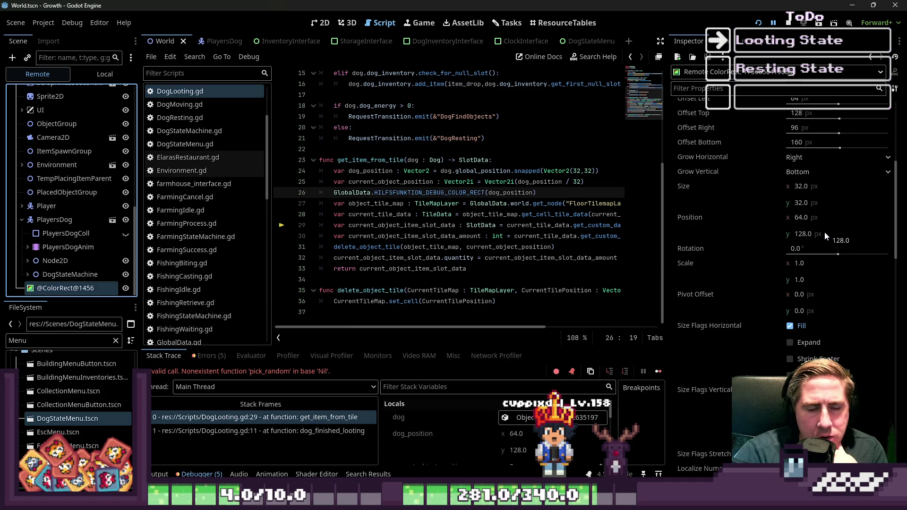
{"action": "mouse_move", "coordinate": [798, 242]}
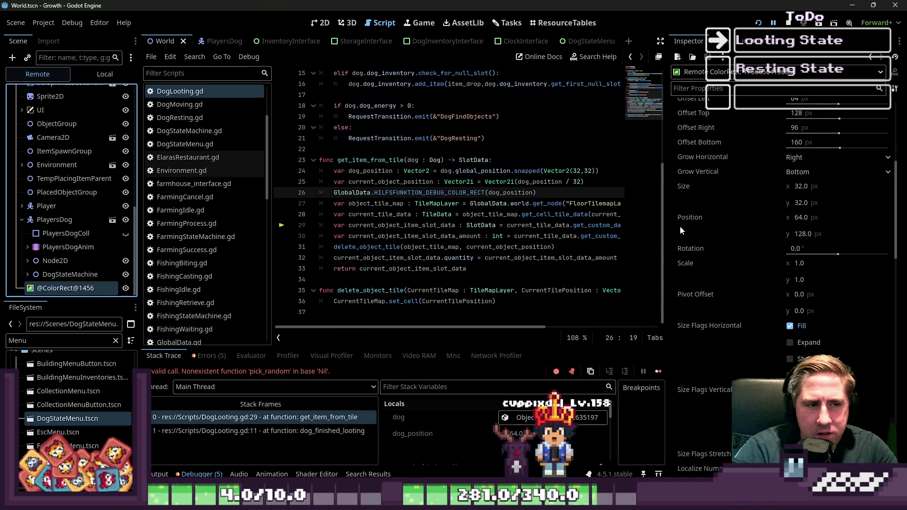
Read the Vector2 snapped documentation for the snapped(Vector2(32,32)) call, then return to DogLooting.gd.
{"action": "double_click", "coordinate": [513, 193]}
{"action": "left_click", "coordinate": [543, 171]}
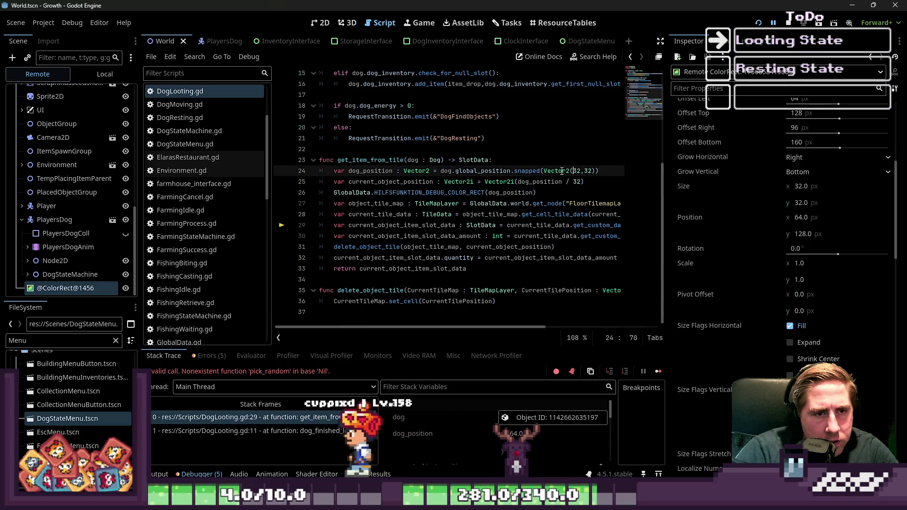
{"action": "left_click_drag", "start_coordinate": [544, 170], "coordinate": [598, 171]}
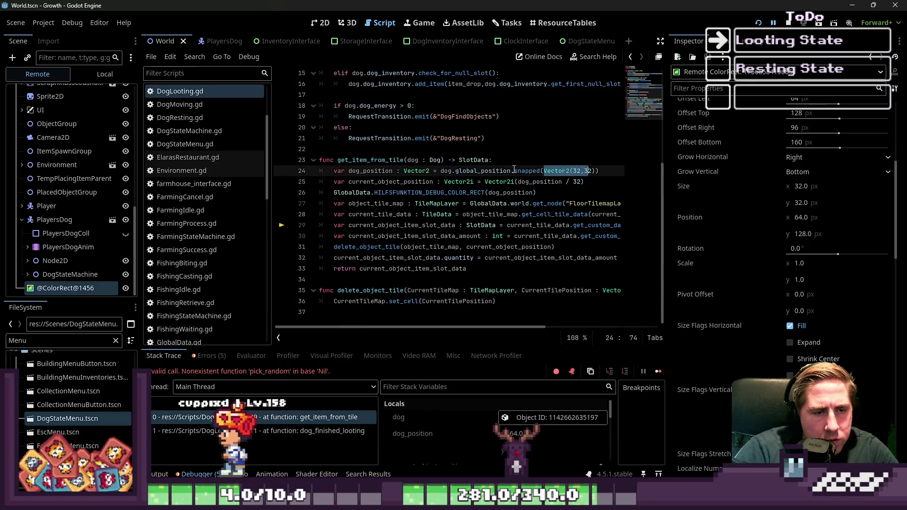
{"action": "left_click", "coordinate": [526, 170]}
{"action": "left_click", "coordinate": [531, 172], "text": "ctrl"}
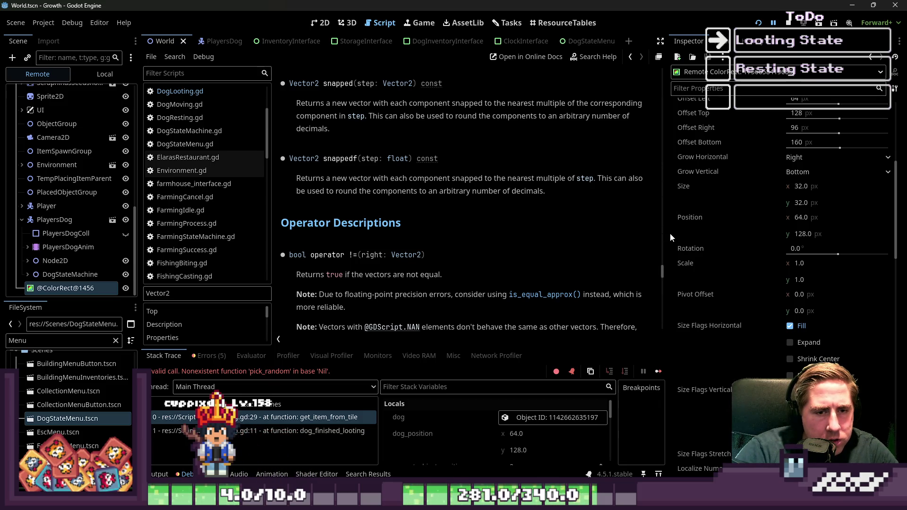
{"action": "left_click_drag", "start_coordinate": [670, 233], "coordinate": [784, 233]}
{"action": "scroll", "coordinate": [472, 213], "scroll_direction": "down", "scroll_amount": 5}
{"action": "left_click", "coordinate": [184, 91]}
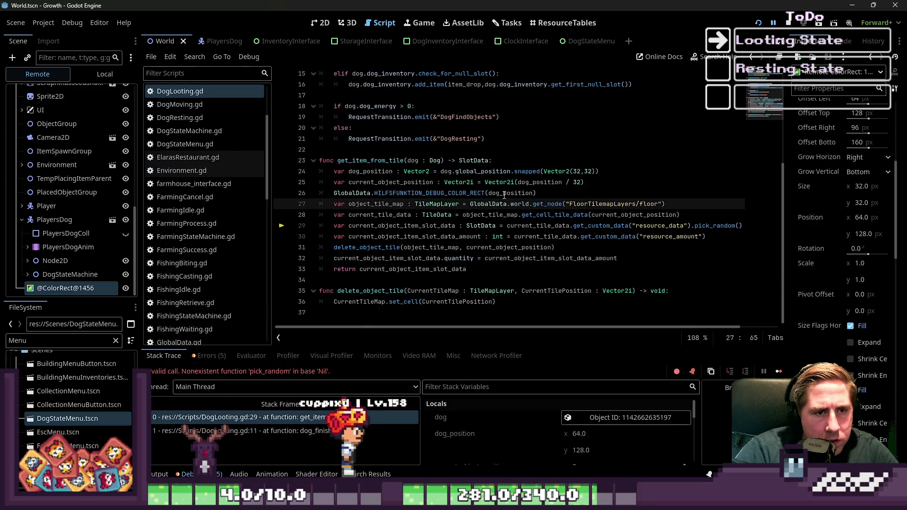
Review line 24's snapped call and scroll through DogLooting.gd toward the top.
{"action": "left_click", "coordinate": [530, 172]}
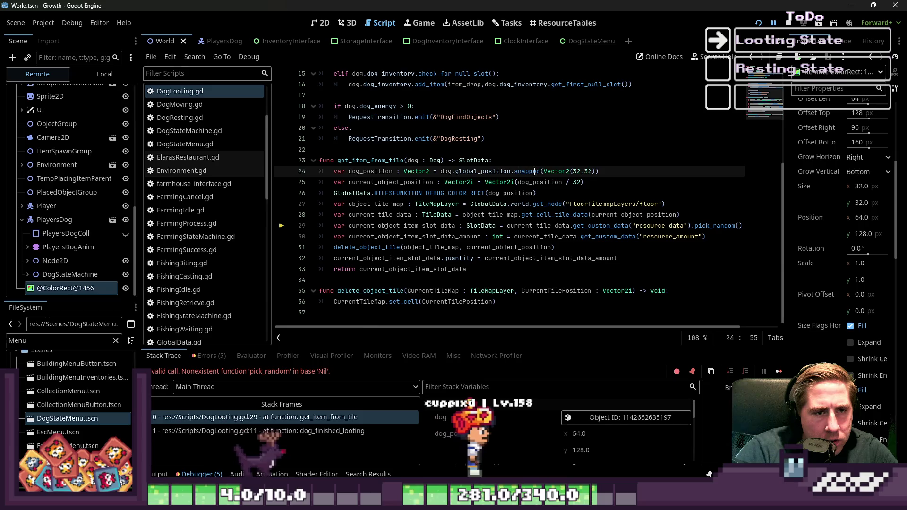
{"action": "left_click", "coordinate": [613, 169]}
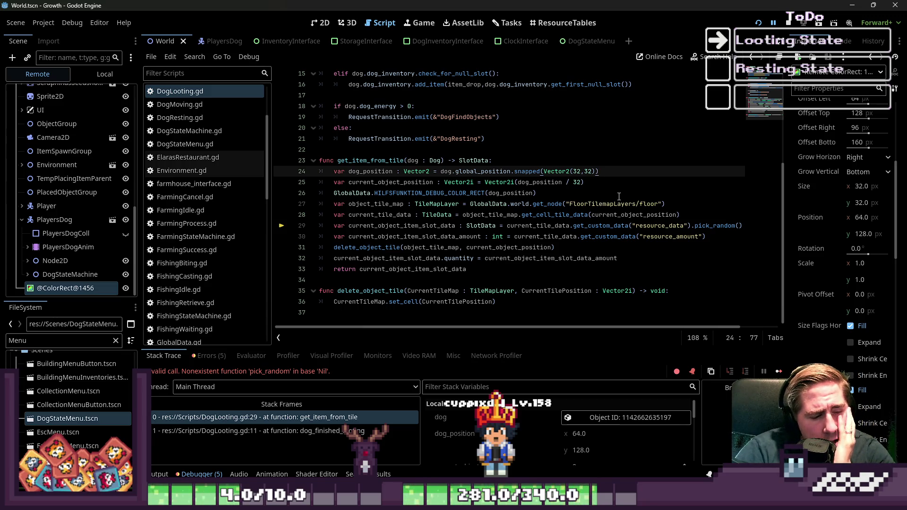
{"action": "scroll", "coordinate": [512, 447], "scroll_direction": "down", "scroll_amount": 1}
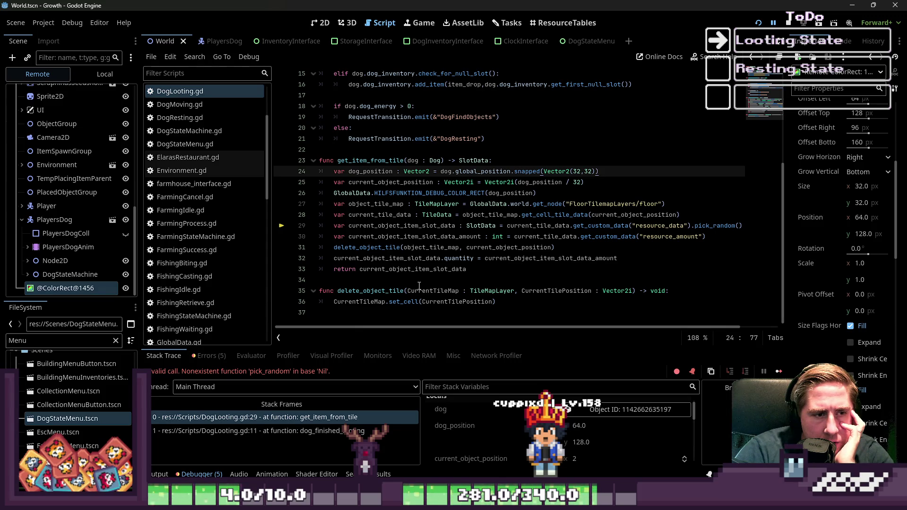
{"action": "scroll", "coordinate": [420, 284], "scroll_direction": "up", "scroll_amount": 2}
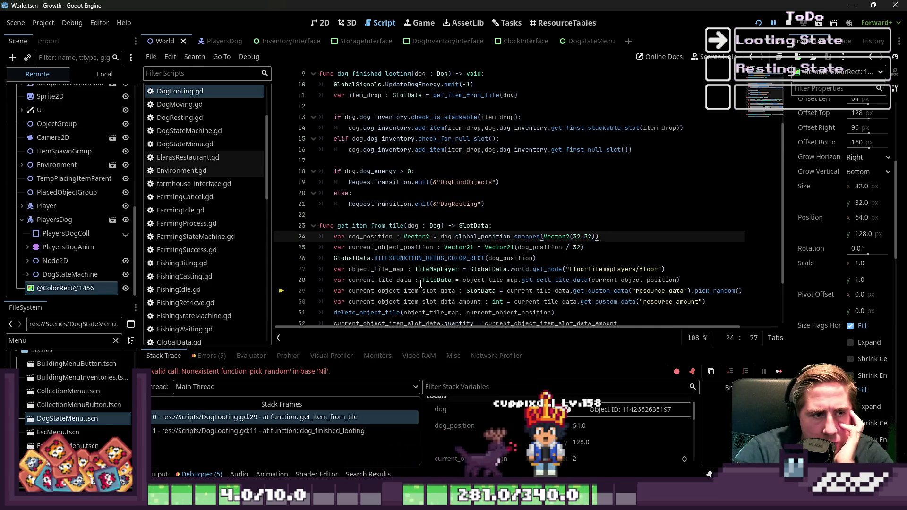
{"action": "scroll", "coordinate": [420, 284], "scroll_direction": "up", "scroll_amount": 1}
{"action": "scroll", "coordinate": [420, 282], "scroll_direction": "up", "scroll_amount": 2}
{"action": "scroll", "coordinate": [420, 282], "scroll_direction": "down", "scroll_amount": 4}
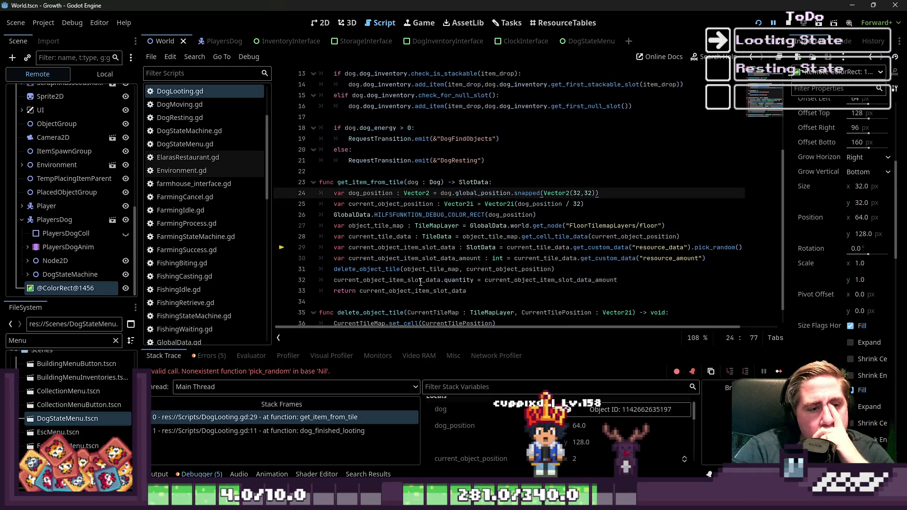
Highlight get_item_from_tile and the dog energy line, then open DogInventoryInterface.gd.
{"action": "double_click", "coordinate": [370, 182]}
{"action": "scroll", "coordinate": [404, 208], "scroll_direction": "up", "scroll_amount": 4}
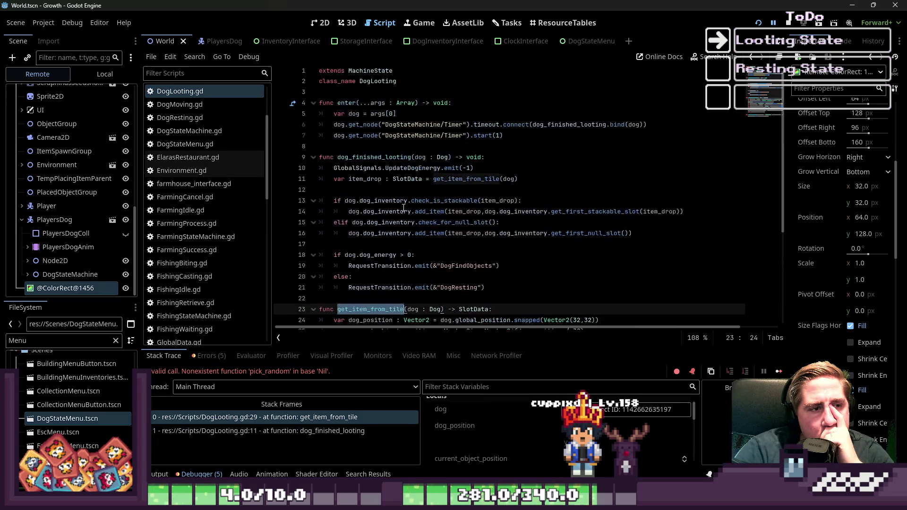
{"action": "mouse_move", "coordinate": [404, 208]}
{"action": "left_click", "coordinate": [591, 155]}
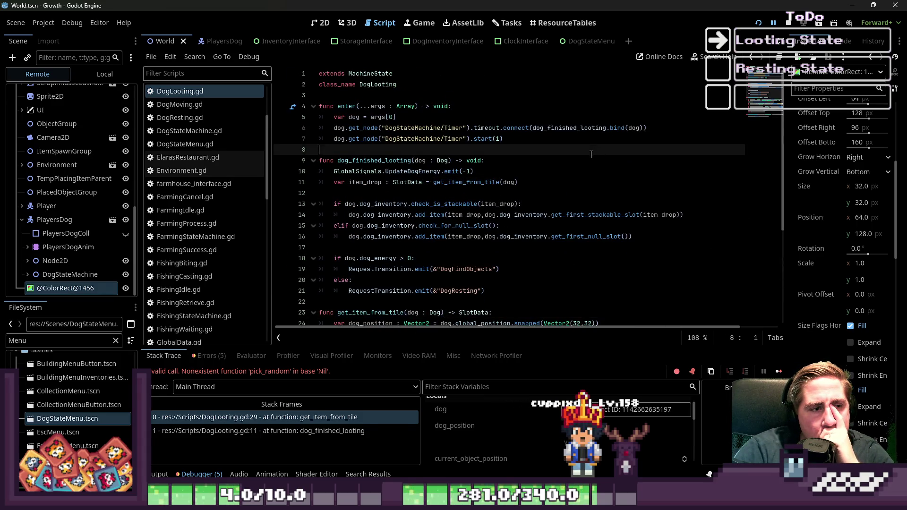
{"action": "left_click", "coordinate": [569, 172]}
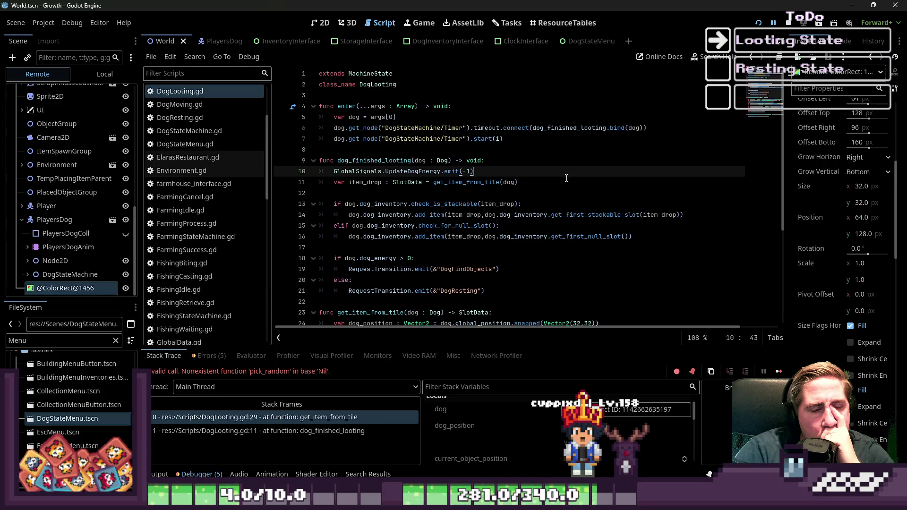
{"action": "scroll", "coordinate": [208, 168], "scroll_direction": "up", "scroll_amount": 5}
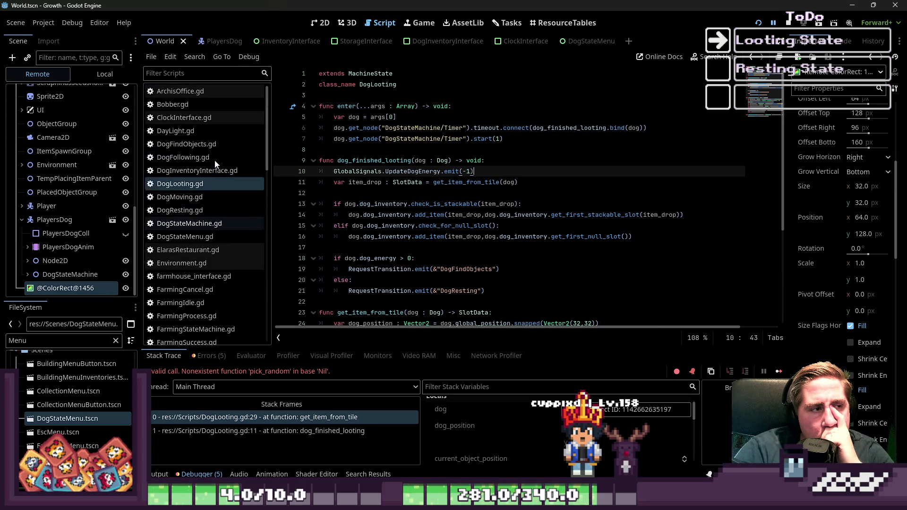
{"action": "left_click", "coordinate": [216, 171]}
{"action": "left_click", "coordinate": [206, 187]}
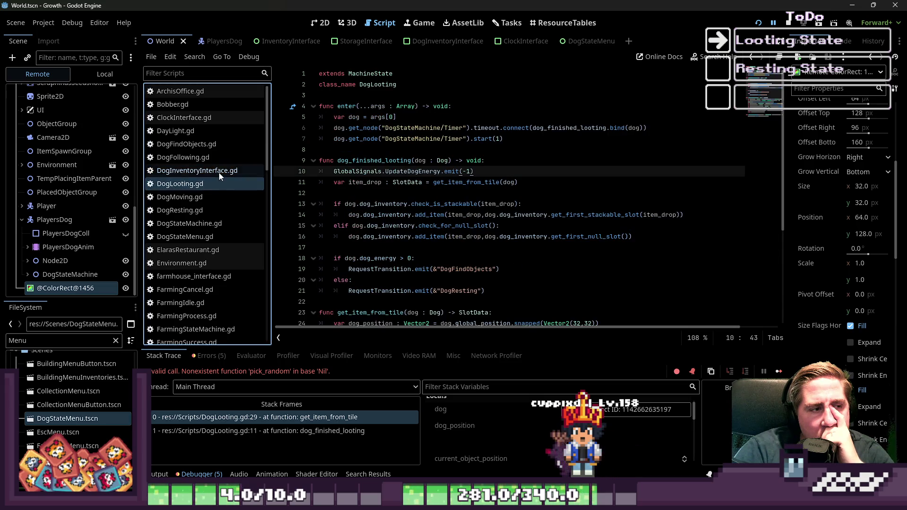
{"action": "left_click", "coordinate": [219, 172]}
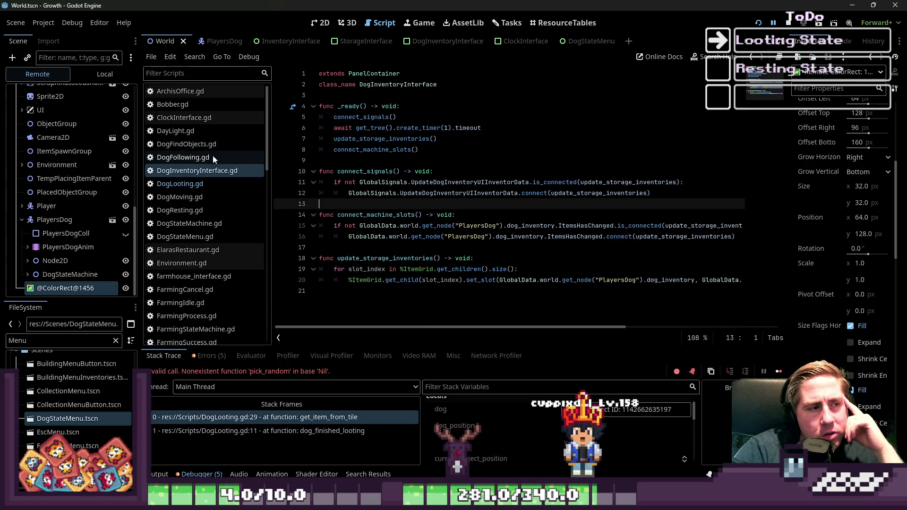
{"action": "left_click", "coordinate": [227, 143]}
{"action": "left_click", "coordinate": [447, 217]}
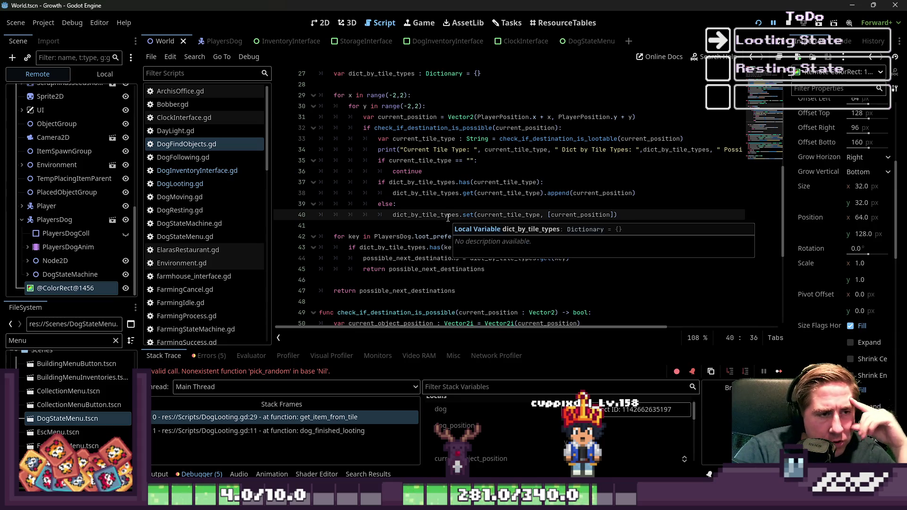
{"action": "left_click", "coordinate": [535, 182]}
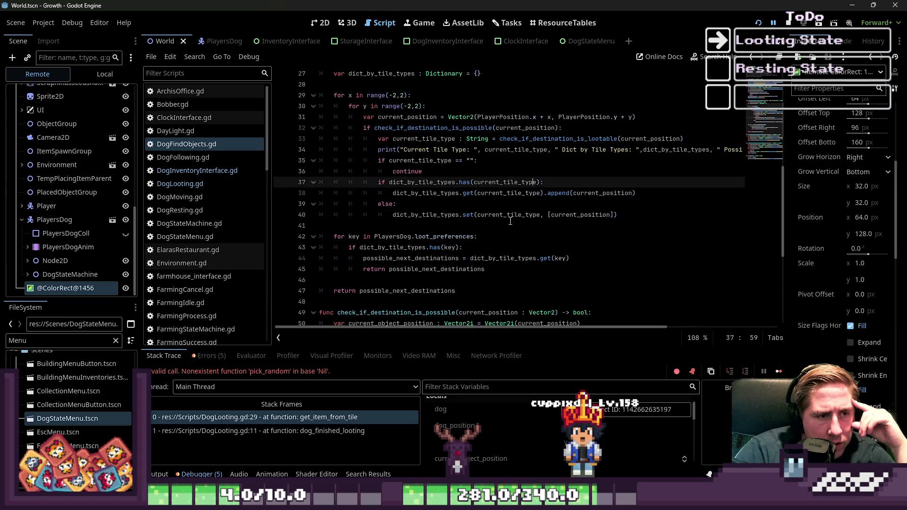
{"action": "scroll", "coordinate": [510, 221], "scroll_direction": "down", "scroll_amount": 6}
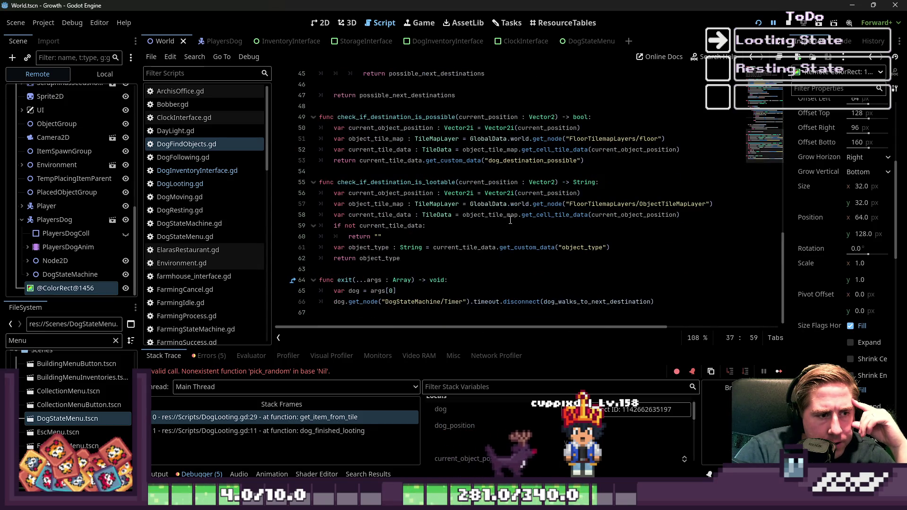
{"action": "double_click", "coordinate": [365, 182]}
{"action": "scroll", "coordinate": [365, 182], "scroll_direction": "up", "scroll_amount": 2}
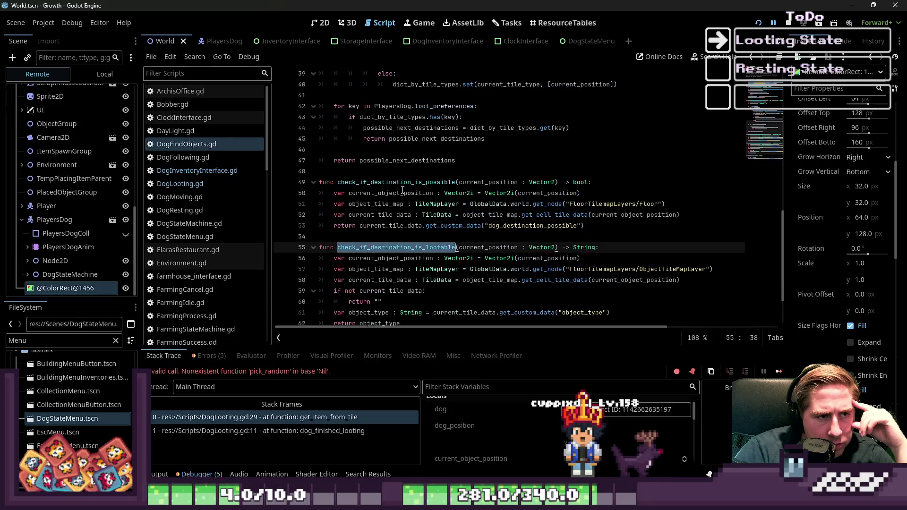
{"action": "double_click", "coordinate": [404, 184]}
{"action": "scroll", "coordinate": [404, 187], "scroll_direction": "up", "scroll_amount": 6}
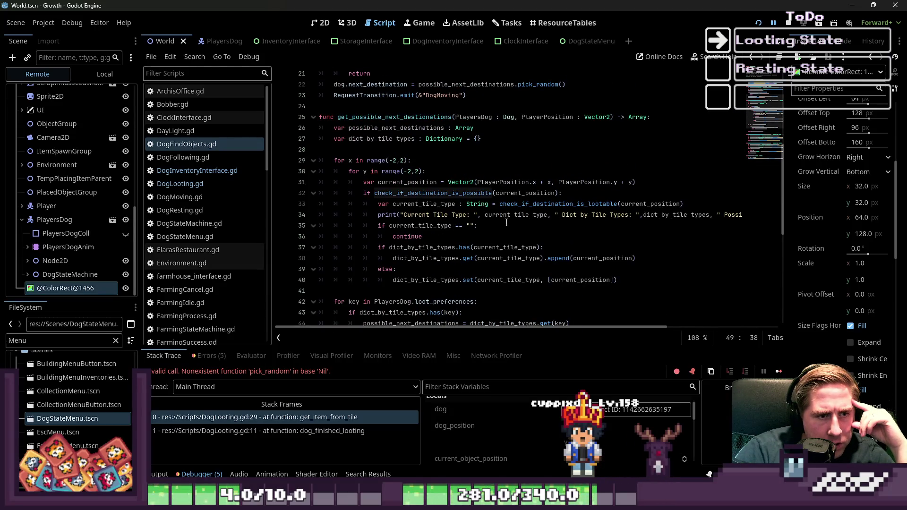
{"action": "scroll", "coordinate": [509, 222], "scroll_direction": "down", "scroll_amount": 1}
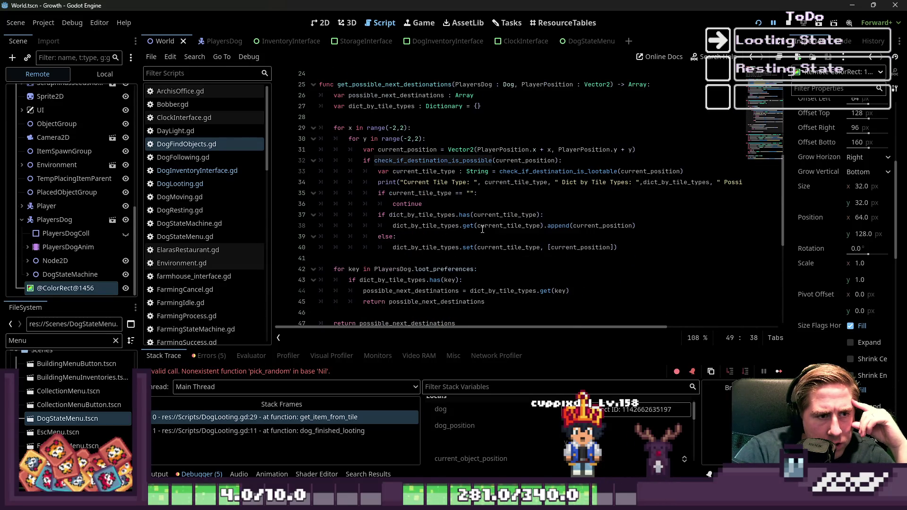
{"action": "double_click", "coordinate": [434, 161]}
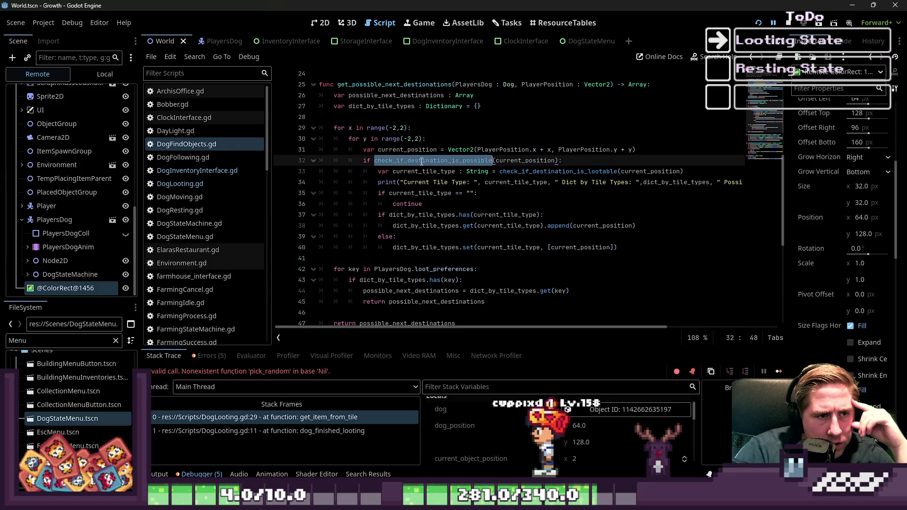
{"action": "left_click", "coordinate": [479, 183]}
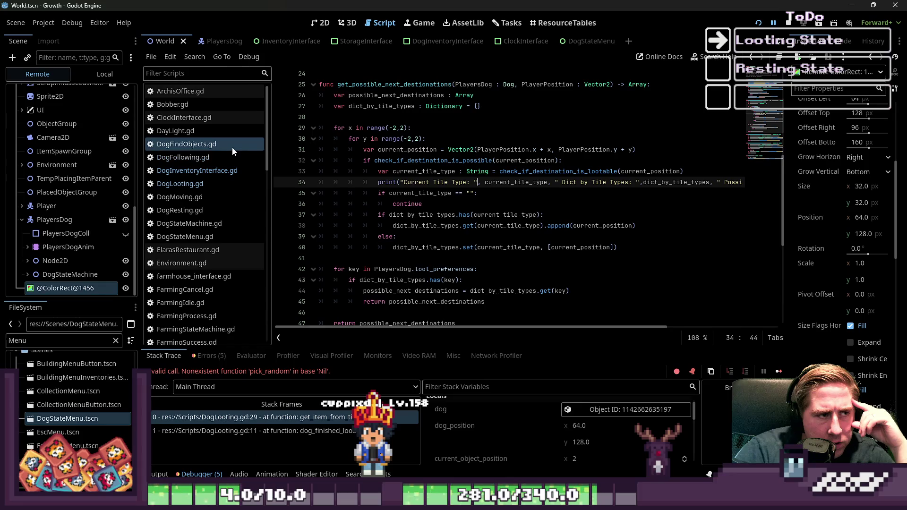
{"action": "key", "text": "Down"}
{"action": "key", "text": "Down"}
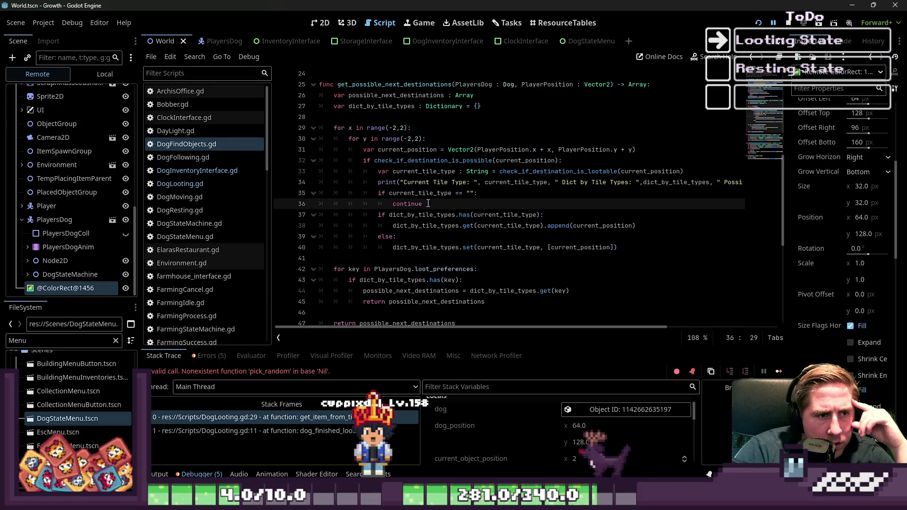
{"action": "left_click", "coordinate": [350, 194], "text": "shift"}
{"action": "left_click", "coordinate": [391, 207]}
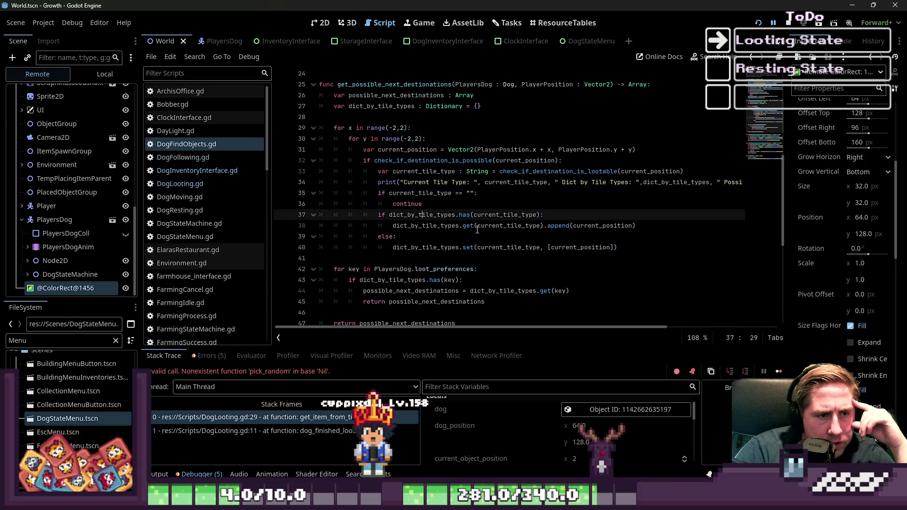
{"action": "left_click", "coordinate": [477, 226]}
{"action": "left_click", "coordinate": [429, 247]}
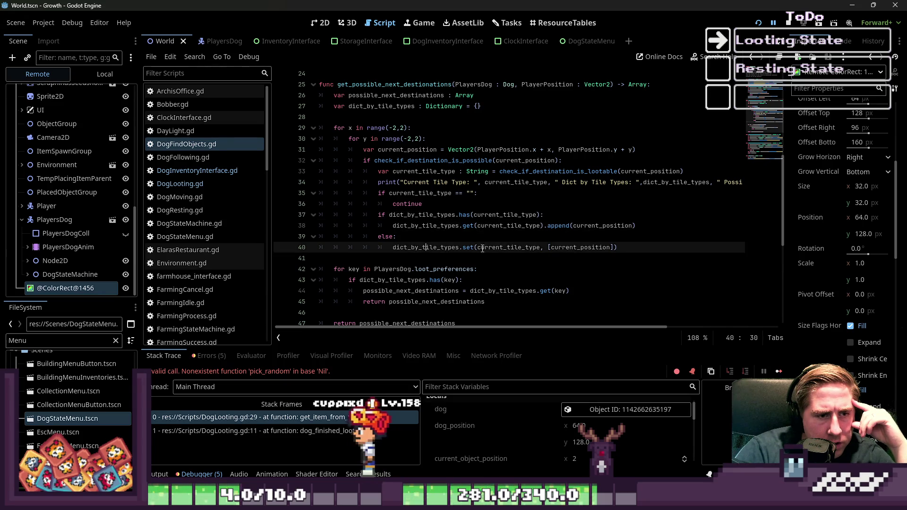
{"action": "double_click", "coordinate": [508, 247]}
{"action": "double_click", "coordinate": [577, 247]}
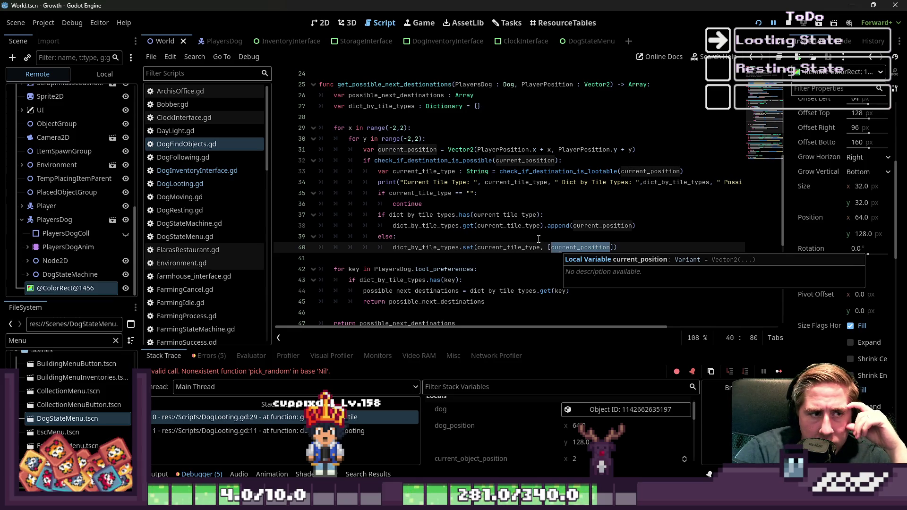
{"action": "scroll", "coordinate": [510, 203], "scroll_direction": "up", "scroll_amount": 1}
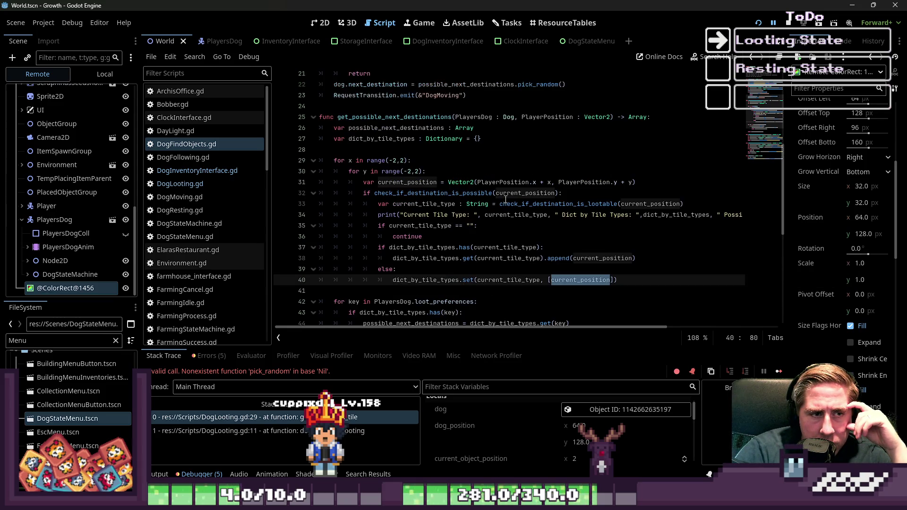
{"action": "double_click", "coordinate": [499, 182]}
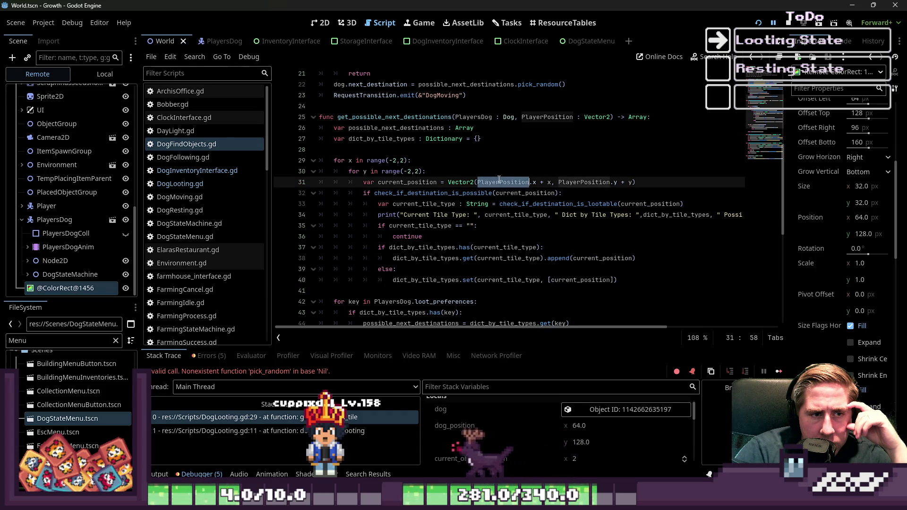
{"action": "left_click", "coordinate": [486, 204]}
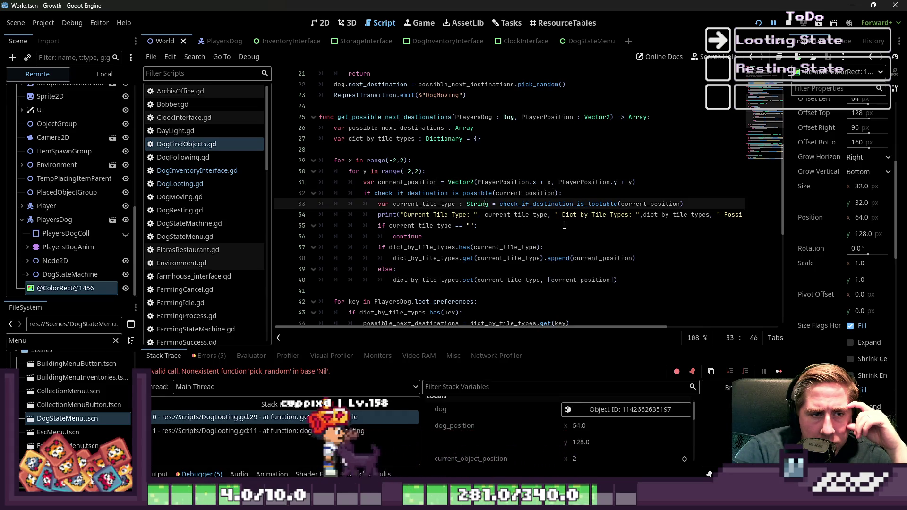
{"action": "double_click", "coordinate": [633, 205]}
{"action": "scroll", "coordinate": [633, 208], "scroll_direction": "down", "scroll_amount": 2}
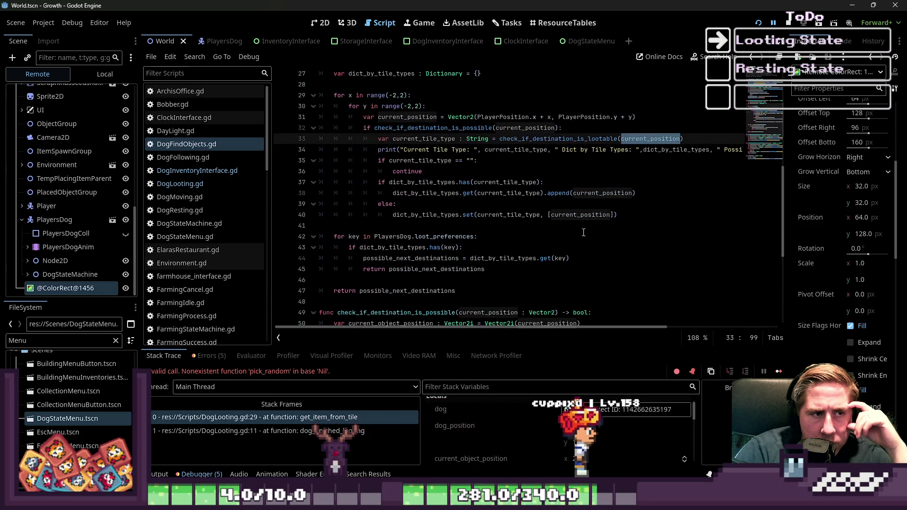
{"action": "scroll", "coordinate": [584, 233], "scroll_direction": "down", "scroll_amount": 6}
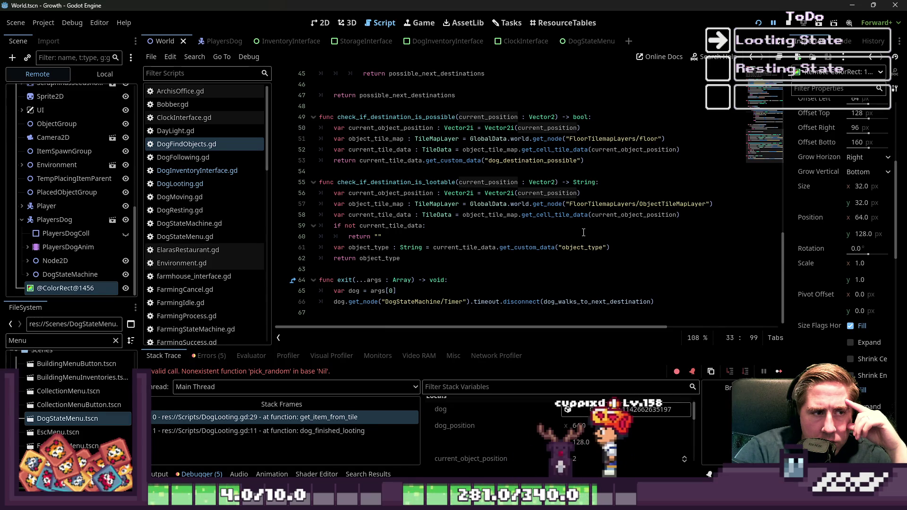
{"action": "left_click", "coordinate": [458, 161]}
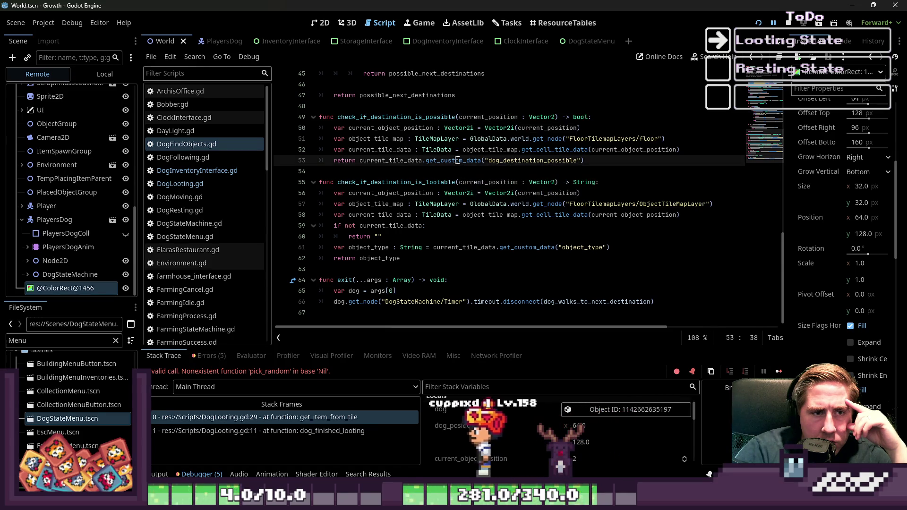
{"action": "left_click", "coordinate": [533, 161]}
{"action": "double_click", "coordinate": [533, 160]}
{"action": "scroll", "coordinate": [543, 175], "scroll_direction": "up", "scroll_amount": 8}
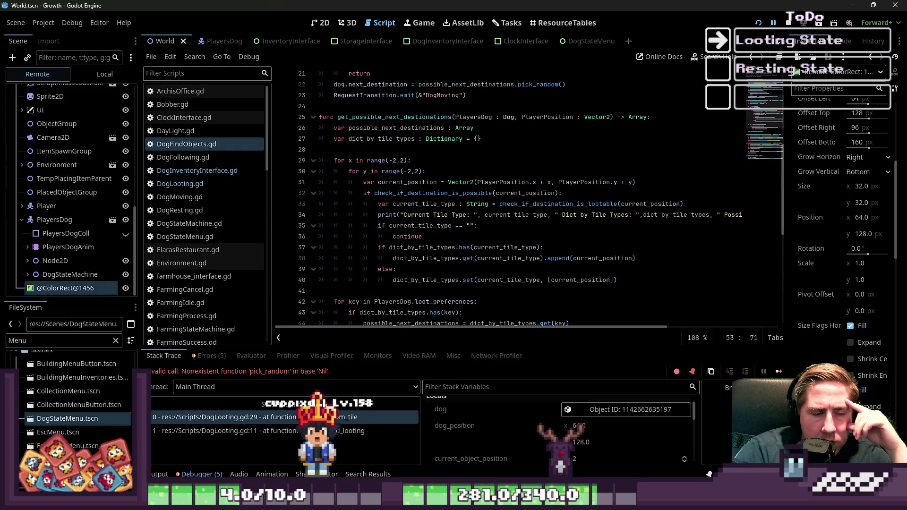
{"action": "scroll", "coordinate": [543, 196], "scroll_direction": "down", "scroll_amount": 1}
{"action": "double_click", "coordinate": [566, 248]}
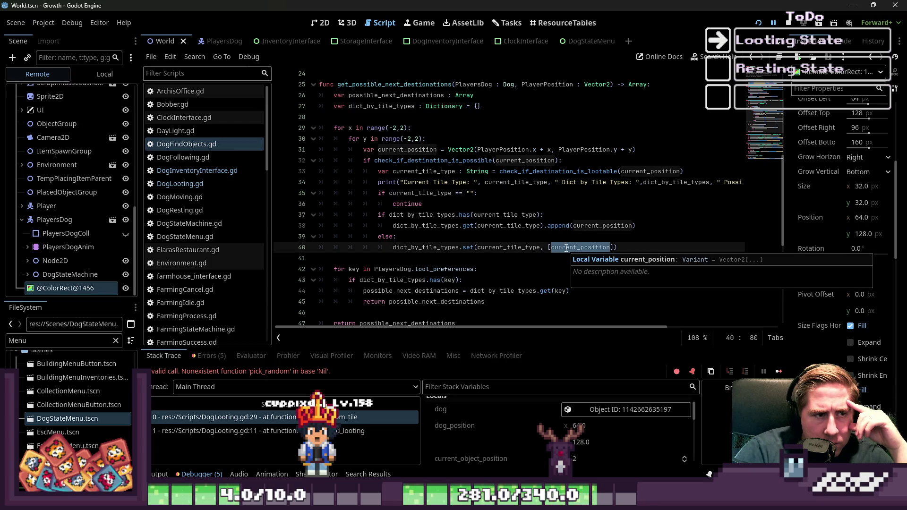
{"action": "left_click", "coordinate": [597, 226]}
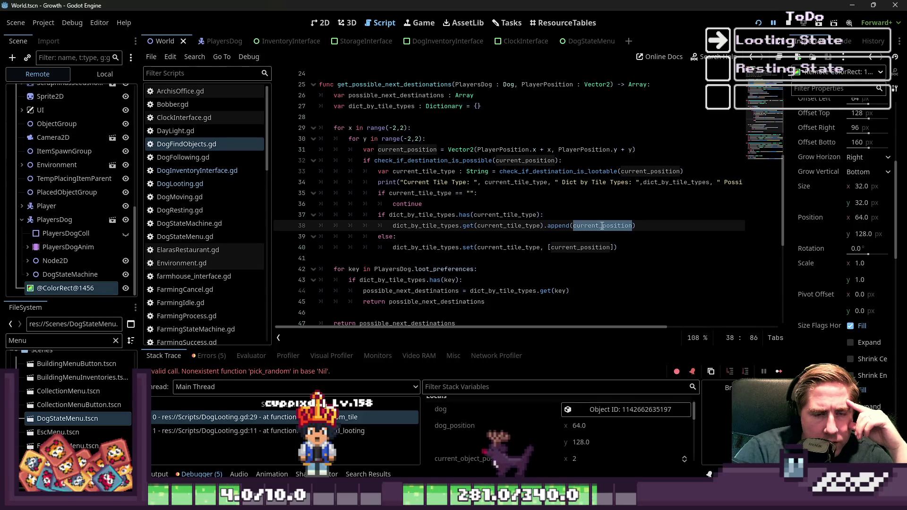
{"action": "mouse_move", "coordinate": [601, 227]}
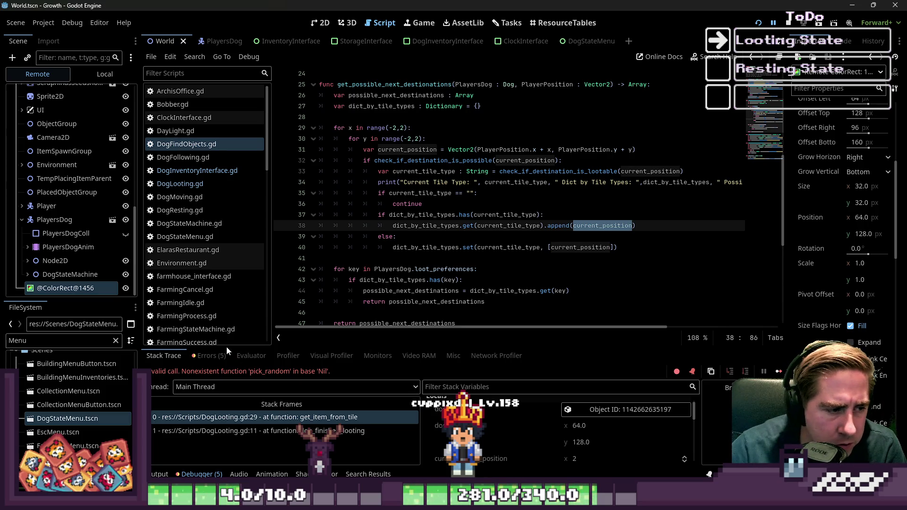
{"action": "left_click", "coordinate": [161, 474]}
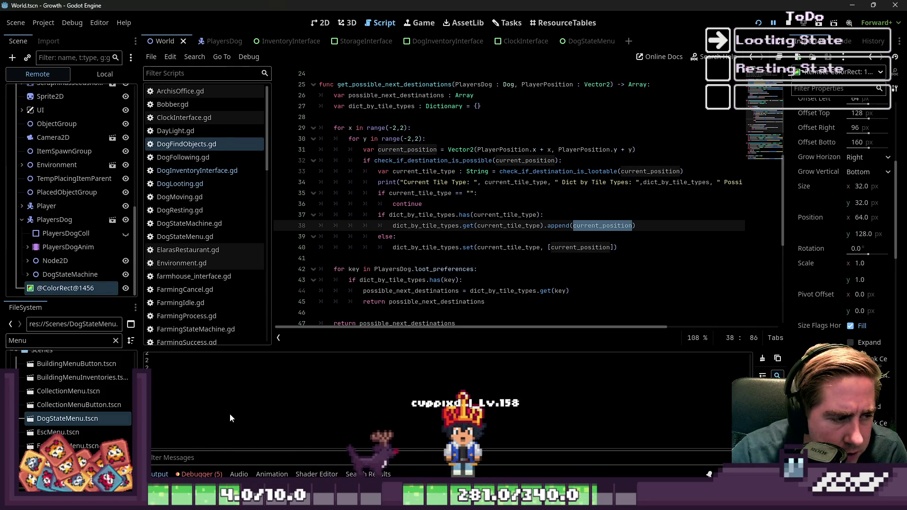
Clear the output log and highlight usages of current_tile_type and current_position around line 38.
{"action": "left_click", "coordinate": [762, 358]}
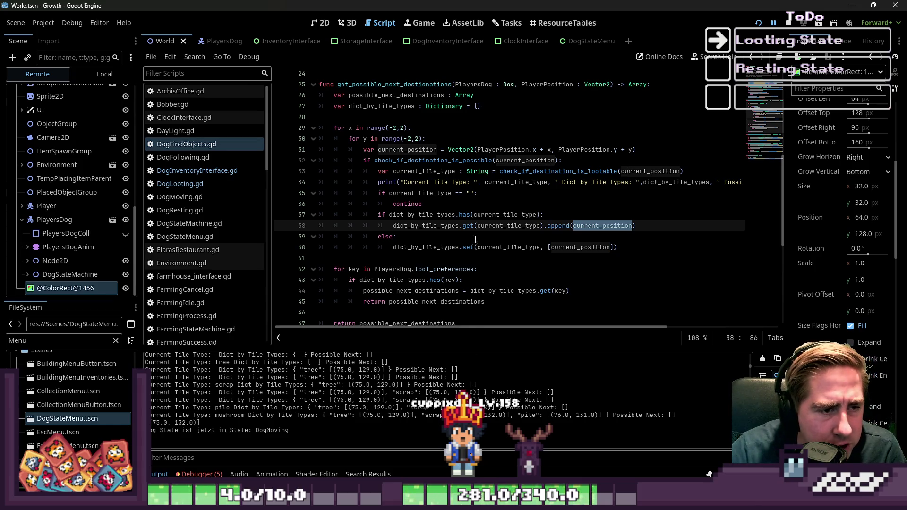
{"action": "left_click", "coordinate": [483, 227]}
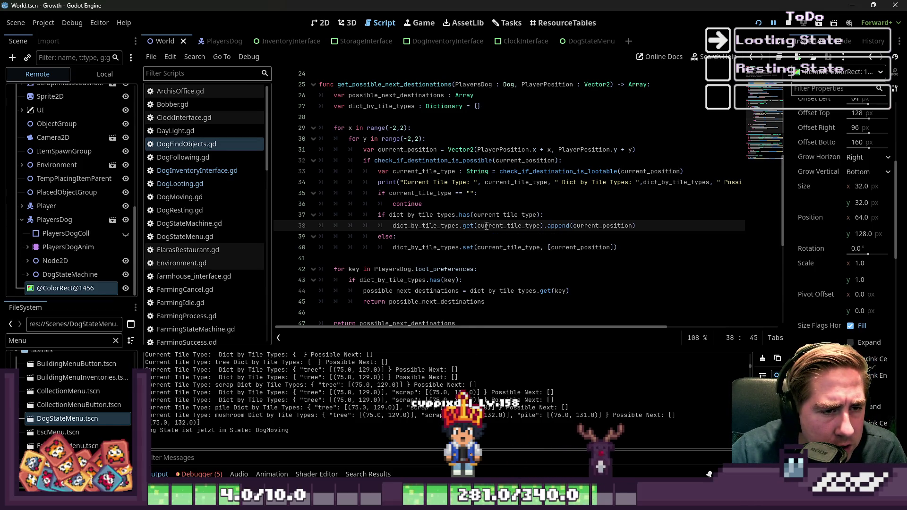
{"action": "double_click", "coordinate": [493, 226]}
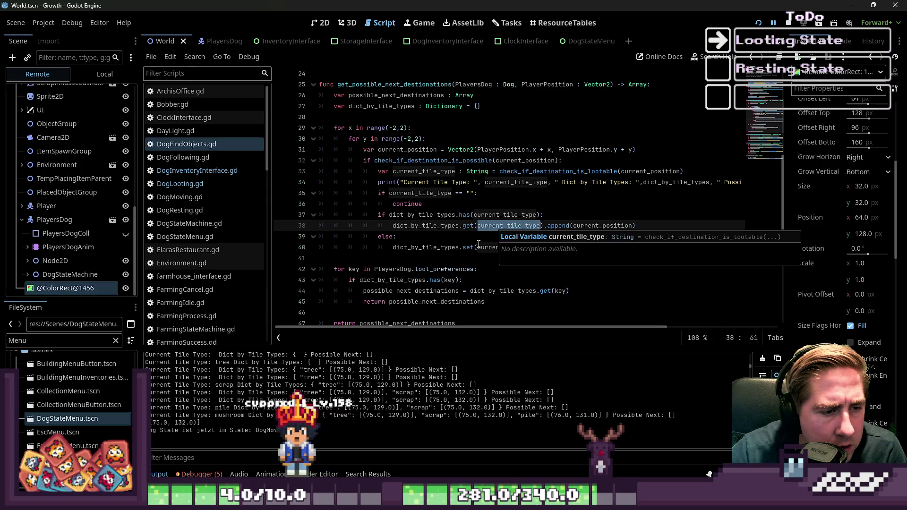
{"action": "double_click", "coordinate": [423, 150]}
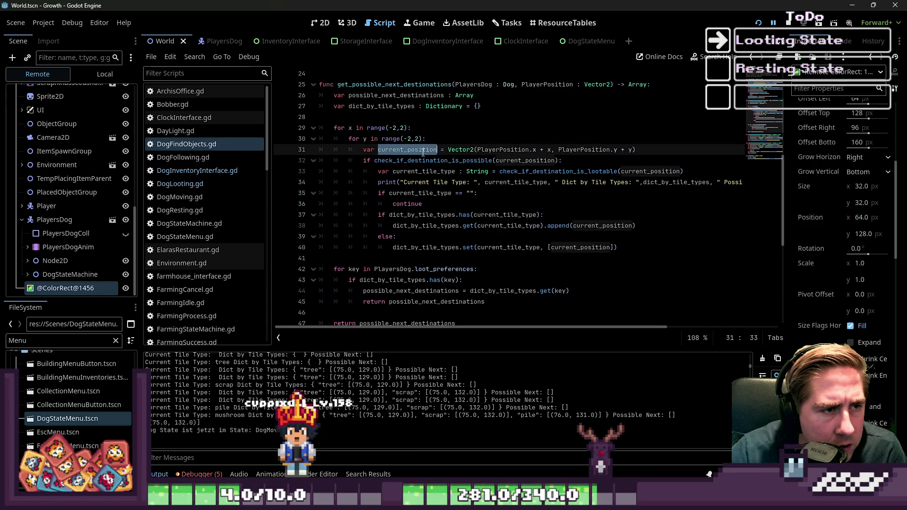
{"action": "mouse_move", "coordinate": [430, 194]}
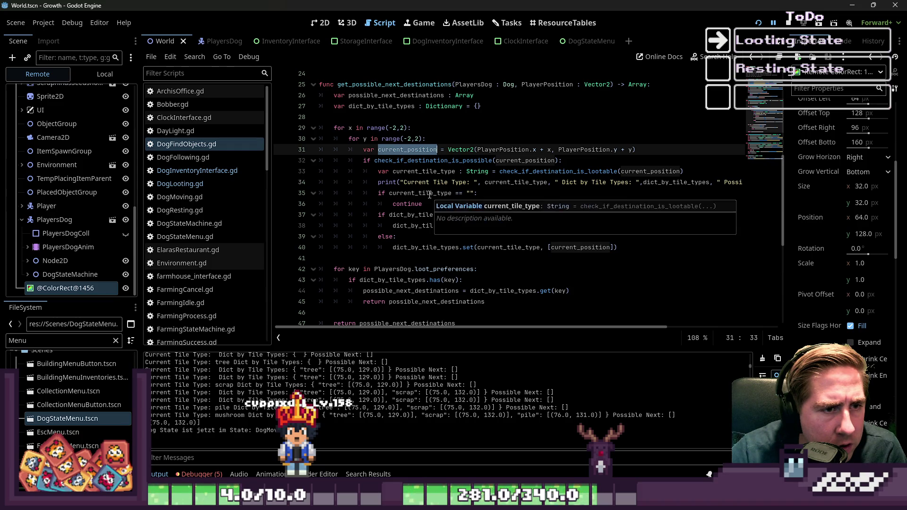
{"action": "scroll", "coordinate": [429, 194], "scroll_direction": "up", "scroll_amount": 2}
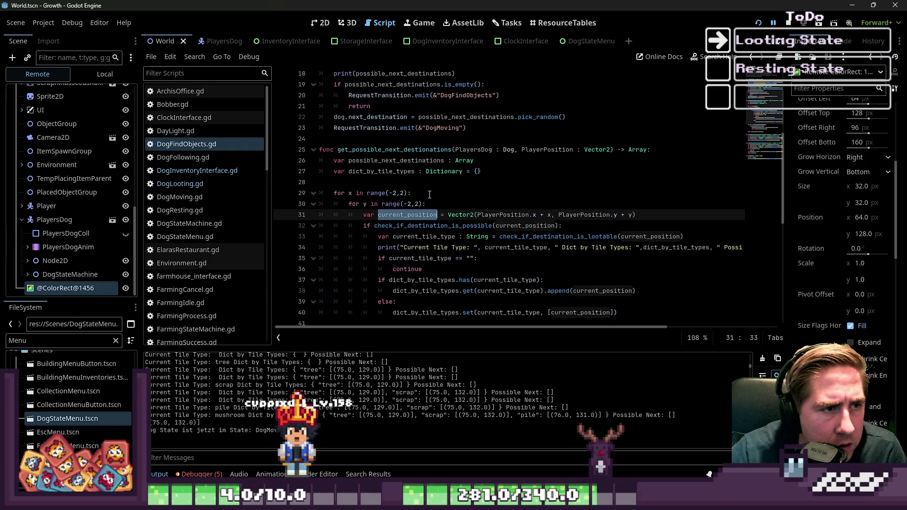
Trace the PlayerPosition parameter and possible_next_destinations usages in get_possible_next_destinations.
{"action": "double_click", "coordinate": [535, 150]}
{"action": "scroll", "coordinate": [533, 156], "scroll_direction": "up", "scroll_amount": 2}
{"action": "left_click", "coordinate": [409, 214]}
{"action": "left_click_drag", "start_coordinate": [534, 215], "coordinate": [536, 209]}
{"action": "double_click", "coordinate": [544, 216]}
{"action": "double_click", "coordinate": [393, 223]}
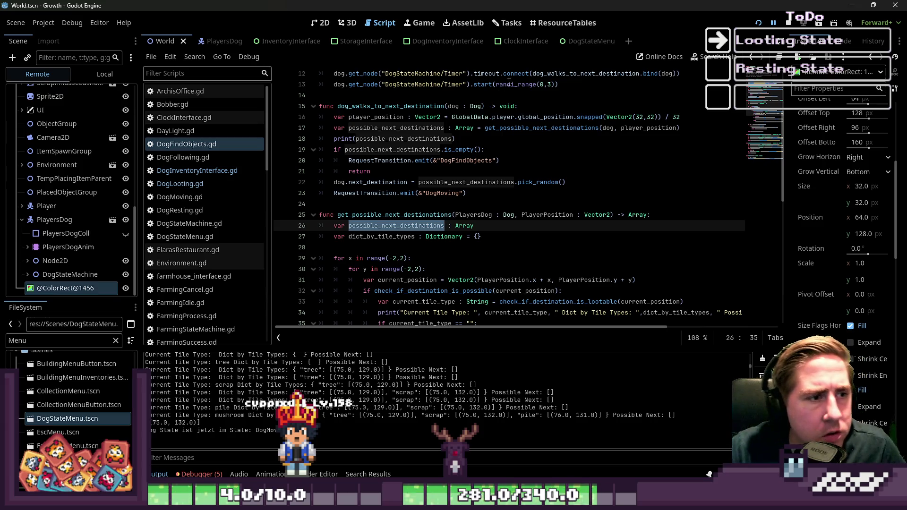
{"action": "left_click", "coordinate": [470, 150]}
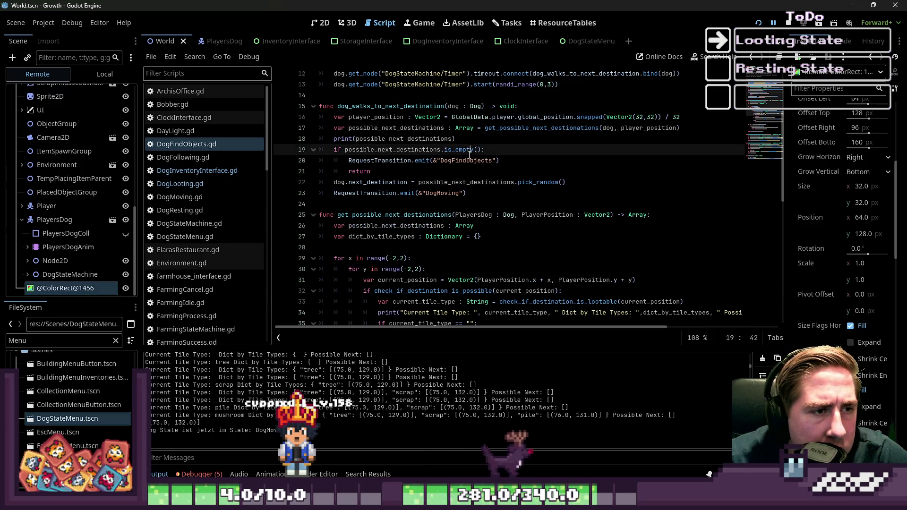
{"action": "double_click", "coordinate": [382, 216]}
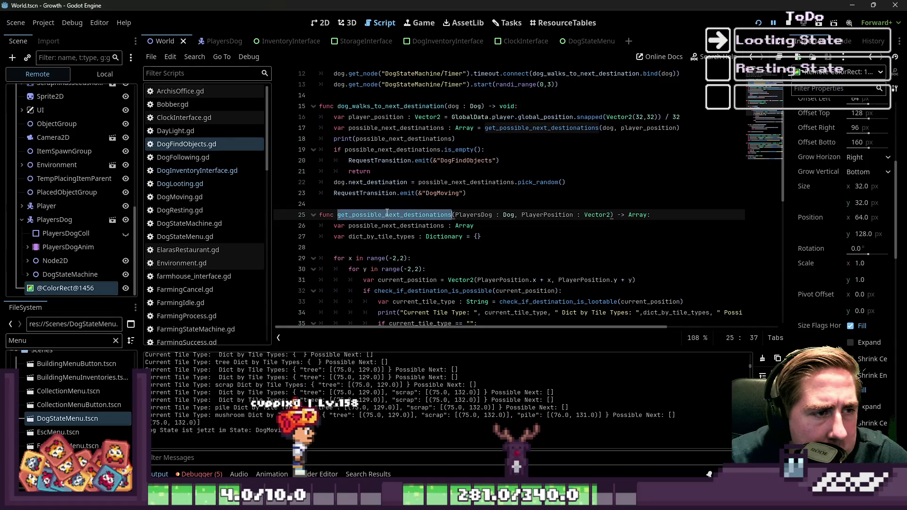
{"action": "scroll", "coordinate": [491, 200], "scroll_direction": "up", "scroll_amount": 1}
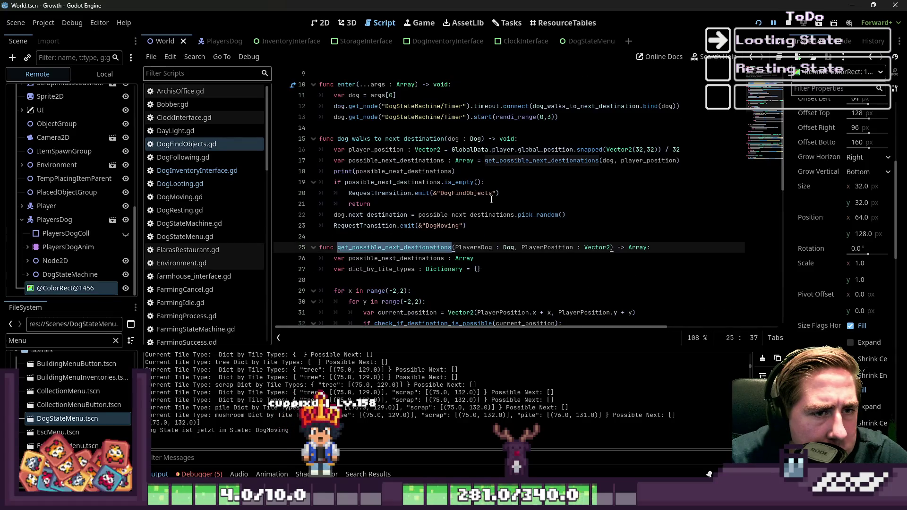
{"action": "left_click", "coordinate": [606, 161]}
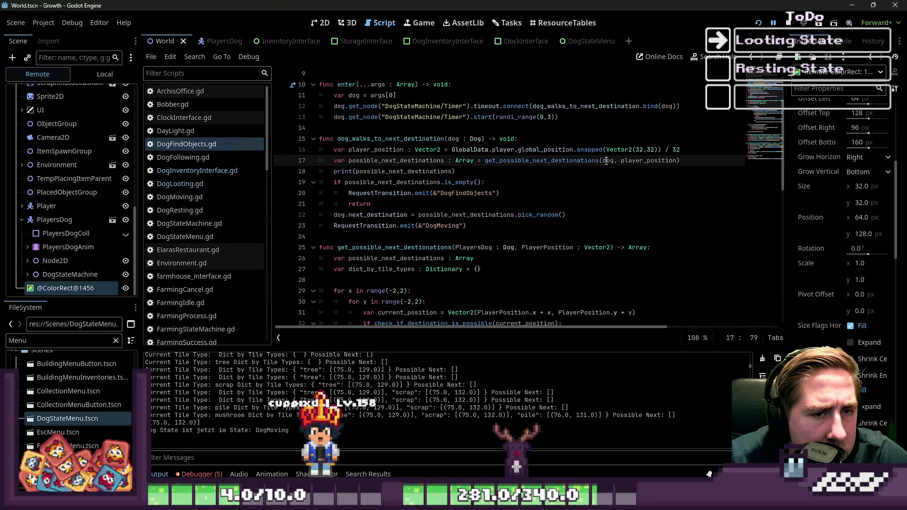
{"action": "double_click", "coordinate": [646, 160]}
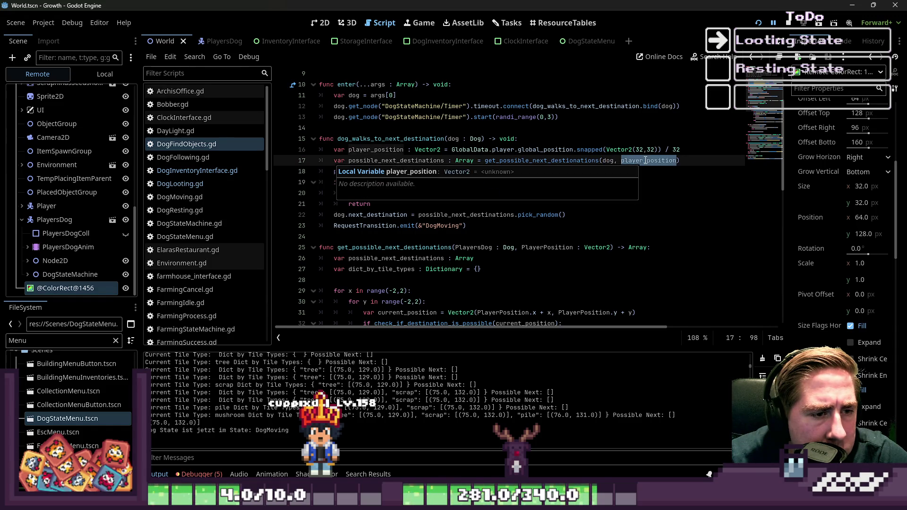
{"action": "left_click", "coordinate": [452, 149]}
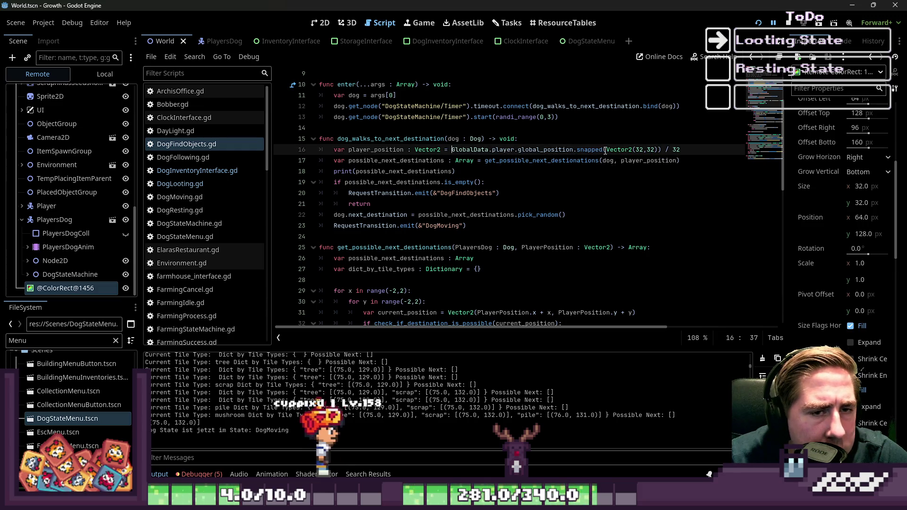
{"action": "scroll", "coordinate": [605, 150], "scroll_direction": "down", "scroll_amount": 2}
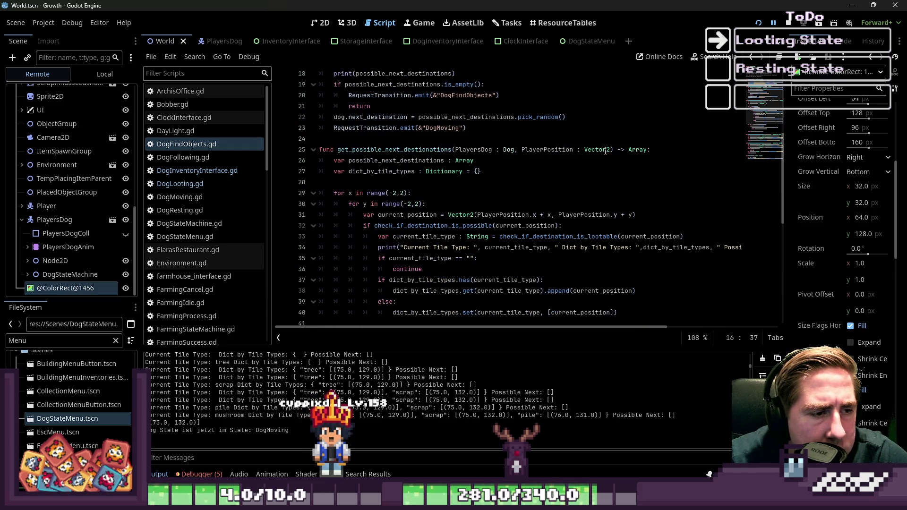
{"action": "scroll", "coordinate": [605, 151], "scroll_direction": "up", "scroll_amount": 2}
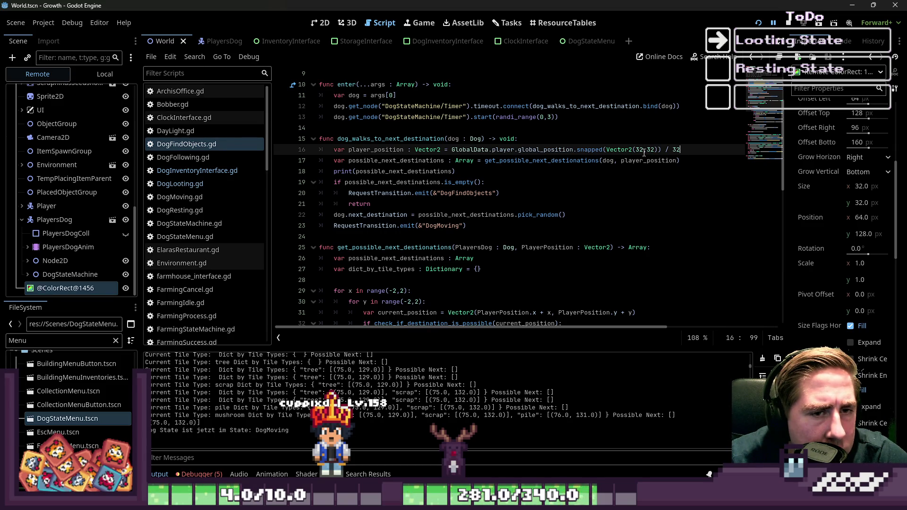
{"action": "scroll", "coordinate": [676, 148], "scroll_direction": "down", "scroll_amount": 5}
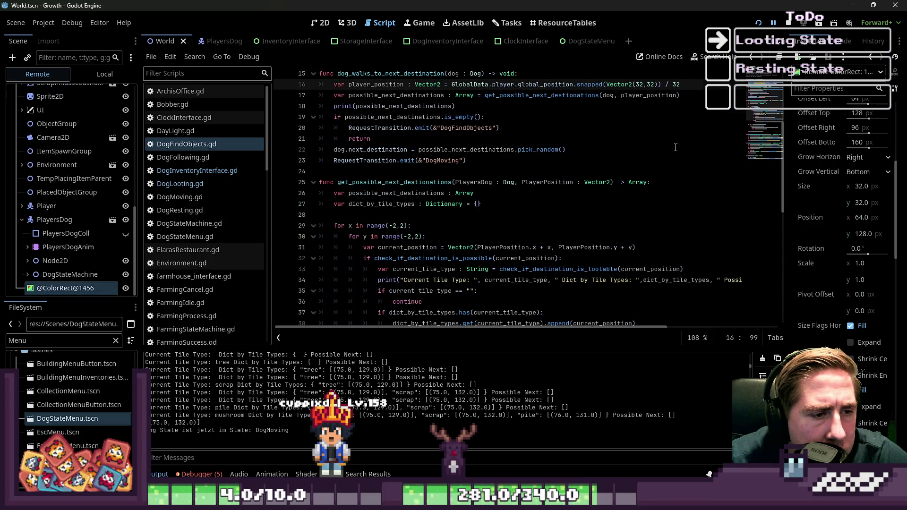
{"action": "scroll", "coordinate": [676, 147], "scroll_direction": "down", "scroll_amount": 7}
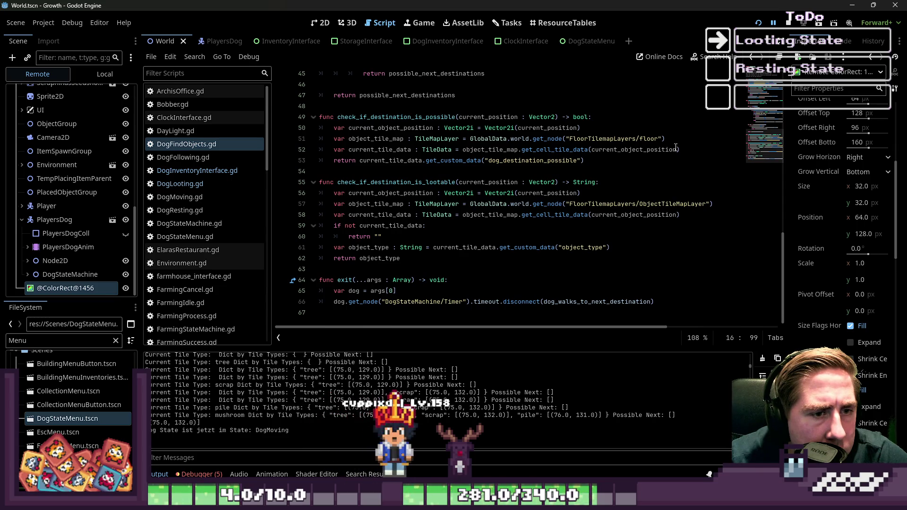
{"action": "scroll", "coordinate": [676, 147], "scroll_direction": "up", "scroll_amount": 6}
{"action": "scroll", "coordinate": [674, 147], "scroll_direction": "up", "scroll_amount": 1}
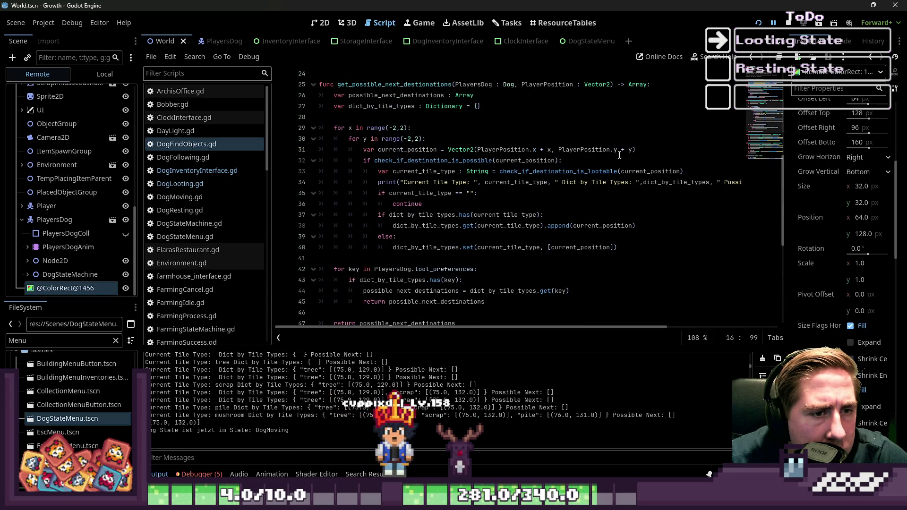
{"action": "left_click", "coordinate": [540, 171], "text": "ctrl"}
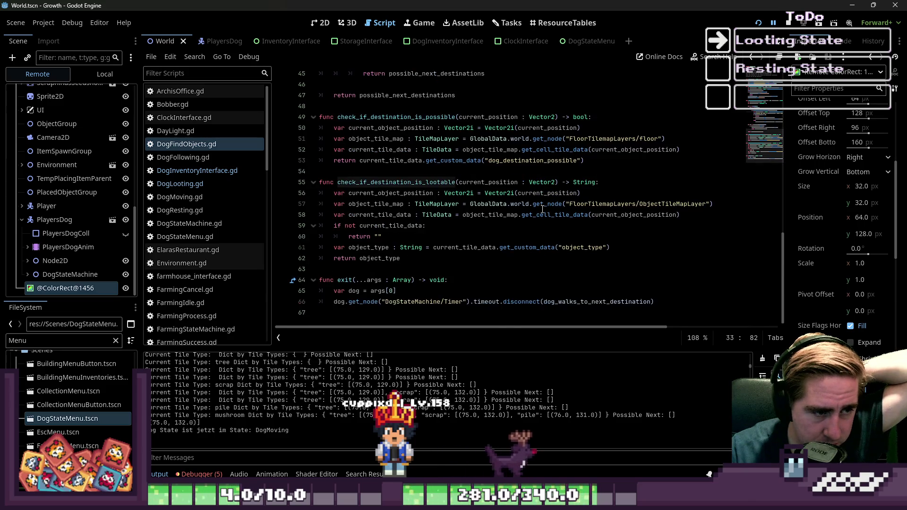
{"action": "scroll", "coordinate": [541, 194], "scroll_direction": "up", "scroll_amount": 5}
{"action": "scroll", "coordinate": [542, 197], "scroll_direction": "up", "scroll_amount": 6}
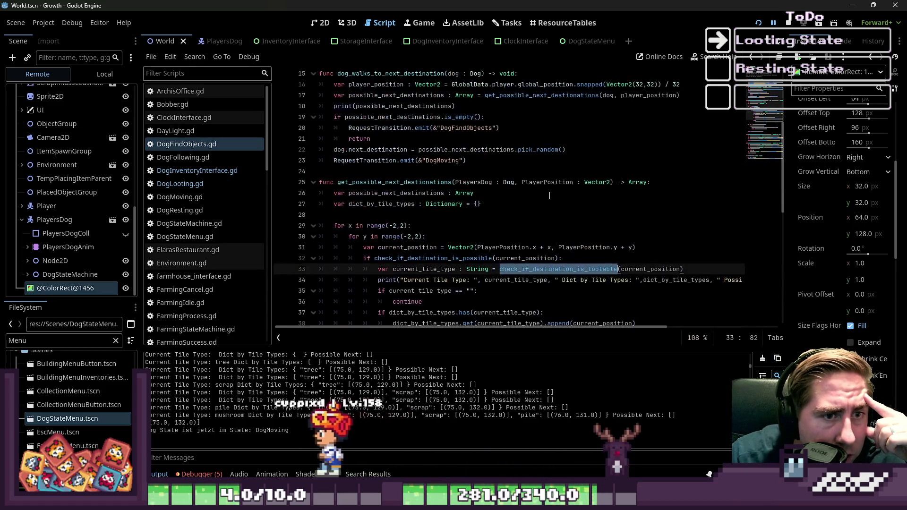
{"action": "scroll", "coordinate": [590, 164], "scroll_direction": "down", "scroll_amount": 5}
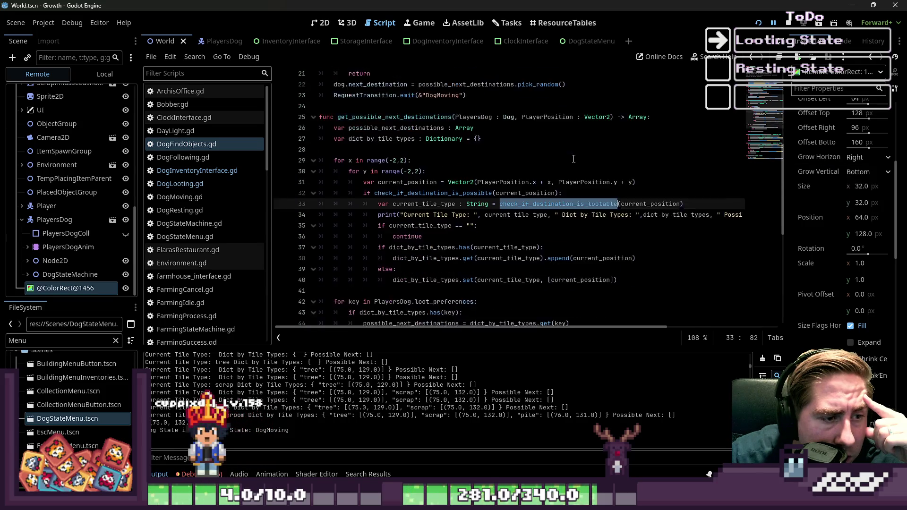
{"action": "left_click", "coordinate": [540, 227]}
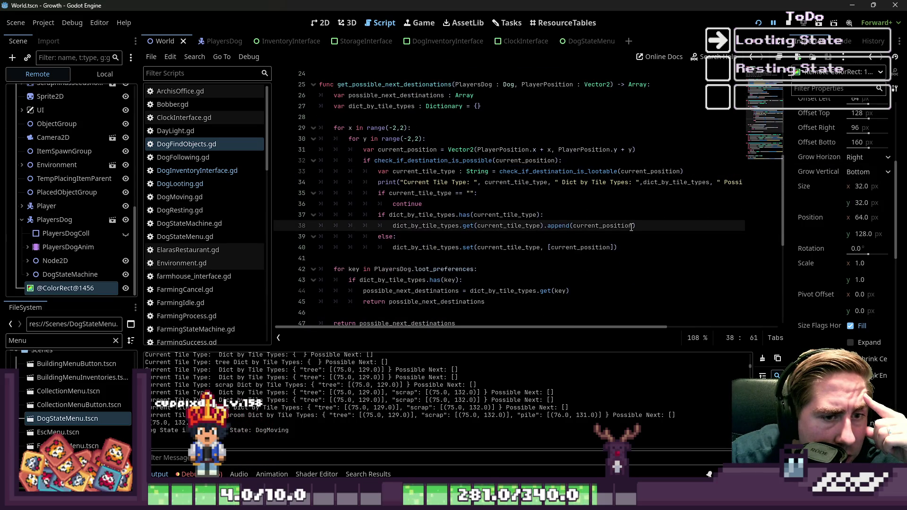
{"action": "scroll", "coordinate": [631, 229], "scroll_direction": "up", "scroll_amount": 4}
{"action": "scroll", "coordinate": [631, 229], "scroll_direction": "down", "scroll_amount": 2}
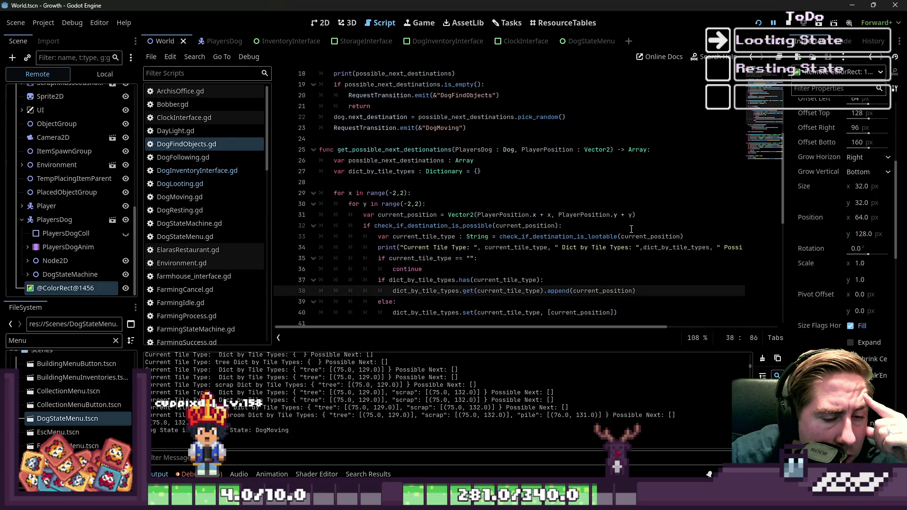
{"action": "scroll", "coordinate": [631, 228], "scroll_direction": "down", "scroll_amount": 2}
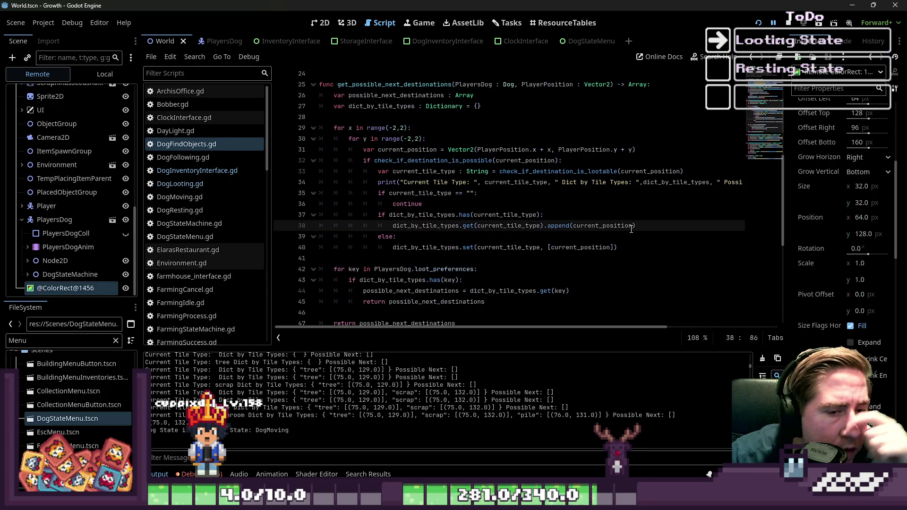
{"action": "double_click", "coordinate": [618, 226]}
{"action": "scroll", "coordinate": [508, 204], "scroll_direction": "up", "scroll_amount": 3}
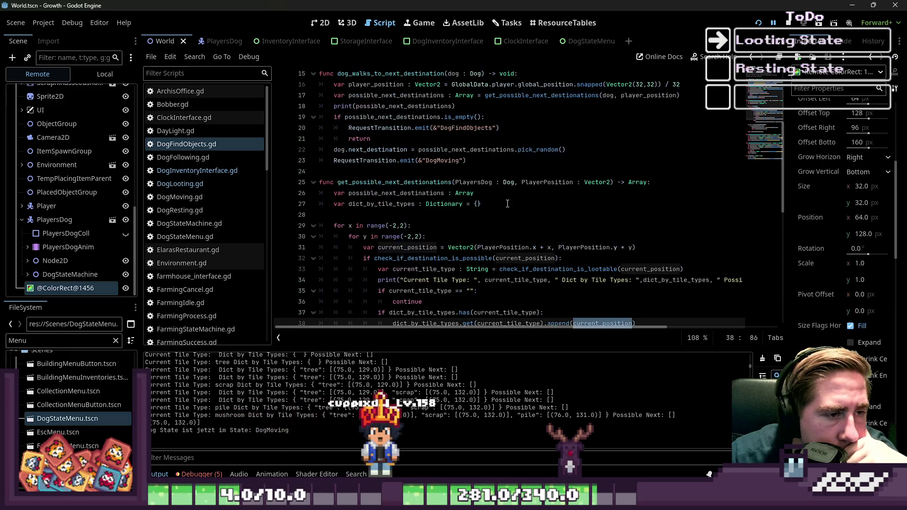
{"action": "scroll", "coordinate": [508, 204], "scroll_direction": "up", "scroll_amount": 1}
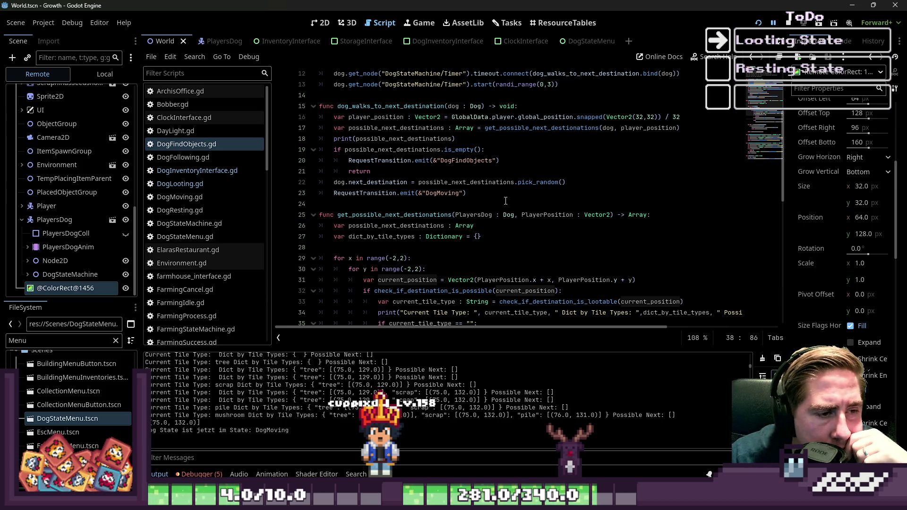
{"action": "scroll", "coordinate": [506, 201], "scroll_direction": "down", "scroll_amount": 3}
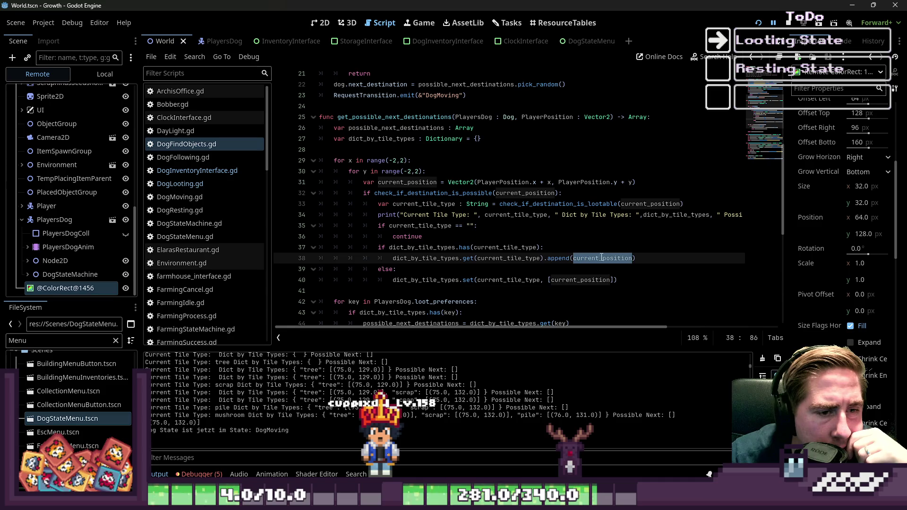
Change line 38's stored position to Vector2(current_position * 32) + Vector2(16,16).
{"action": "left_click", "coordinate": [632, 258]}
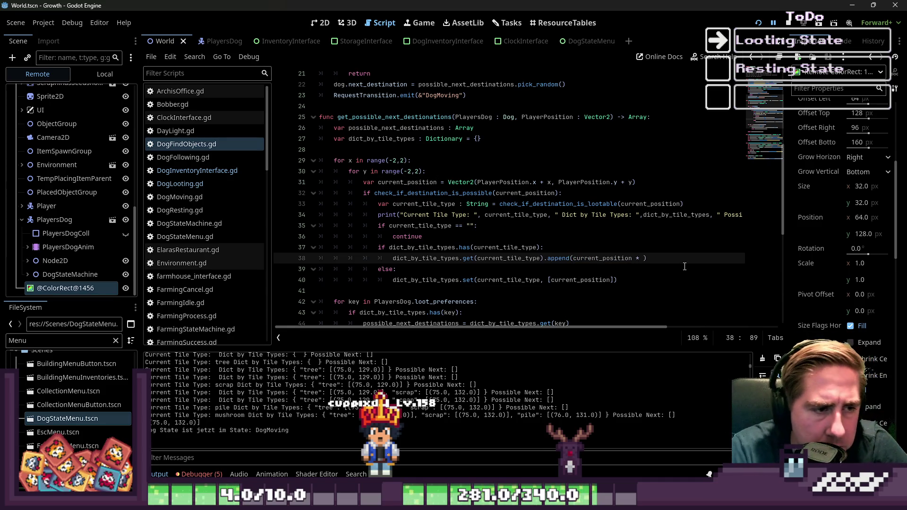
{"action": "type", "text": "3"}
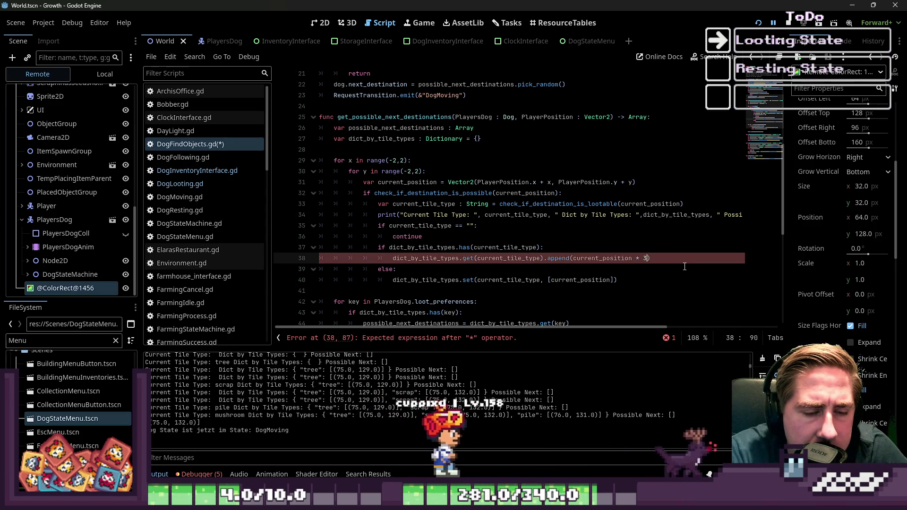
{"action": "type", "text": "2"}
{"action": "scroll", "coordinate": [685, 267], "scroll_direction": "up", "scroll_amount": 5}
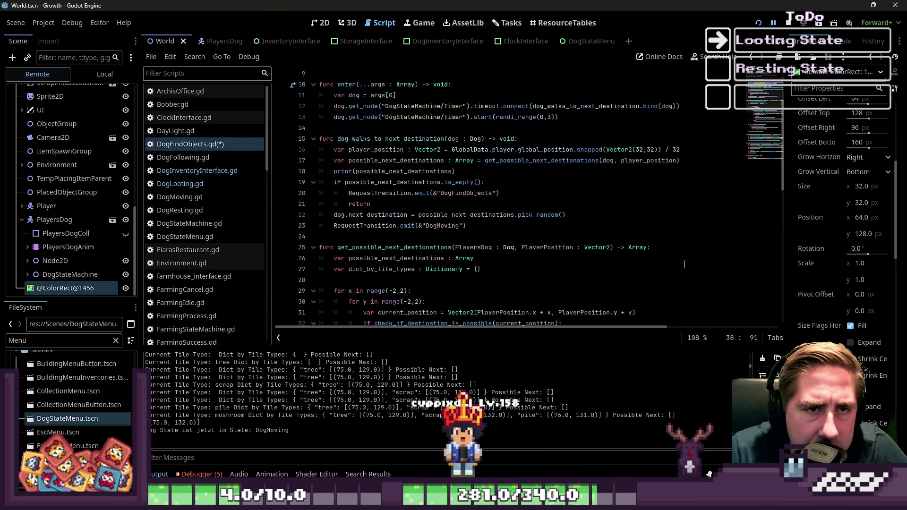
{"action": "scroll", "coordinate": [681, 260], "scroll_direction": "down", "scroll_amount": 7}
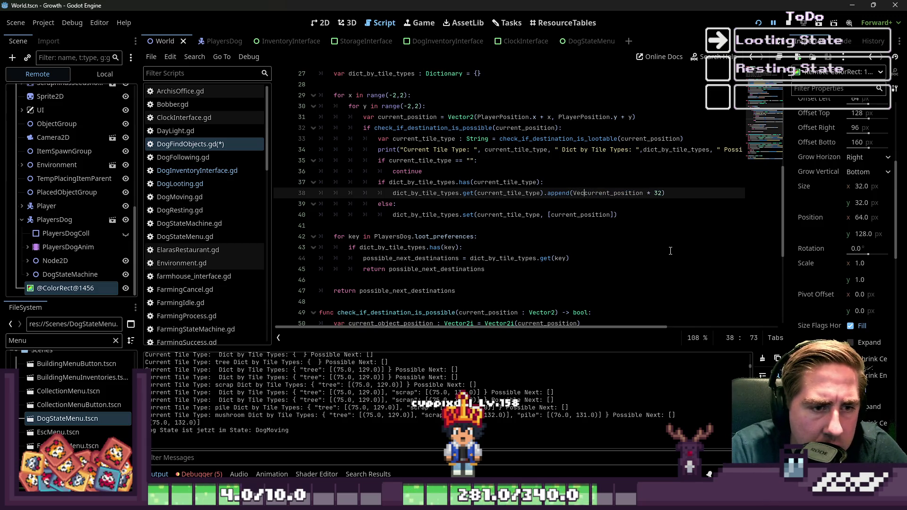
{"action": "type", "text": "tor2"}
{"action": "type", "text": "("}
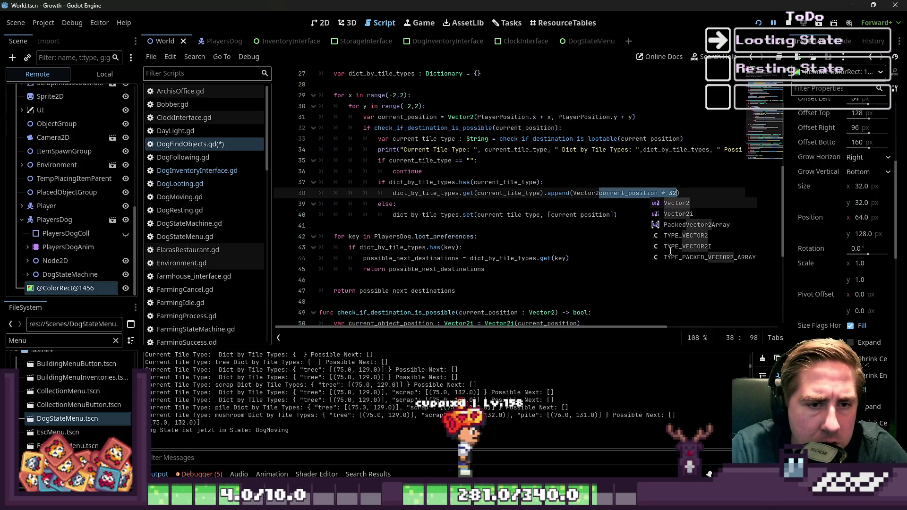
{"action": "key", "text": "End"}
{"action": "type", "text": ")"}
{"action": "key", "text": "Left"}
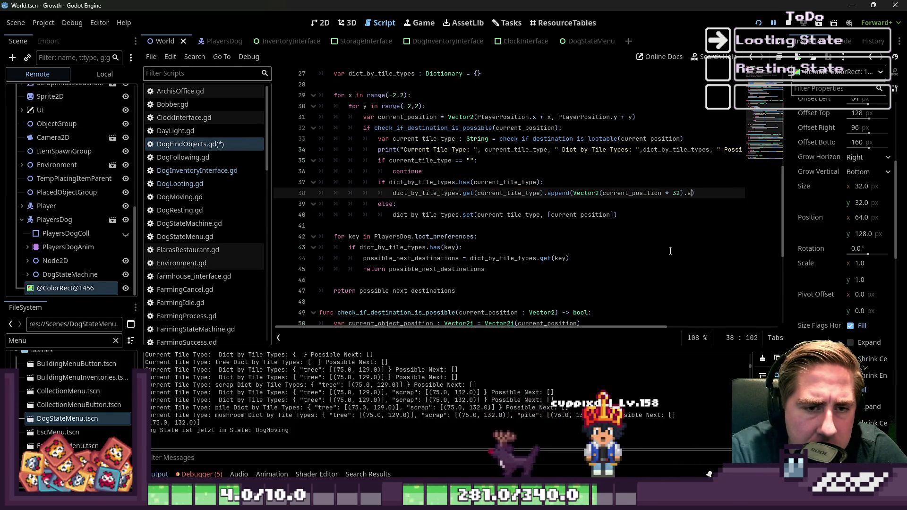
{"action": "type", "text": "snapped("}
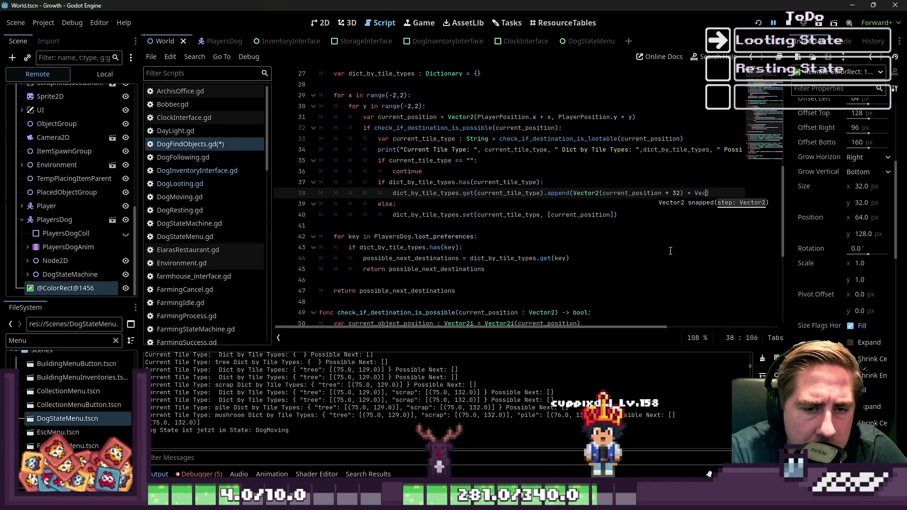
{"action": "type", "text": "tor2(15"}
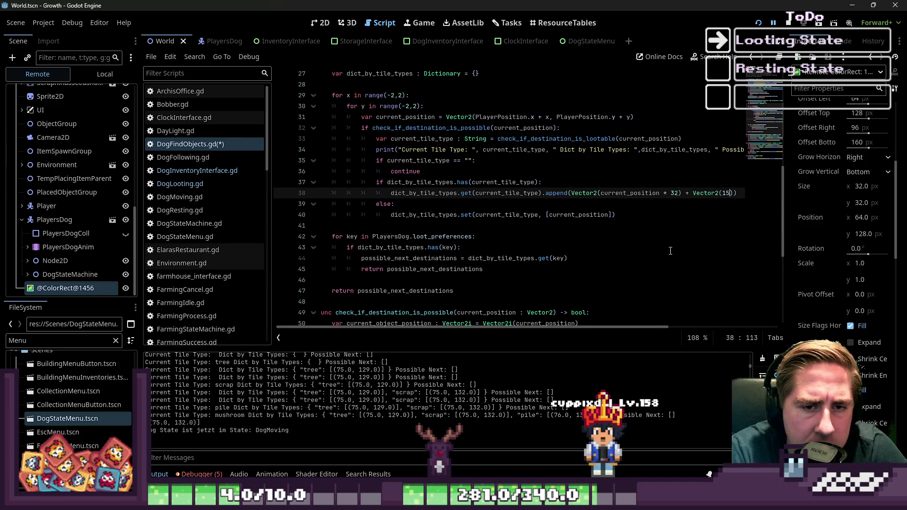
{"action": "key", "text": "BackSpace"}
{"action": "type", "text": "6,16"}
Apply the same expression on line 40, save DogFindObjects.gd, and relaunch the game.
{"action": "key", "text": "ctrl+Left"}
{"action": "key", "text": "ctrl+Left"}
{"action": "key", "text": "ctrl+Left"}
{"action": "key", "text": "Down"}
{"action": "key", "text": "Down"}
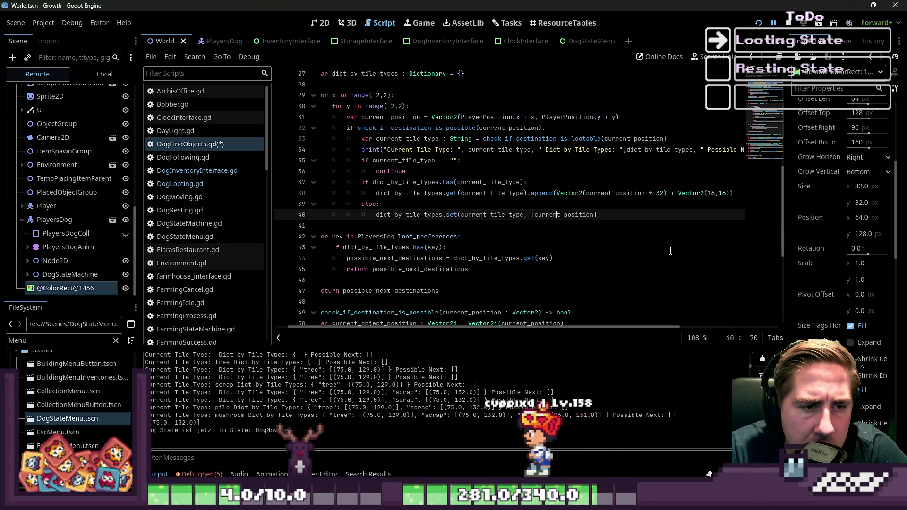
{"action": "key", "text": "ctrl+d"}
{"action": "type", "text": "Vector2(current_position * 32) + Vector2(16,16)"}
{"action": "key", "text": "Up"}
{"action": "key", "text": "ctrl+s"}
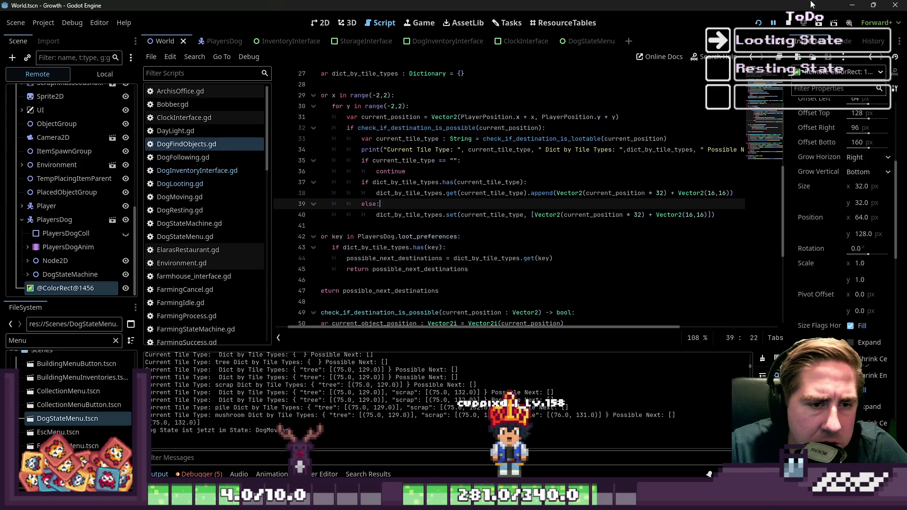
{"action": "left_click", "coordinate": [788, 22]}
{"action": "left_click", "coordinate": [759, 23]}
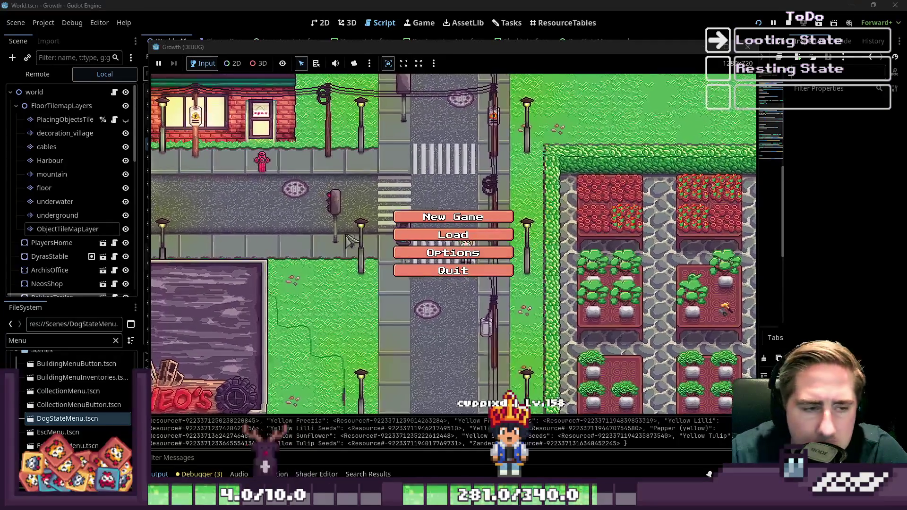
Start a new game as asdgd, walk to the dog and send it looting until it crashes.
{"action": "left_click", "coordinate": [454, 215]}
{"action": "left_click", "coordinate": [492, 151]}
{"action": "type", "text": "asdgd"}
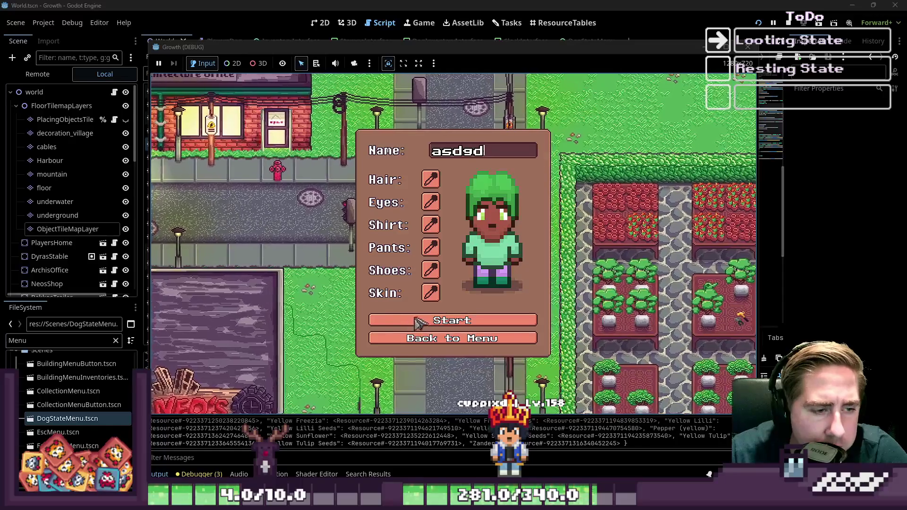
{"action": "left_click", "coordinate": [416, 322]}
{"action": "key", "text": "s"}
{"action": "key", "text": "a"}
{"action": "left_click", "coordinate": [534, 213]}
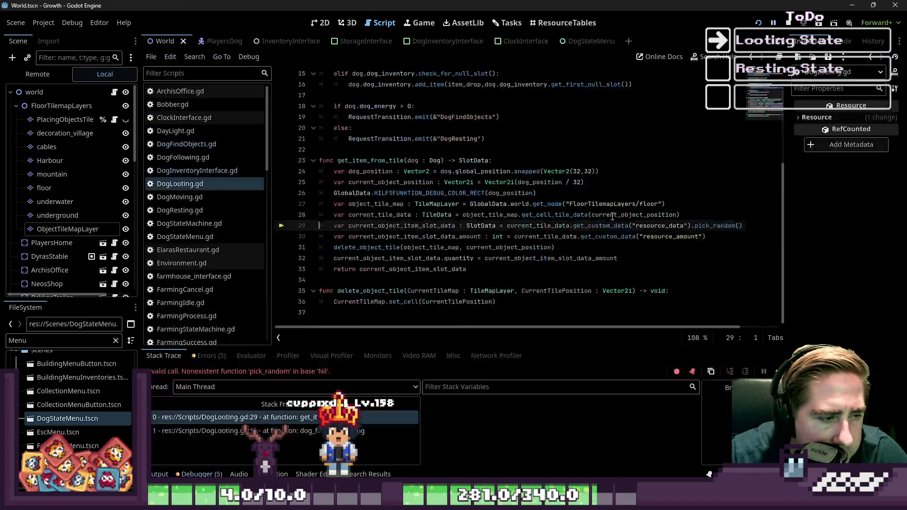
{"action": "left_click", "coordinate": [492, 247]}
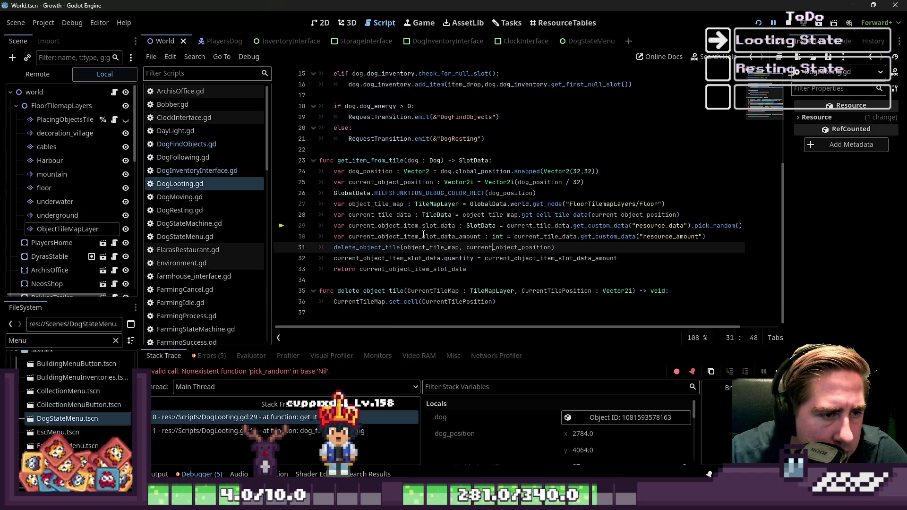
Select resource_data on line 29 of the paused DogLooting.gd and scroll through its debugger values.
{"action": "left_click", "coordinate": [654, 225]}
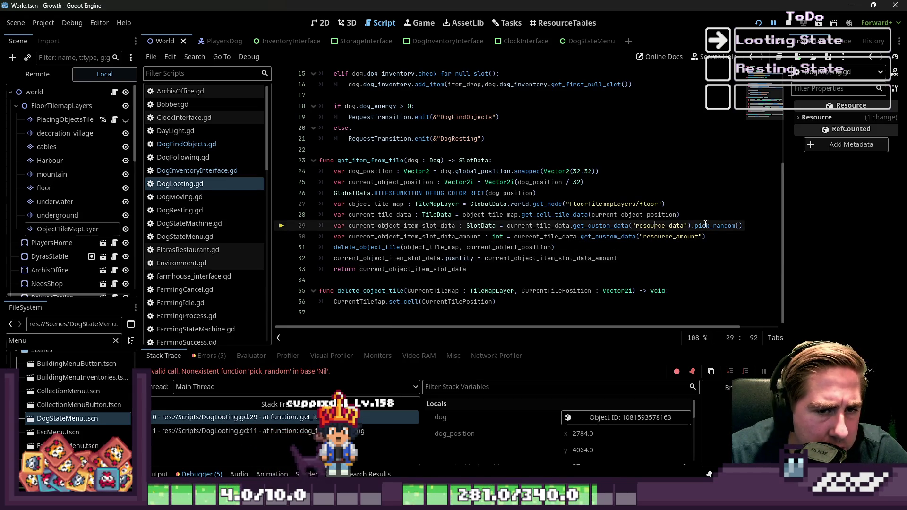
{"action": "double_click", "coordinate": [654, 225]}
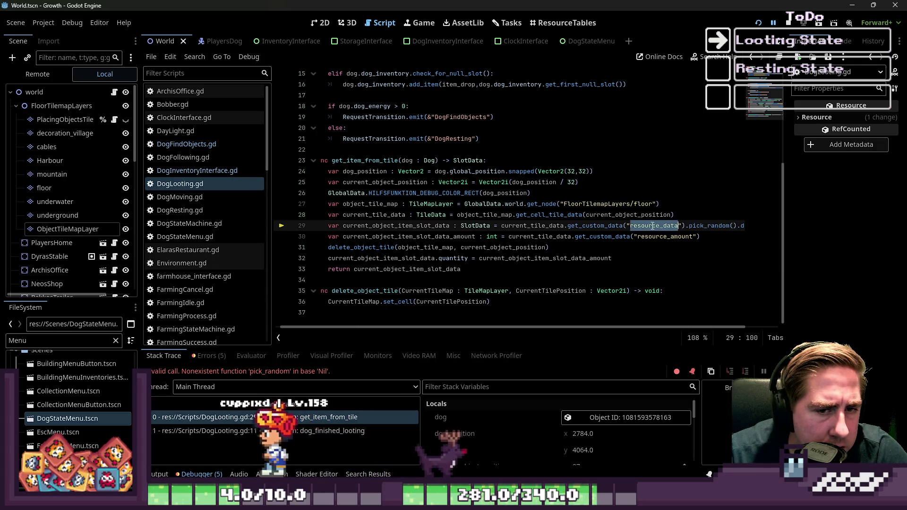
{"action": "left_click_drag", "start_coordinate": [640, 328], "coordinate": [662, 328]}
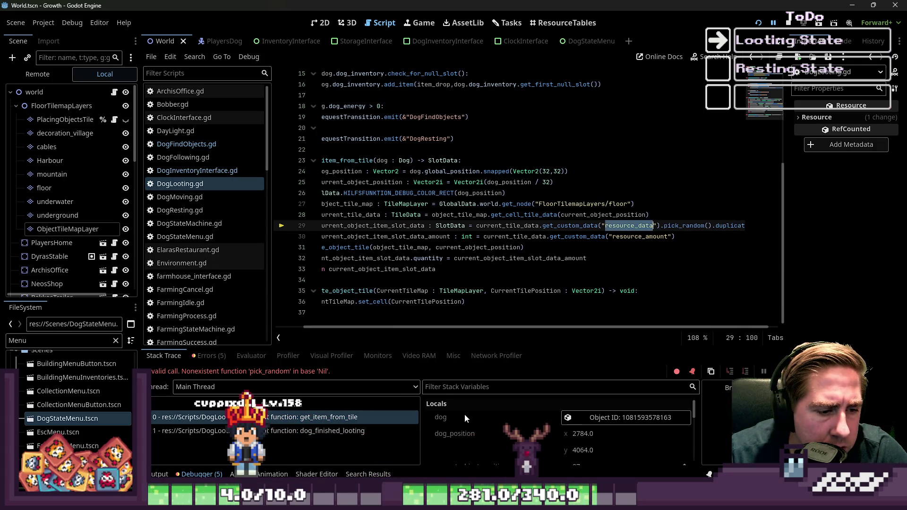
{"action": "scroll", "coordinate": [469, 413], "scroll_direction": "down", "scroll_amount": 2}
{"action": "scroll", "coordinate": [470, 415], "scroll_direction": "down", "scroll_amount": 2}
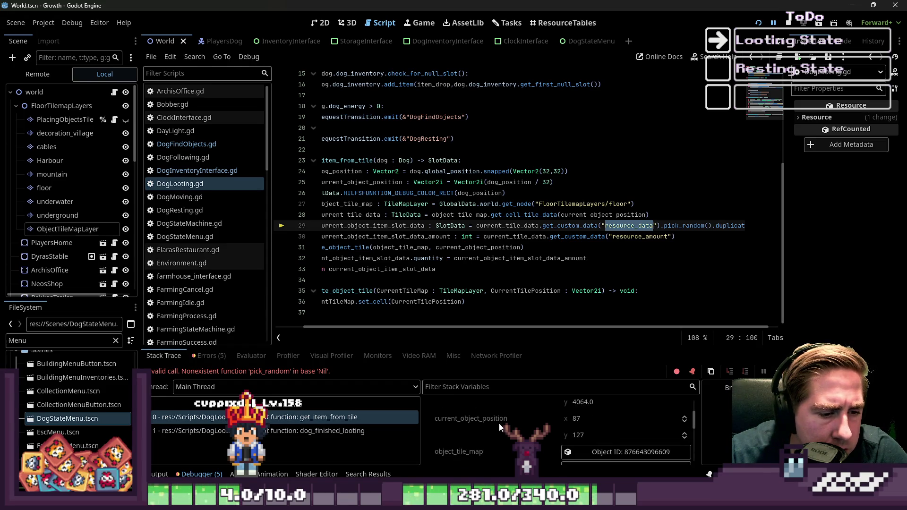
{"action": "scroll", "coordinate": [508, 425], "scroll_direction": "down", "scroll_amount": 1}
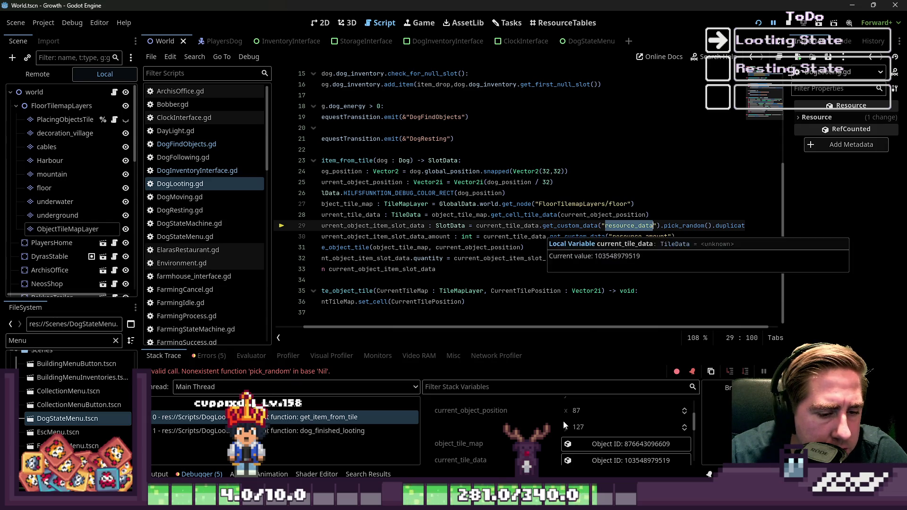
{"action": "scroll", "coordinate": [520, 428], "scroll_direction": "down", "scroll_amount": 2}
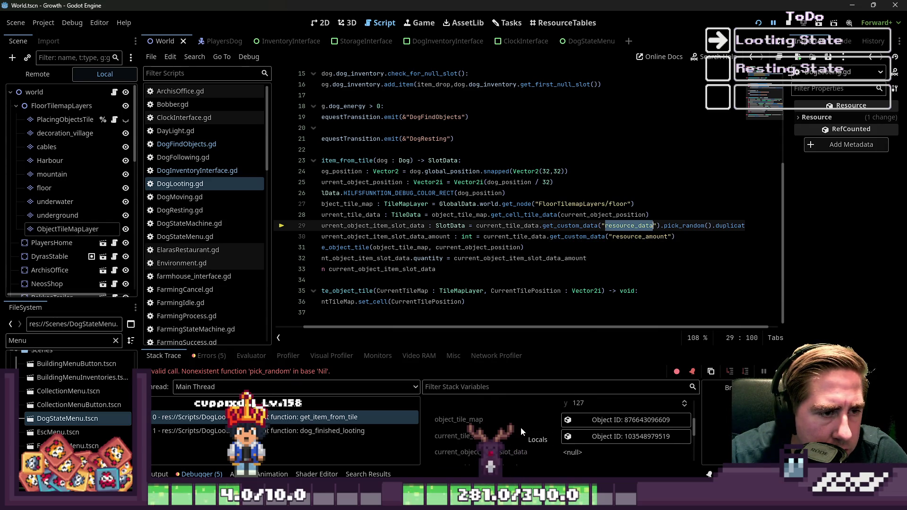
{"action": "scroll", "coordinate": [521, 427], "scroll_direction": "up", "scroll_amount": 1}
{"action": "scroll", "coordinate": [619, 331], "scroll_direction": "left", "scroll_amount": 3}
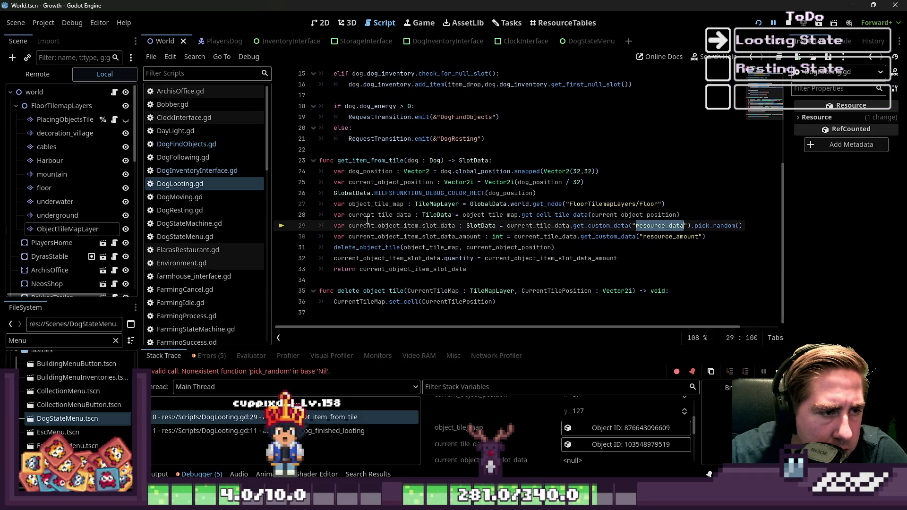
{"action": "mouse_move", "coordinate": [379, 217]}
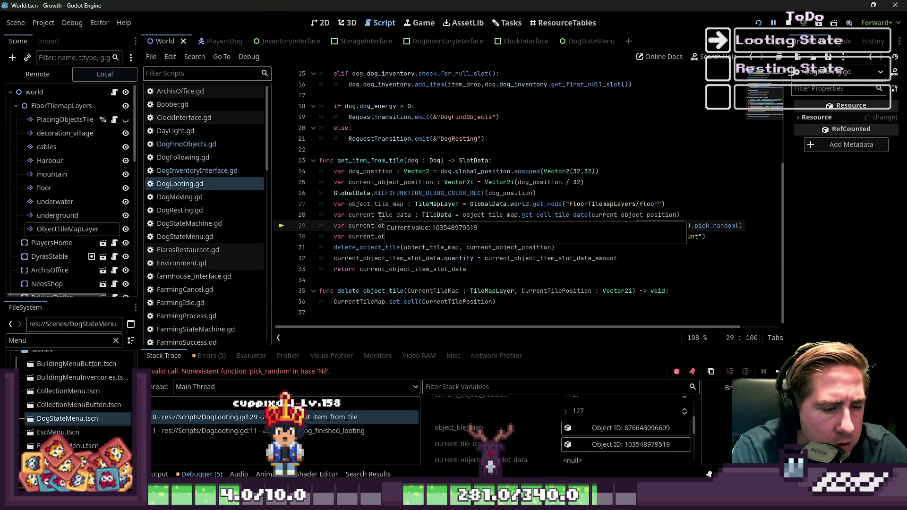
Reselect resource_data on line 29, then bring the running Growth game window forward.
{"action": "double_click", "coordinate": [659, 225]}
{"action": "mouse_move", "coordinate": [597, 501]}
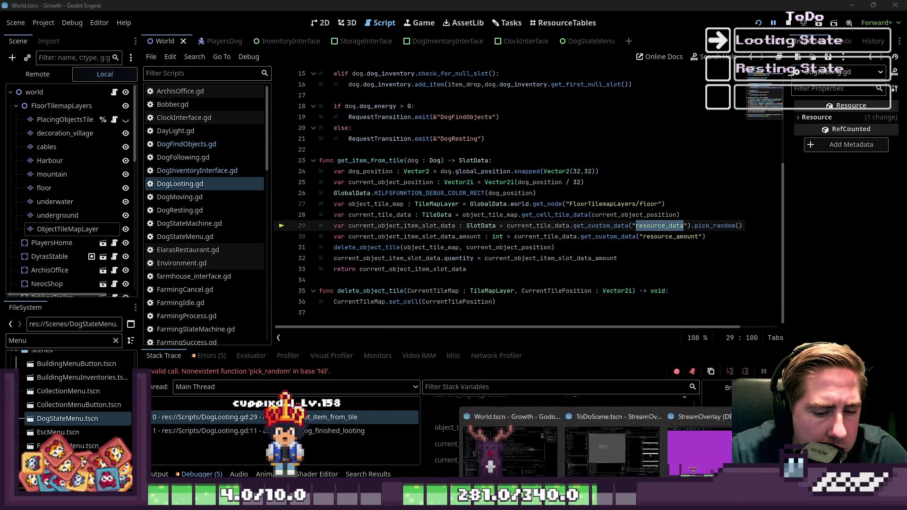
{"action": "left_click", "coordinate": [779, 449]}
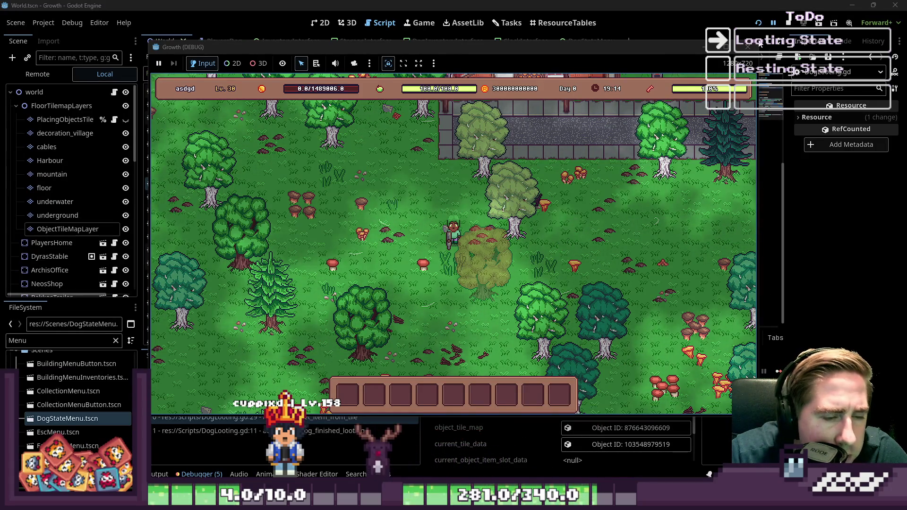
Restart Growth and start a new game with a character named 'sad'.
{"action": "left_click", "coordinate": [759, 23]}
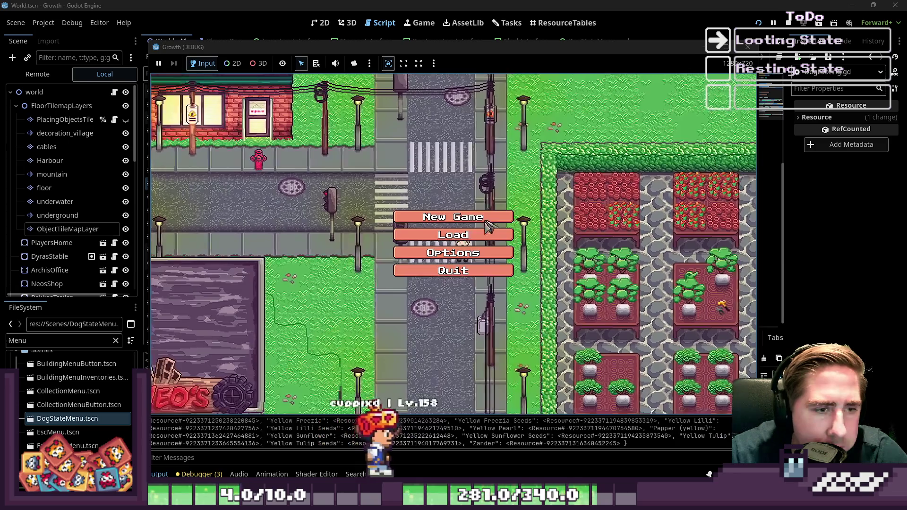
{"action": "left_click", "coordinate": [485, 221]}
{"action": "type", "text": "sad"}
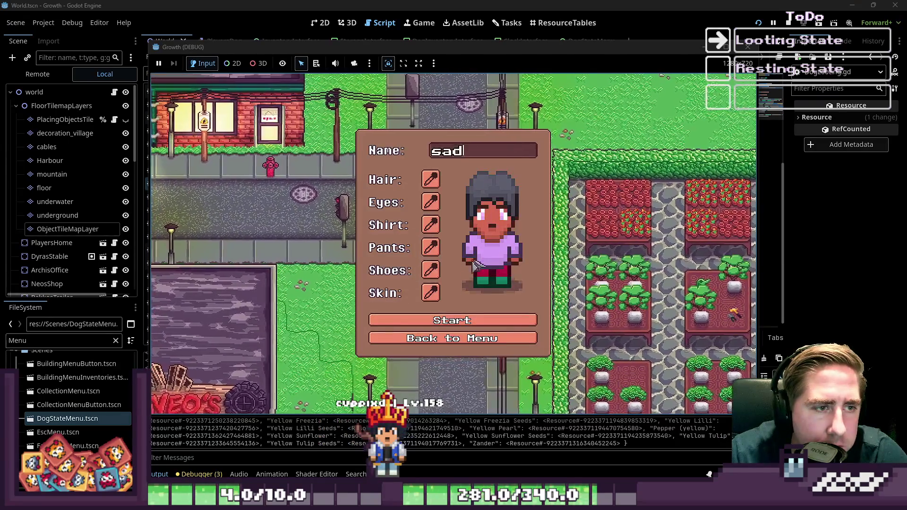
{"action": "left_click", "coordinate": [432, 322]}
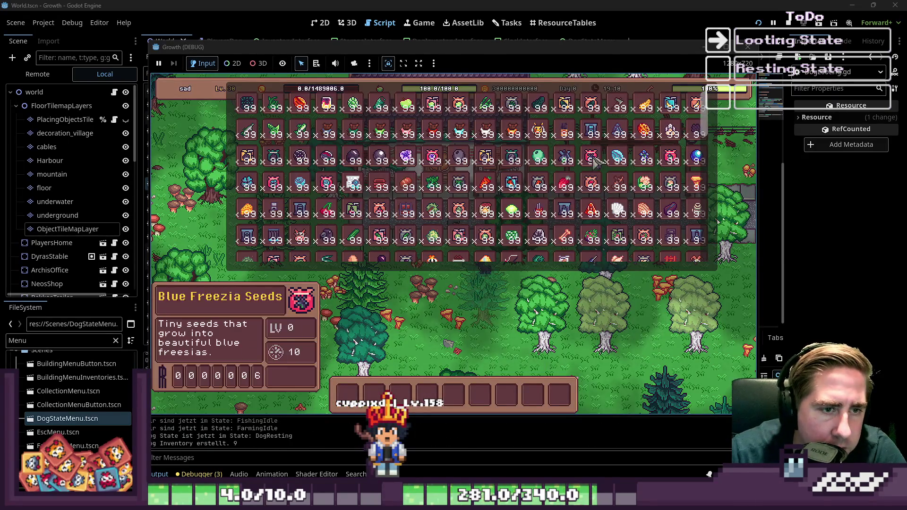
Put the axe in hotbar slot 5, walk to the dog and send it to find objects.
{"action": "mouse_move", "coordinate": [540, 154]}
{"action": "left_mouse_down"}
{"action": "mouse_move", "coordinate": [477, 397]}
{"action": "mouse_move", "coordinate": [455, 396]}
{"action": "left_mouse_up"}
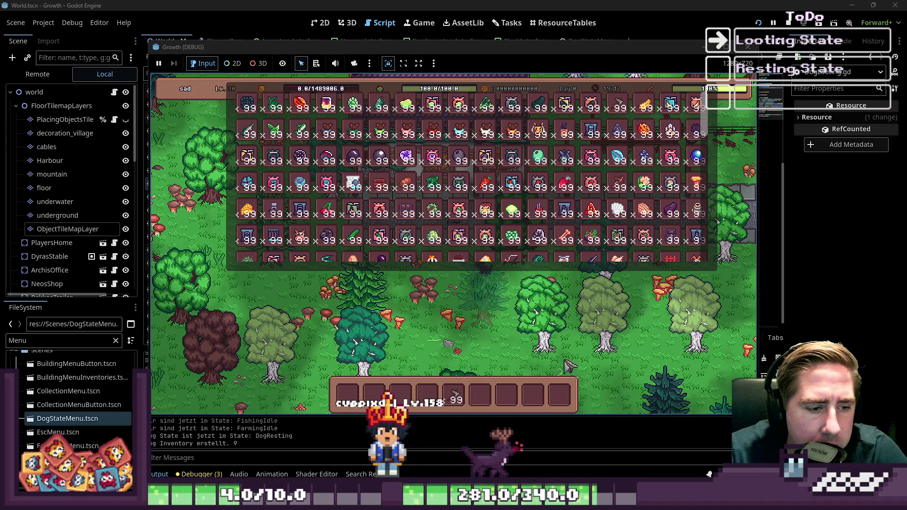
{"action": "key", "text": "Escape"}
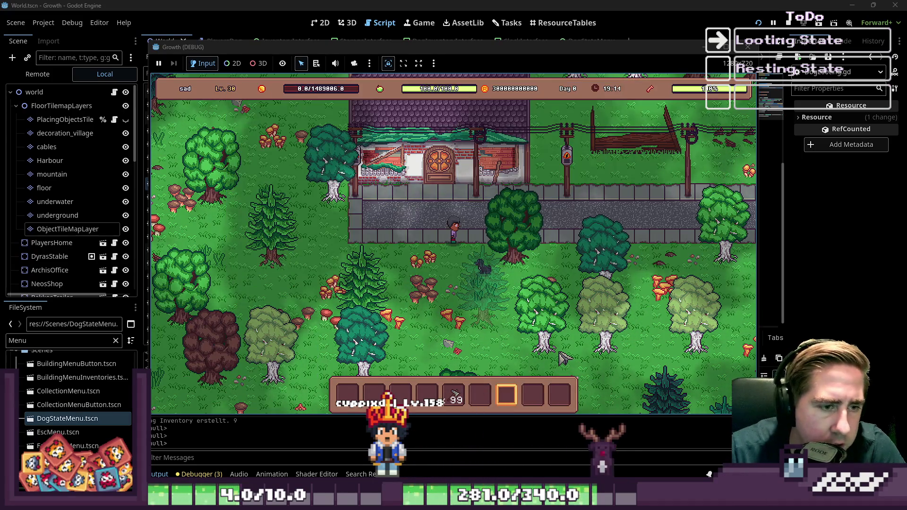
{"action": "key", "text": "s+d"}
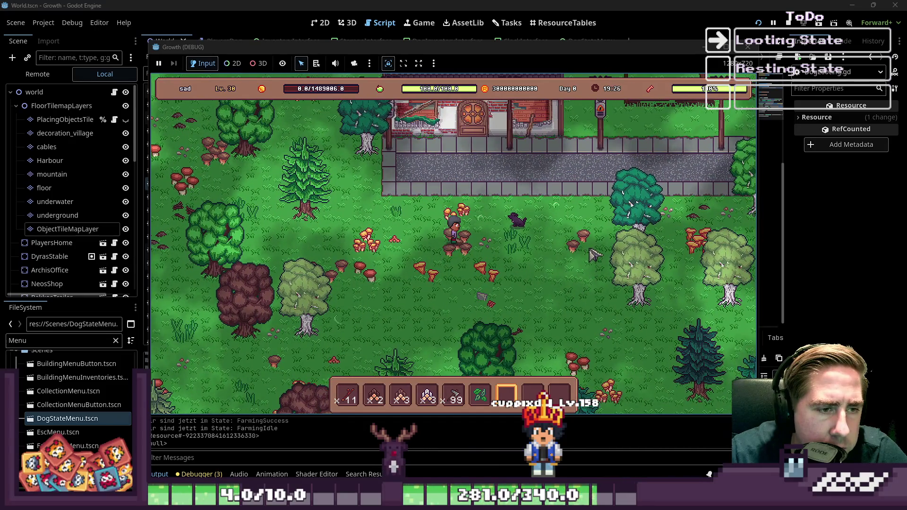
{"action": "left_click", "coordinate": [520, 219]}
{"action": "key", "text": "s"}
{"action": "key", "text": "a"}
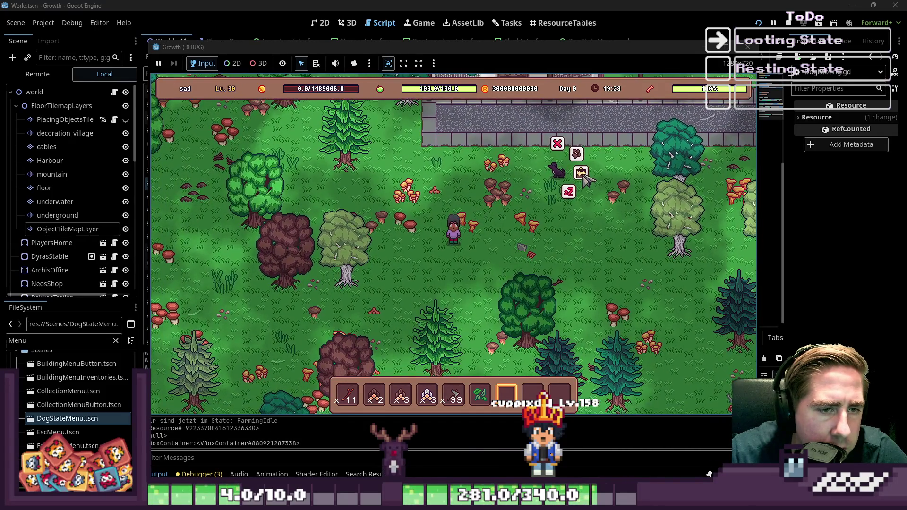
{"action": "left_click", "coordinate": [572, 186]}
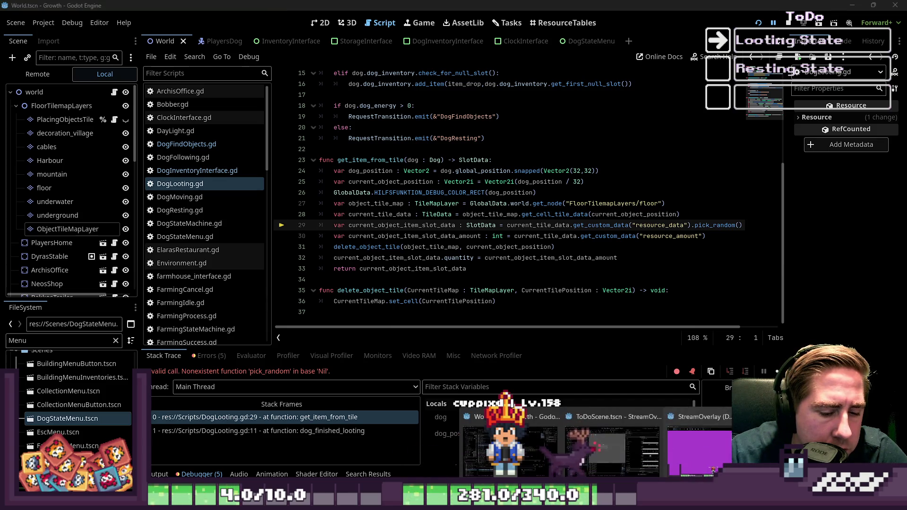
Return to the editor and select HILFSFUNKTION_DEBUG_COLOR_RECT and dog_position on line 26.
{"action": "key", "text": "alt+Tab"}
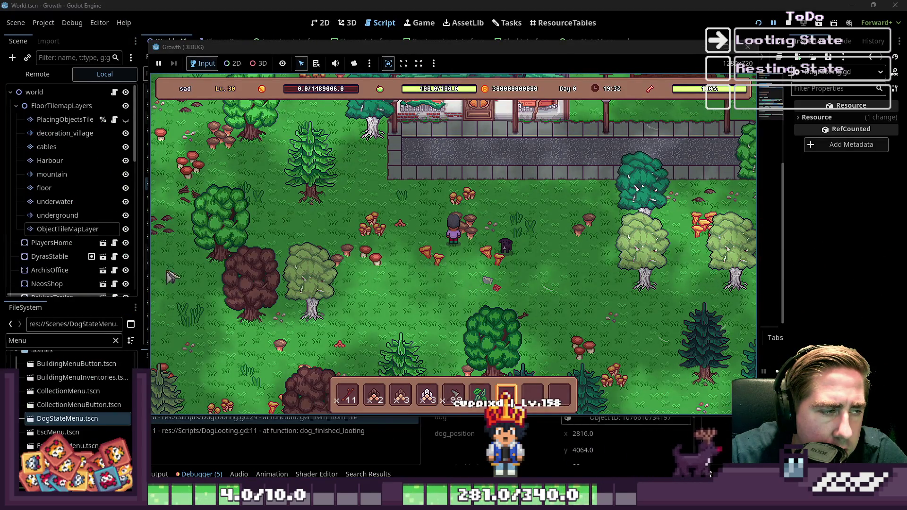
{"action": "left_click", "coordinate": [373, 2]}
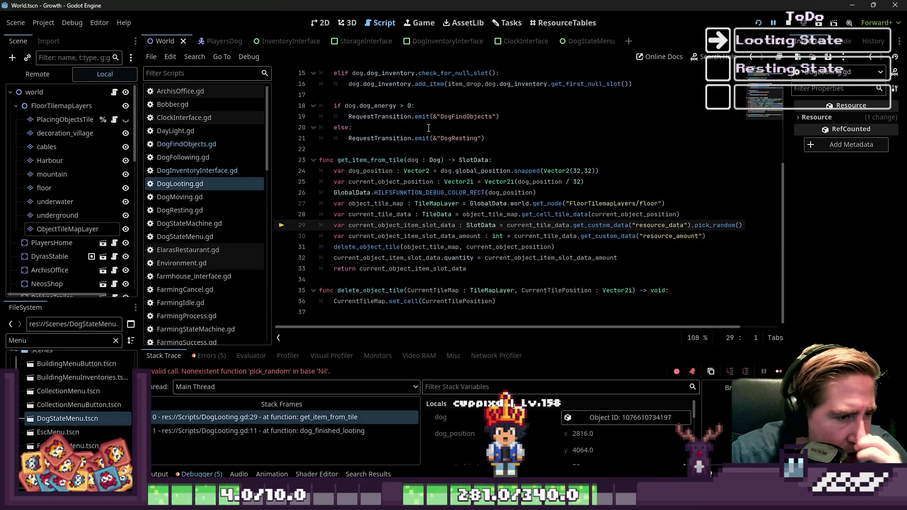
{"action": "double_click", "coordinate": [449, 192]}
{"action": "double_click", "coordinate": [516, 193]}
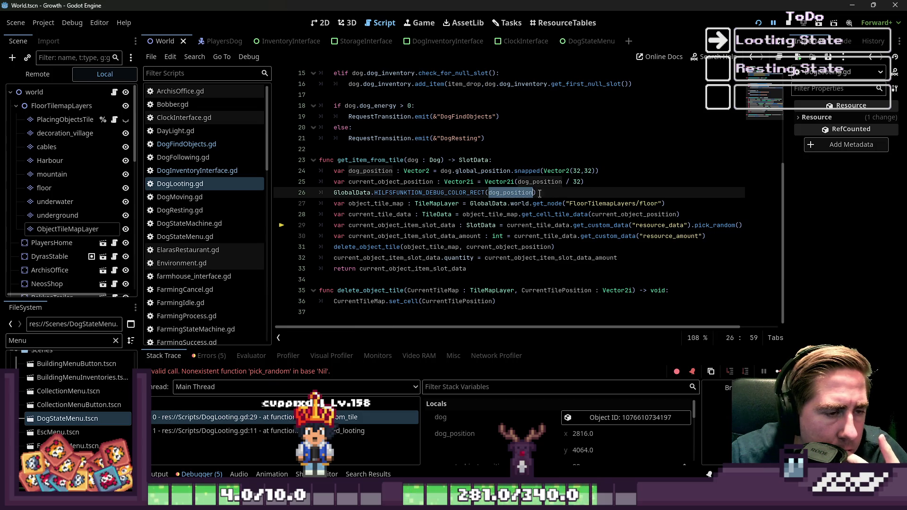
{"action": "left_click", "coordinate": [37, 75]}
{"action": "left_click", "coordinate": [16, 161]}
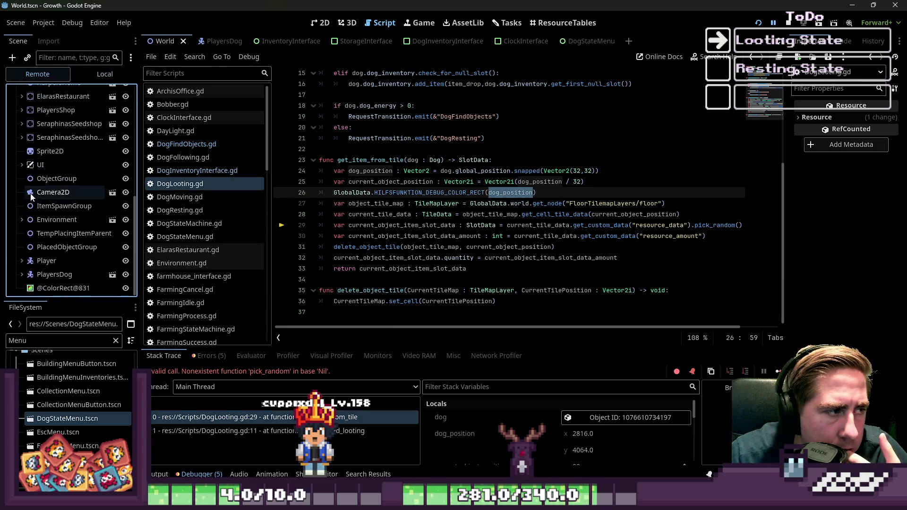
{"action": "scroll", "coordinate": [71, 213], "scroll_direction": "down", "scroll_amount": 5}
{"action": "left_click", "coordinate": [82, 289]}
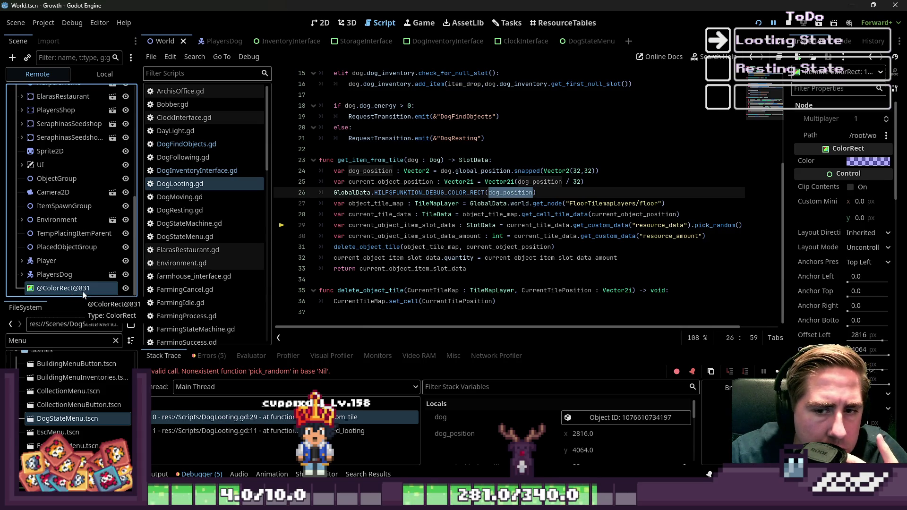
{"action": "scroll", "coordinate": [824, 307], "scroll_direction": "down", "scroll_amount": 5}
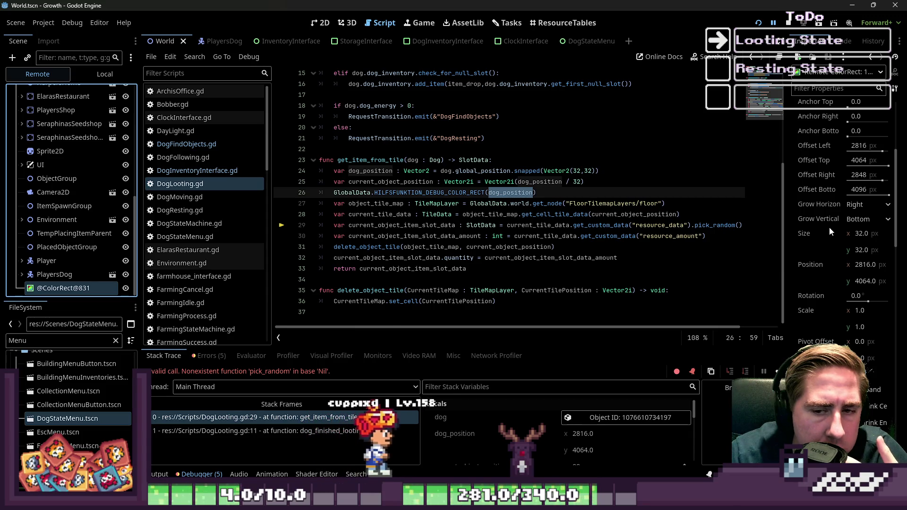
{"action": "left_click", "coordinate": [316, 25]}
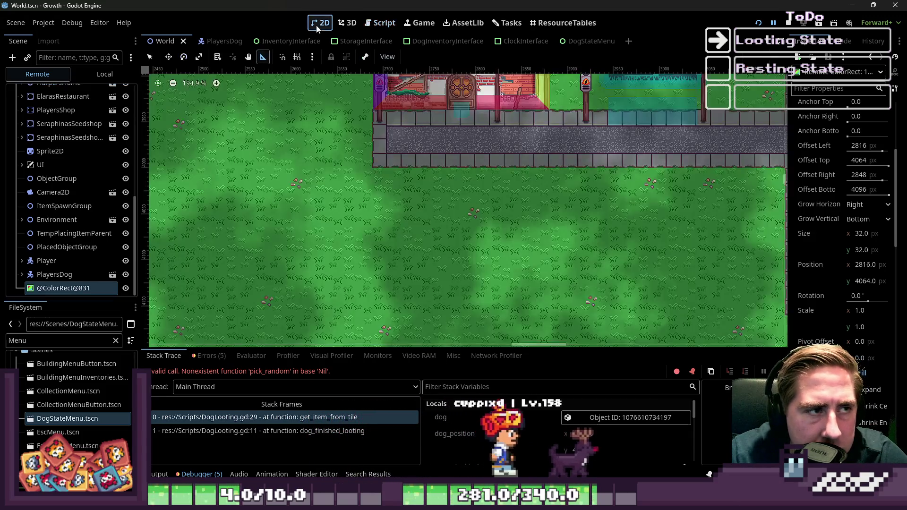
Zoom into the World map, measure near the debug rectangle, then return to the Growth game window.
{"action": "scroll", "coordinate": [567, 202], "scroll_direction": "up", "scroll_amount": 1}
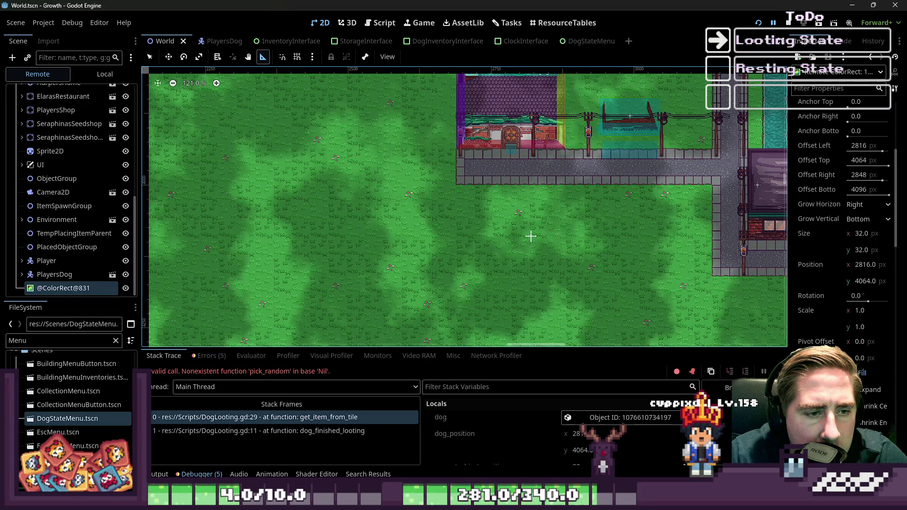
{"action": "left_click_drag", "start_coordinate": [532, 219], "coordinate": [532, 212]}
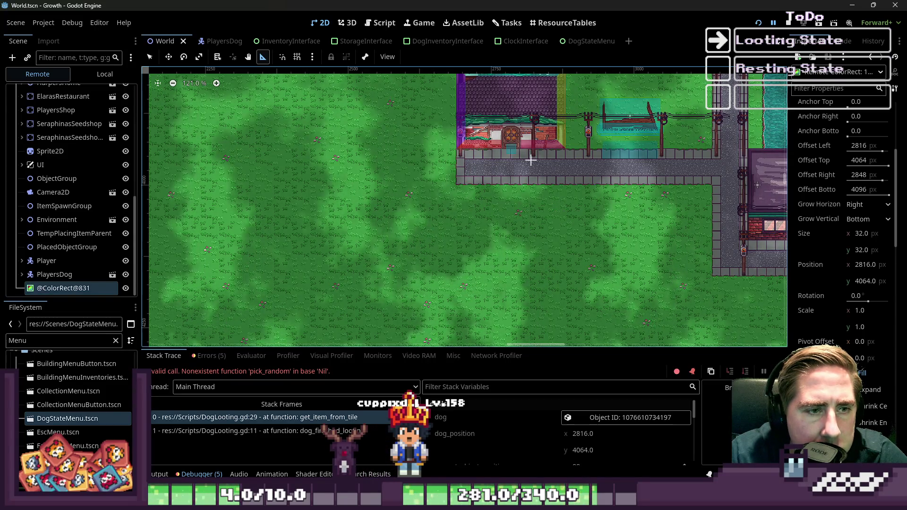
{"action": "mouse_move", "coordinate": [614, 501]}
{"action": "left_click", "coordinate": [612, 449]}
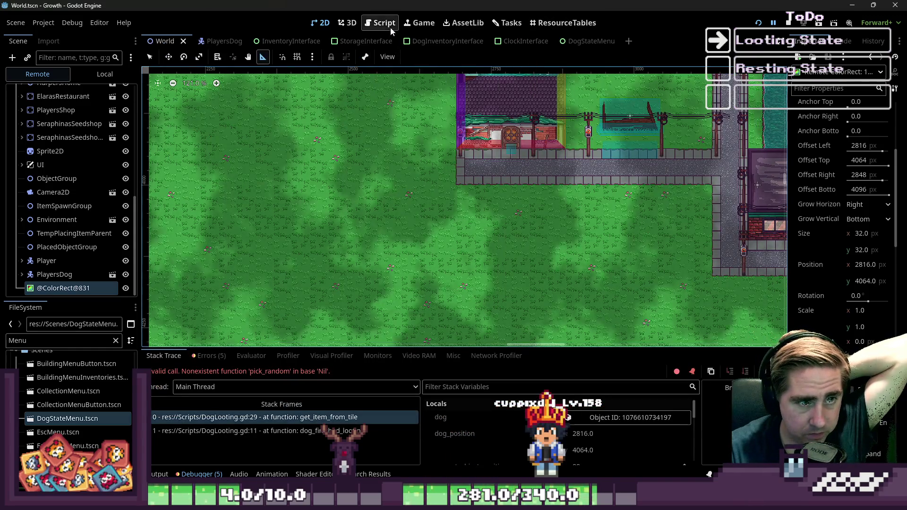
Back in DogLooting.gd, recheck the null slot data and resource_data on line 29.
{"action": "left_click", "coordinate": [390, 30]}
{"action": "mouse_move", "coordinate": [483, 240]}
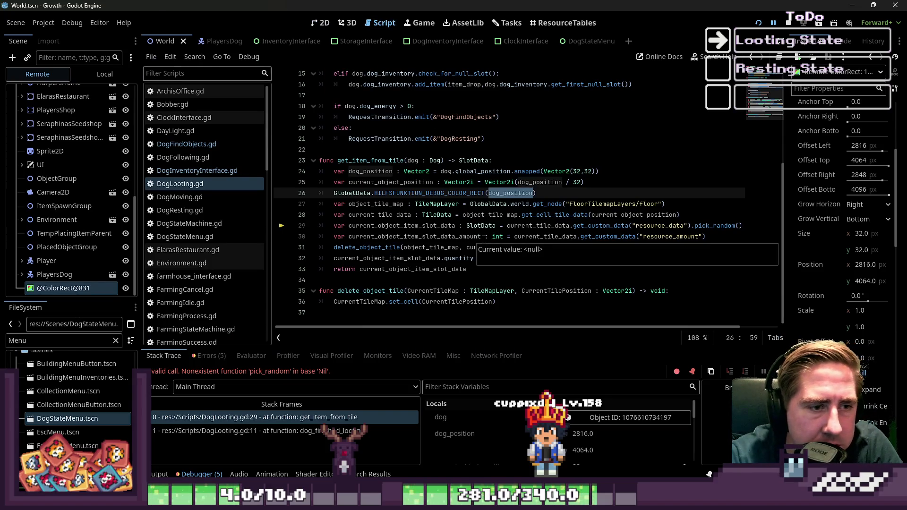
{"action": "double_click", "coordinate": [661, 225]}
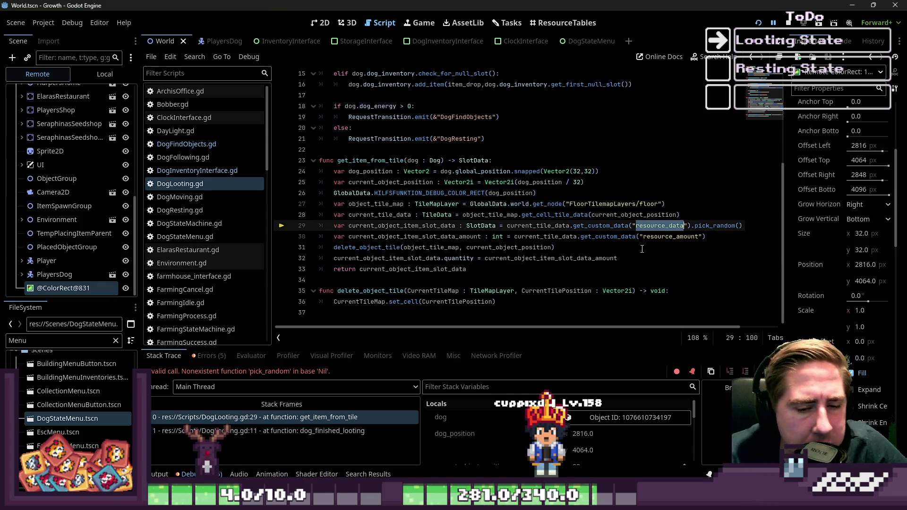
{"action": "scroll", "coordinate": [495, 423], "scroll_direction": "down", "scroll_amount": 3}
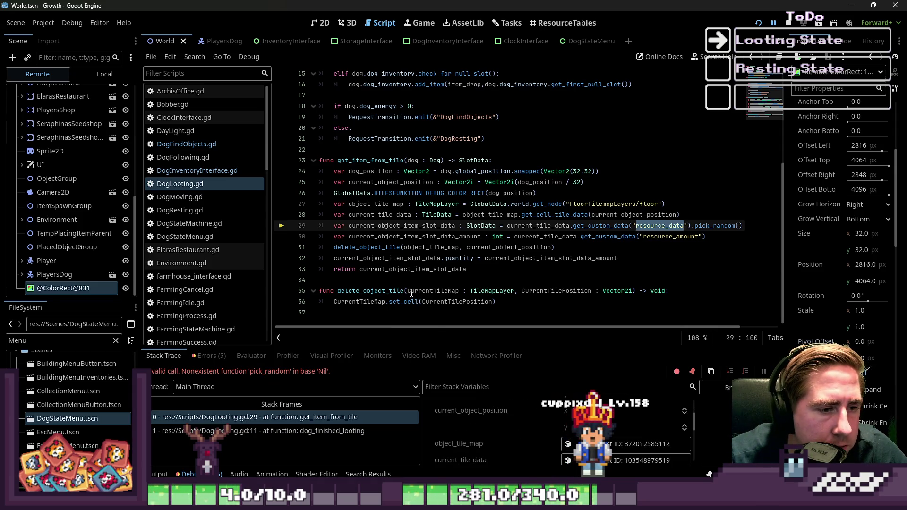
{"action": "mouse_move", "coordinate": [408, 229]}
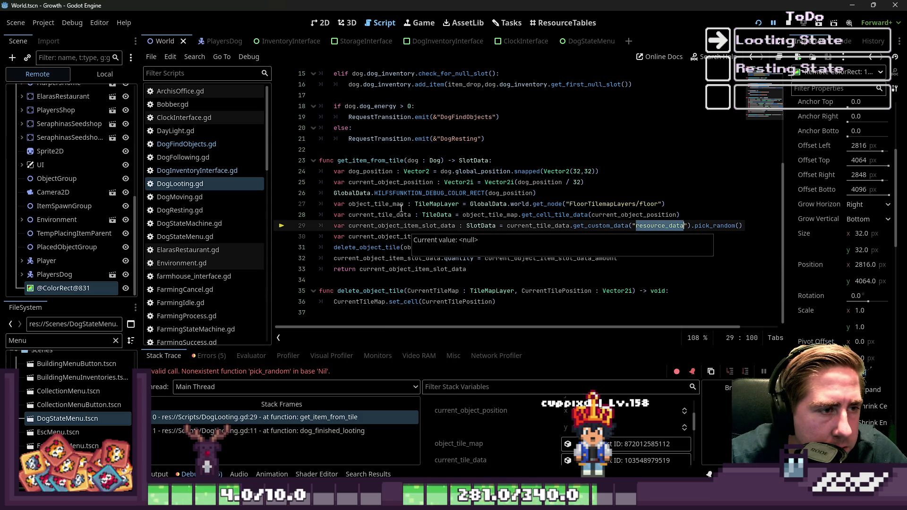
Go to the get_item_from_tile line and show the Output log of tile types and positions.
{"action": "left_click", "coordinate": [390, 160]}
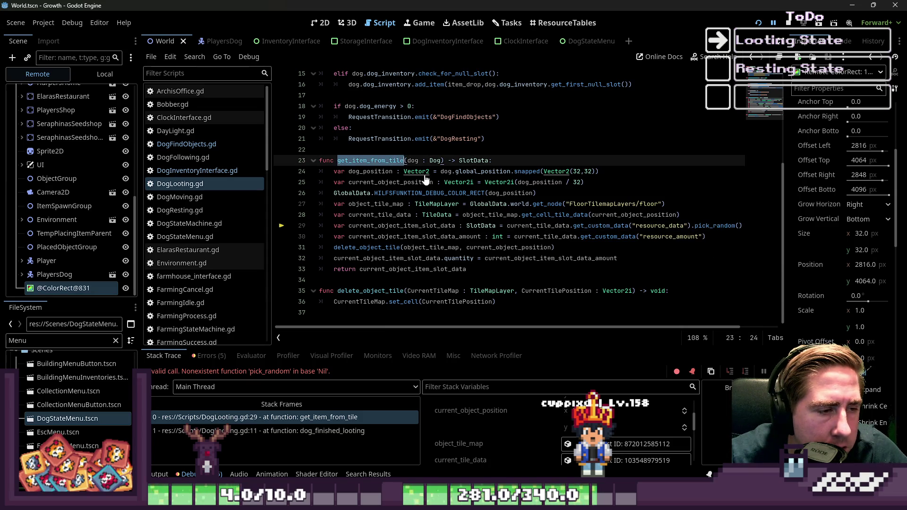
{"action": "scroll", "coordinate": [385, 202], "scroll_direction": "up", "scroll_amount": 5}
{"action": "scroll", "coordinate": [383, 201], "scroll_direction": "down", "scroll_amount": 5}
{"action": "scroll", "coordinate": [379, 199], "scroll_direction": "up", "scroll_amount": 4}
{"action": "scroll", "coordinate": [379, 199], "scroll_direction": "down", "scroll_amount": 4}
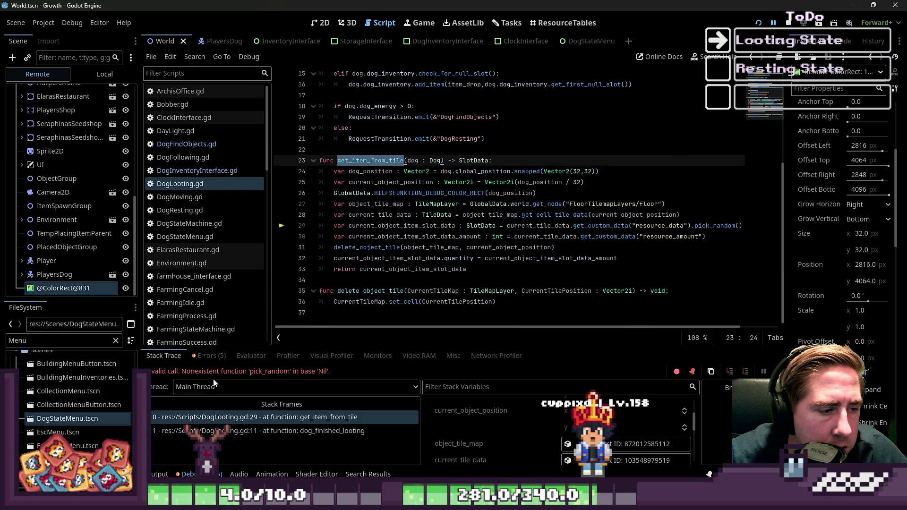
{"action": "left_click", "coordinate": [160, 474]}
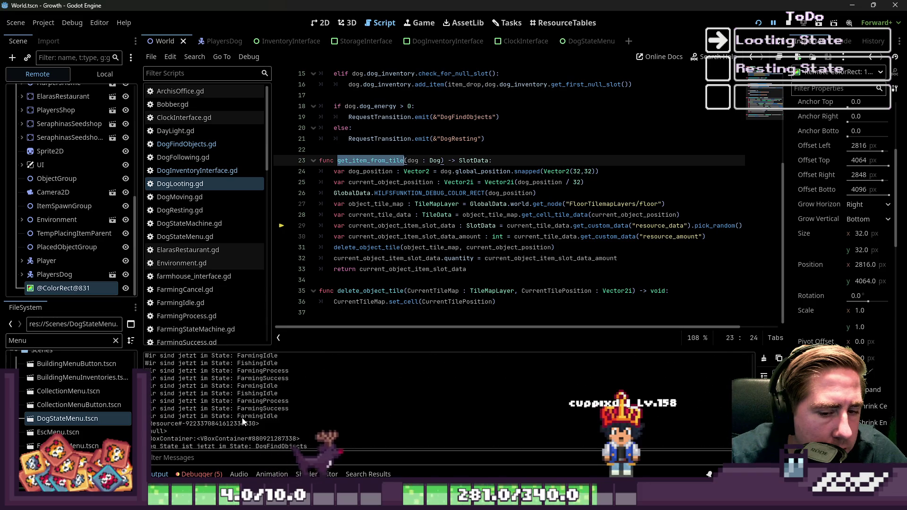
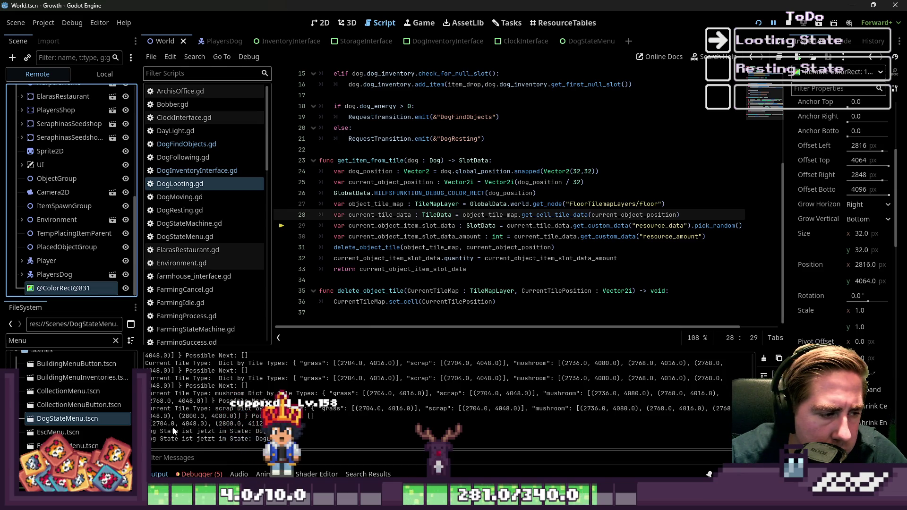
Inspect current_object_item_slot_data and current_object_position in paused DogLooting.gd.
{"action": "scroll", "coordinate": [172, 426], "scroll_direction": "down", "scroll_amount": 2}
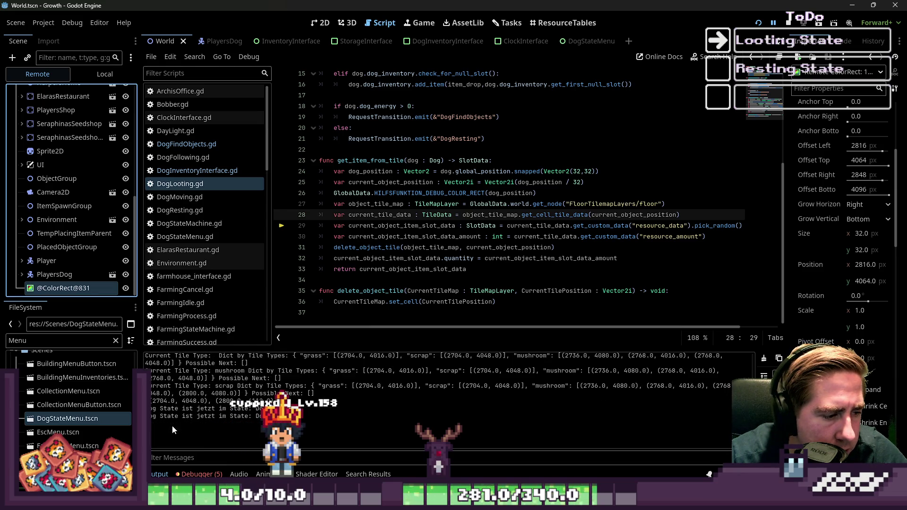
{"action": "left_click", "coordinate": [406, 237]}
{"action": "double_click", "coordinate": [401, 226]}
{"action": "left_click", "coordinate": [528, 226]}
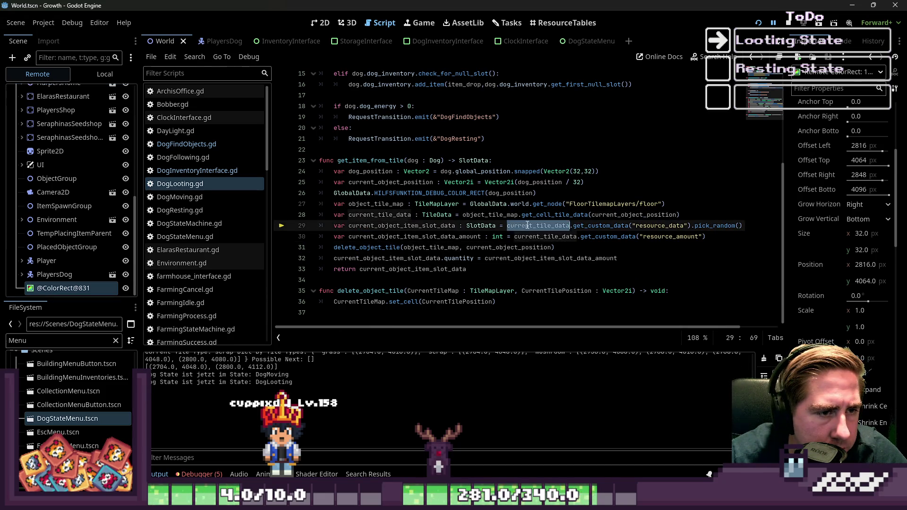
{"action": "left_click", "coordinate": [438, 183]}
{"action": "double_click", "coordinate": [391, 183]}
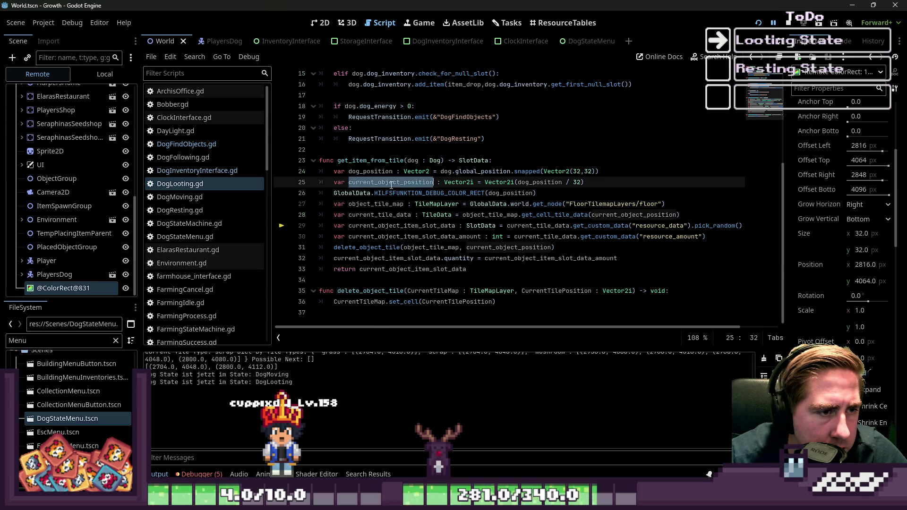
{"action": "mouse_move", "coordinate": [391, 185]}
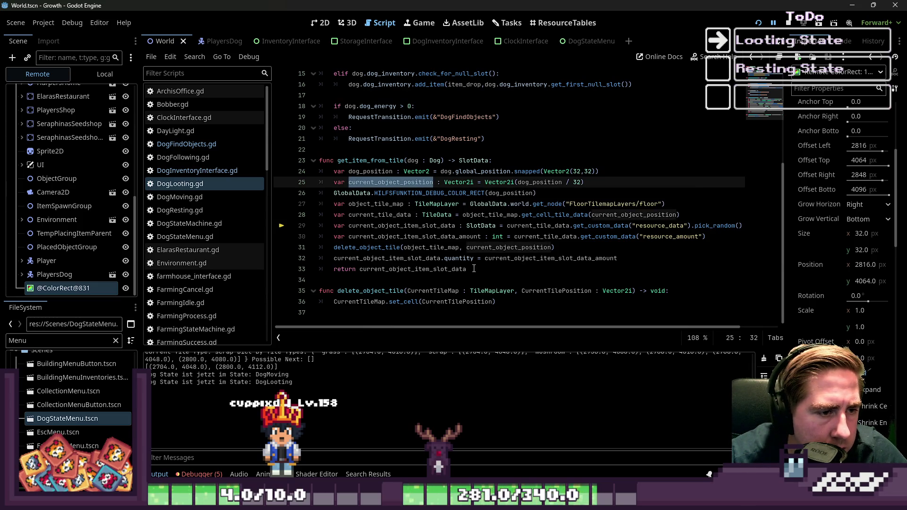
Check object_tile_map and the line-29 resource_data key, then show the debugger stack trace.
{"action": "double_click", "coordinate": [424, 248]}
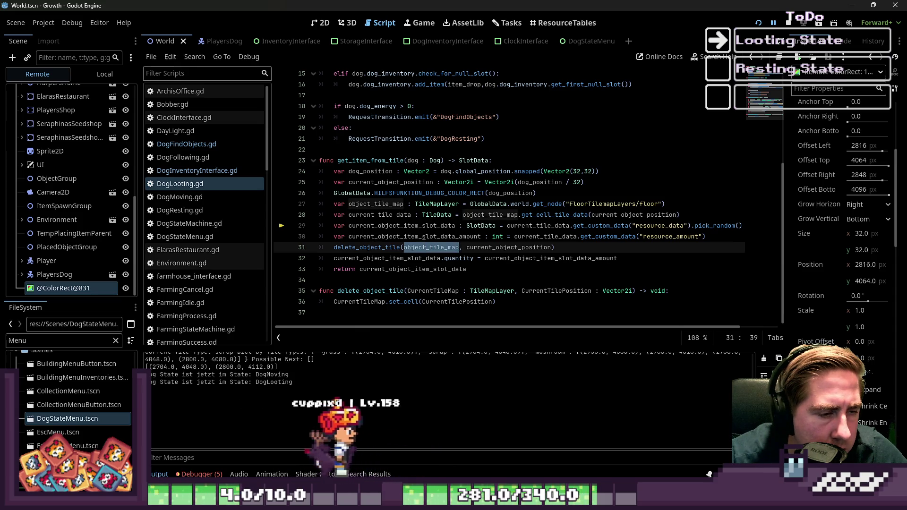
{"action": "left_click", "coordinate": [388, 247]}
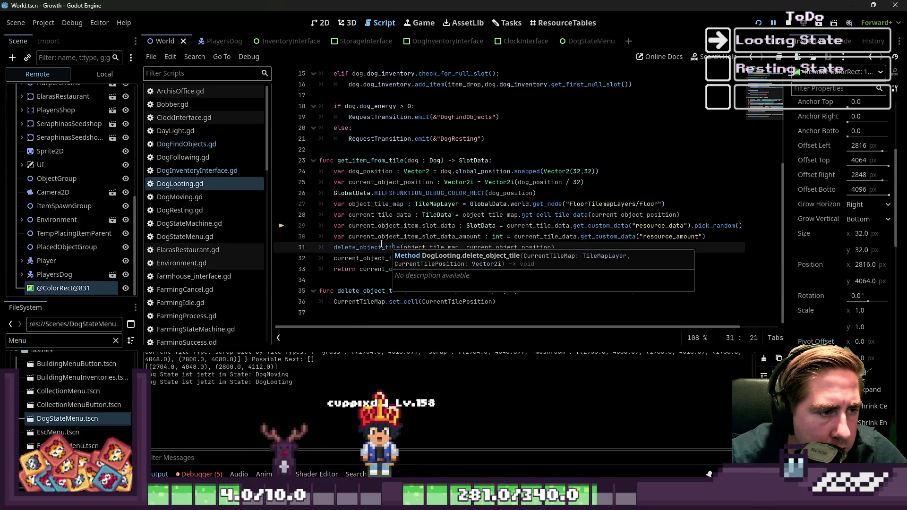
{"action": "double_click", "coordinate": [386, 226]}
{"action": "mouse_move", "coordinate": [387, 228]}
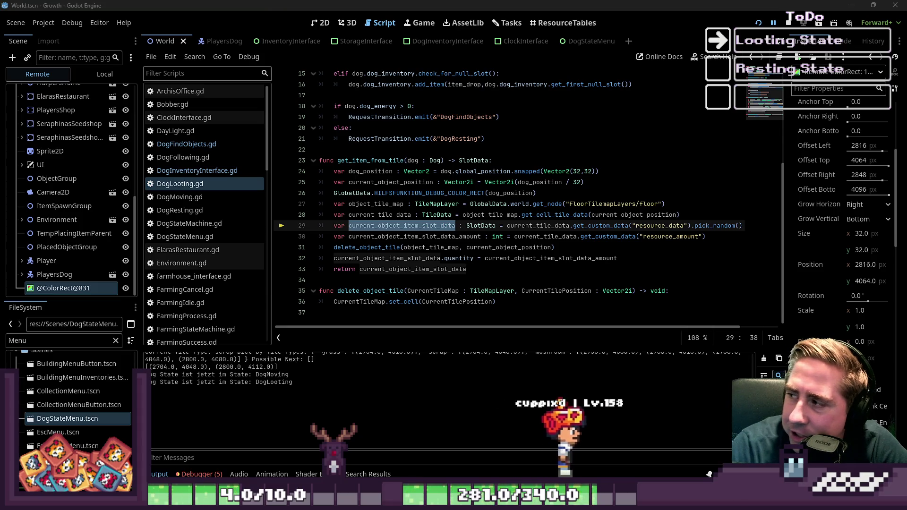
{"action": "left_click", "coordinate": [462, 268]}
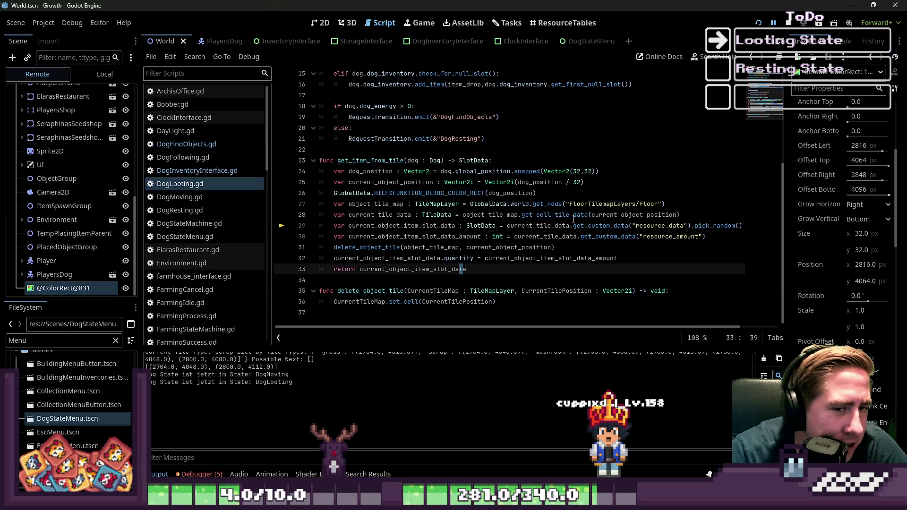
{"action": "double_click", "coordinate": [653, 226]}
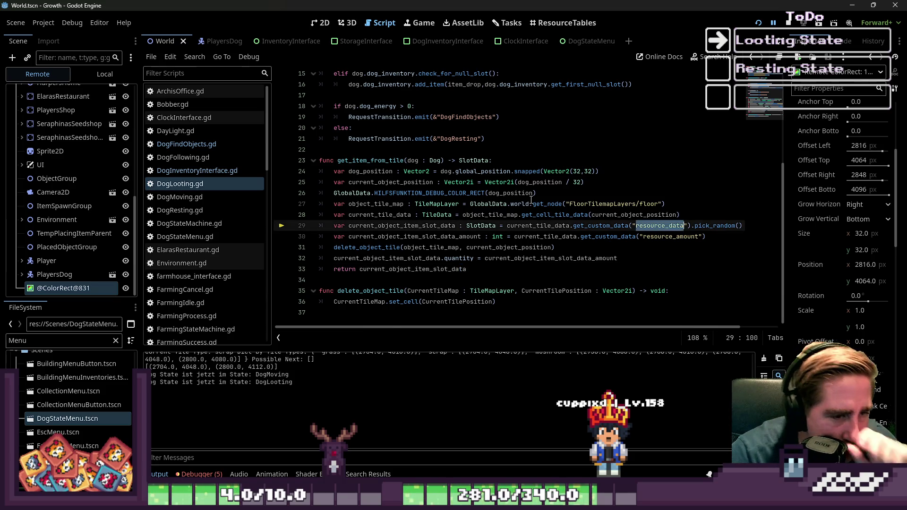
{"action": "left_click", "coordinate": [208, 474]}
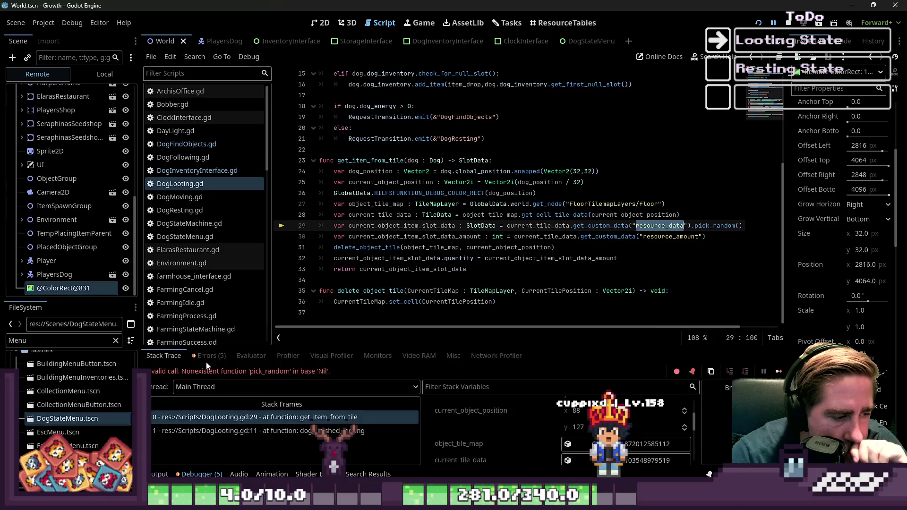
Review the Errors tab and the floor layer name on line 27 of DogLooting.gd.
{"action": "left_click", "coordinate": [216, 355]}
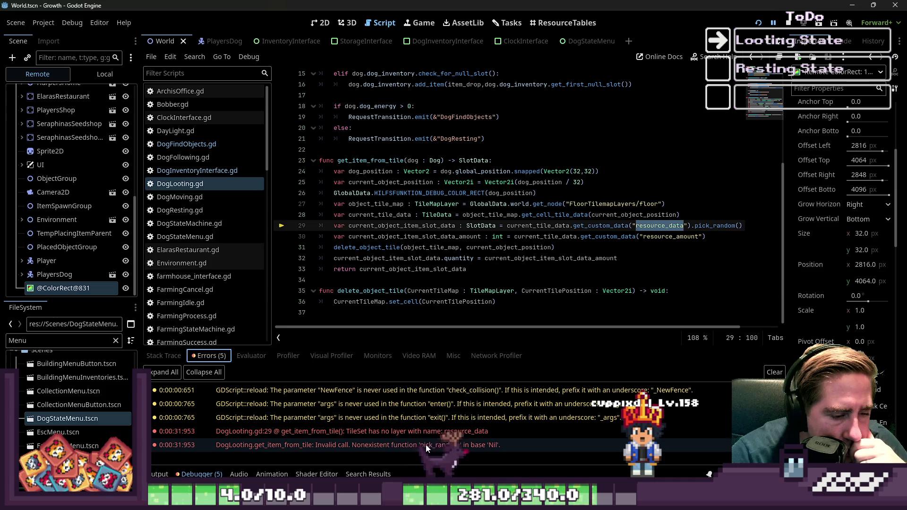
{"action": "mouse_move", "coordinate": [438, 448]}
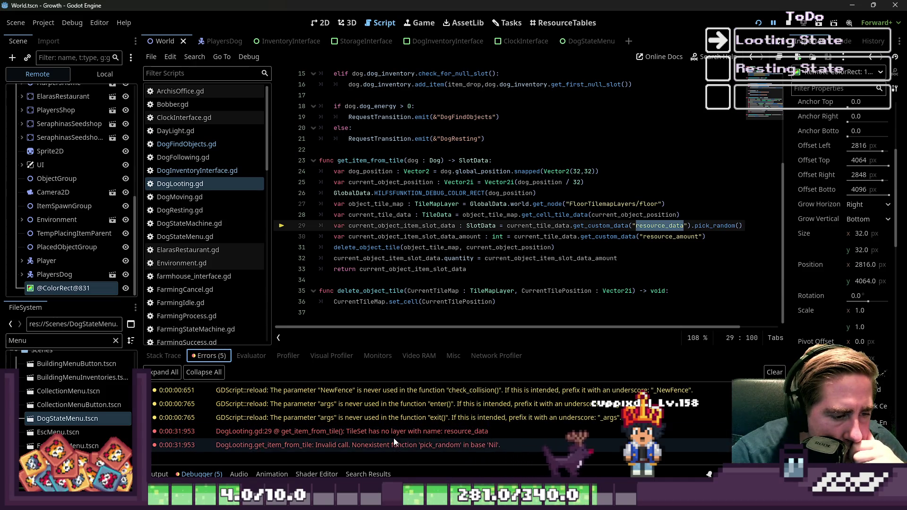
{"action": "mouse_move", "coordinate": [396, 435]}
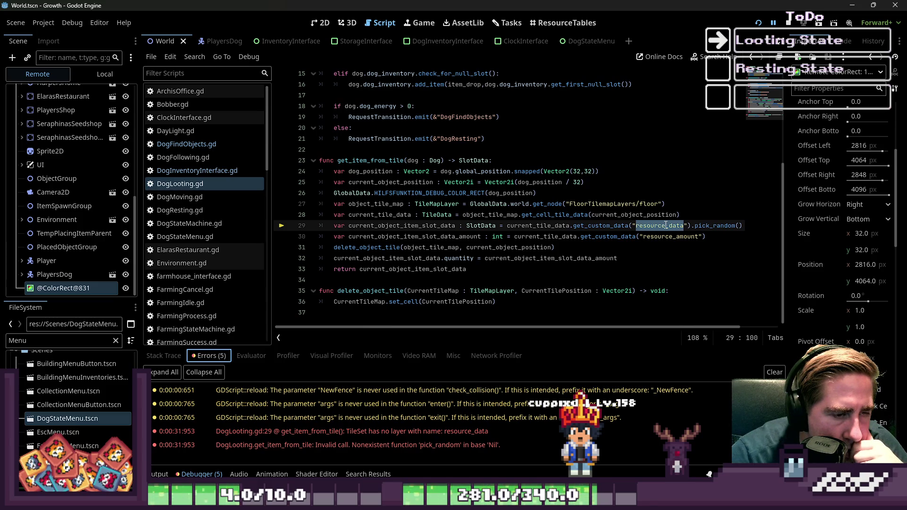
{"action": "double_click", "coordinate": [647, 204]}
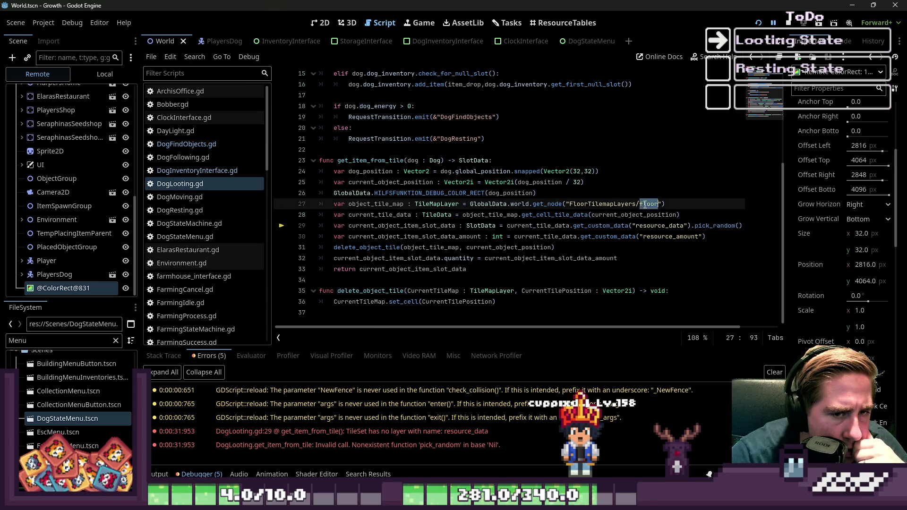
{"action": "scroll", "coordinate": [646, 208], "scroll_direction": "up", "scroll_amount": 3}
{"action": "scroll", "coordinate": [646, 209], "scroll_direction": "up", "scroll_amount": 2}
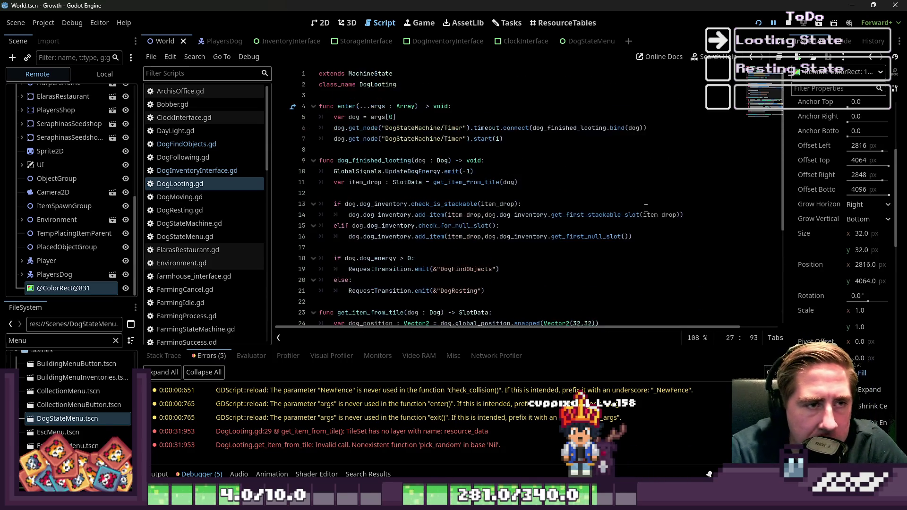
Copy the ObjectTileMapLayer name from line 57 of DogFindObjects.gd.
{"action": "left_click", "coordinate": [222, 171]}
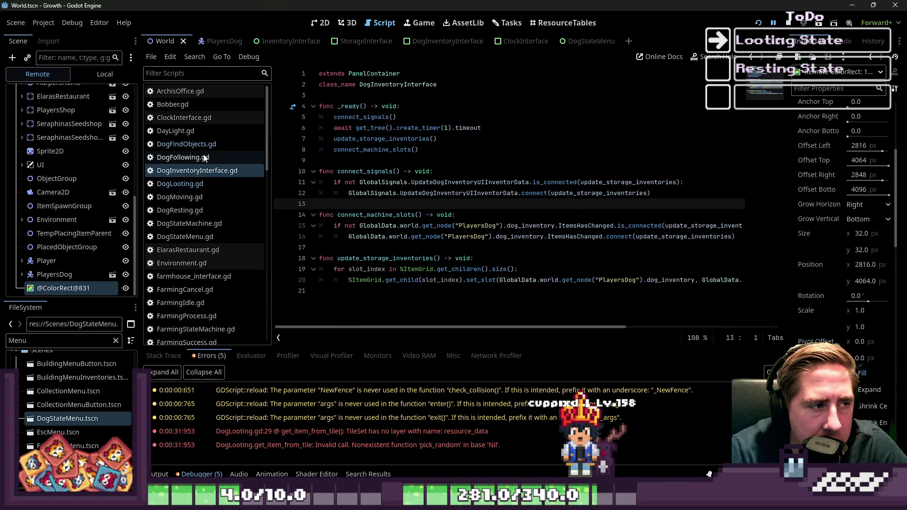
{"action": "left_click", "coordinate": [203, 144]}
{"action": "scroll", "coordinate": [533, 194], "scroll_direction": "down", "scroll_amount": 6}
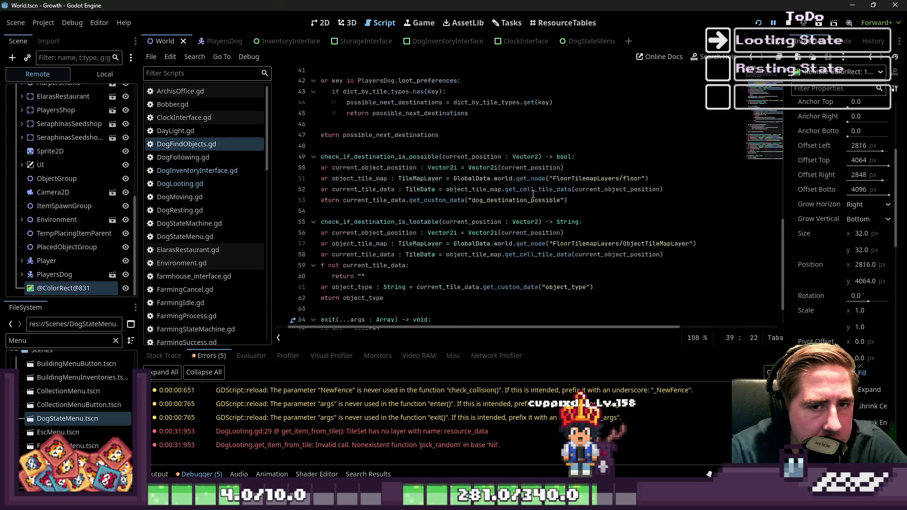
{"action": "double_click", "coordinate": [657, 204]}
{"action": "key", "text": "ctrl+c"}
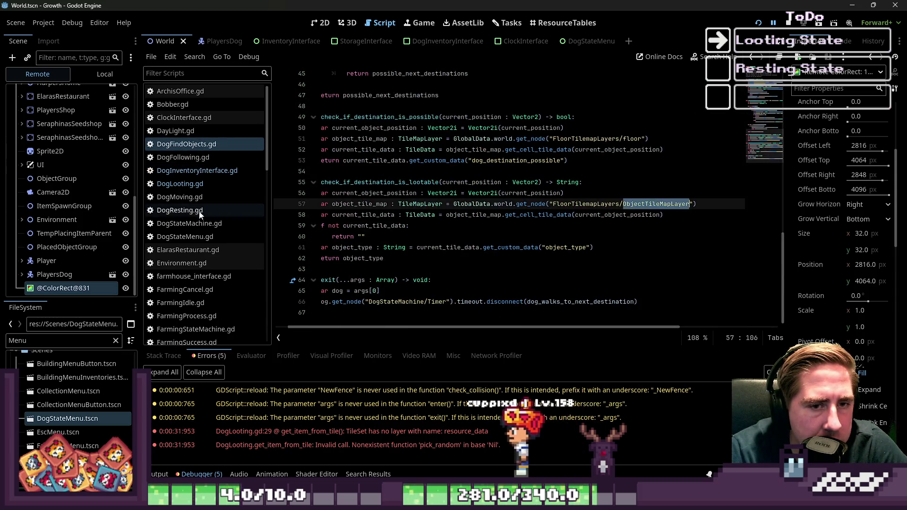
Replace floor with ObjectTileMapLayer on DogLooting.gd line 27 and relaunch the game.
{"action": "left_click", "coordinate": [199, 170]}
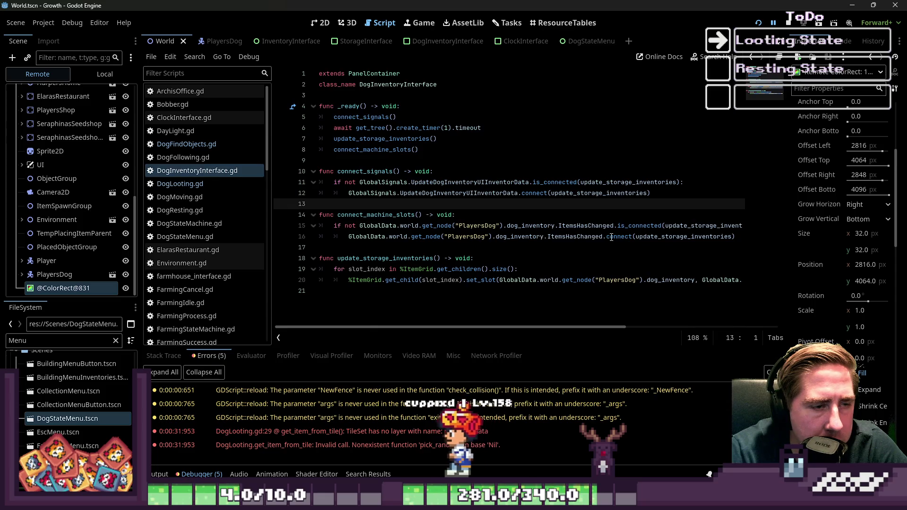
{"action": "left_click", "coordinate": [199, 184]}
{"action": "scroll", "coordinate": [520, 198], "scroll_direction": "down", "scroll_amount": 5}
{"action": "double_click", "coordinate": [661, 203]}
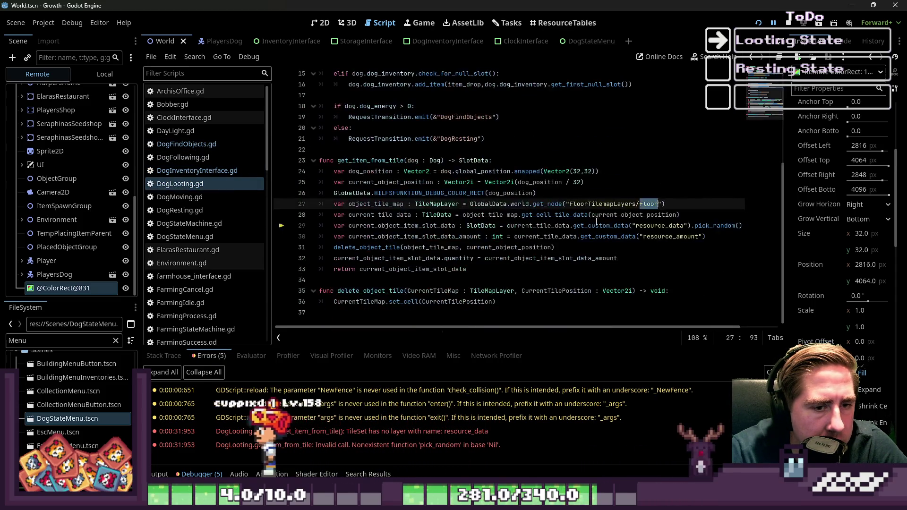
{"action": "key", "text": "ctrl+v"}
{"action": "key", "text": "F5"}
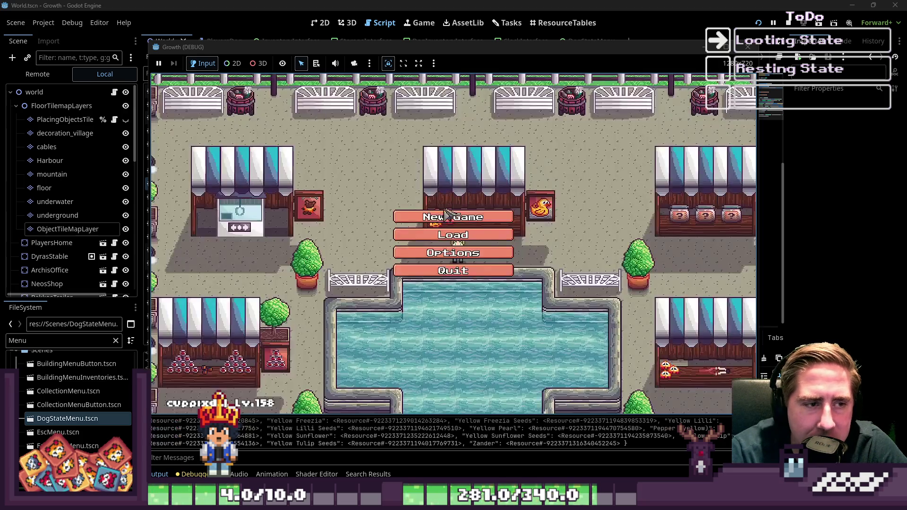
Start a new game with a new character and open the inventory.
{"action": "left_click", "coordinate": [437, 243]}
{"action": "type", "text": "c"}
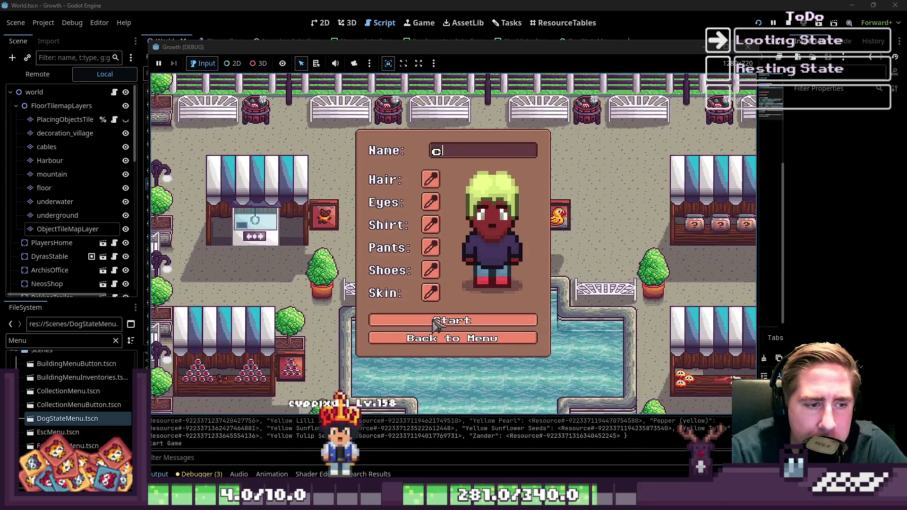
{"action": "left_click", "coordinate": [435, 320]}
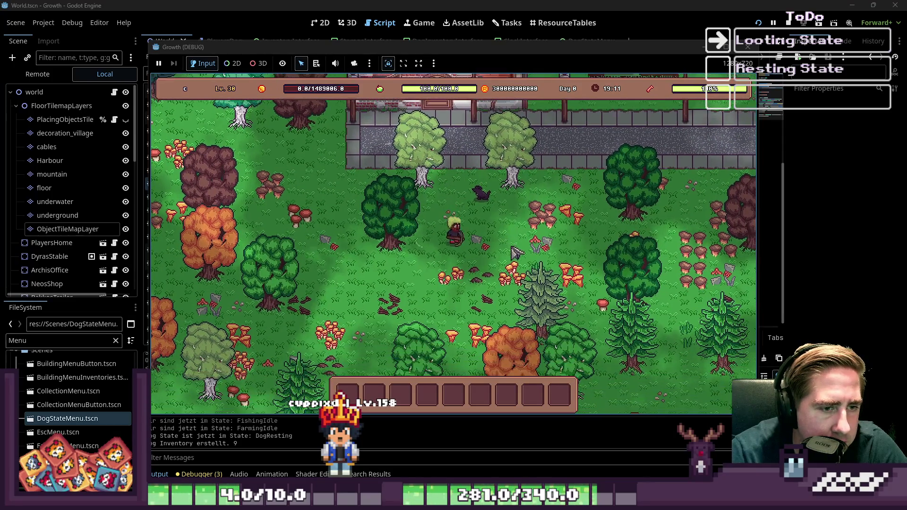
{"action": "key", "text": "i"}
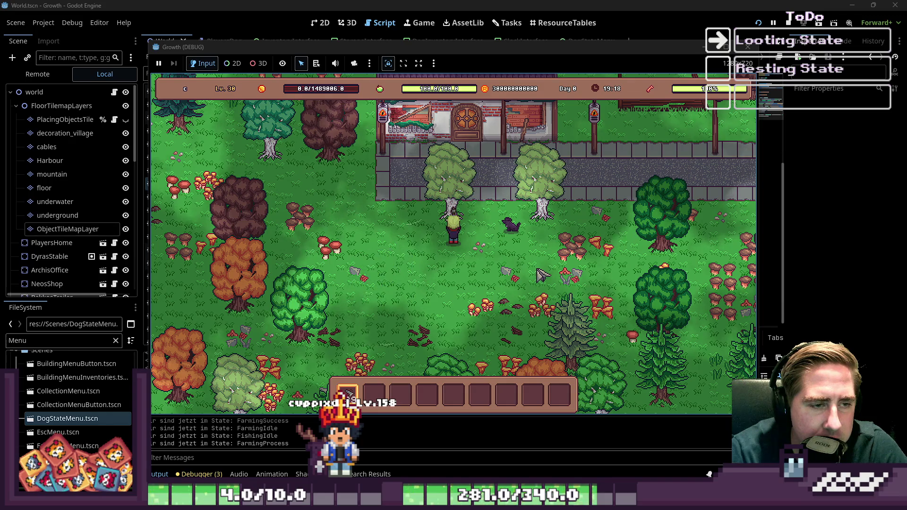
Walk the character through the forest and send the dog to find objects.
{"action": "key", "text": "s"}
{"action": "key", "text": "d"}
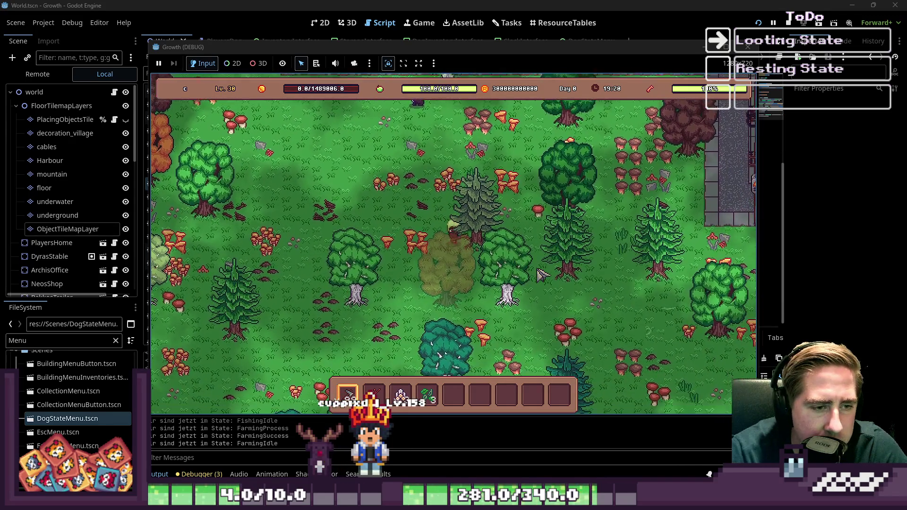
{"action": "key", "text": "w"}
{"action": "key", "text": "d"}
{"action": "key", "text": "w"}
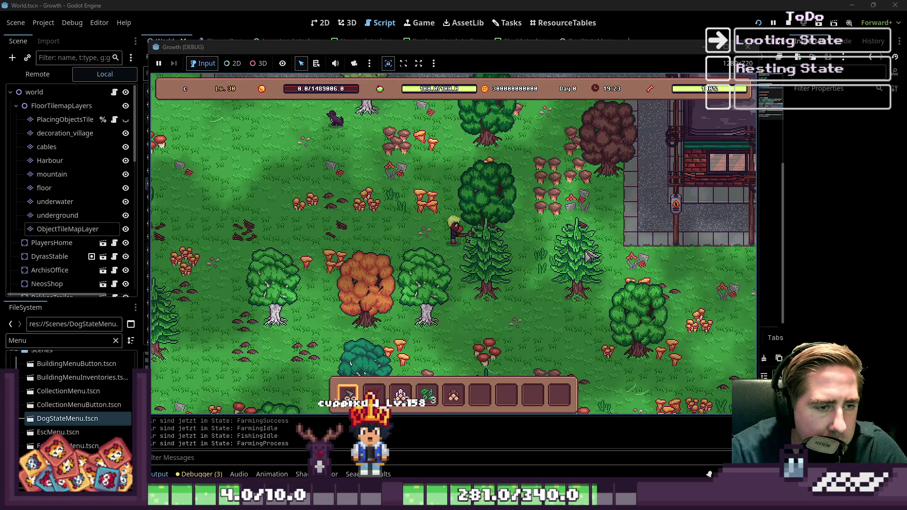
{"action": "key", "text": "s"}
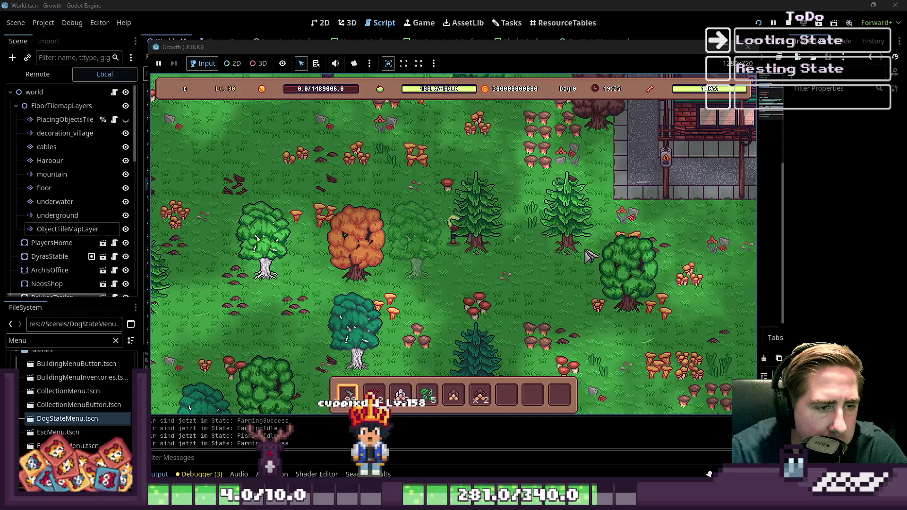
{"action": "key", "text": "w"}
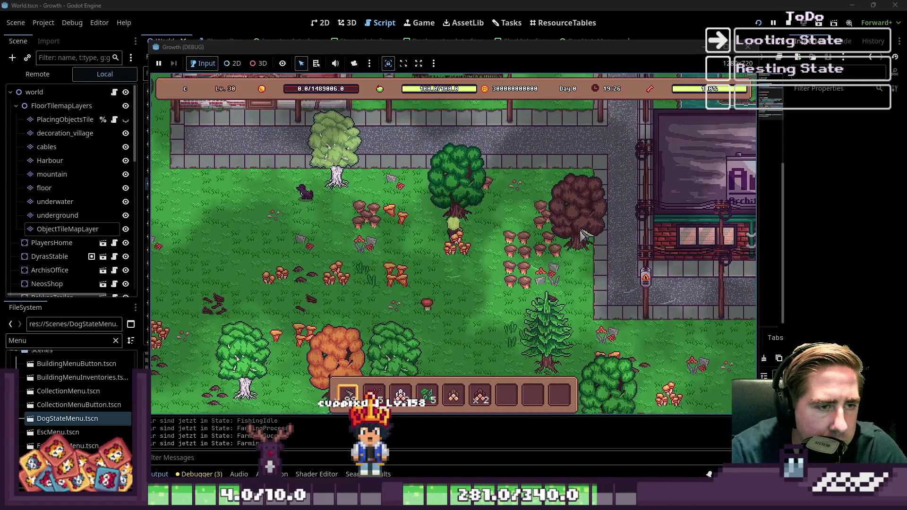
{"action": "left_click", "coordinate": [305, 195]}
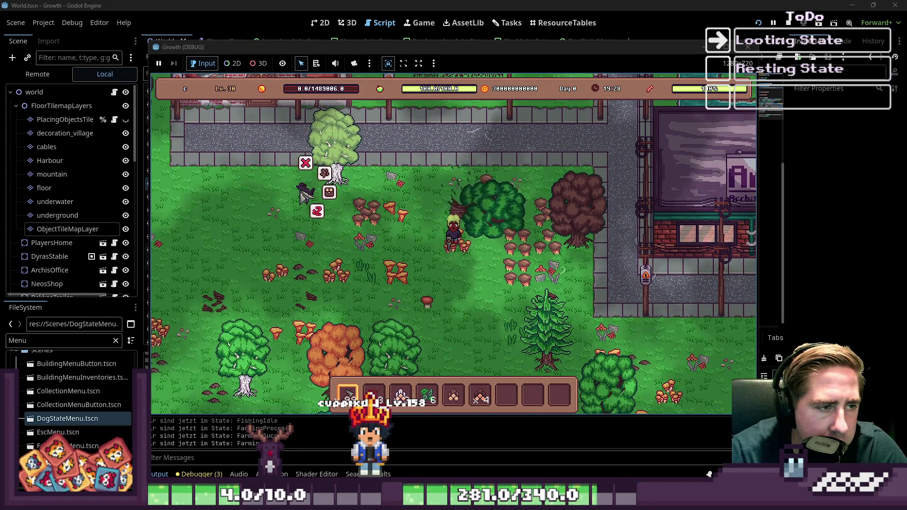
{"action": "left_click", "coordinate": [329, 193]}
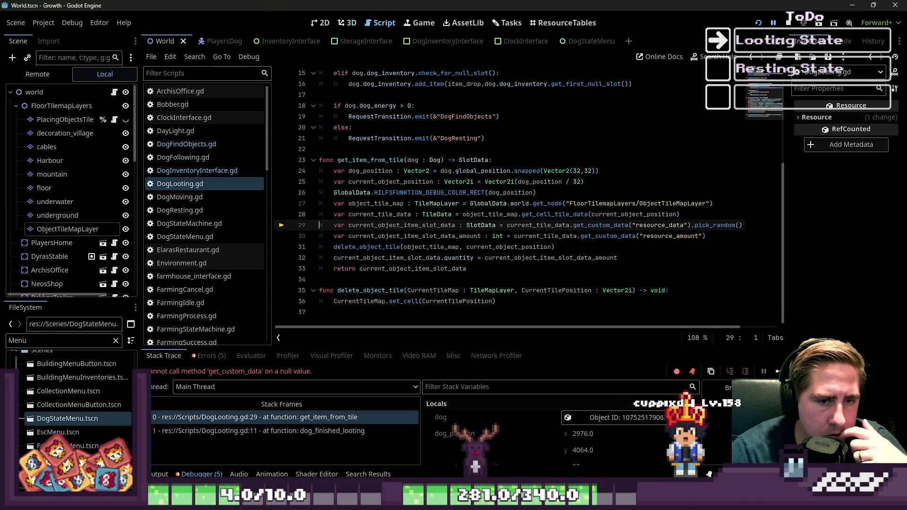
Return to the editor and expand the world node in the Remote scene tree.
{"action": "key", "text": "alt+Tab"}
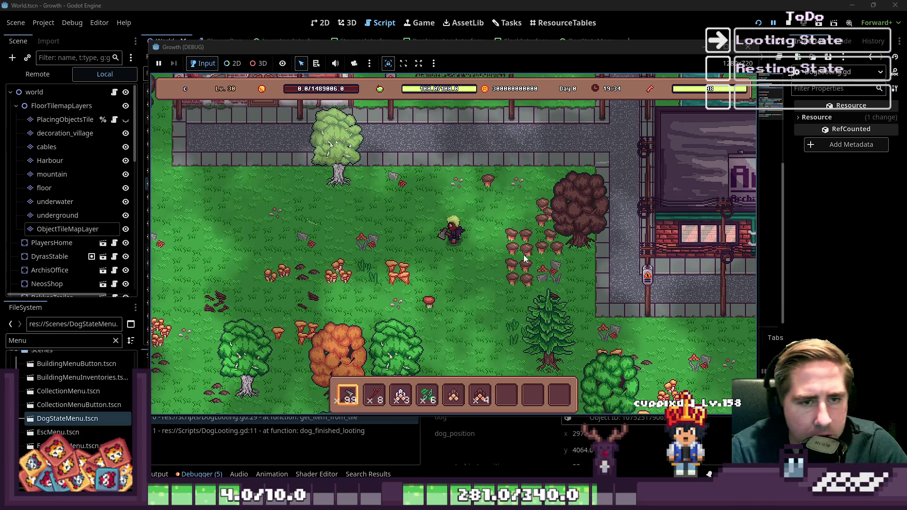
{"action": "left_click", "coordinate": [519, 5]}
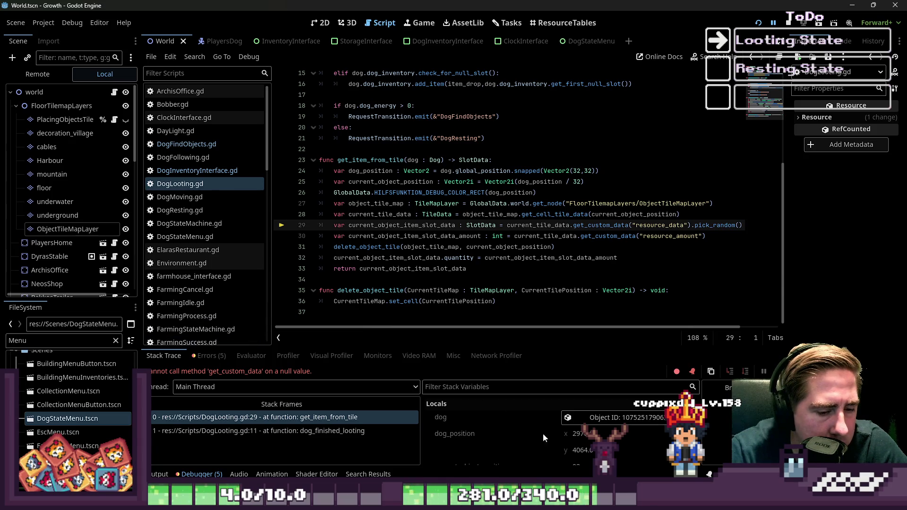
{"action": "left_click", "coordinate": [53, 73]}
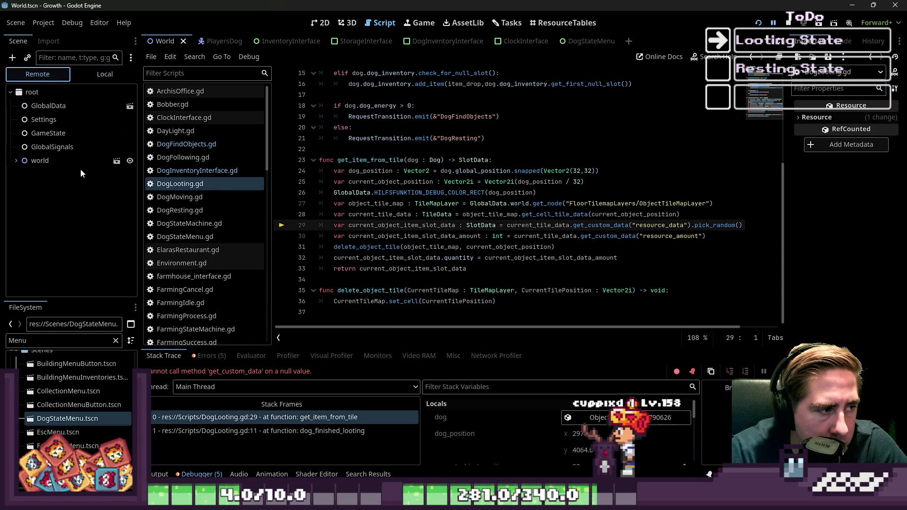
{"action": "left_click", "coordinate": [13, 155]}
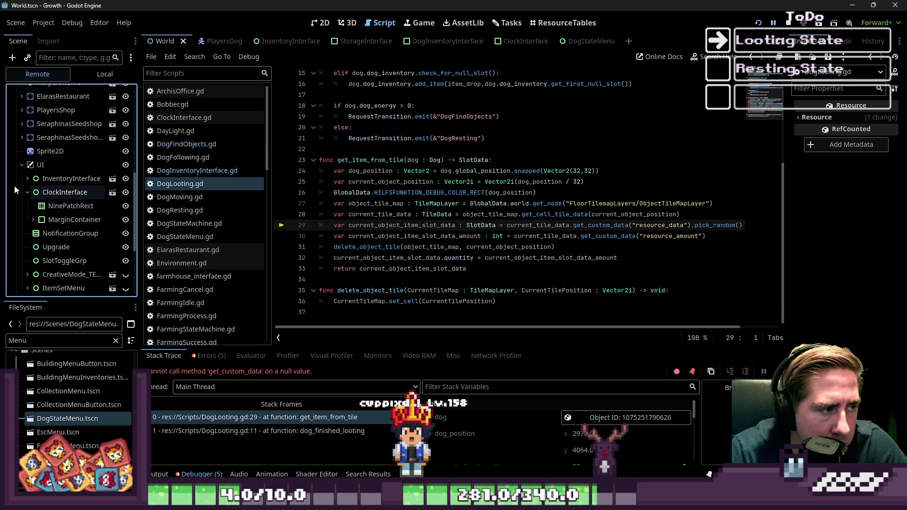
{"action": "left_click", "coordinate": [27, 193]}
{"action": "left_click", "coordinate": [27, 179]}
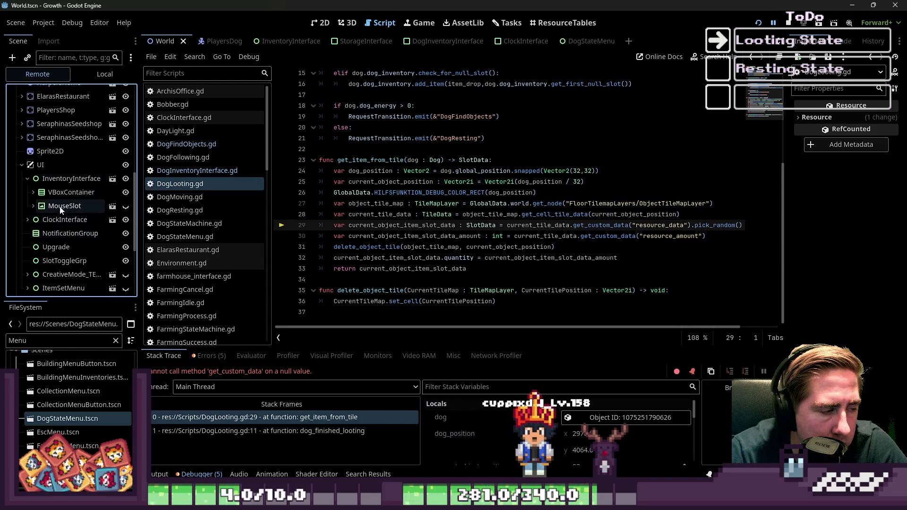
{"action": "scroll", "coordinate": [59, 206], "scroll_direction": "down", "scroll_amount": 2}
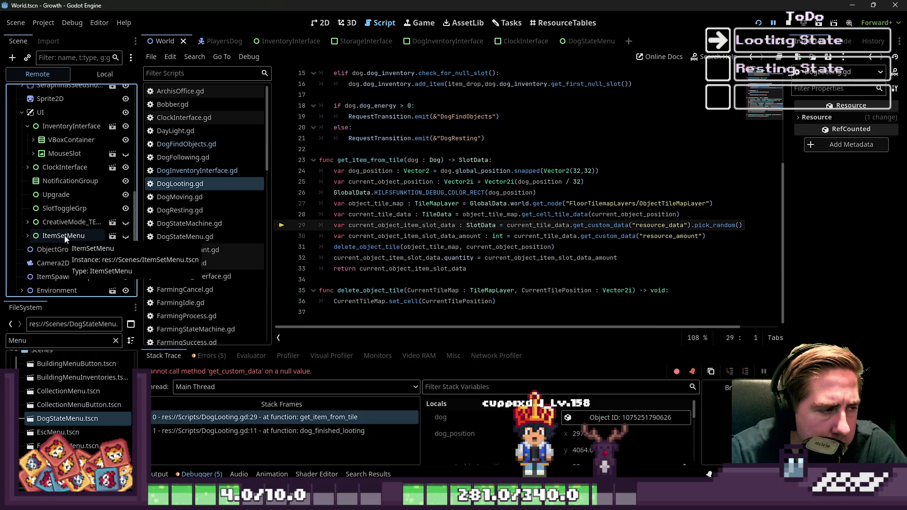
{"action": "left_click", "coordinate": [32, 140]}
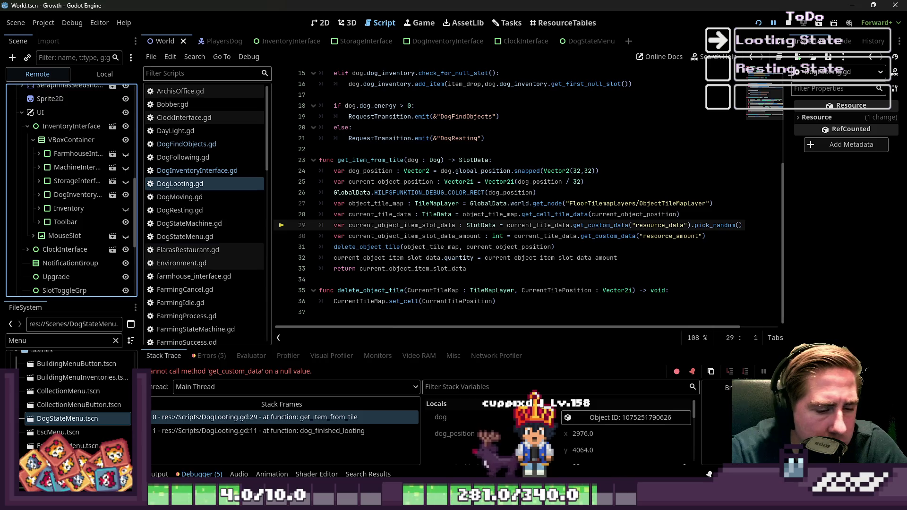
Select the live PlayersDog node in the Remote scene tree.
{"action": "key", "text": "alt+Tab"}
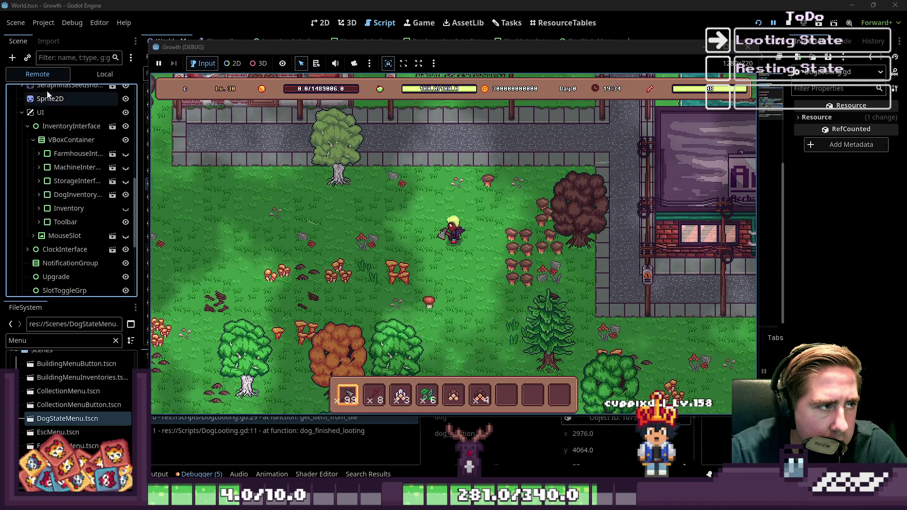
{"action": "key", "text": "alt+Tab"}
{"action": "scroll", "coordinate": [57, 137], "scroll_direction": "up", "scroll_amount": 3}
{"action": "scroll", "coordinate": [54, 129], "scroll_direction": "up", "scroll_amount": 5}
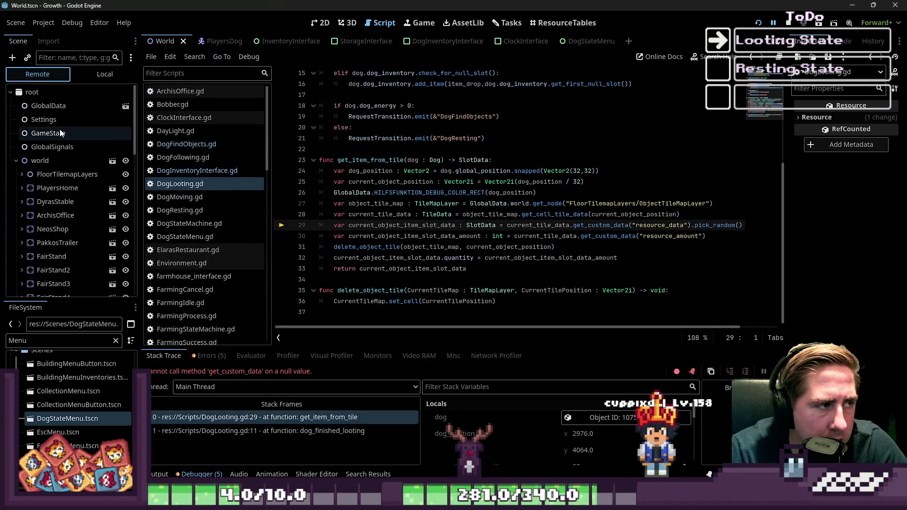
{"action": "left_click", "coordinate": [18, 158]}
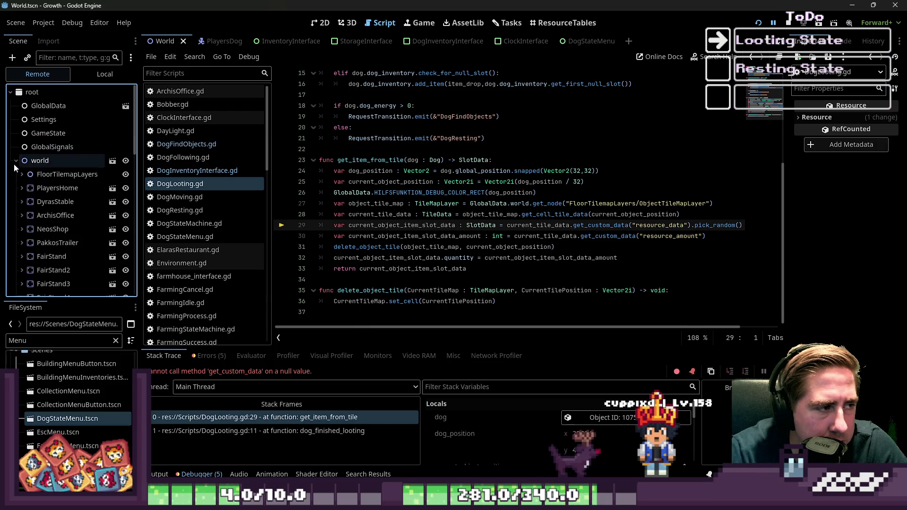
{"action": "scroll", "coordinate": [66, 208], "scroll_direction": "down", "scroll_amount": 10}
{"action": "scroll", "coordinate": [66, 208], "scroll_direction": "down", "scroll_amount": 3}
{"action": "left_click", "coordinate": [54, 276]}
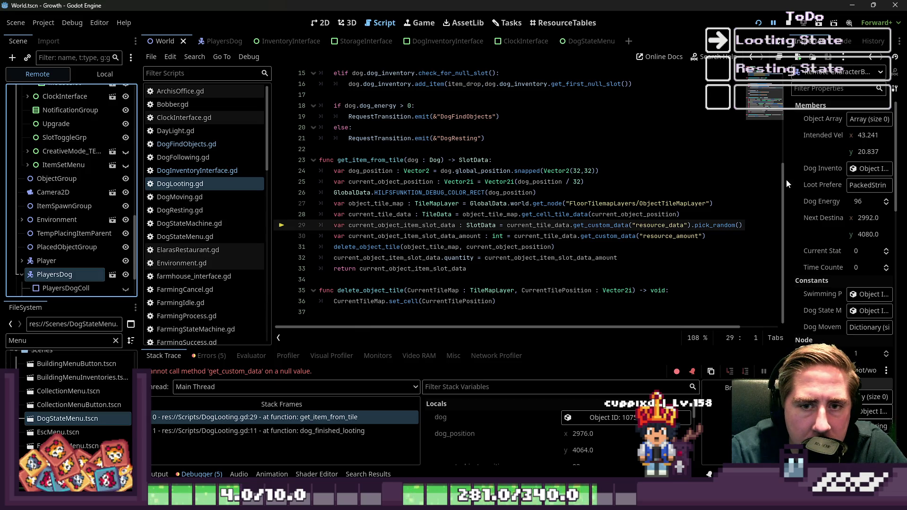
Show the dog's inventory slot 0 in the Inspector: Niscalo mushroom, quantity 5.
{"action": "left_click_drag", "start_coordinate": [787, 180], "coordinate": [574, 180]}
{"action": "left_click", "coordinate": [760, 170]}
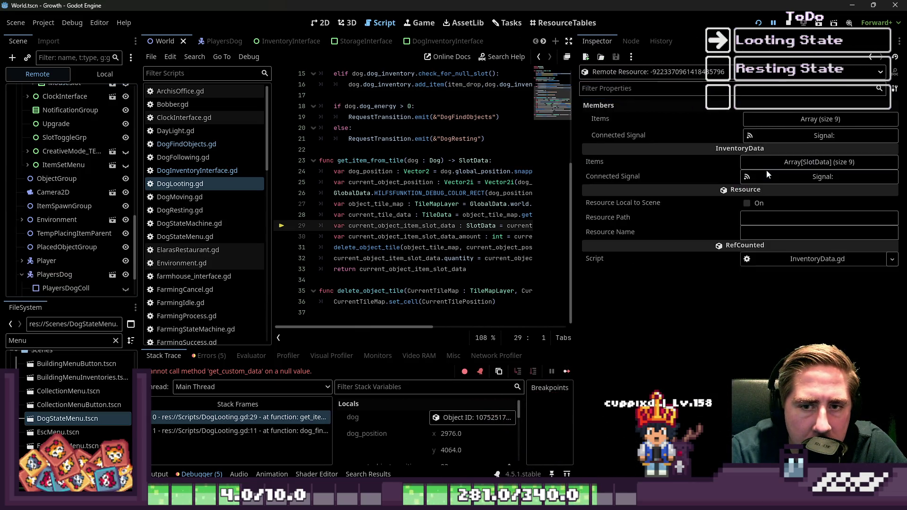
{"action": "left_click", "coordinate": [781, 162]}
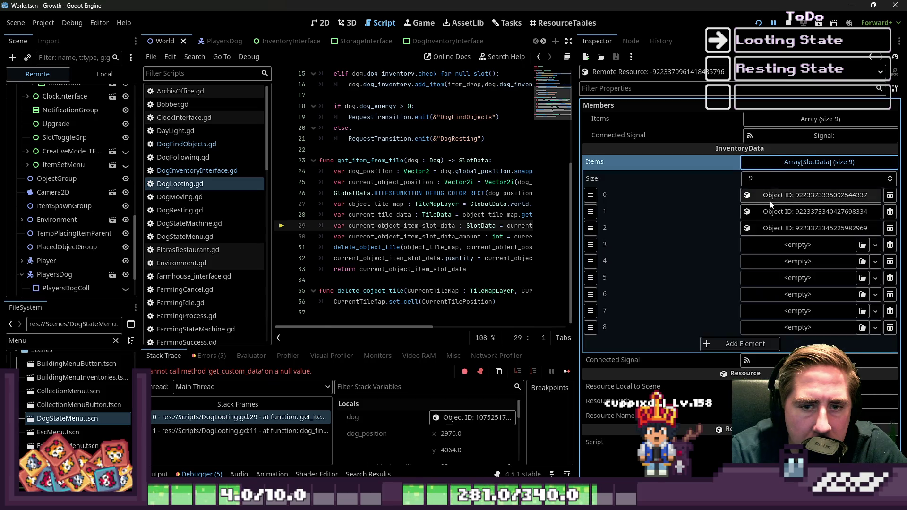
{"action": "left_click", "coordinate": [771, 204]}
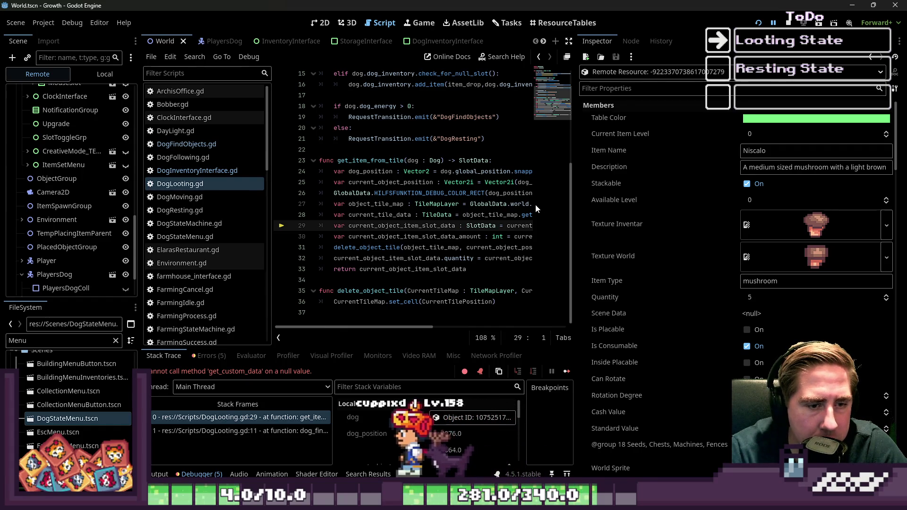
{"action": "left_click_drag", "start_coordinate": [576, 199], "coordinate": [786, 211]}
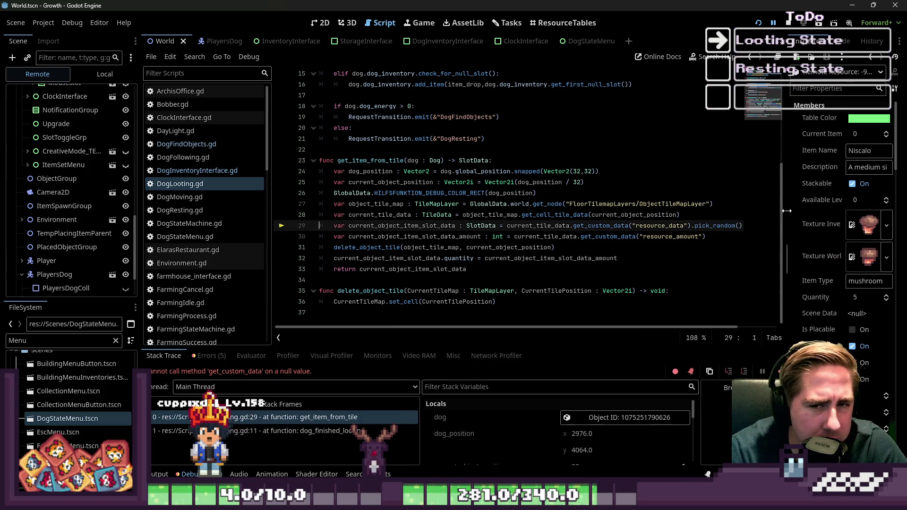
Inspect the slot data and current_tile_data values on lines 28–29 of DogLooting.gd.
{"action": "mouse_move", "coordinate": [500, 204]}
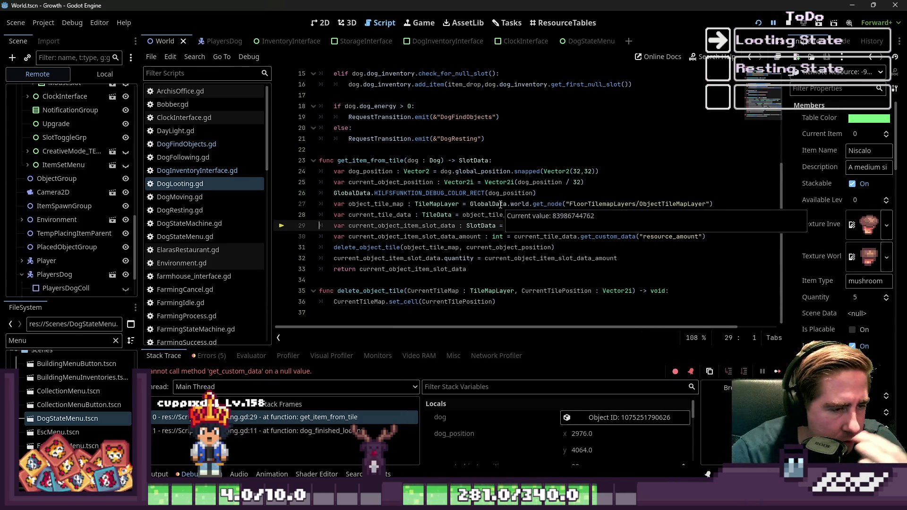
{"action": "mouse_move", "coordinate": [367, 235]}
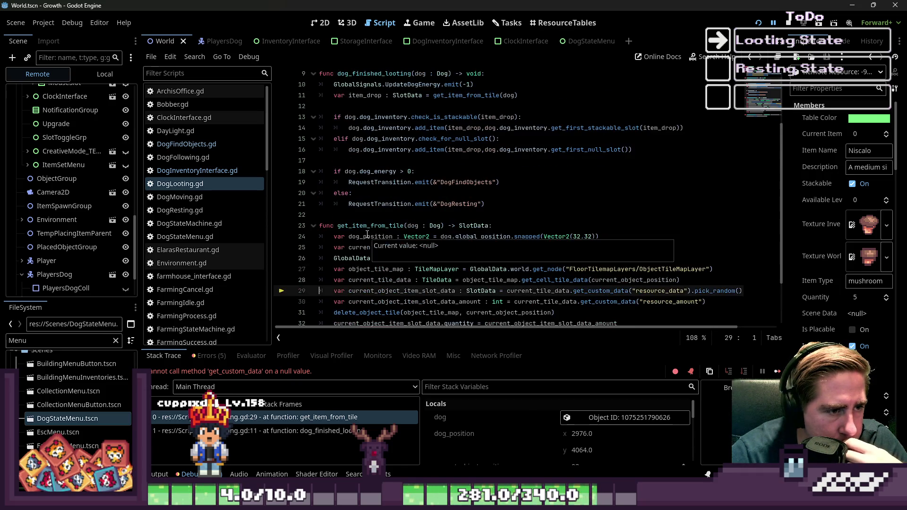
{"action": "double_click", "coordinate": [371, 269]}
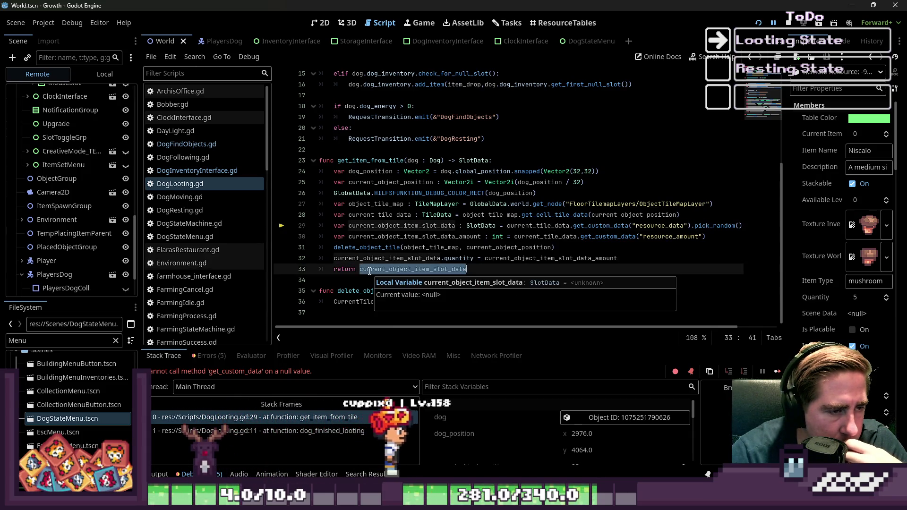
{"action": "double_click", "coordinate": [400, 225]}
{"action": "mouse_move", "coordinate": [400, 226]}
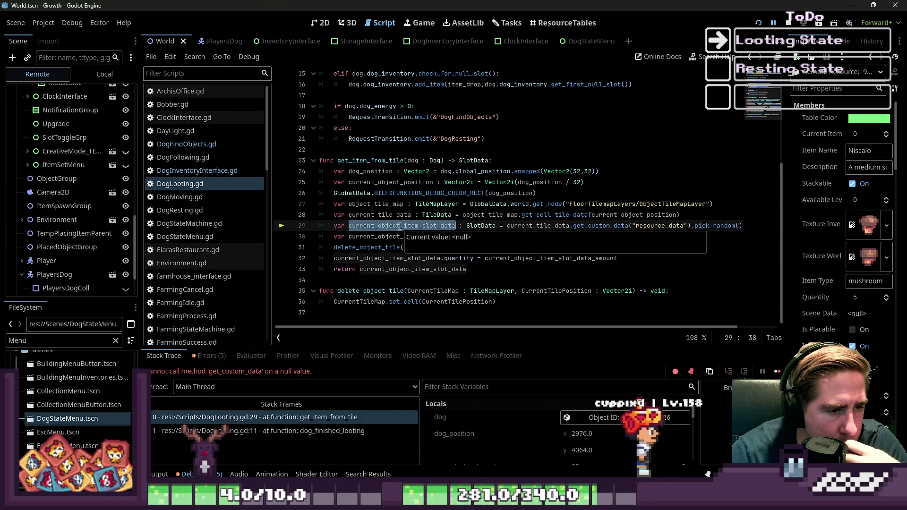
{"action": "double_click", "coordinate": [535, 225]}
{"action": "left_click", "coordinate": [363, 215]}
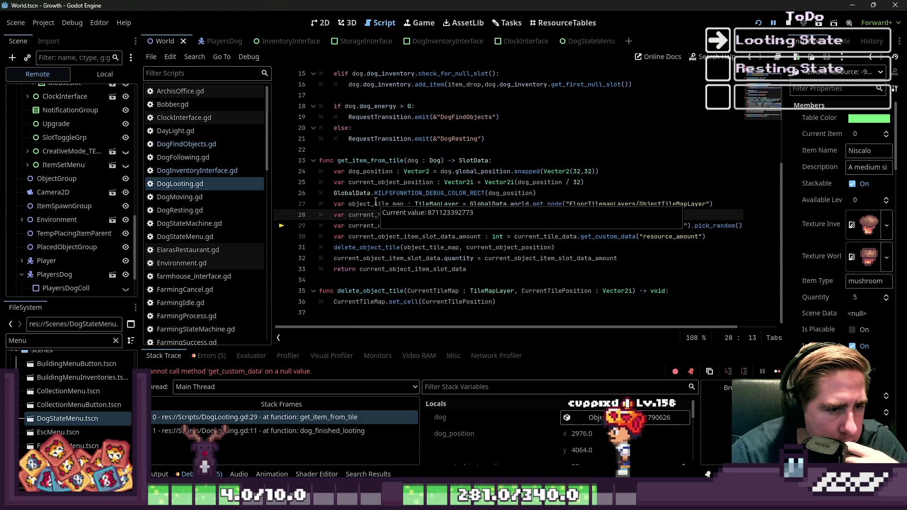
{"action": "double_click", "coordinate": [368, 226]}
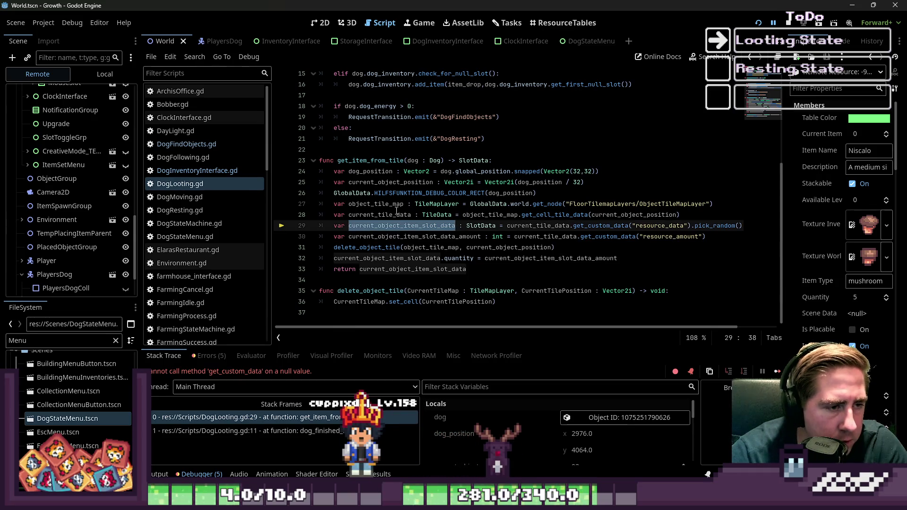
{"action": "double_click", "coordinate": [386, 215]}
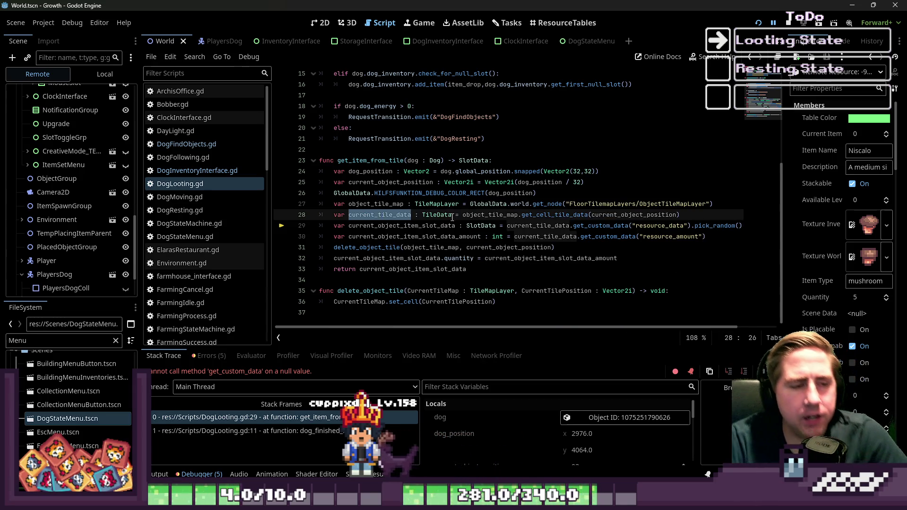
Review the get_item_from_tile function header, then return to failing line 29.
{"action": "left_click", "coordinate": [391, 160]}
{"action": "double_click", "coordinate": [390, 160]}
{"action": "scroll", "coordinate": [412, 199], "scroll_direction": "up", "scroll_amount": 4}
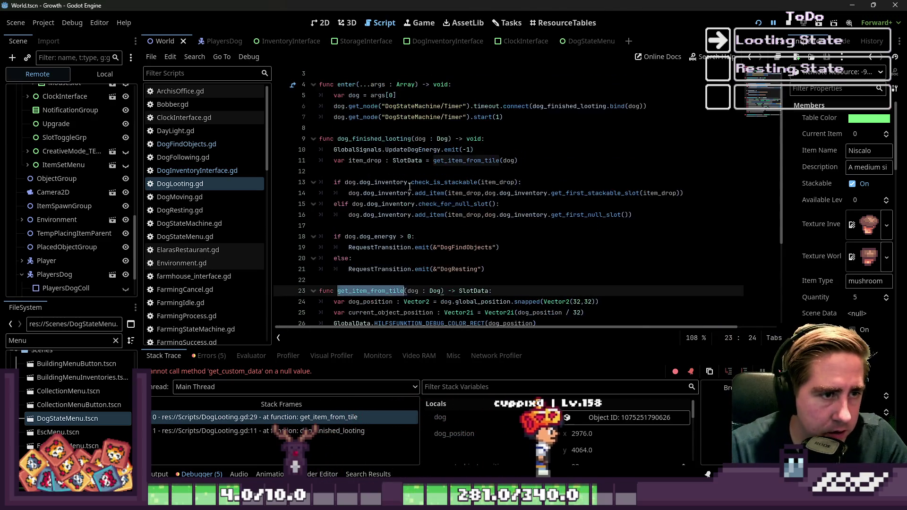
{"action": "scroll", "coordinate": [414, 203], "scroll_direction": "up", "scroll_amount": 1}
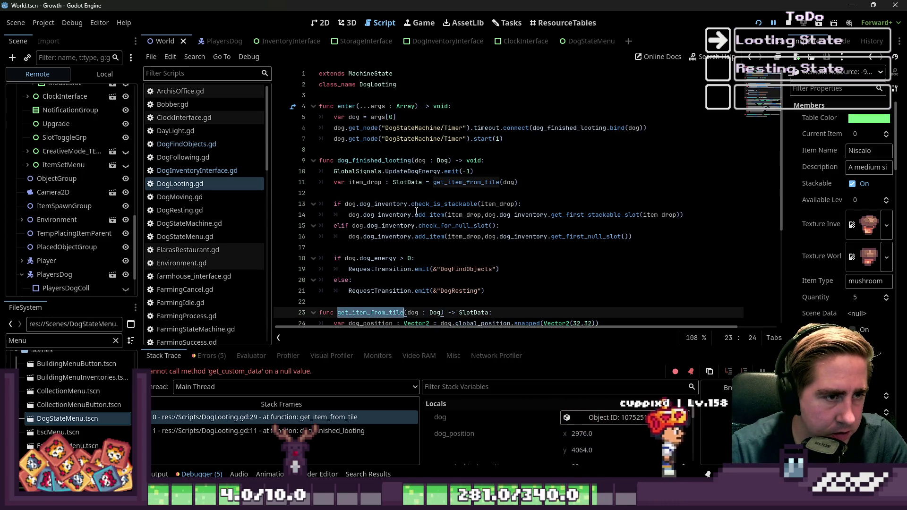
{"action": "scroll", "coordinate": [416, 210], "scroll_direction": "down", "scroll_amount": 4}
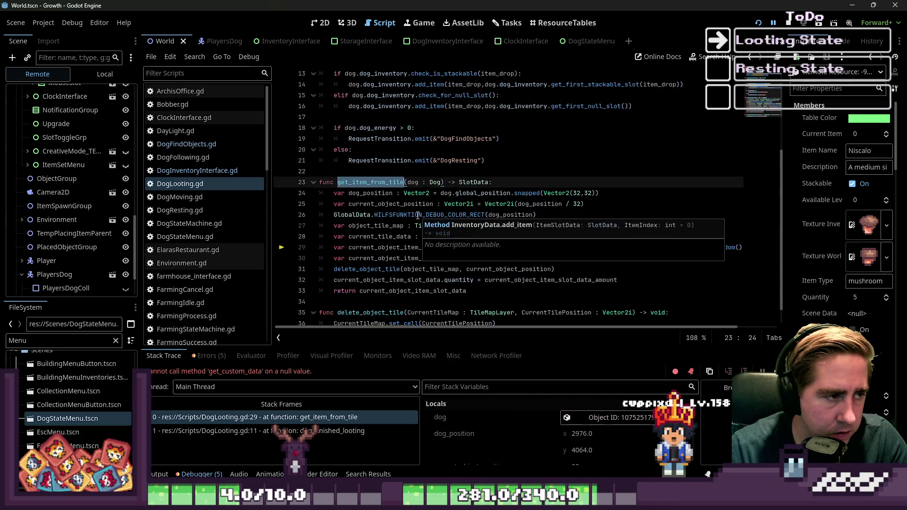
{"action": "left_click", "coordinate": [391, 248]}
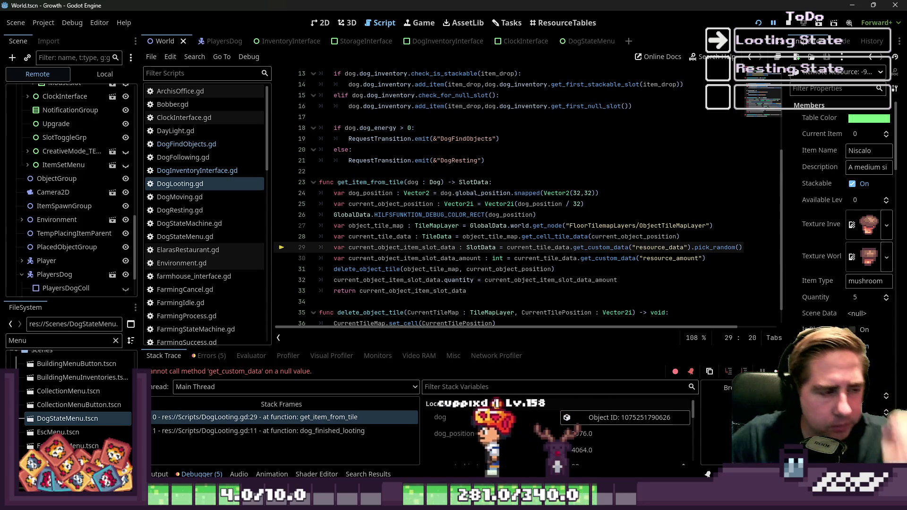
Stop the running game from the editor.
{"action": "left_click", "coordinate": [229, 170]}
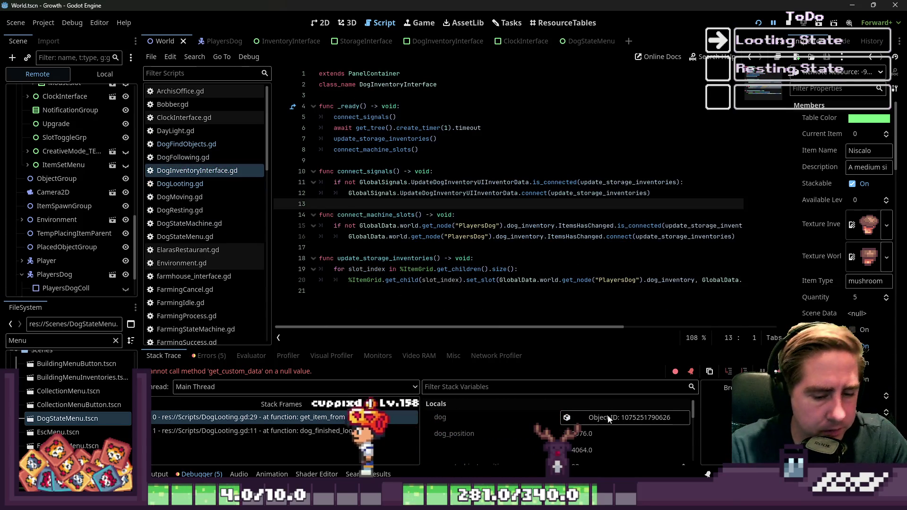
{"action": "key", "text": "alt+Tab"}
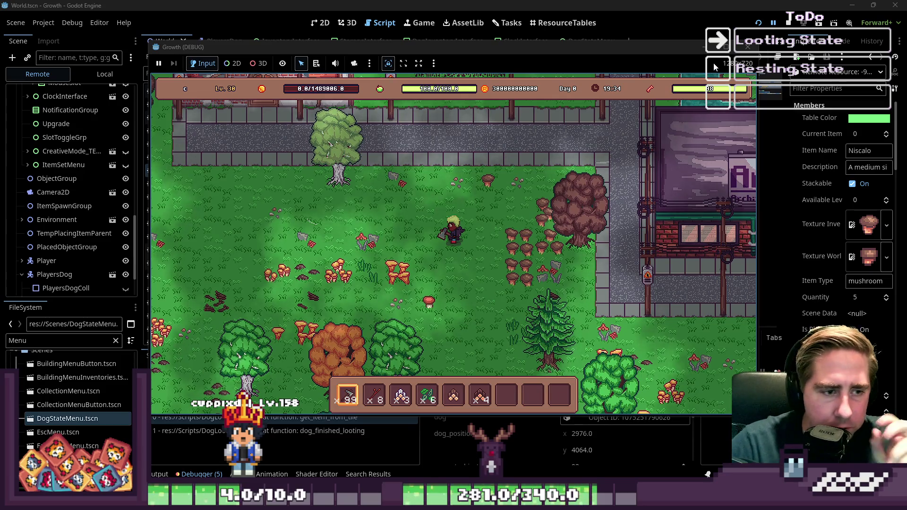
{"action": "left_click", "coordinate": [747, 47]}
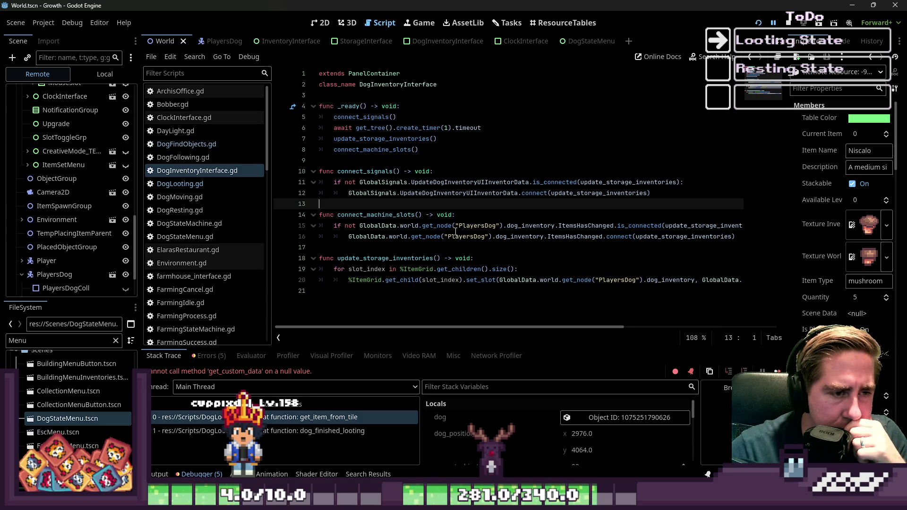
Open DogFindObjects.gd at line 40 of the loop grouping lootable tiles.
{"action": "left_click", "coordinate": [231, 184]}
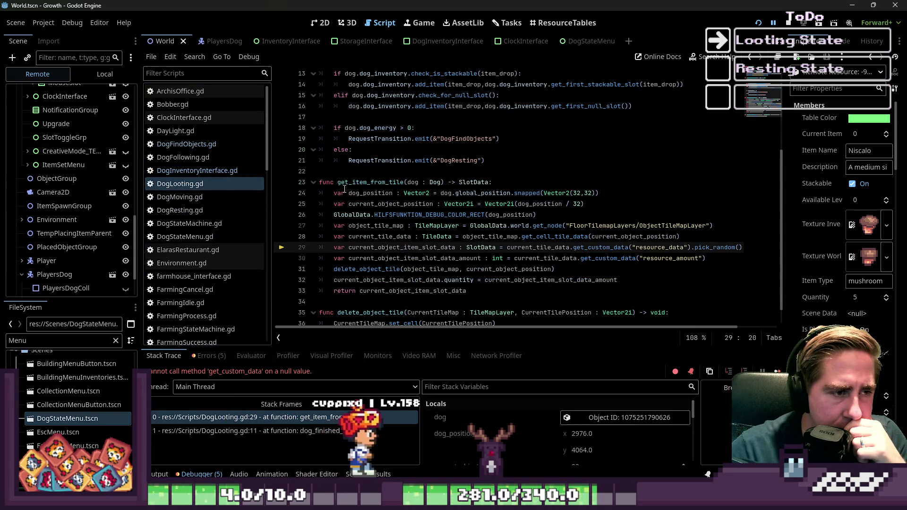
{"action": "left_click", "coordinate": [152, 146]}
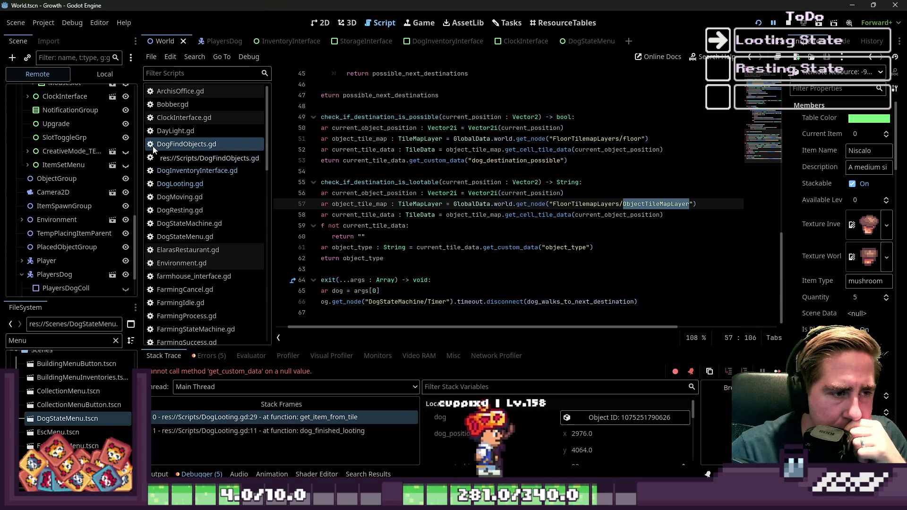
{"action": "mouse_move", "coordinate": [388, 192]}
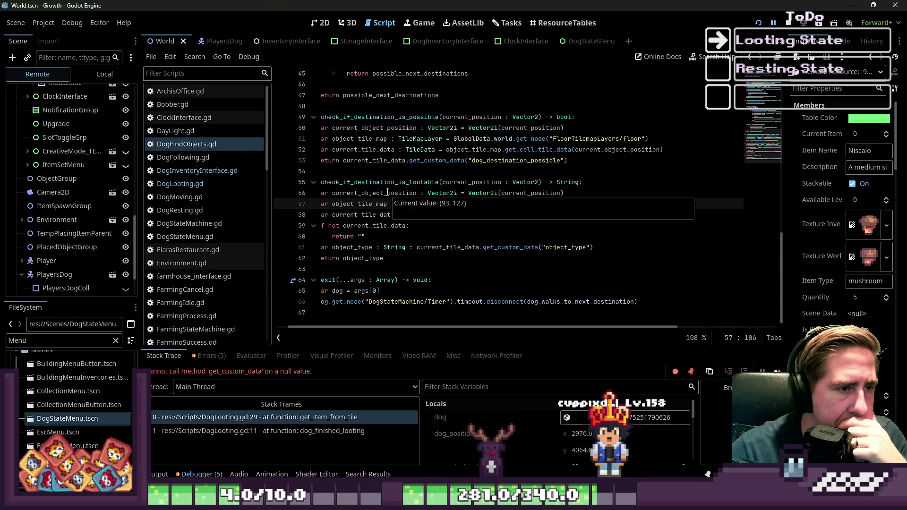
{"action": "scroll", "coordinate": [399, 224], "scroll_direction": "up", "scroll_amount": 9}
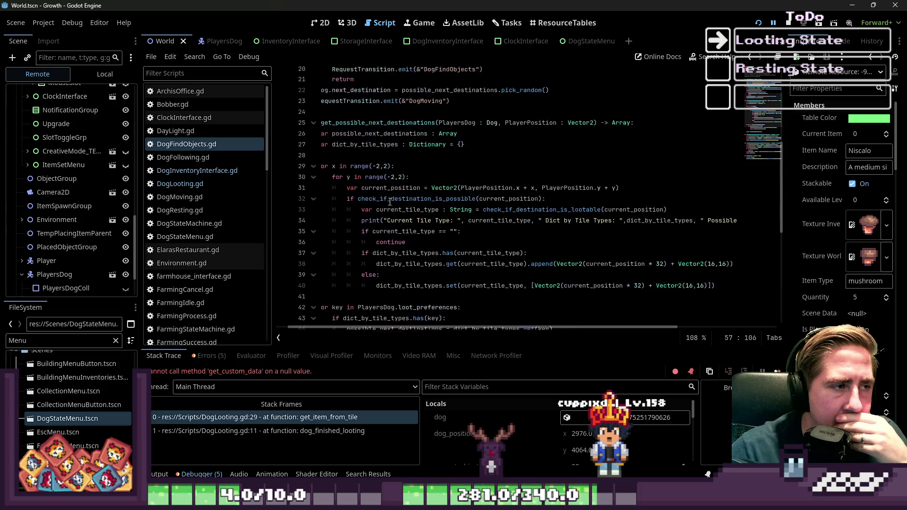
{"action": "scroll", "coordinate": [390, 202], "scroll_direction": "down", "scroll_amount": 3}
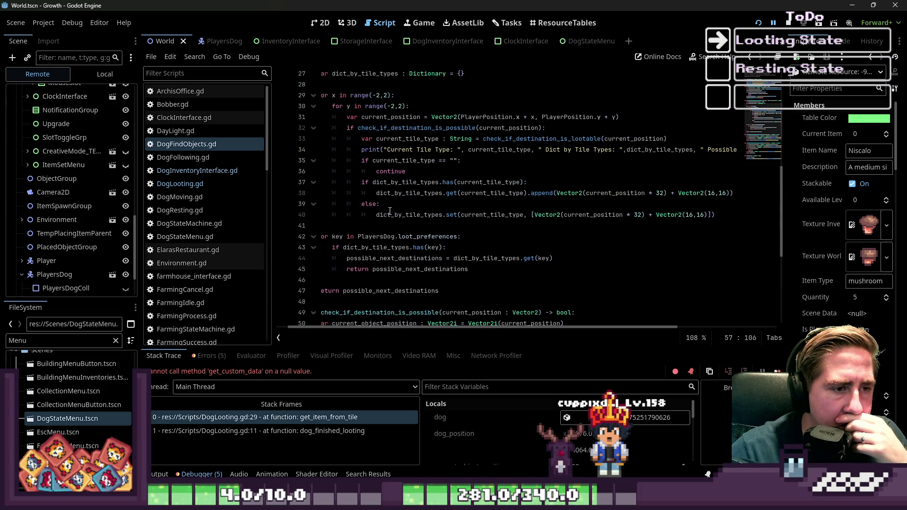
{"action": "left_click", "coordinate": [390, 215]}
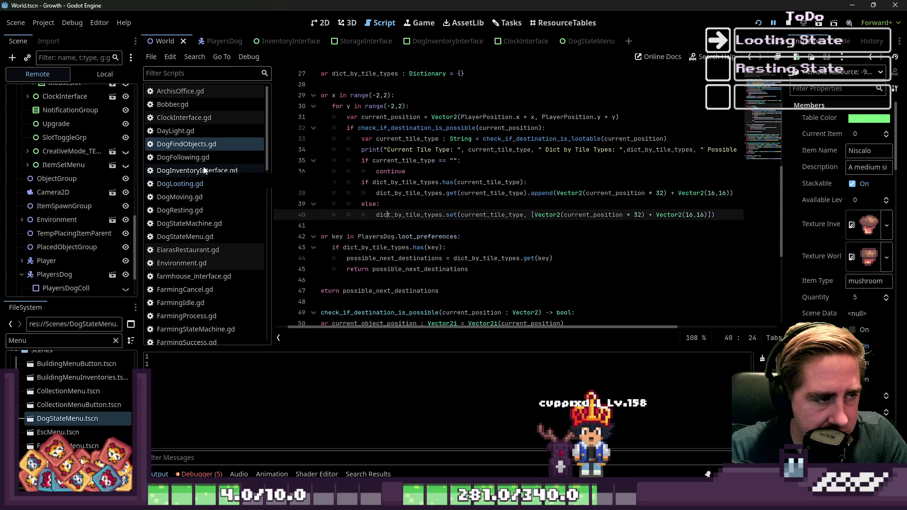
Search PlayersDog.gd for 'print(' and jump to the second match.
{"action": "scroll", "coordinate": [204, 149], "scroll_direction": "down", "scroll_amount": 10}
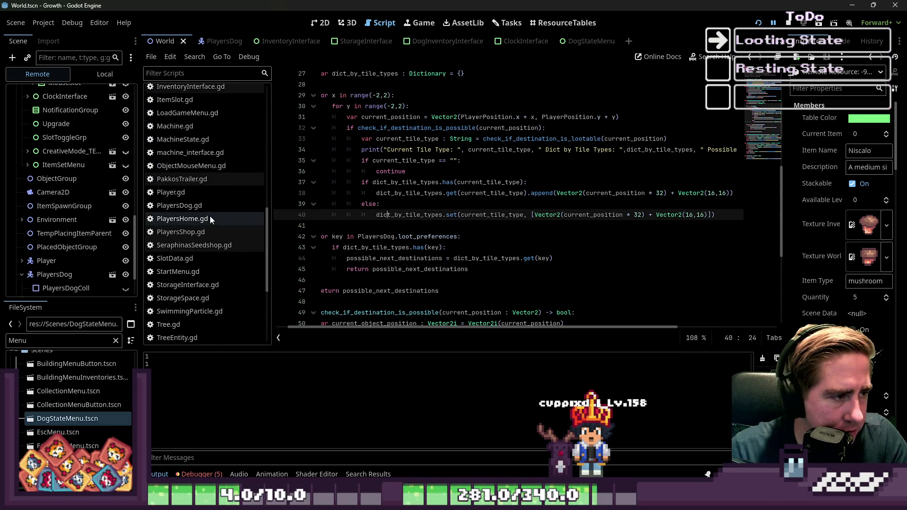
{"action": "left_click", "coordinate": [203, 206]}
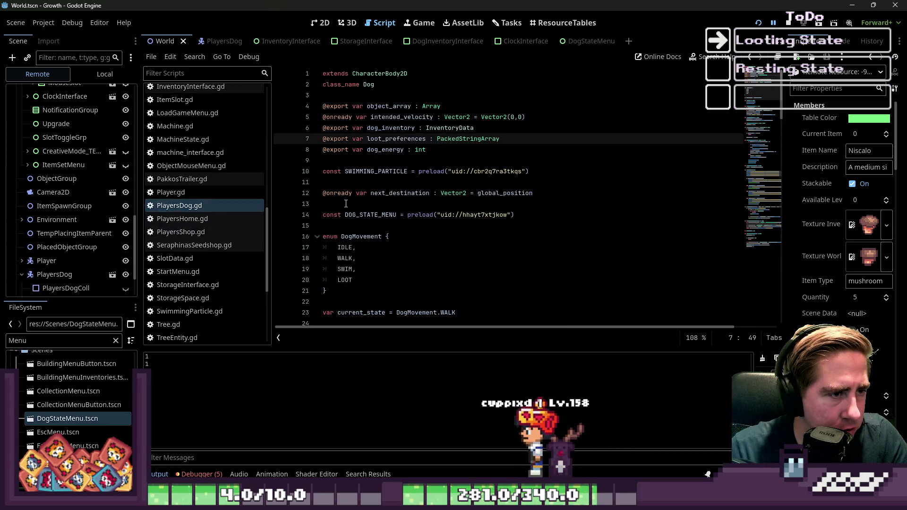
{"action": "scroll", "coordinate": [360, 209], "scroll_direction": "down", "scroll_amount": 5}
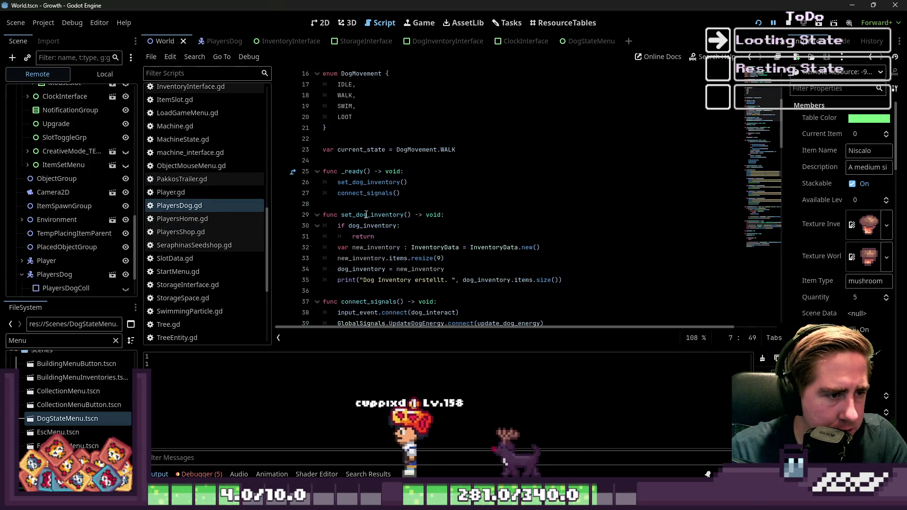
{"action": "key", "text": "ctrl+f"}
{"action": "type", "text": "ü"}
{"action": "key", "text": "BackSpace"}
{"action": "type", "text": "print("}
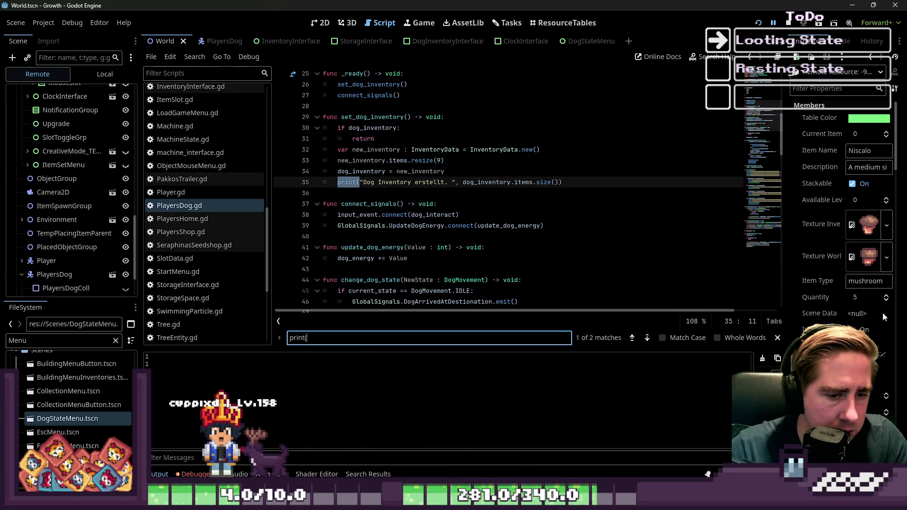
{"action": "left_click", "coordinate": [646, 338]}
Delete the print(current_state) line 60 and relaunch the game.
{"action": "triple_click", "coordinate": [462, 183]}
{"action": "key", "text": "BackSpace"}
{"action": "key", "text": "BackSpace"}
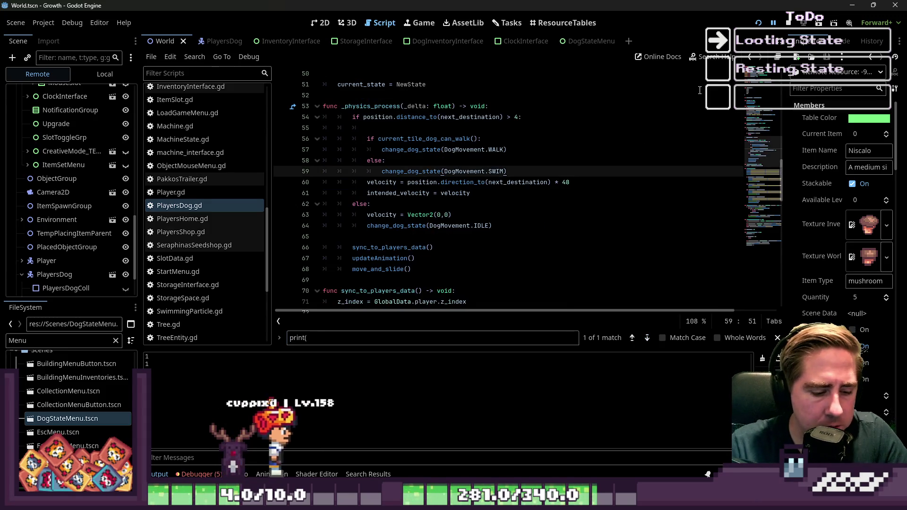
{"action": "key", "text": "F5"}
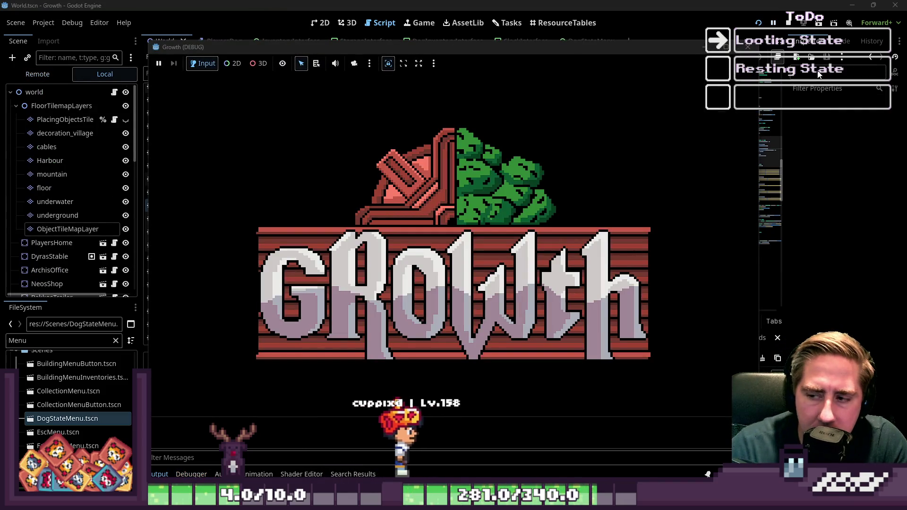
Start a new game as 'asdgw', open the dog's action menu, and walk the player down.
{"action": "left_click", "coordinate": [672, 178]}
{"action": "left_click", "coordinate": [461, 217]}
{"action": "left_click", "coordinate": [478, 150]}
{"action": "type", "text": "asdgw"}
{"action": "left_click", "coordinate": [494, 320]}
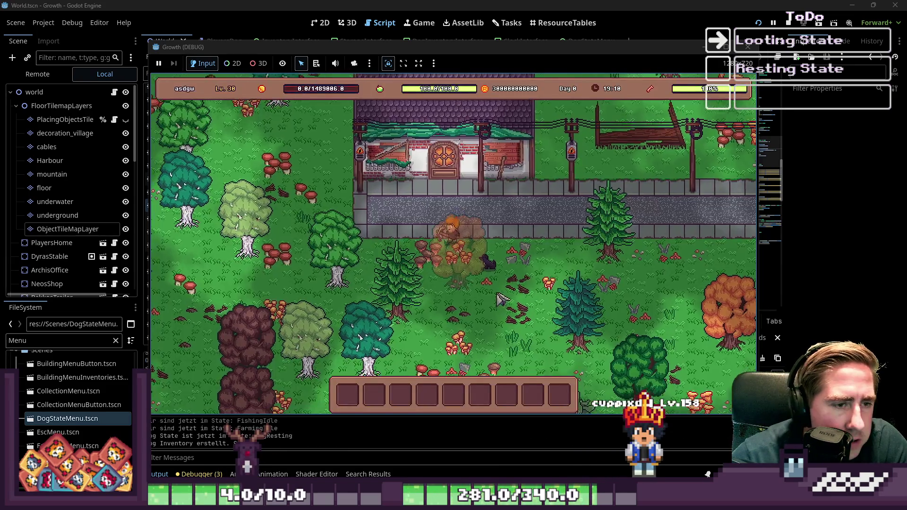
{"action": "left_click", "coordinate": [514, 251]}
{"action": "key", "text": "s"}
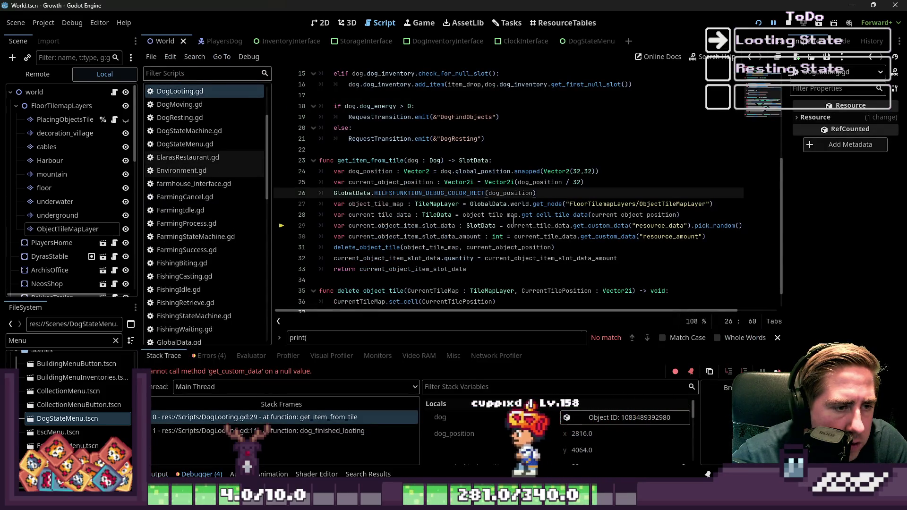
{"action": "left_click", "coordinate": [159, 475]}
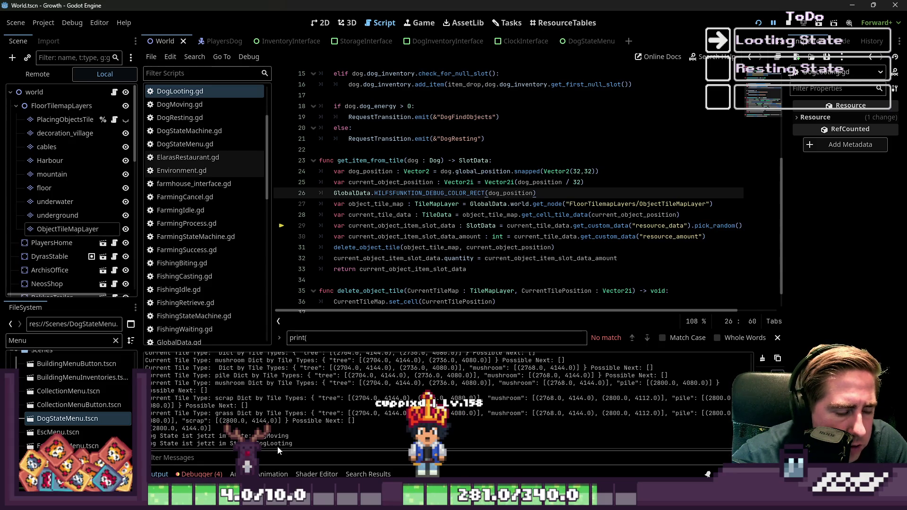
{"action": "scroll", "coordinate": [285, 440], "scroll_direction": "up", "scroll_amount": 5}
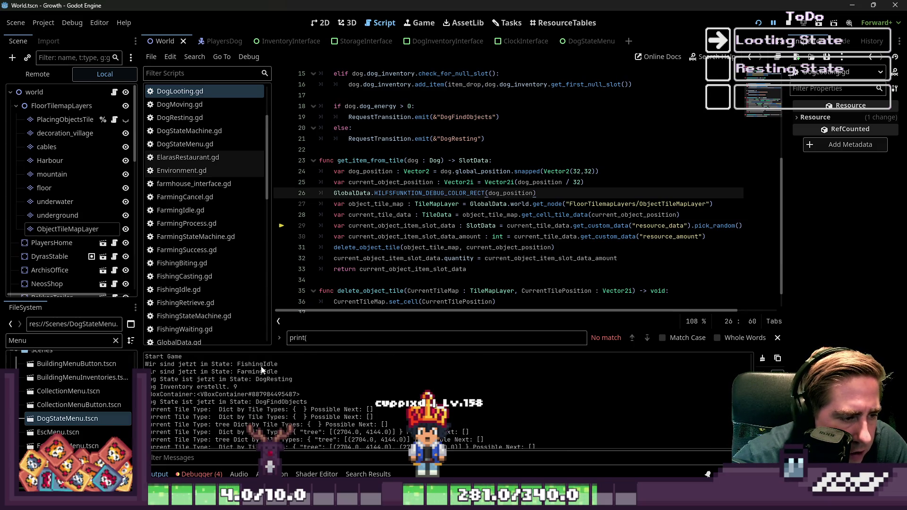
{"action": "scroll", "coordinate": [266, 402], "scroll_direction": "down", "scroll_amount": 2}
{"action": "scroll", "coordinate": [266, 403], "scroll_direction": "down", "scroll_amount": 5}
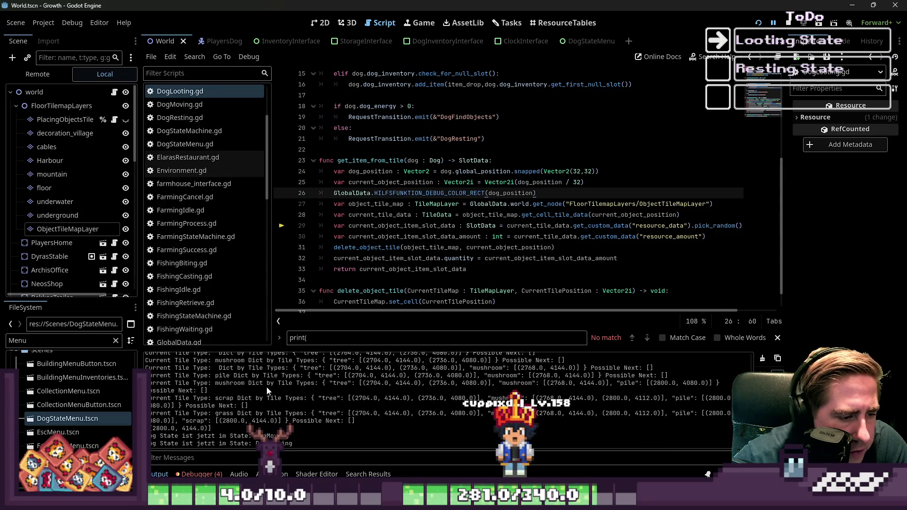
{"action": "scroll", "coordinate": [272, 414], "scroll_direction": "up", "scroll_amount": 1}
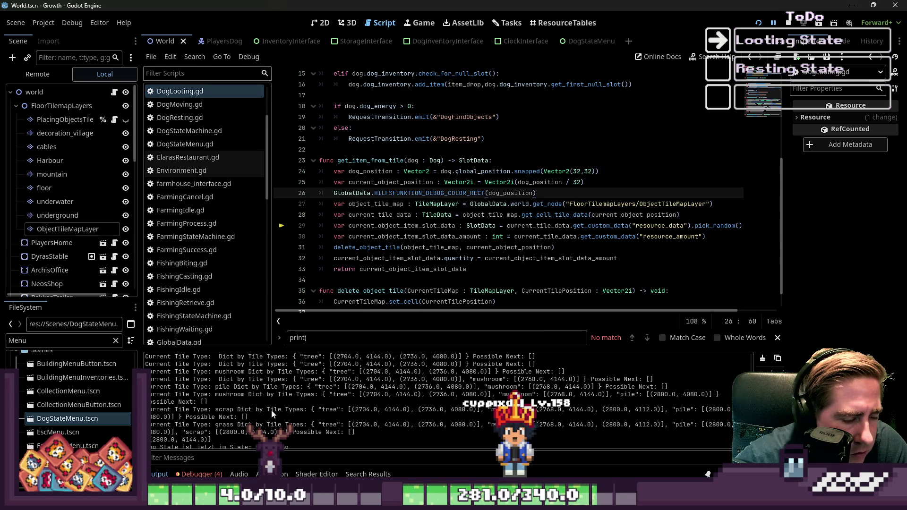
{"action": "scroll", "coordinate": [271, 411], "scroll_direction": "down", "scroll_amount": 1}
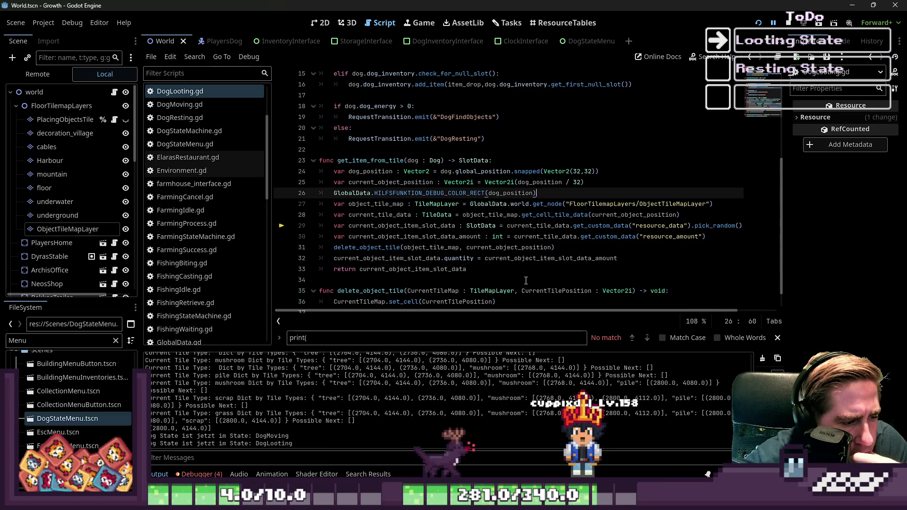
{"action": "left_click", "coordinate": [198, 474]}
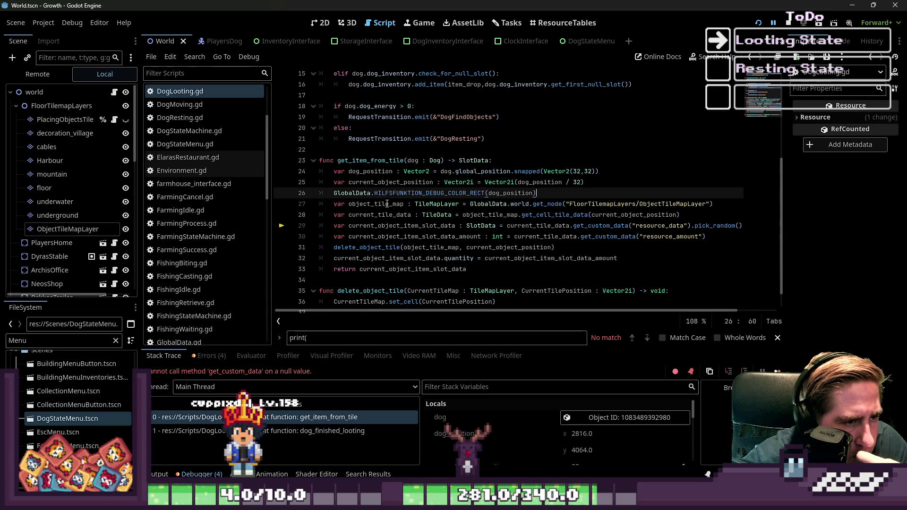
Review the Errors list, stack trace, and output log for the DogLooting error.
{"action": "scroll", "coordinate": [388, 203], "scroll_direction": "up", "scroll_amount": 2}
{"action": "double_click", "coordinate": [368, 227]}
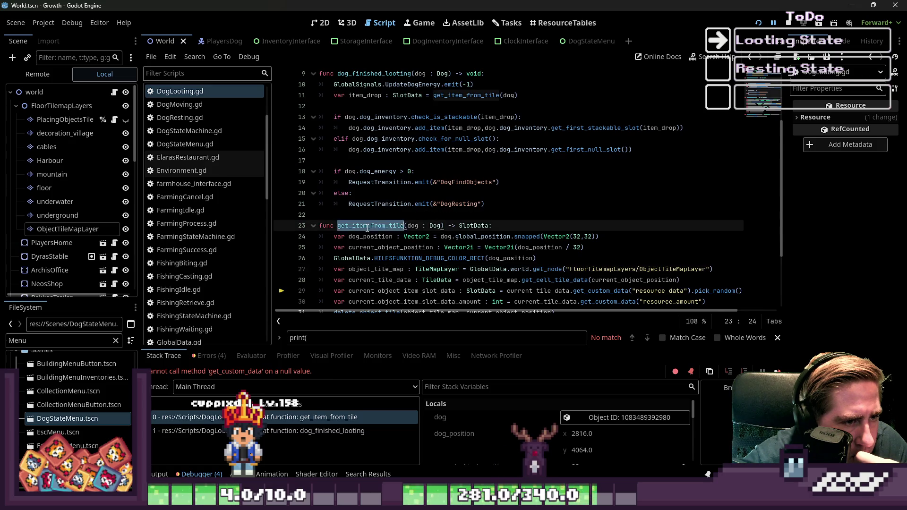
{"action": "scroll", "coordinate": [367, 228], "scroll_direction": "up", "scroll_amount": 2}
{"action": "scroll", "coordinate": [368, 229], "scroll_direction": "up", "scroll_amount": 1}
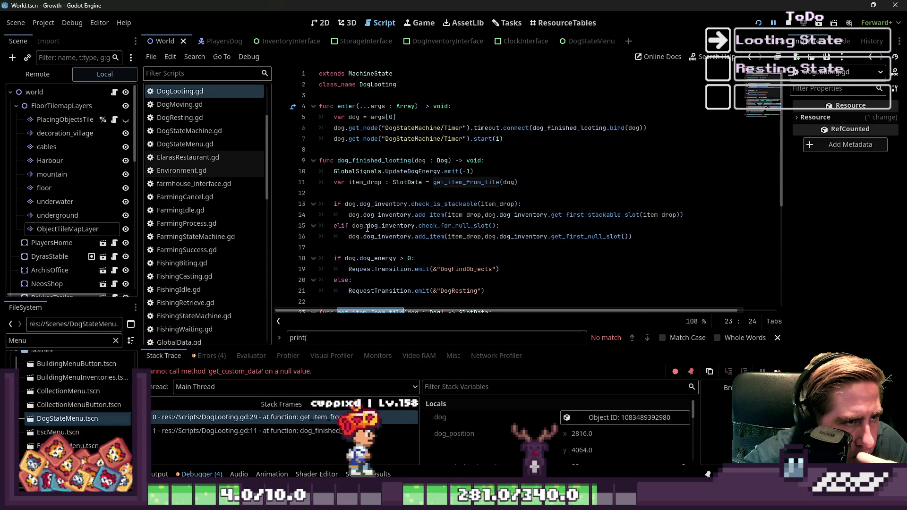
{"action": "left_click", "coordinate": [207, 357]}
{"action": "left_click", "coordinate": [165, 357]}
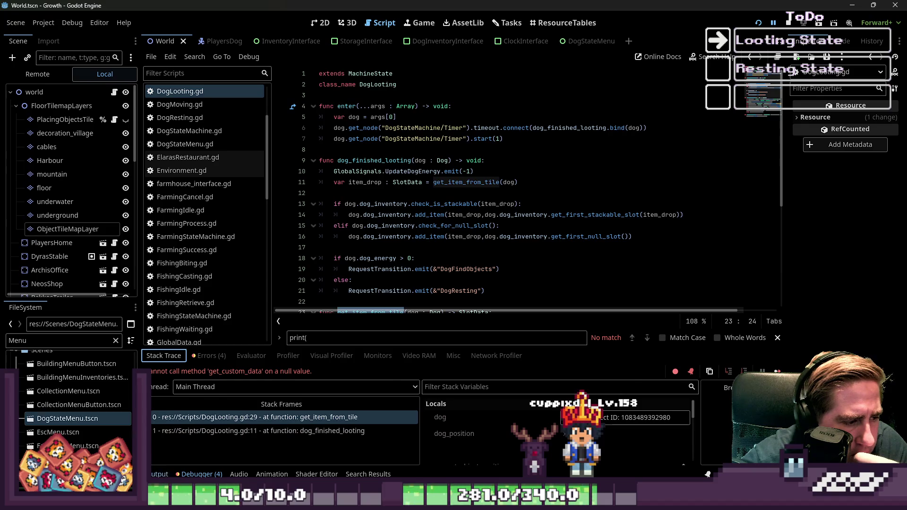
{"action": "left_click", "coordinate": [173, 475]}
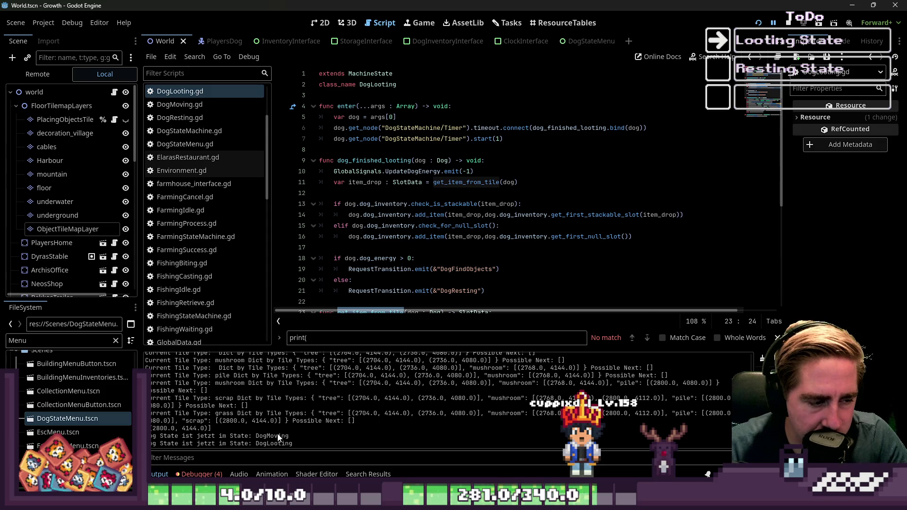
{"action": "scroll", "coordinate": [213, 179], "scroll_direction": "up", "scroll_amount": 3}
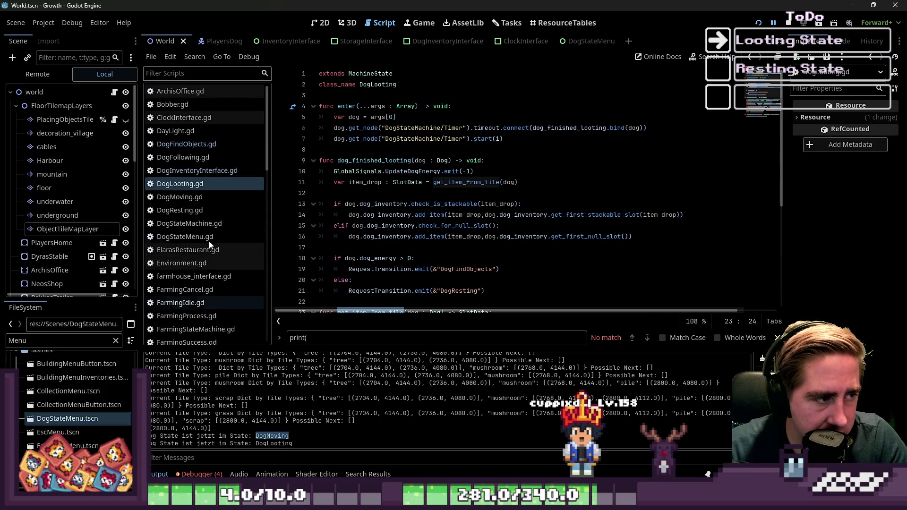
Review the dog_arrived_at_destination branches in DogMoving.gd.
{"action": "left_click", "coordinate": [206, 197]}
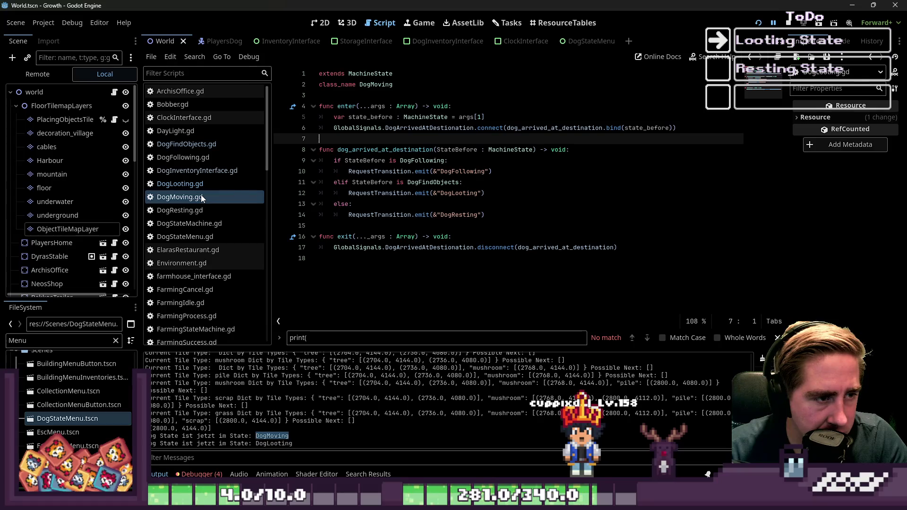
{"action": "left_click", "coordinate": [411, 185]}
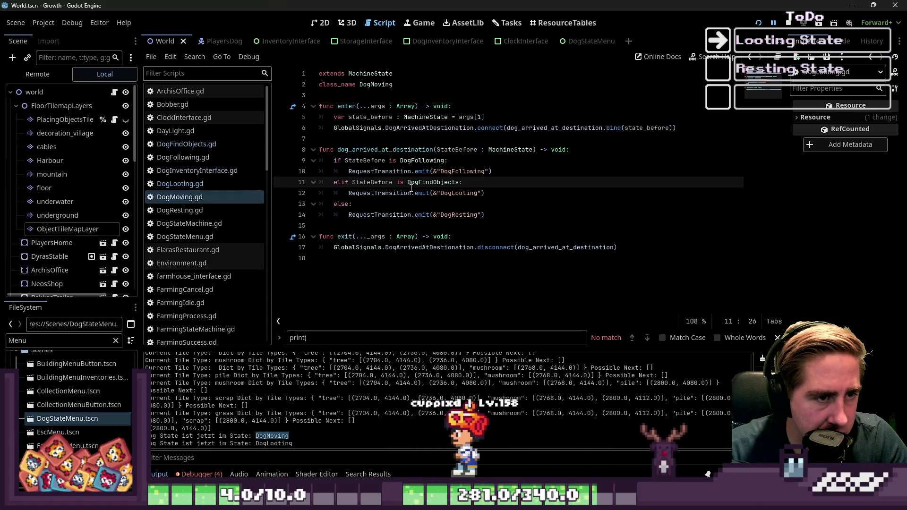
{"action": "double_click", "coordinate": [367, 150]}
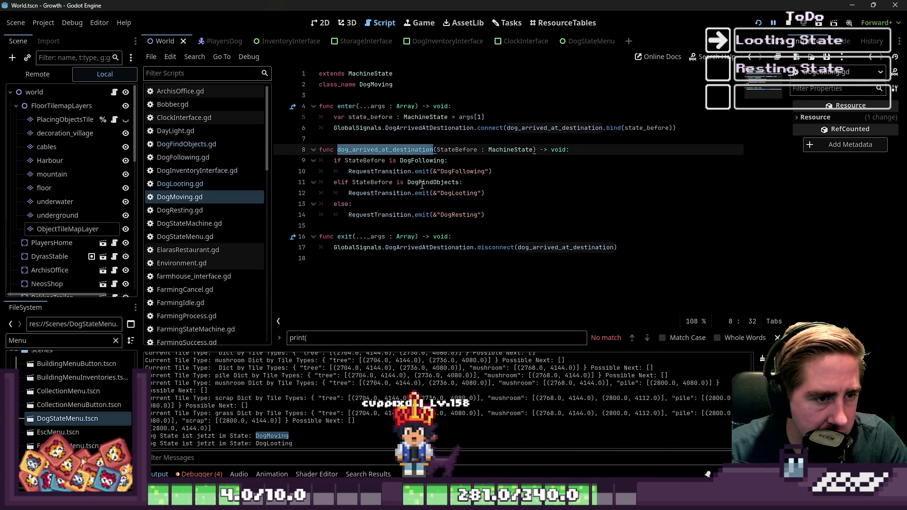
{"action": "left_click", "coordinate": [451, 195]}
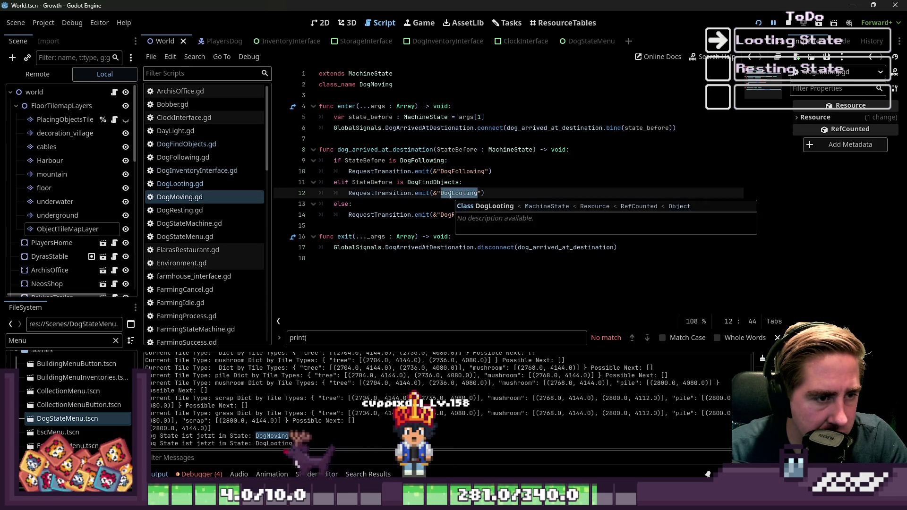
{"action": "left_click", "coordinate": [509, 167]}
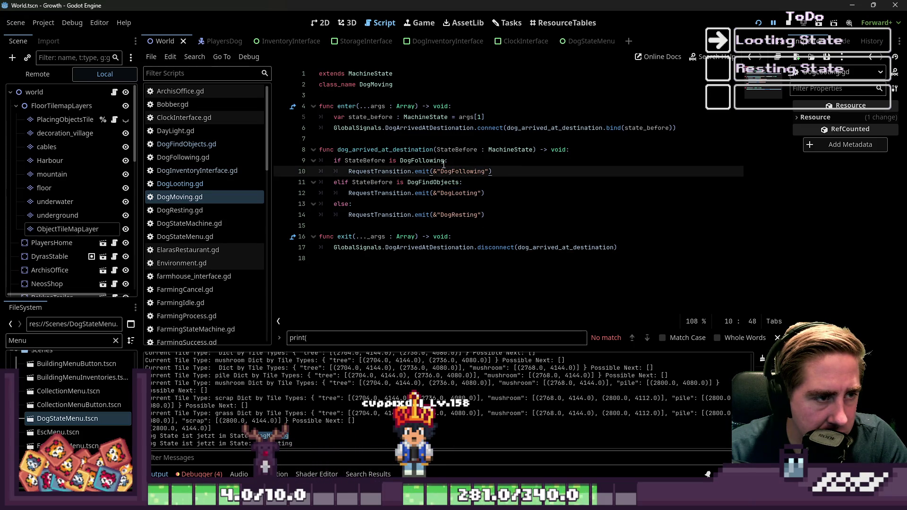
{"action": "double_click", "coordinate": [385, 149]}
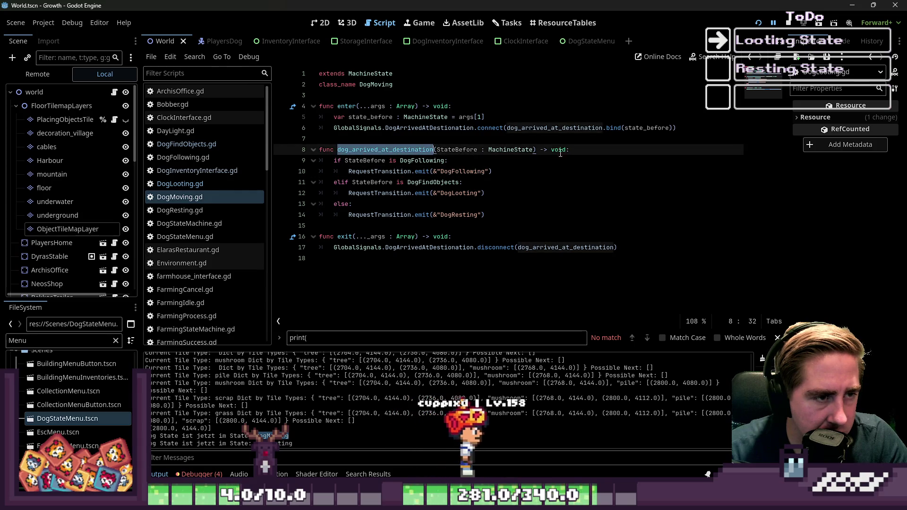
{"action": "left_click", "coordinate": [602, 149]}
Place print("Bin angekommen!") after the DogLooting transition request, save, and launch the game.
{"action": "key", "text": "Return"}
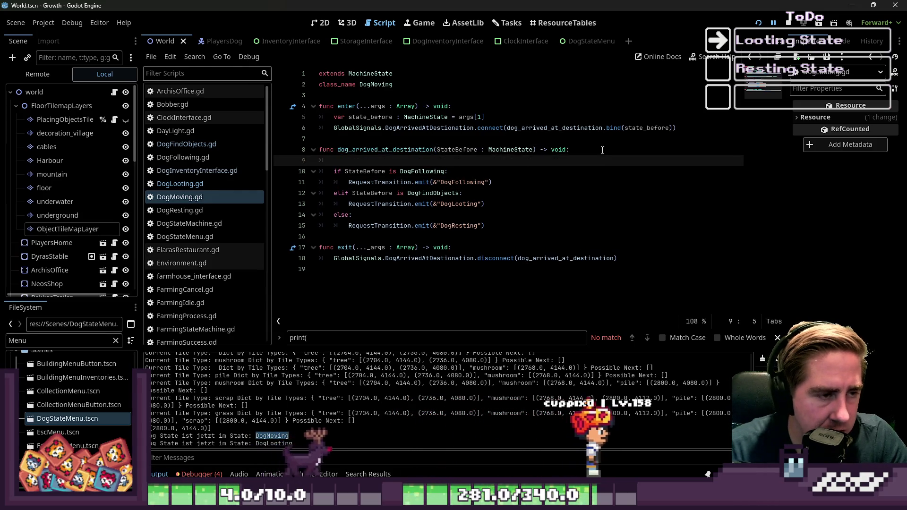
{"action": "type", "text": "print(\"Bin angekommen!\""}
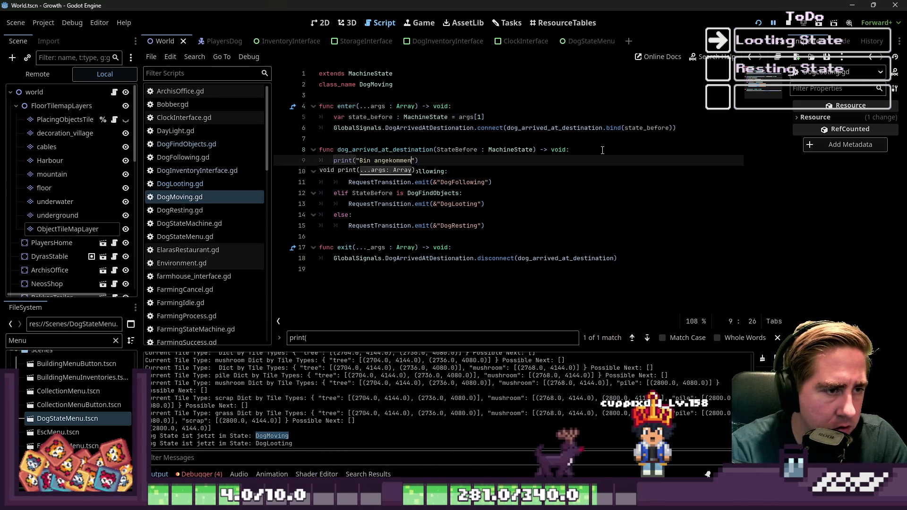
{"action": "key", "text": "End"}
{"action": "key", "text": "ctrl+shift+Left"}
{"action": "key", "text": "ctrl+shift+Left"}
{"action": "key", "text": "ctrl+shift+Left"}
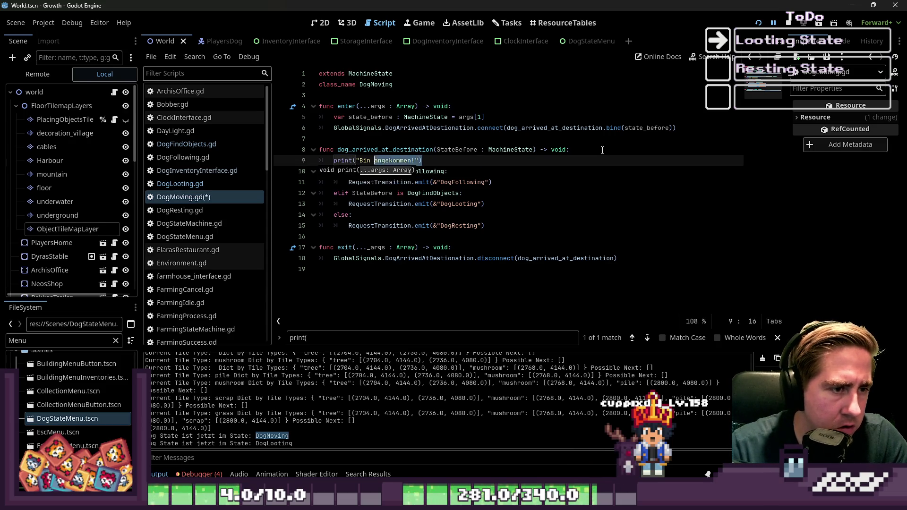
{"action": "key", "text": "BackSpace"}
{"action": "key", "text": "BackSpace"}
{"action": "key", "text": "BackSpace"}
{"action": "key", "text": "Down"}
{"action": "key", "text": "Down"}
{"action": "key", "text": "Down"}
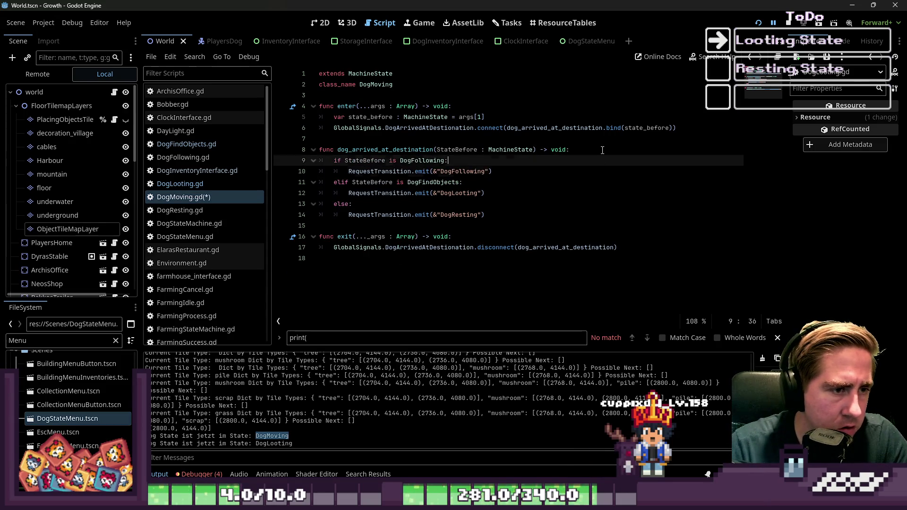
{"action": "key", "text": "Return"}
{"action": "type", "text": "print(\"Bin angekommen!\")"}
{"action": "key", "text": "ctrl+s"}
{"action": "left_click", "coordinate": [758, 23]}
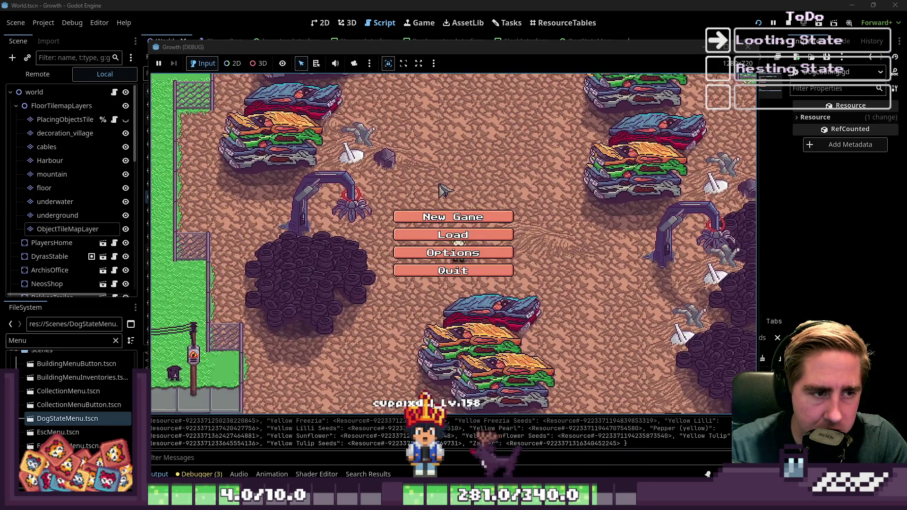
Start a new game as 'xcy' and walk south and right while the dog loots.
{"action": "left_click", "coordinate": [447, 217]}
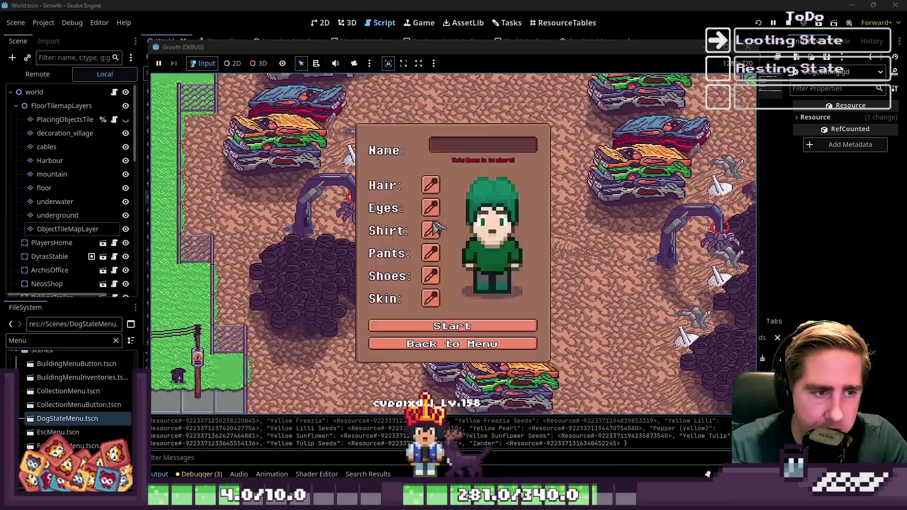
{"action": "type", "text": "xcy"}
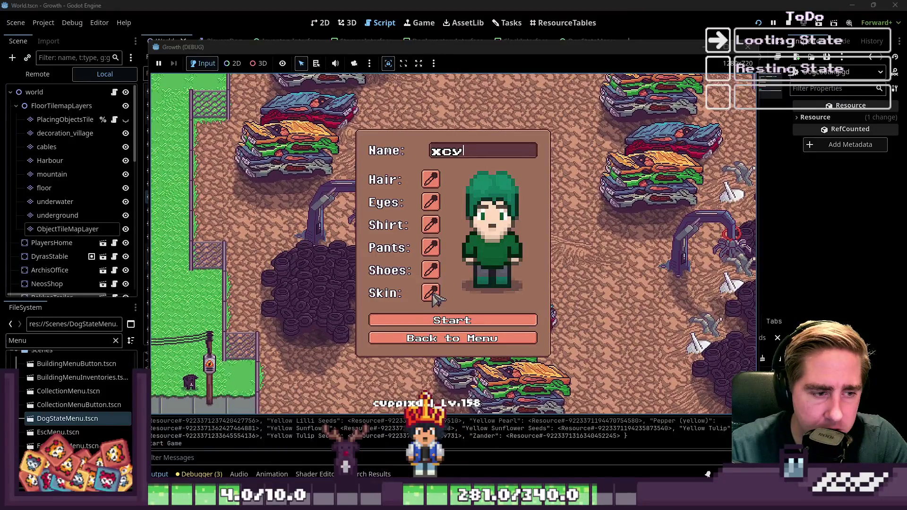
{"action": "left_click", "coordinate": [431, 325]}
{"action": "key", "text": "s"}
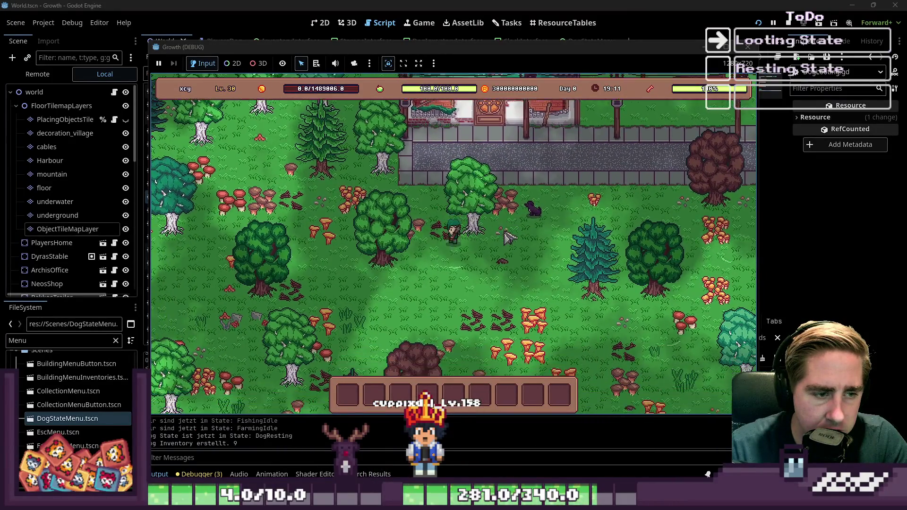
{"action": "key", "text": "d"}
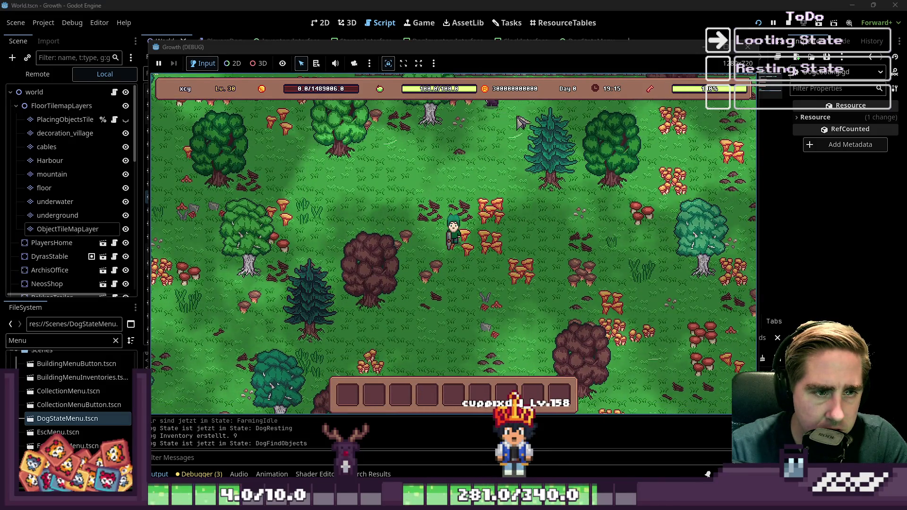
{"action": "key", "text": "s"}
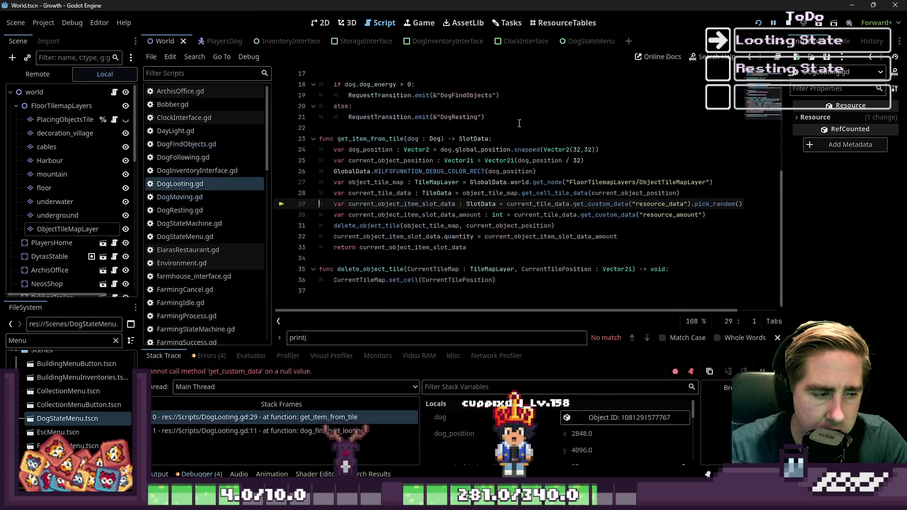
Check the Output log, inspect current_object_item_slot_data and get_item_from_tile in DogLooting.gd, then rerun the game.
{"action": "left_click", "coordinate": [161, 474]}
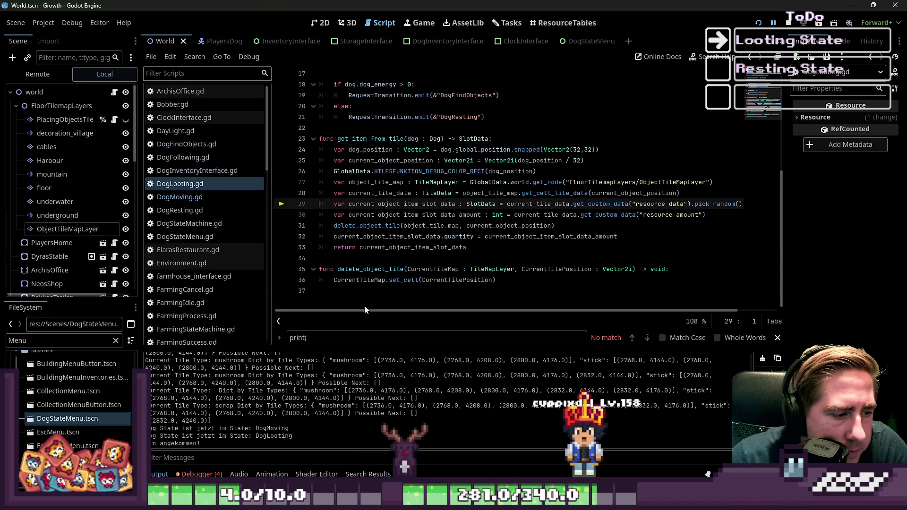
{"action": "double_click", "coordinate": [376, 206]}
{"action": "mouse_move", "coordinate": [455, 235]}
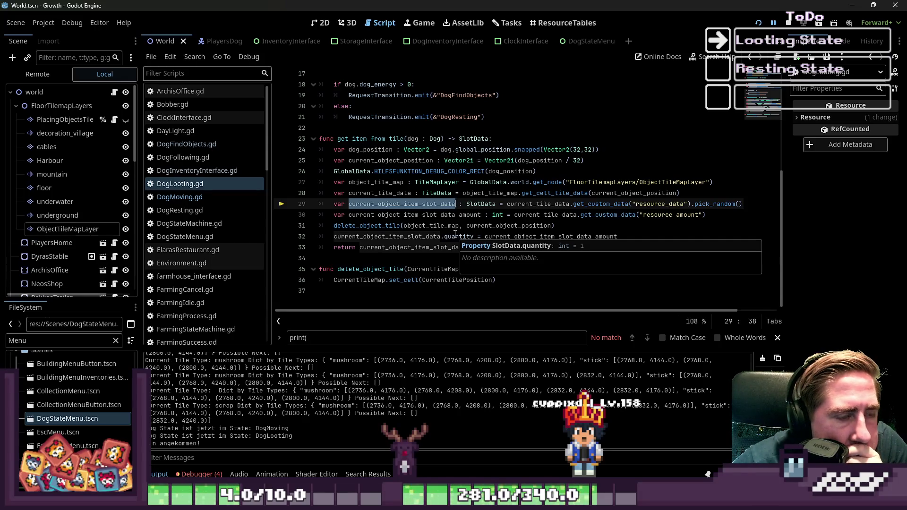
{"action": "double_click", "coordinate": [370, 138]}
{"action": "scroll", "coordinate": [483, 248], "scroll_direction": "up", "scroll_amount": 5}
{"action": "scroll", "coordinate": [483, 248], "scroll_direction": "up", "scroll_amount": 1}
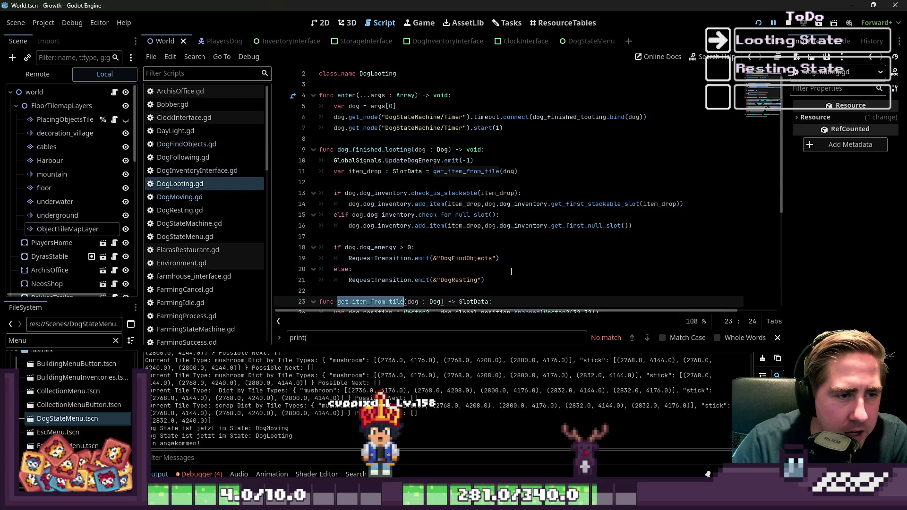
{"action": "left_click", "coordinate": [802, 22]}
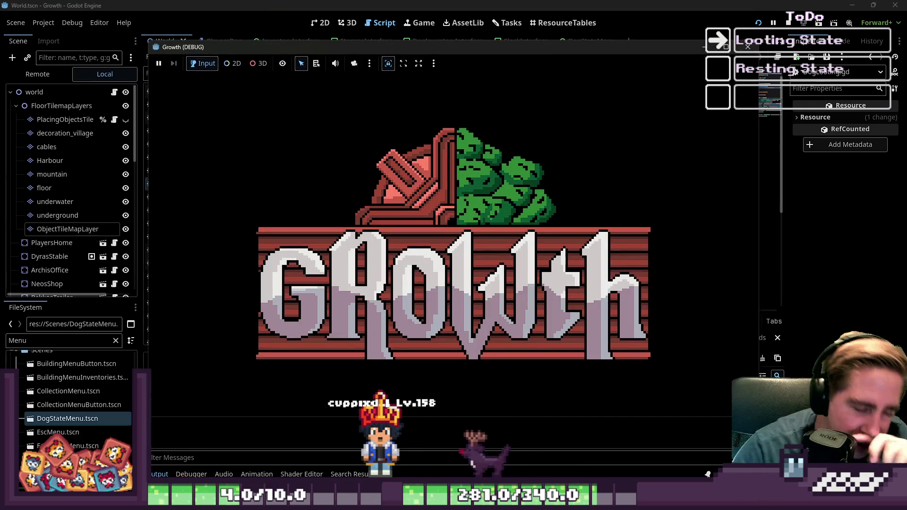
Create a new character named 'adsg' and start the game.
{"action": "mouse_move", "coordinate": [598, 503]}
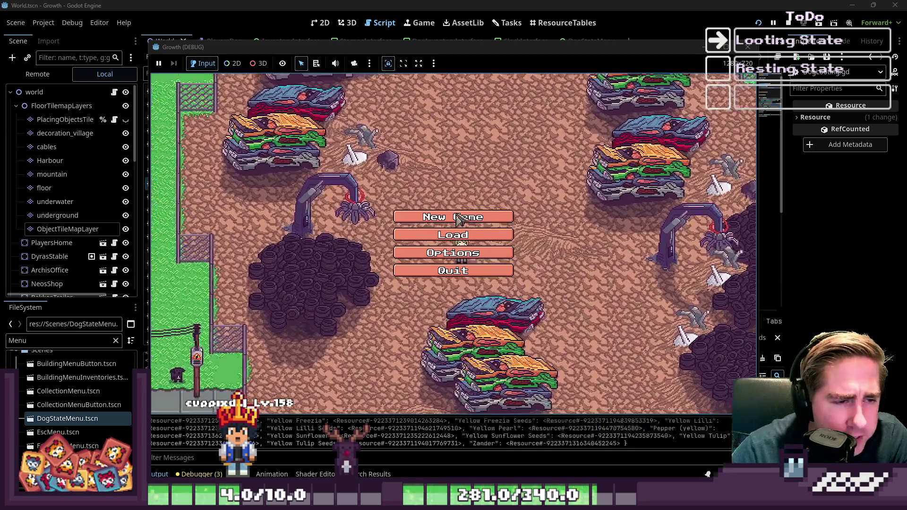
{"action": "left_click", "coordinate": [469, 261]}
{"action": "type", "text": "adsg"}
{"action": "left_click", "coordinate": [449, 321]}
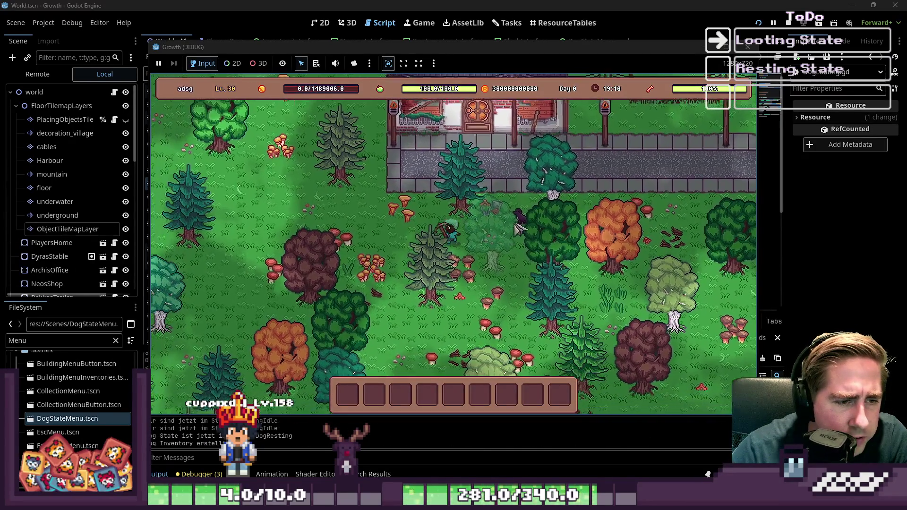
Walk the player south and send the dog to find lootable objects until the debugger breaks.
{"action": "key", "text": "a"}
{"action": "key", "text": "s"}
{"action": "left_click", "coordinate": [515, 225]}
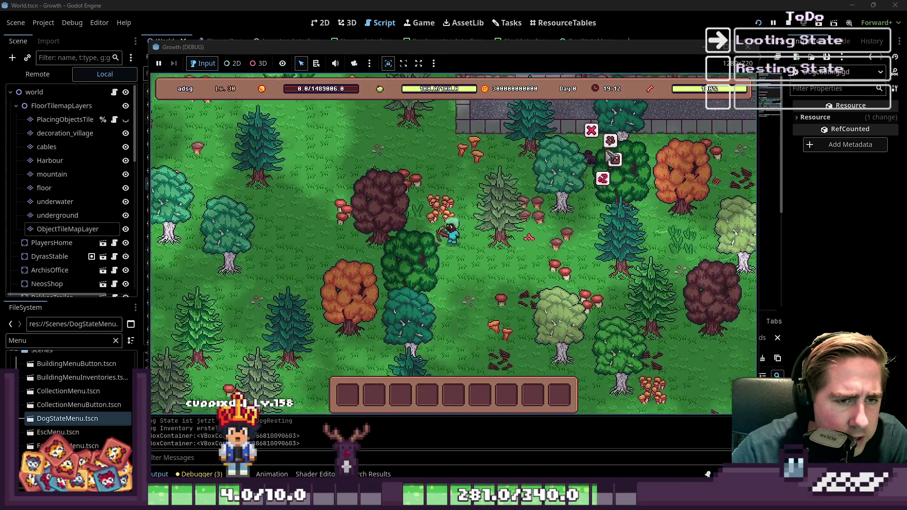
{"action": "left_click", "coordinate": [612, 159]}
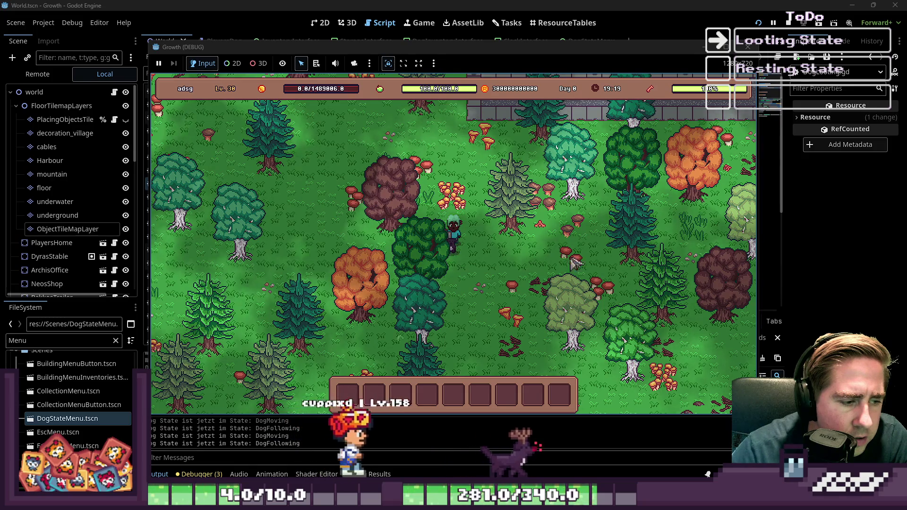
{"action": "left_click", "coordinate": [304, 406]}
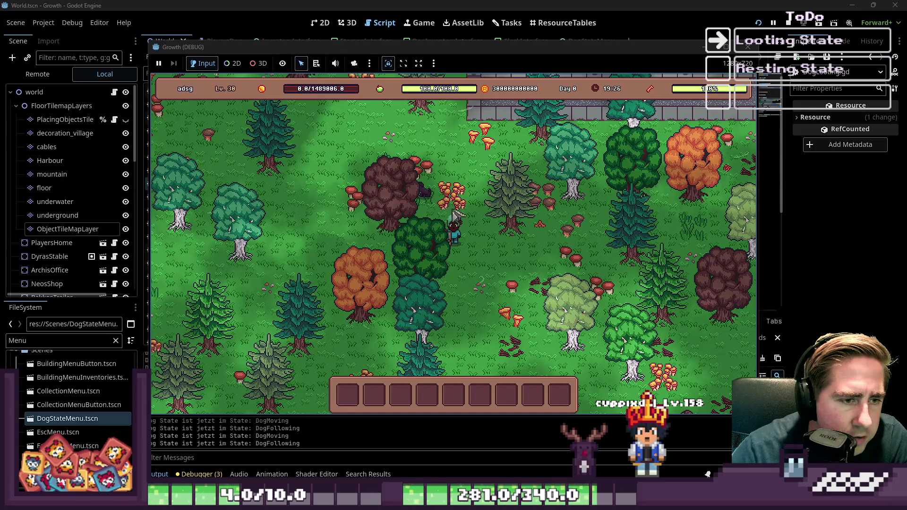
{"action": "key", "text": "e"}
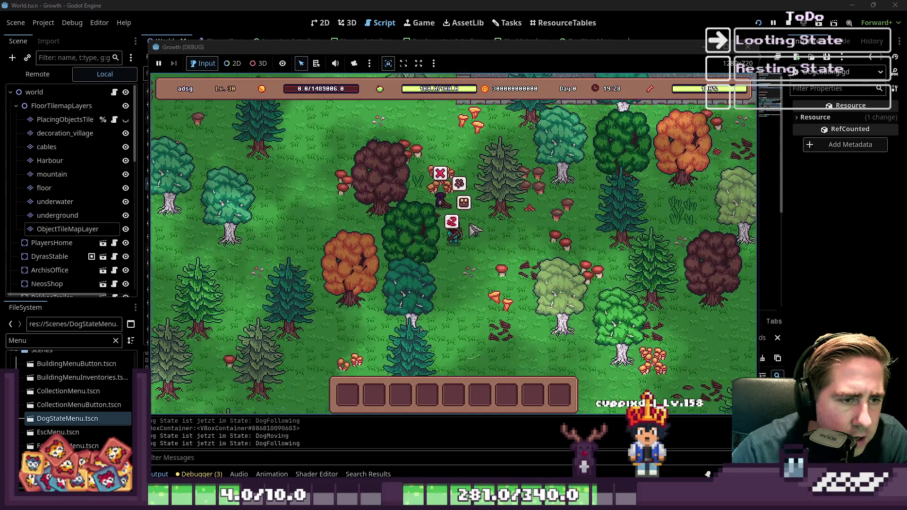
{"action": "key", "text": "s"}
{"action": "left_click", "coordinate": [529, 153]}
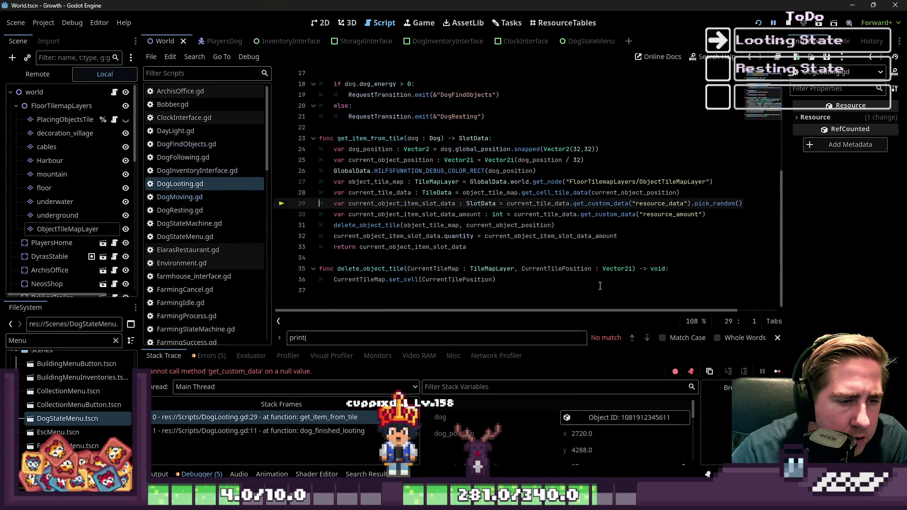
{"action": "left_click", "coordinate": [539, 249]}
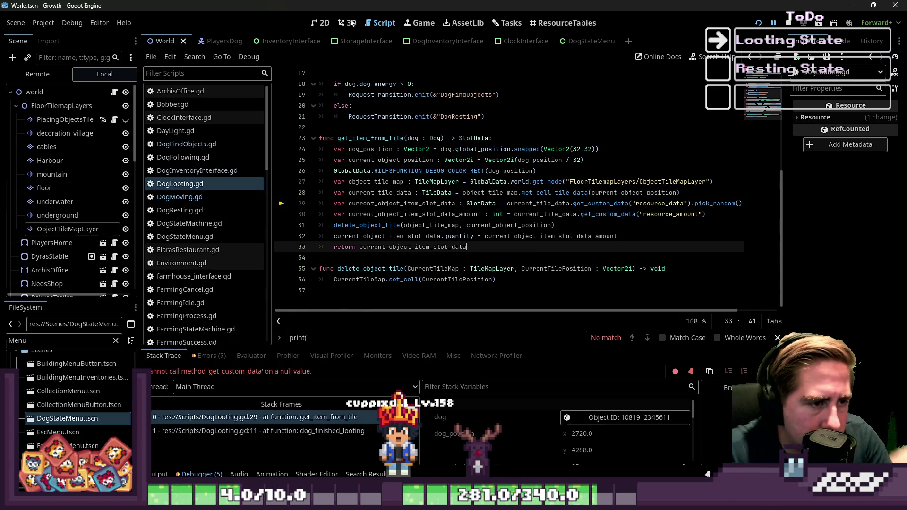
Show the debugger's Errors list and jump to the null get_custom_data failure on line 29.
{"action": "left_click", "coordinate": [205, 192]}
{"action": "left_click", "coordinate": [200, 188]}
{"action": "left_click", "coordinate": [371, 205]}
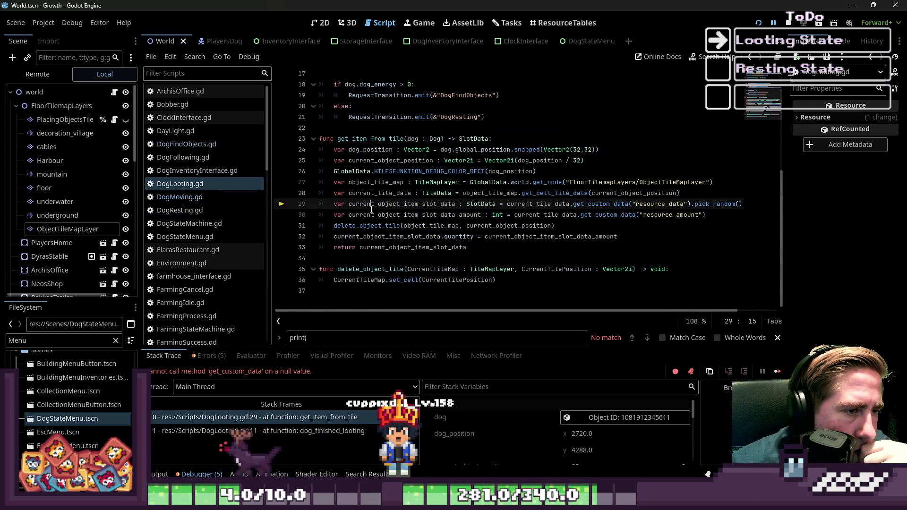
{"action": "left_click", "coordinate": [199, 474]}
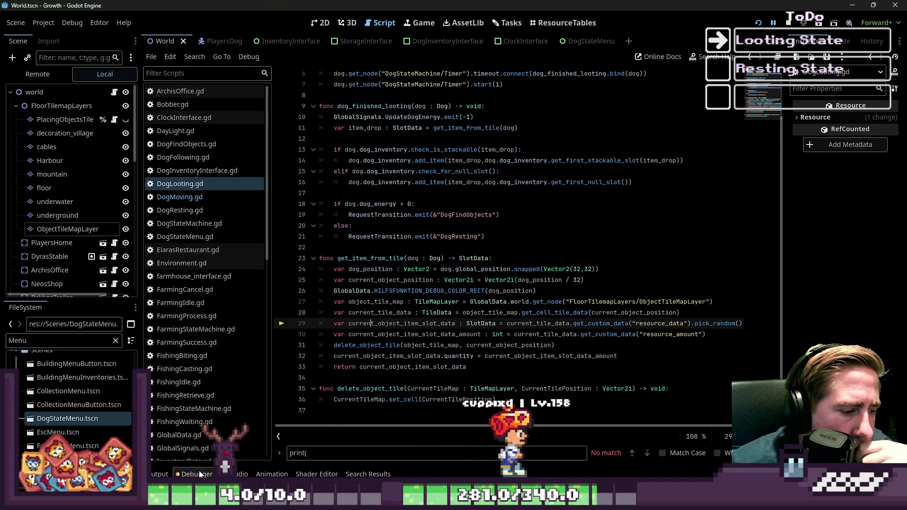
{"action": "left_click", "coordinate": [199, 474]}
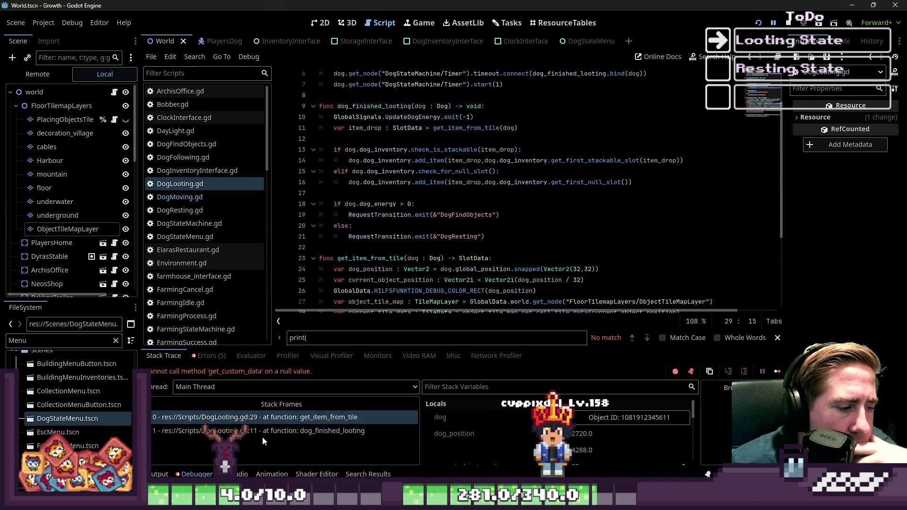
{"action": "left_click", "coordinate": [208, 355]}
{"action": "left_click", "coordinate": [164, 356]}
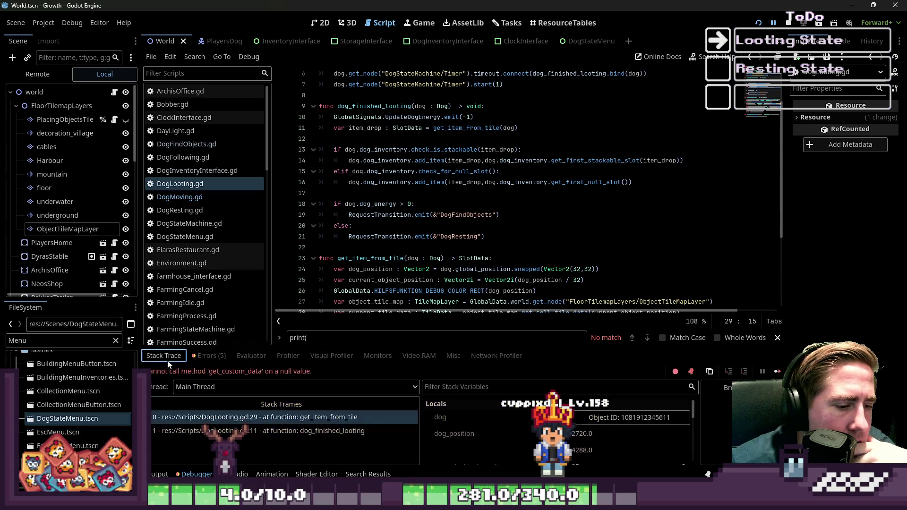
{"action": "left_click", "coordinate": [207, 357]}
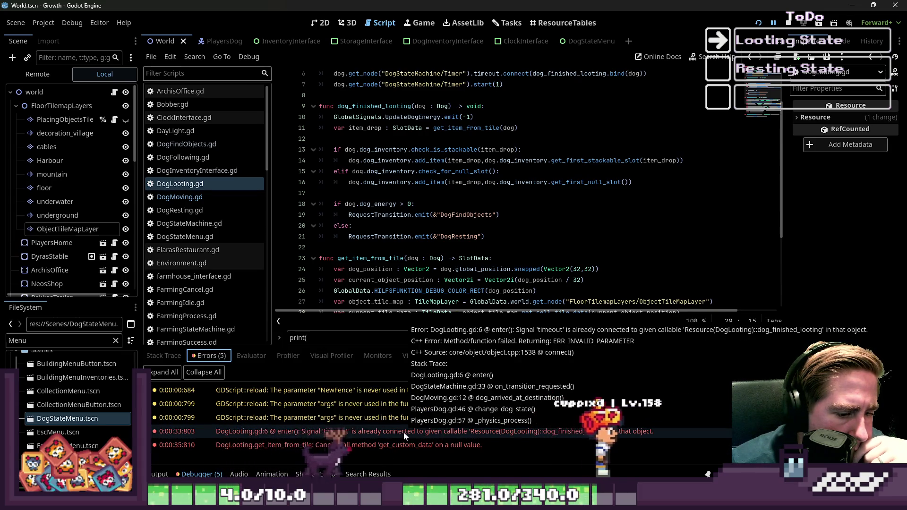
{"action": "left_click", "coordinate": [404, 445]}
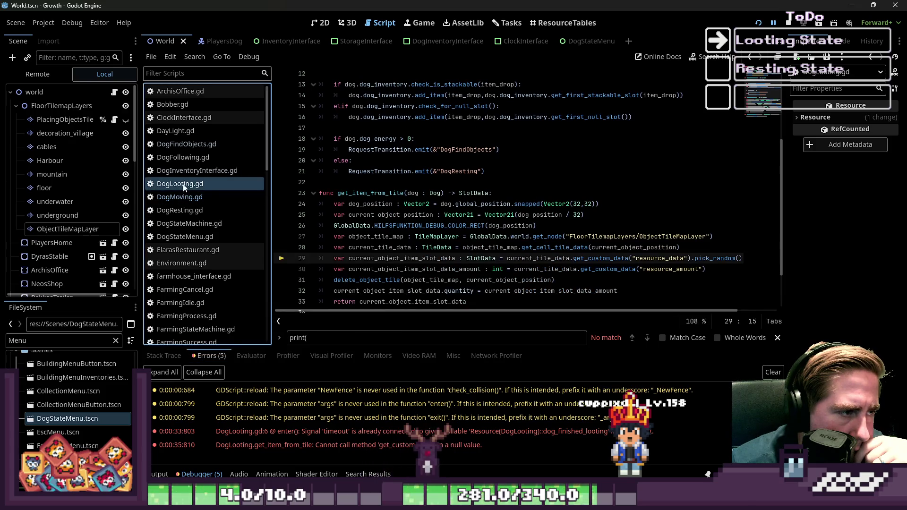
Review delete_object_tile, enter and dog_finished_looting in DogLooting.gd, comparing against DogMoving.gd.
{"action": "left_click", "coordinate": [376, 285]}
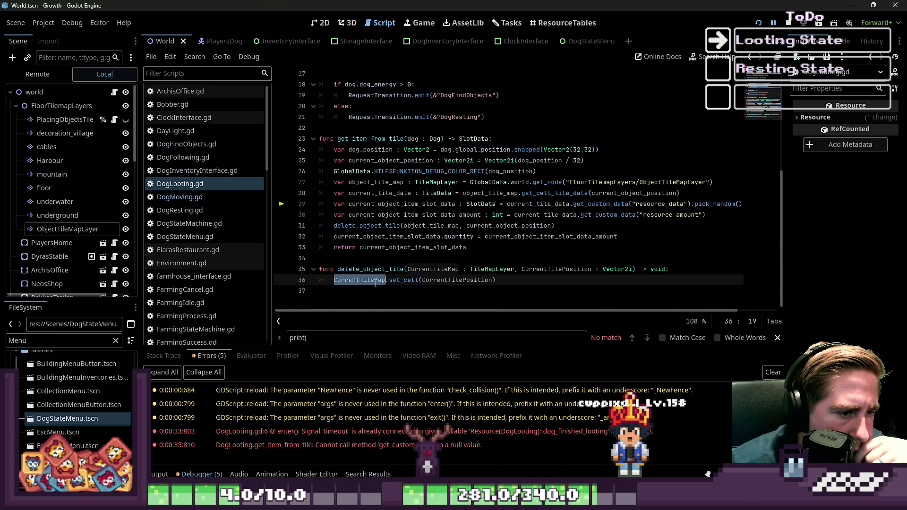
{"action": "scroll", "coordinate": [403, 193], "scroll_direction": "up", "scroll_amount": 5}
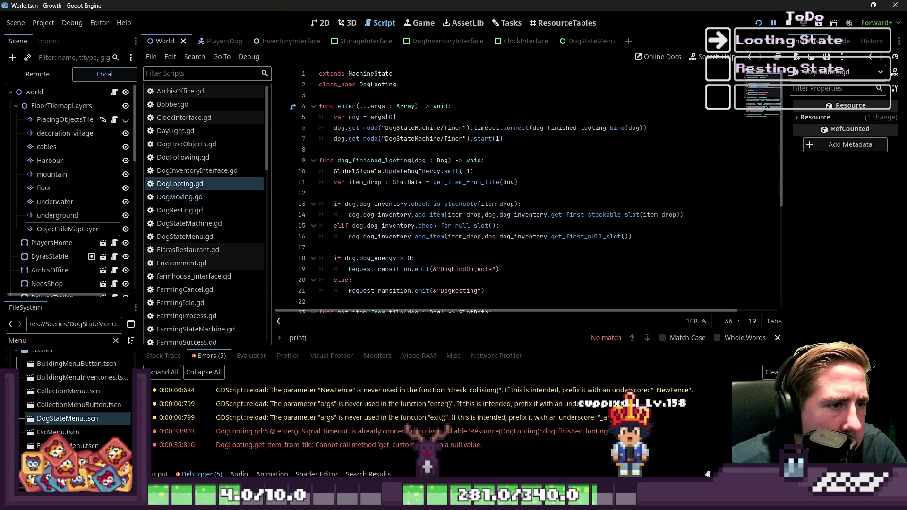
{"action": "left_click", "coordinate": [385, 139]}
{"action": "scroll", "coordinate": [405, 207], "scroll_direction": "down", "scroll_amount": 5}
{"action": "left_click", "coordinate": [185, 197]}
{"action": "left_click", "coordinate": [190, 184]}
{"action": "left_click", "coordinate": [187, 197]}
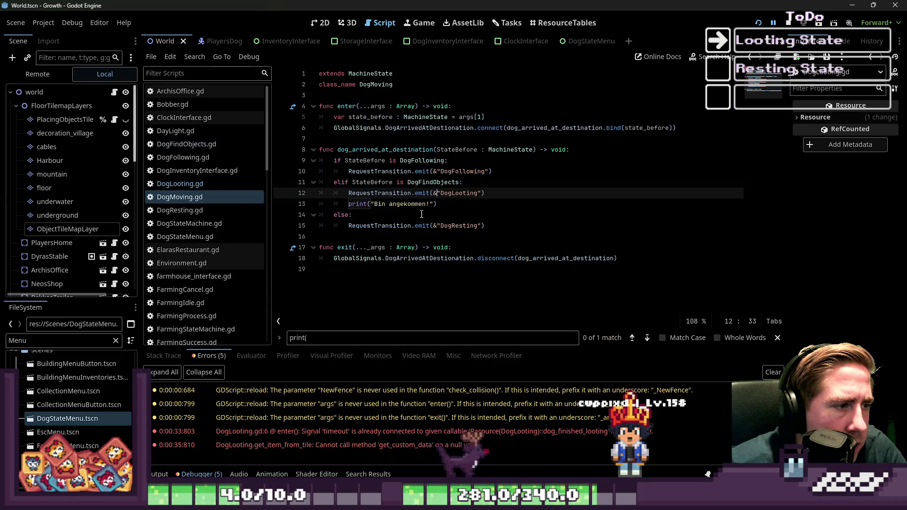
{"action": "left_click", "coordinate": [189, 184]}
{"action": "scroll", "coordinate": [473, 189], "scroll_direction": "up", "scroll_amount": 5}
{"action": "left_click", "coordinate": [481, 161]}
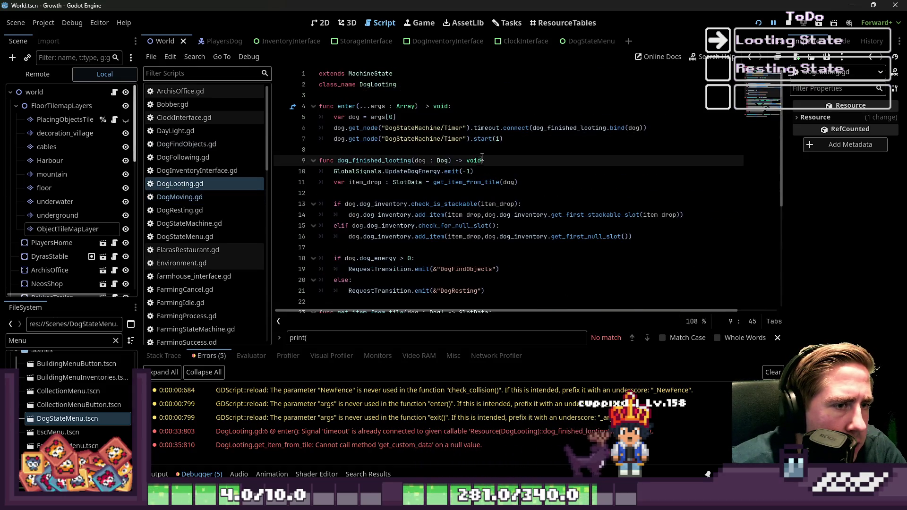
Duplicate enter() as an exit function that disconnects dog_finished_looting from the timer timeout, and save.
{"action": "left_click", "coordinate": [663, 129]}
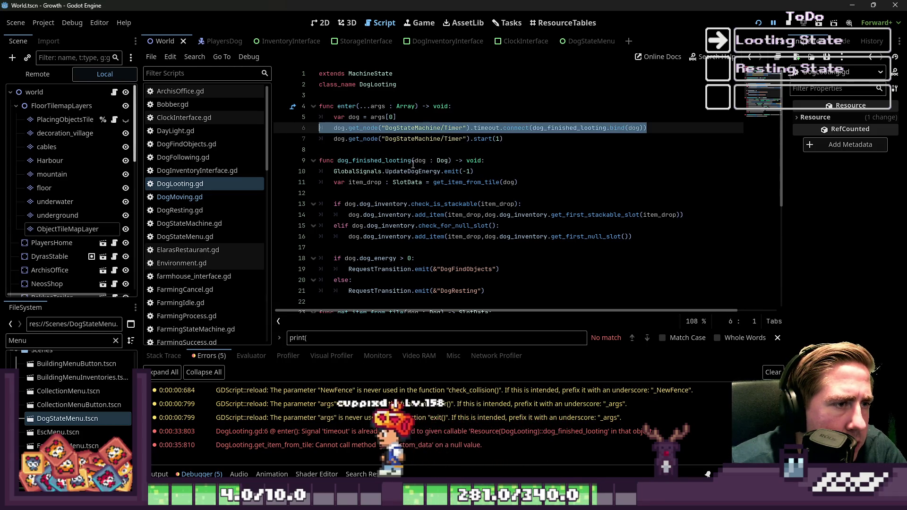
{"action": "left_click", "coordinate": [548, 109]}
{"action": "left_click_drag", "start_coordinate": [647, 129], "coordinate": [319, 106]}
{"action": "key", "text": "ctrl+c"}
{"action": "scroll", "coordinate": [364, 303], "scroll_direction": "down", "scroll_amount": 5}
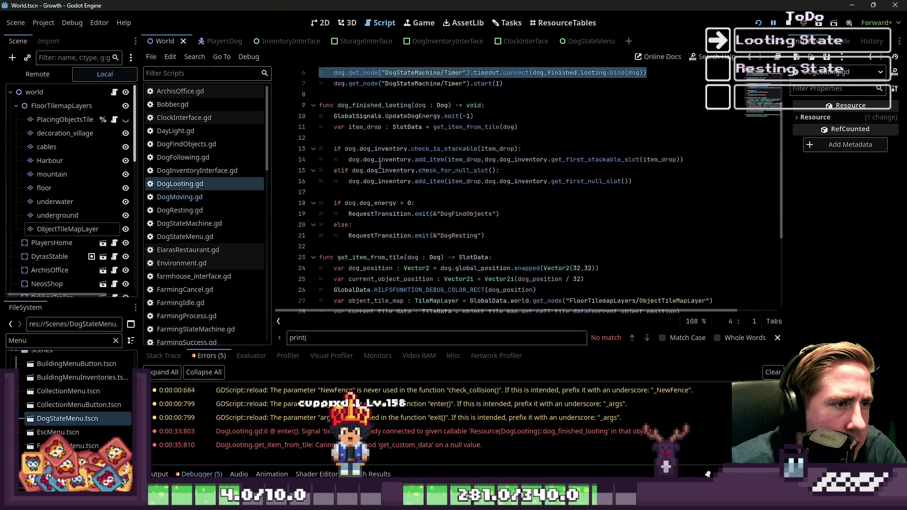
{"action": "left_click", "coordinate": [354, 293]}
{"action": "key", "text": "ctrl+v"}
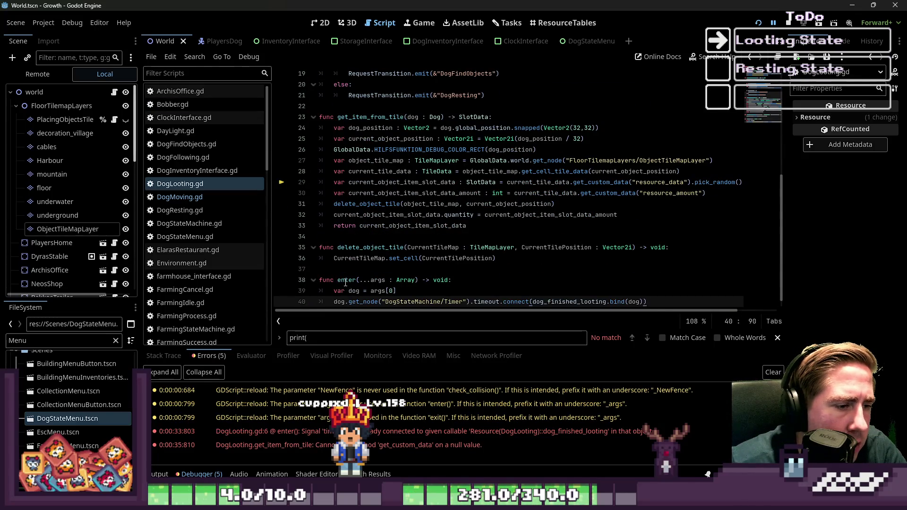
{"action": "double_click", "coordinate": [346, 280]}
{"action": "key", "text": "Escape"}
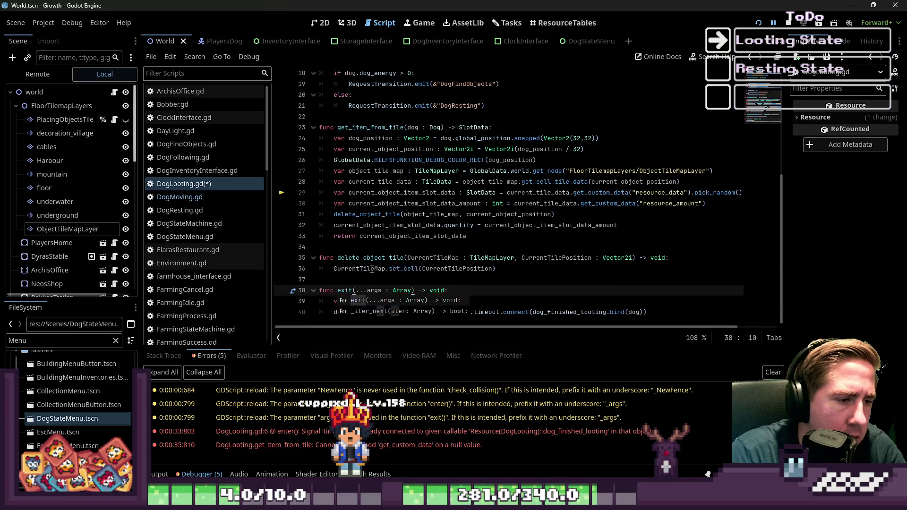
{"action": "key", "text": "Down"}
{"action": "key", "text": "Down"}
{"action": "key", "text": "ctrl+Right"}
{"action": "key", "text": "ctrl+Right"}
{"action": "key", "text": "ctrl+Right"}
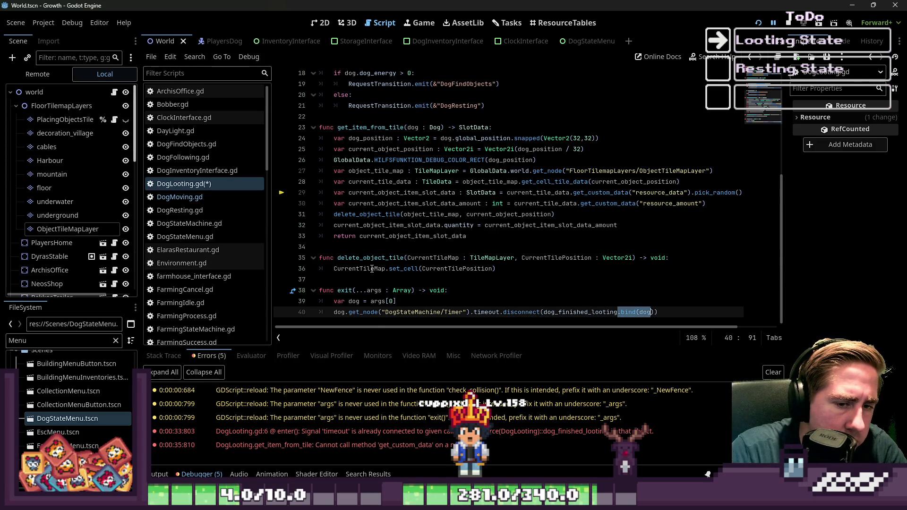
{"action": "key", "text": "ctrl+s"}
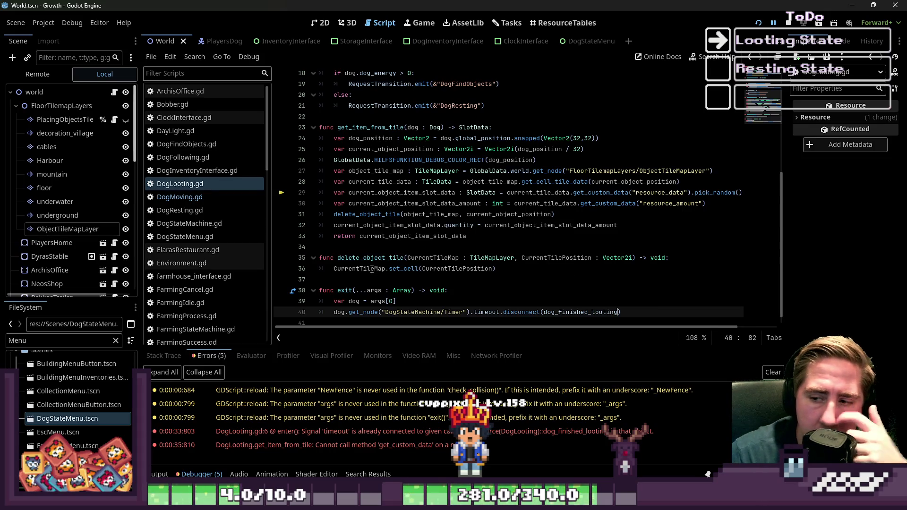
{"action": "left_click", "coordinate": [600, 272]}
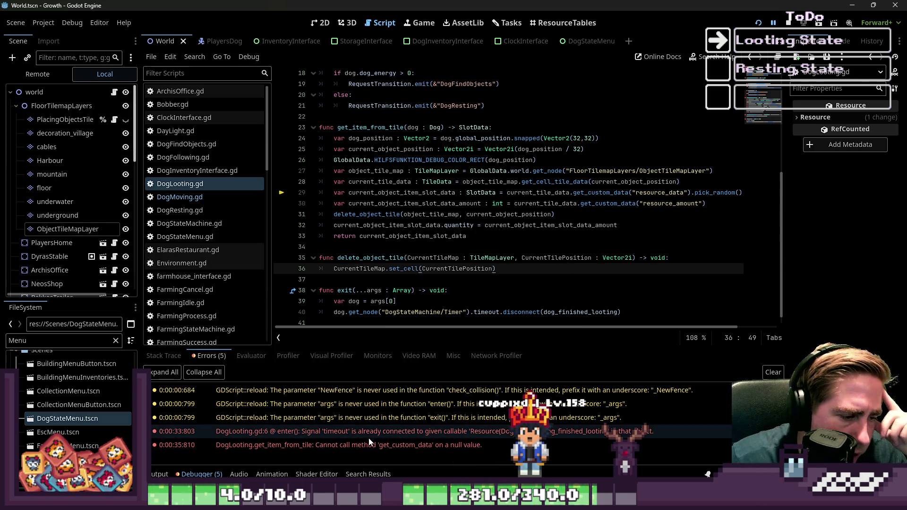
Switch to DogMoving.gd, select its print debug line, and bring up the Output log.
{"action": "mouse_move", "coordinate": [369, 439]}
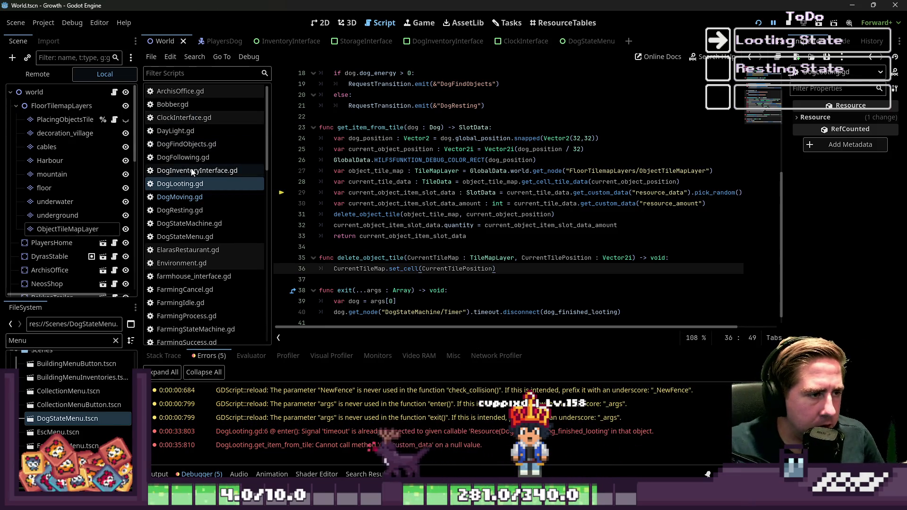
{"action": "left_click", "coordinate": [186, 198]}
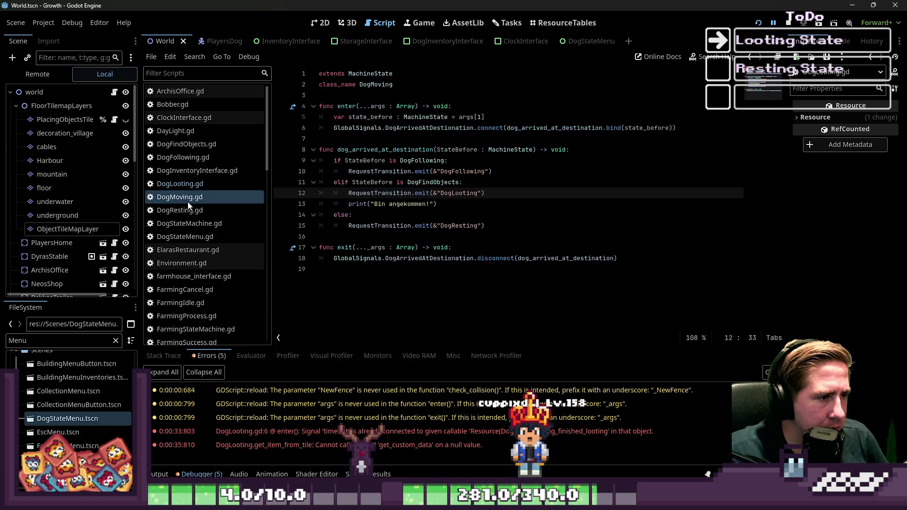
{"action": "left_click", "coordinate": [185, 189]}
{"action": "left_click", "coordinate": [185, 197]}
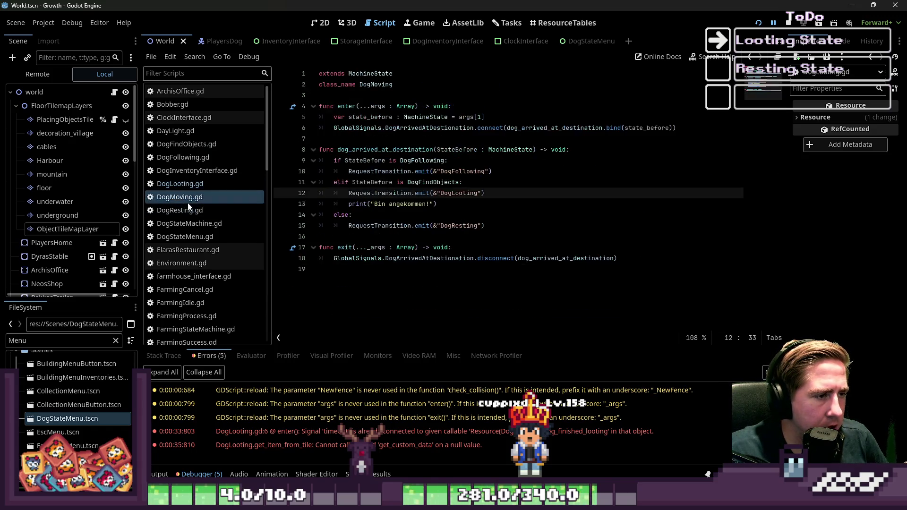
{"action": "left_click_drag", "start_coordinate": [557, 204], "coordinate": [319, 205]}
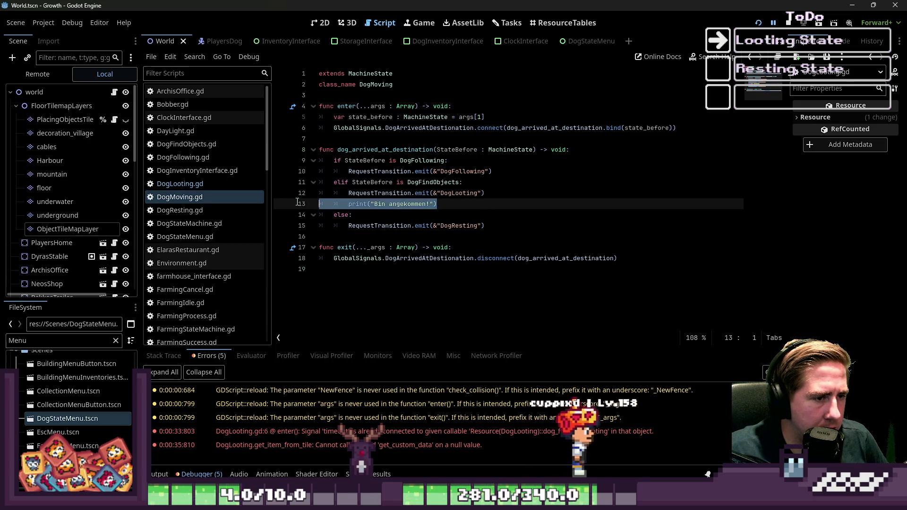
{"action": "left_click", "coordinate": [156, 475]}
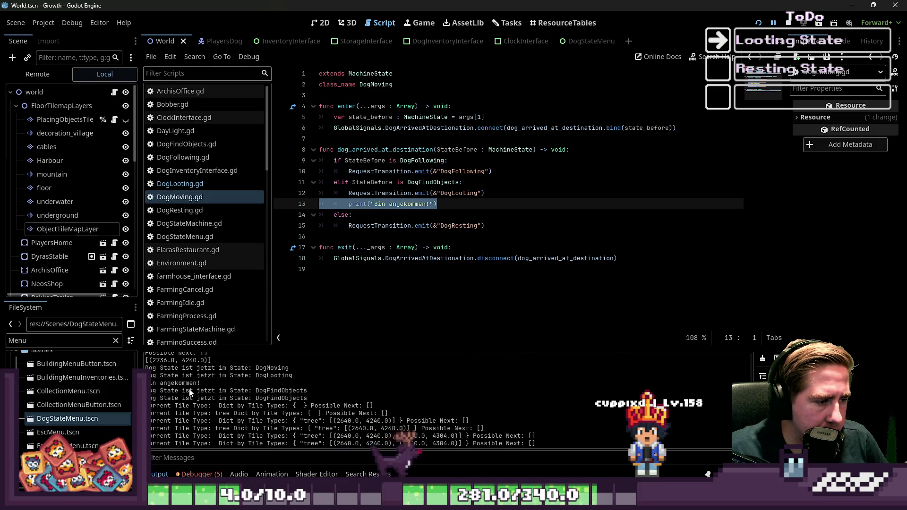
Read the dog state messages in the Output log, then undo the print line move in DogMoving.gd.
{"action": "scroll", "coordinate": [190, 401], "scroll_direction": "up", "scroll_amount": 2}
{"action": "scroll", "coordinate": [184, 398], "scroll_direction": "up", "scroll_amount": 10}
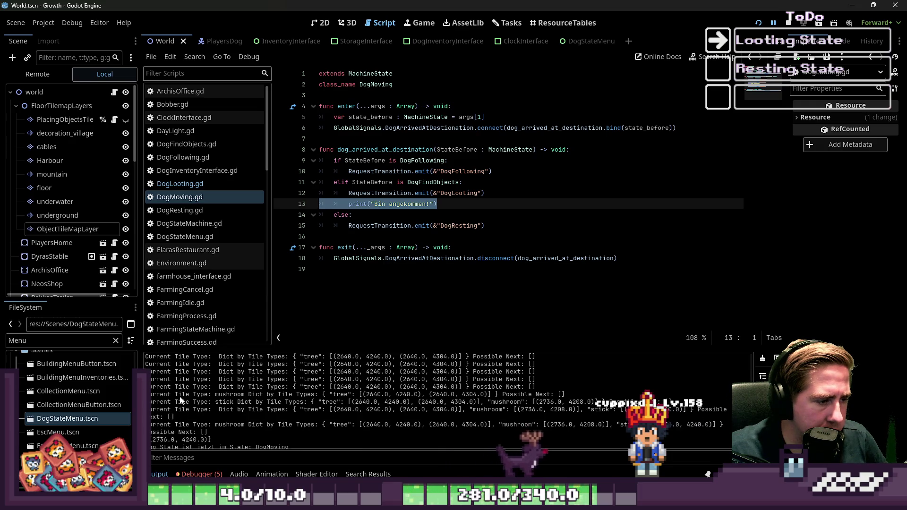
{"action": "scroll", "coordinate": [179, 394], "scroll_direction": "up", "scroll_amount": 5}
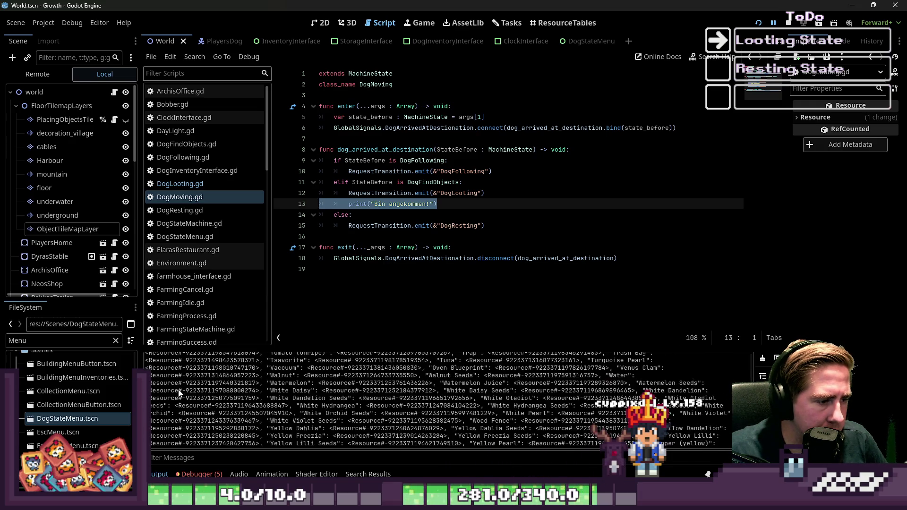
{"action": "scroll", "coordinate": [182, 389], "scroll_direction": "up", "scroll_amount": 6}
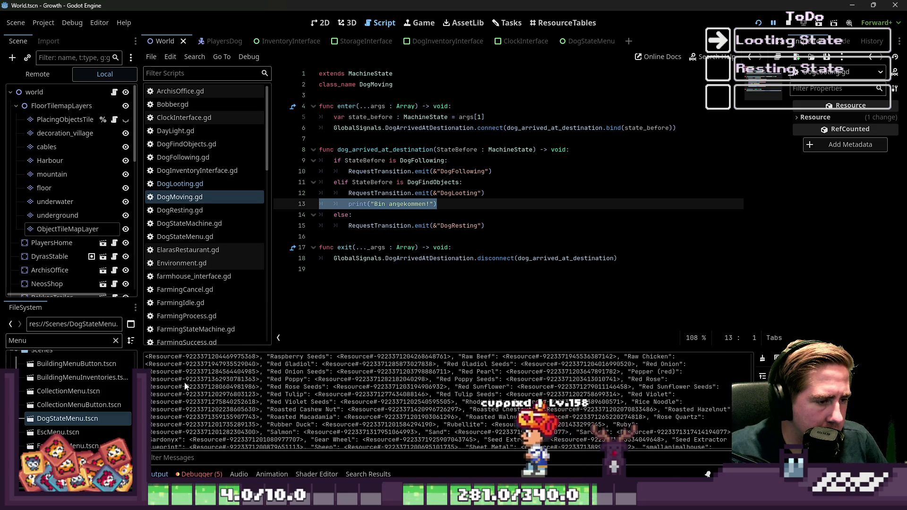
{"action": "scroll", "coordinate": [187, 381], "scroll_direction": "down", "scroll_amount": 5}
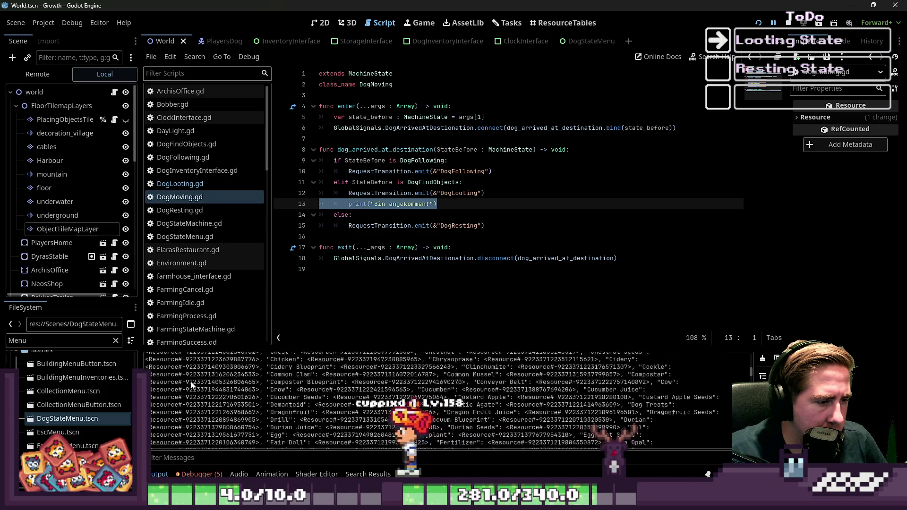
{"action": "scroll", "coordinate": [191, 380], "scroll_direction": "down", "scroll_amount": 5}
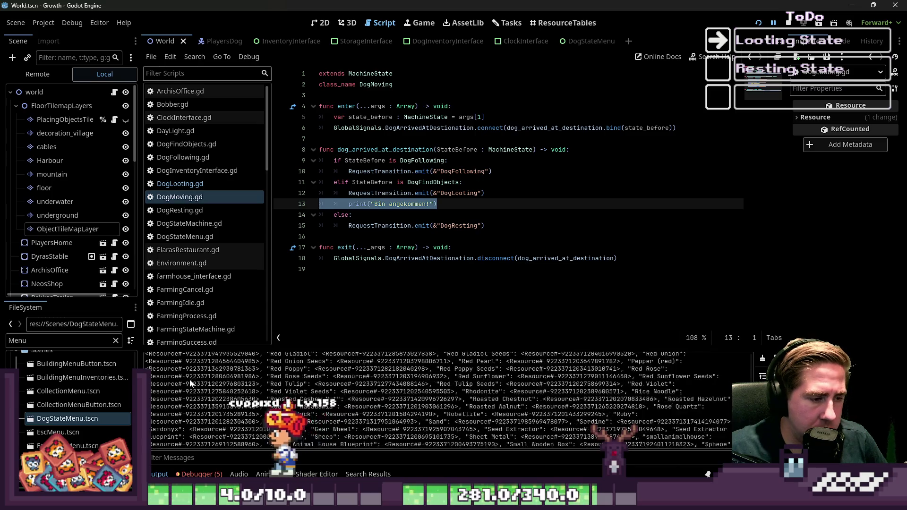
{"action": "scroll", "coordinate": [198, 383], "scroll_direction": "up", "scroll_amount": 10}
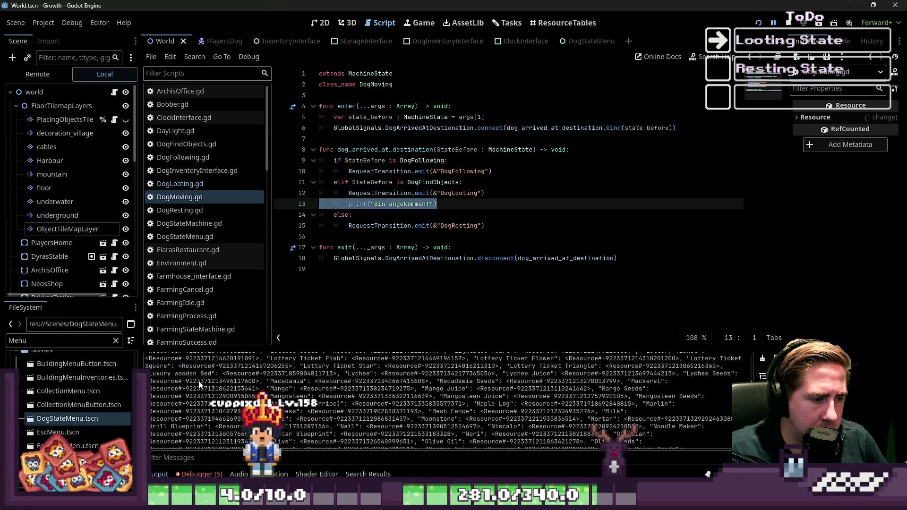
{"action": "scroll", "coordinate": [208, 385], "scroll_direction": "up", "scroll_amount": 15}
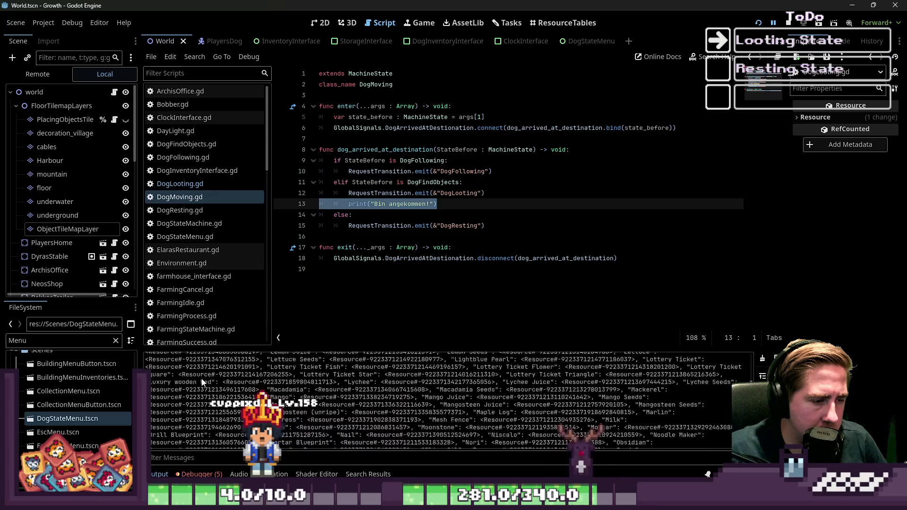
{"action": "scroll", "coordinate": [214, 359], "scroll_direction": "up", "scroll_amount": 2}
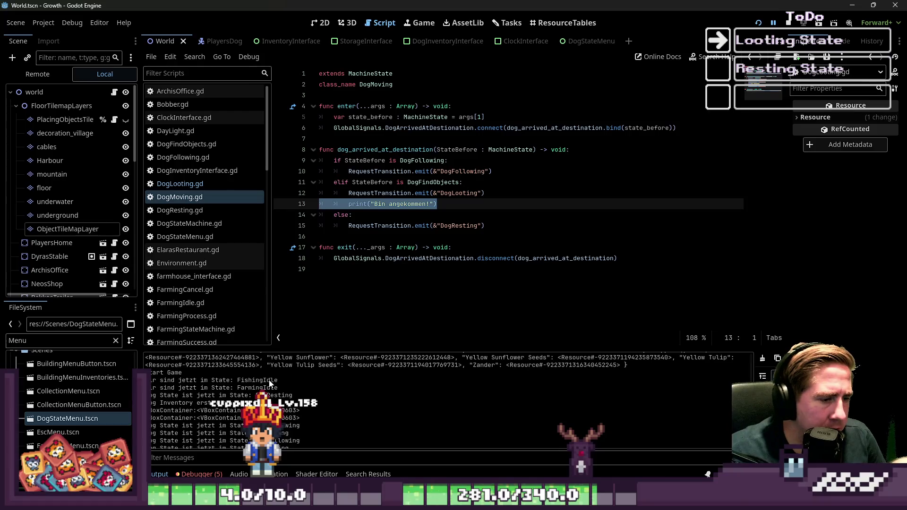
{"action": "scroll", "coordinate": [297, 396], "scroll_direction": "down", "scroll_amount": 1}
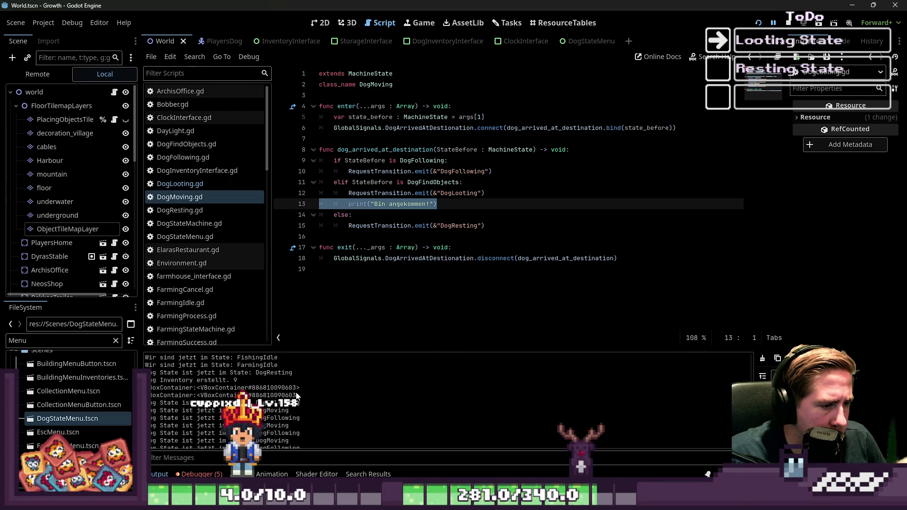
{"action": "scroll", "coordinate": [234, 383], "scroll_direction": "down", "scroll_amount": 1}
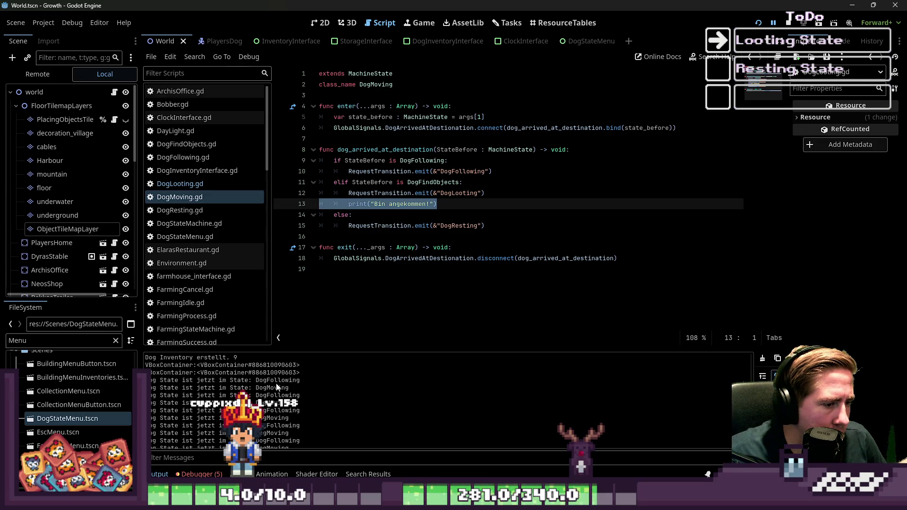
{"action": "scroll", "coordinate": [277, 386], "scroll_direction": "down", "scroll_amount": 3}
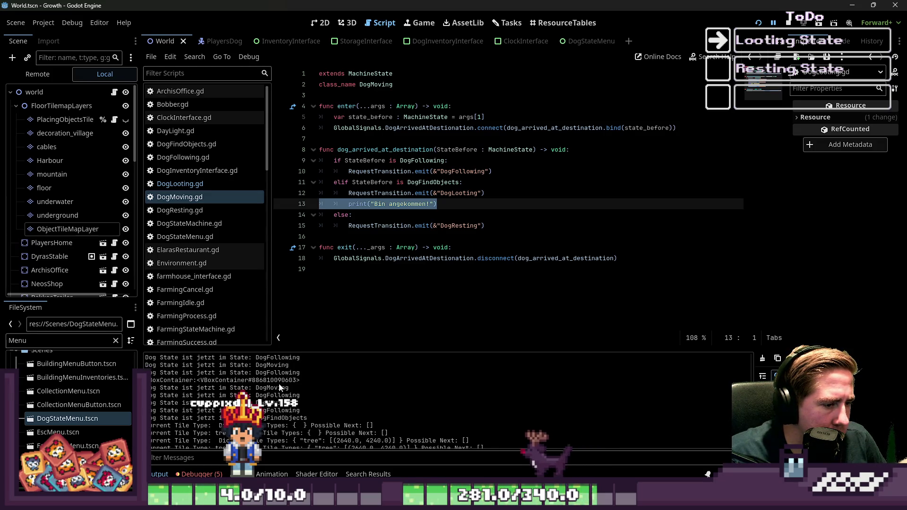
{"action": "scroll", "coordinate": [273, 383], "scroll_direction": "down", "scroll_amount": 2}
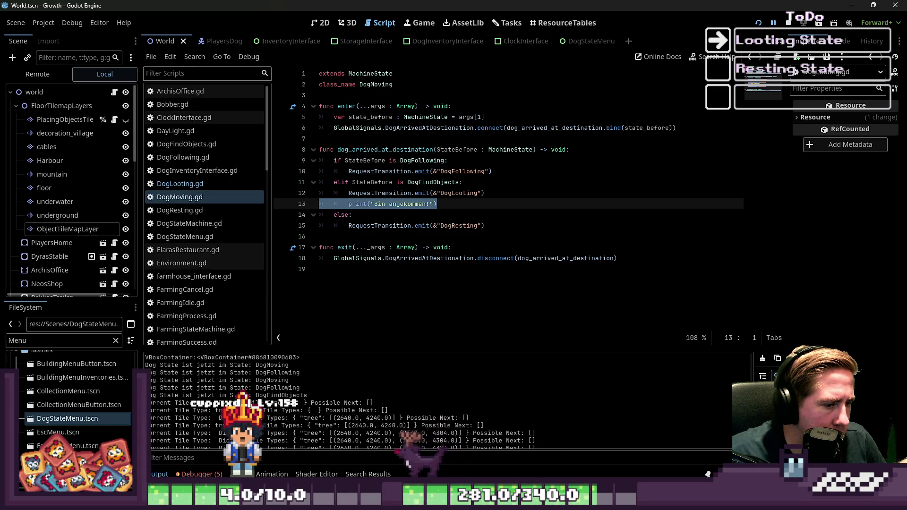
{"action": "scroll", "coordinate": [278, 398], "scroll_direction": "down", "scroll_amount": 2}
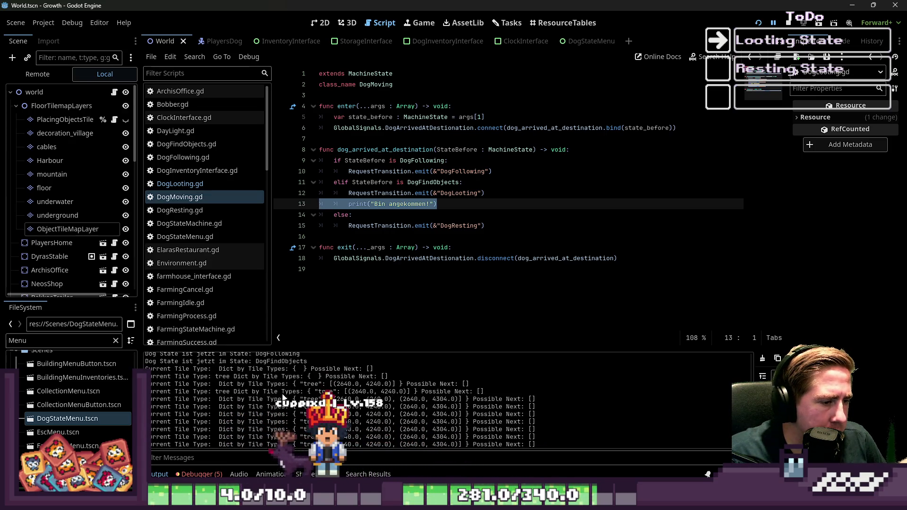
{"action": "scroll", "coordinate": [267, 383], "scroll_direction": "down", "scroll_amount": 3}
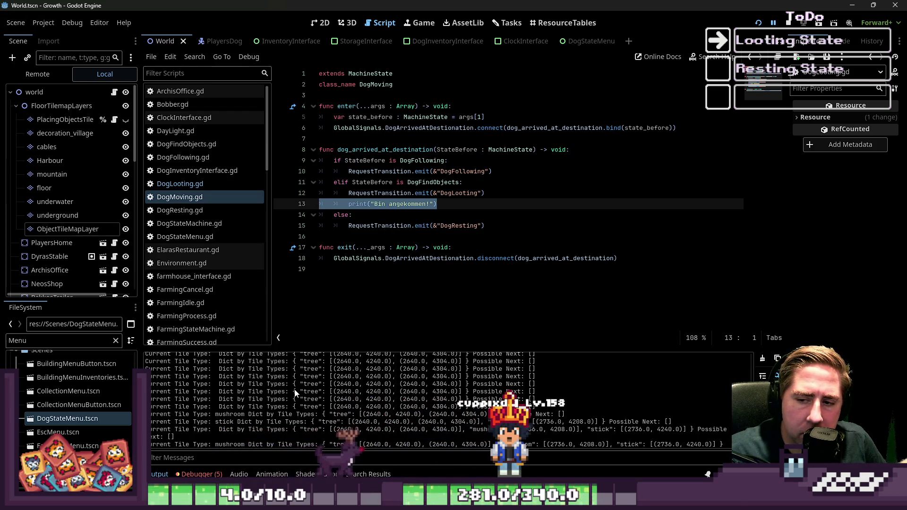
{"action": "key", "text": "ctrl+z"}
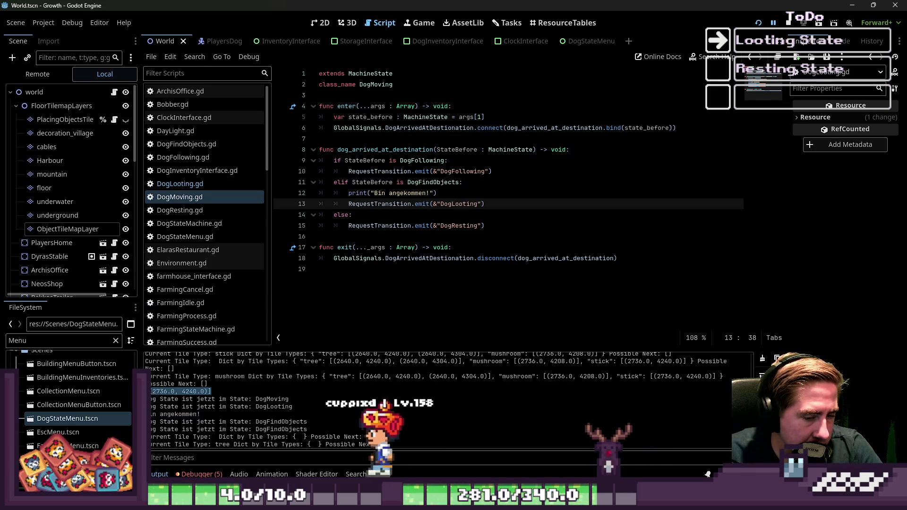
Check the running game window, return to the editor, and read the 'Bin angekommen!' log entries.
{"action": "mouse_move", "coordinate": [596, 502]}
{"action": "left_click", "coordinate": [612, 456]}
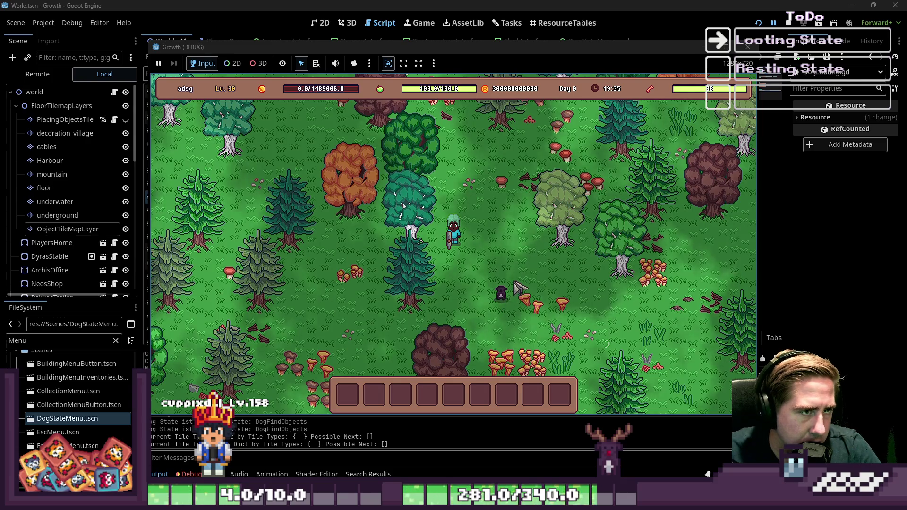
{"action": "left_click", "coordinate": [523, 4]}
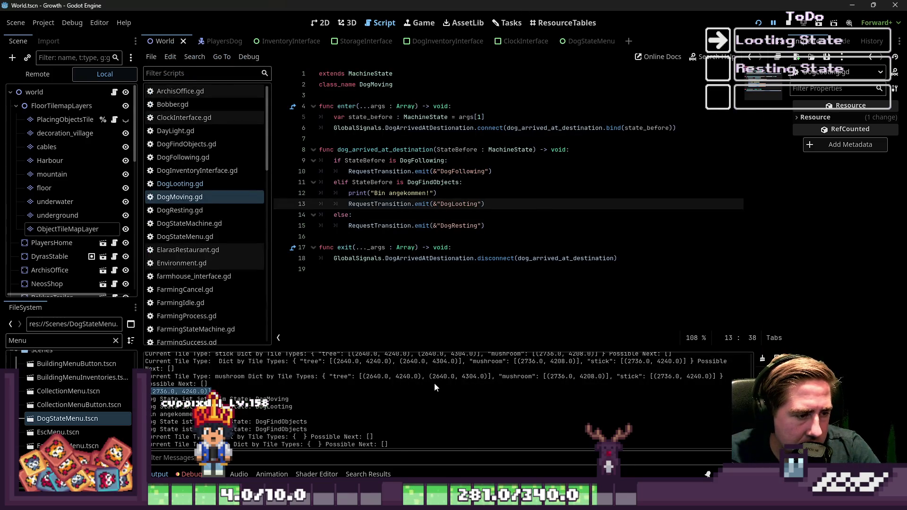
{"action": "scroll", "coordinate": [261, 392], "scroll_direction": "up", "scroll_amount": 2}
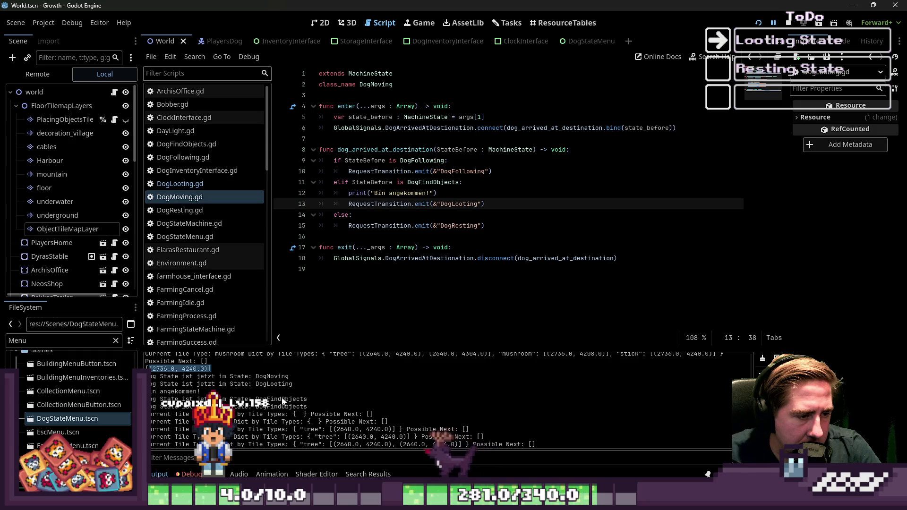
{"action": "scroll", "coordinate": [284, 400], "scroll_direction": "down", "scroll_amount": 2}
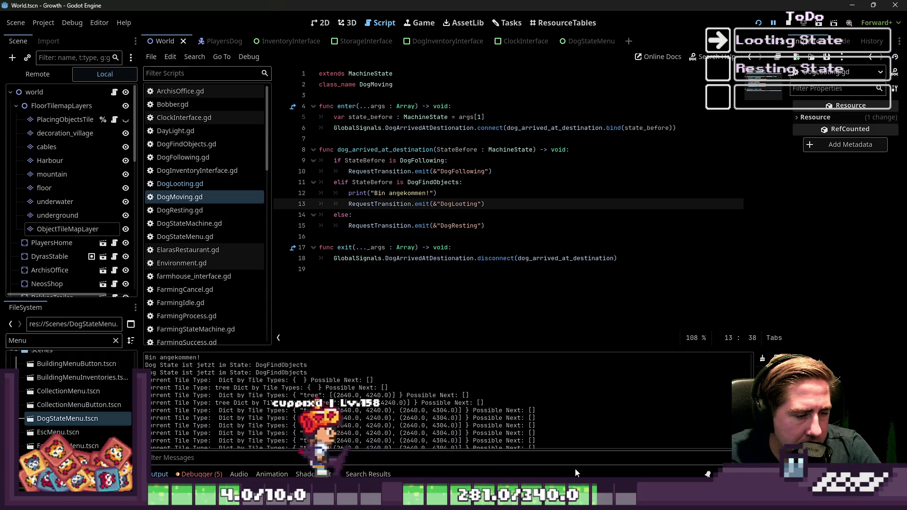
{"action": "mouse_move", "coordinate": [577, 500]}
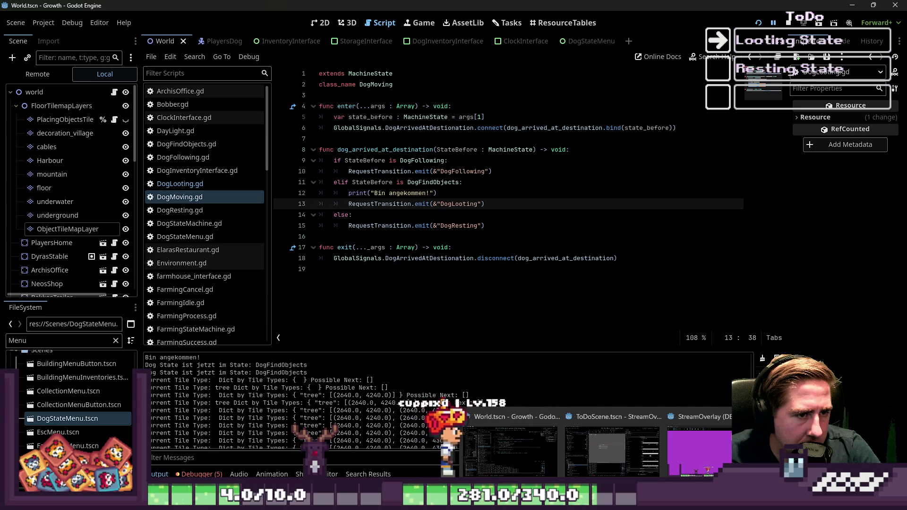
{"action": "key", "text": "Down"}
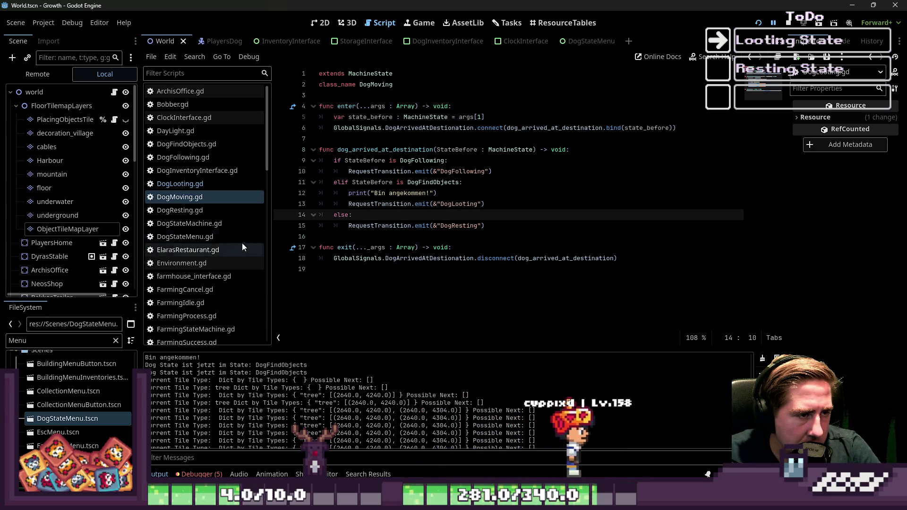
{"action": "left_click", "coordinate": [199, 185]}
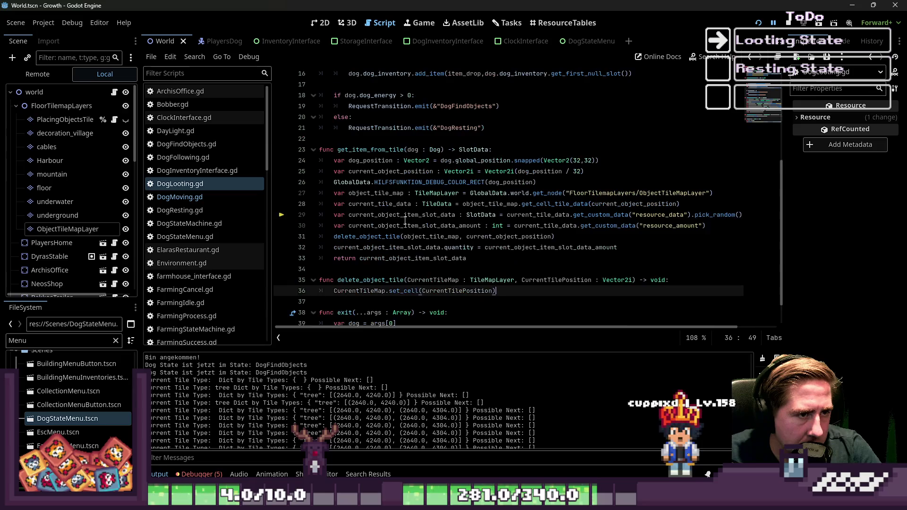
Insert a blank line after the stackable add_item call on line 14 of get_item_from_tile.
{"action": "scroll", "coordinate": [378, 217], "scroll_direction": "up", "scroll_amount": 5}
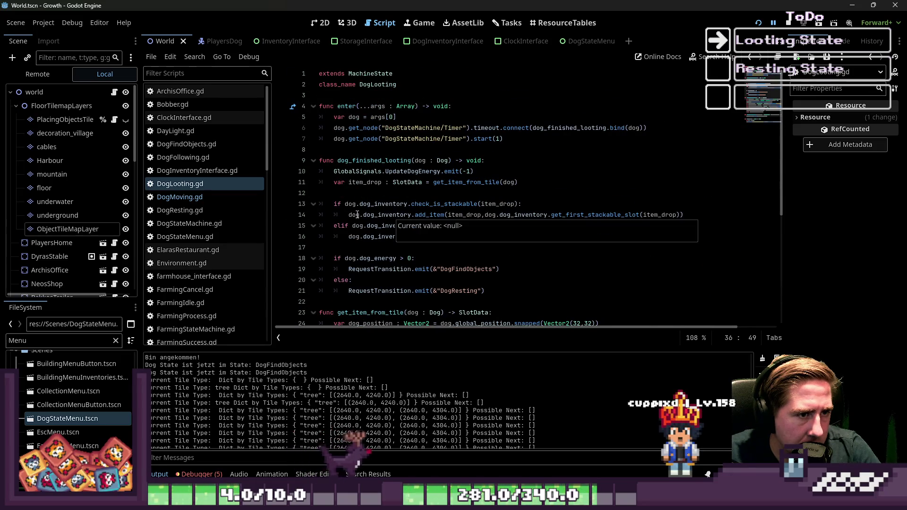
{"action": "scroll", "coordinate": [359, 215], "scroll_direction": "down", "scroll_amount": 3}
{"action": "double_click", "coordinate": [397, 215]}
{"action": "scroll", "coordinate": [413, 242], "scroll_direction": "up", "scroll_amount": 1}
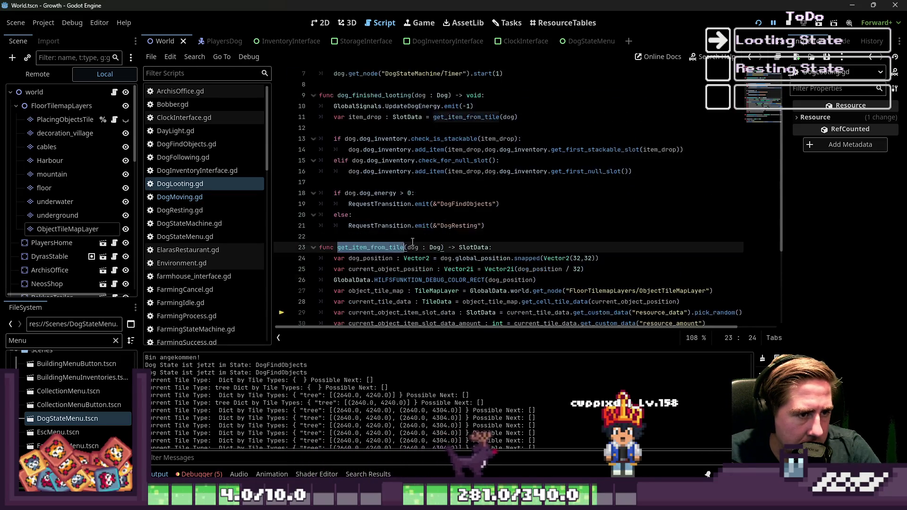
{"action": "scroll", "coordinate": [412, 242], "scroll_direction": "up", "scroll_amount": 1}
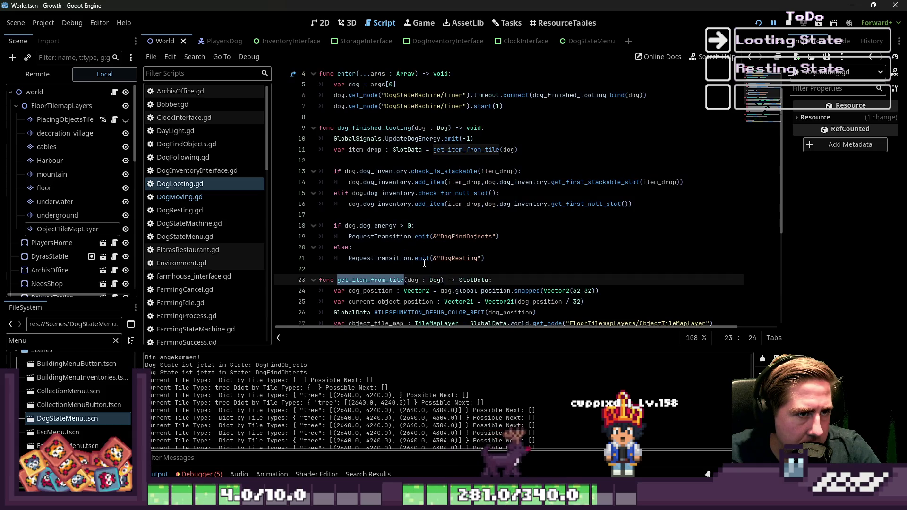
{"action": "left_click", "coordinate": [370, 164]}
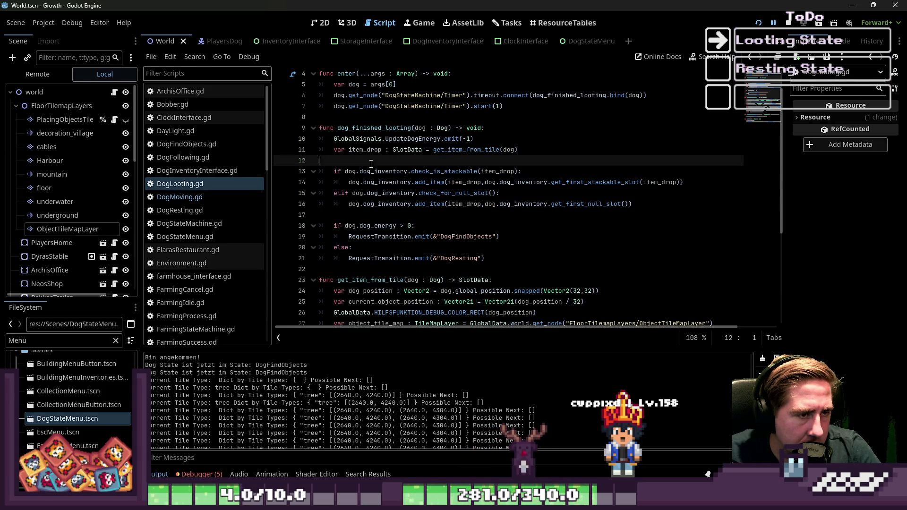
{"action": "left_click", "coordinate": [389, 180]}
{"action": "key", "text": "Down"}
{"action": "key", "text": "Down"}
{"action": "key", "text": "Down"}
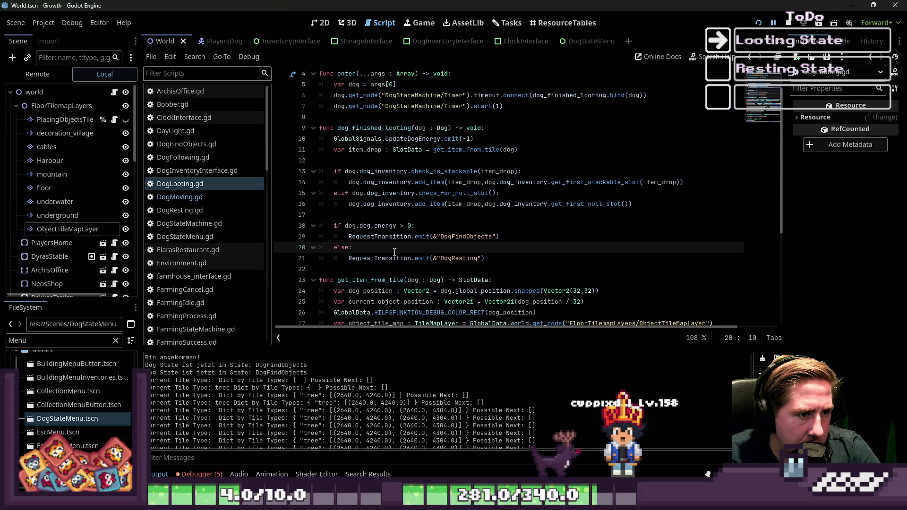
{"action": "left_click", "coordinate": [391, 217]}
{"action": "left_click", "coordinate": [697, 183]}
{"action": "key", "text": "Return"}
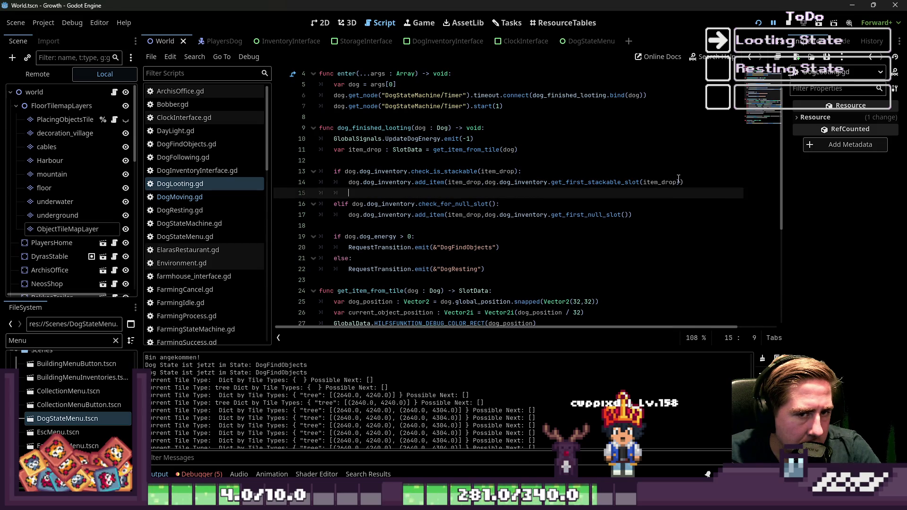
{"action": "key", "text": "BackSpace"}
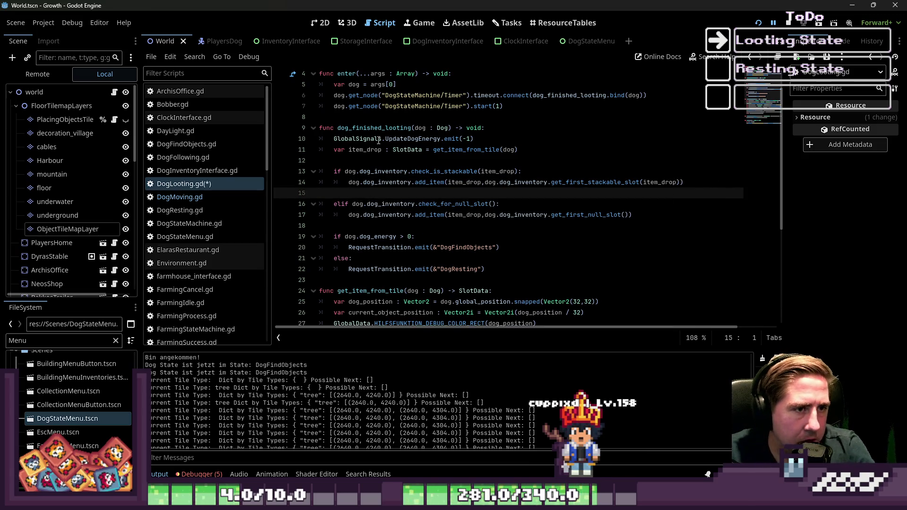
Inspect global_position, the debug colour rect call and the tile data lookup on lines 25–29.
{"action": "scroll", "coordinate": [407, 167], "scroll_direction": "down", "scroll_amount": 4}
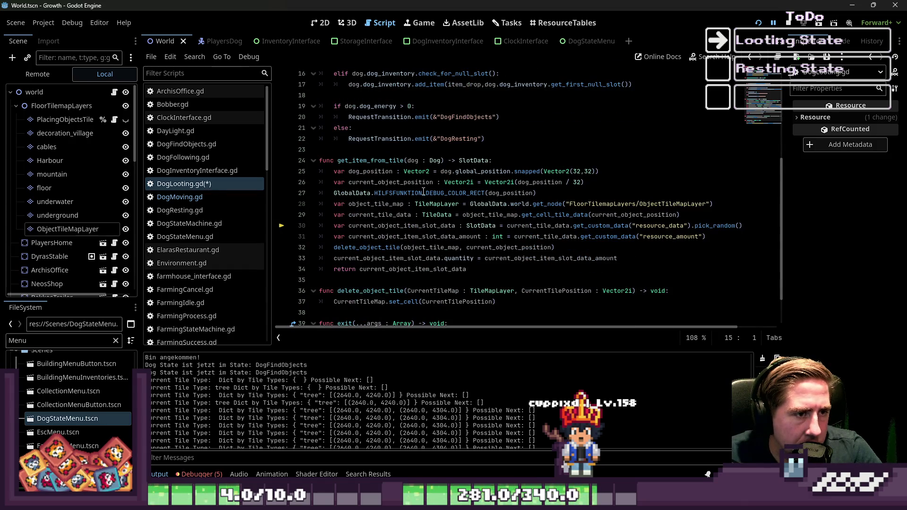
{"action": "double_click", "coordinate": [473, 171]}
{"action": "mouse_move", "coordinate": [472, 174]}
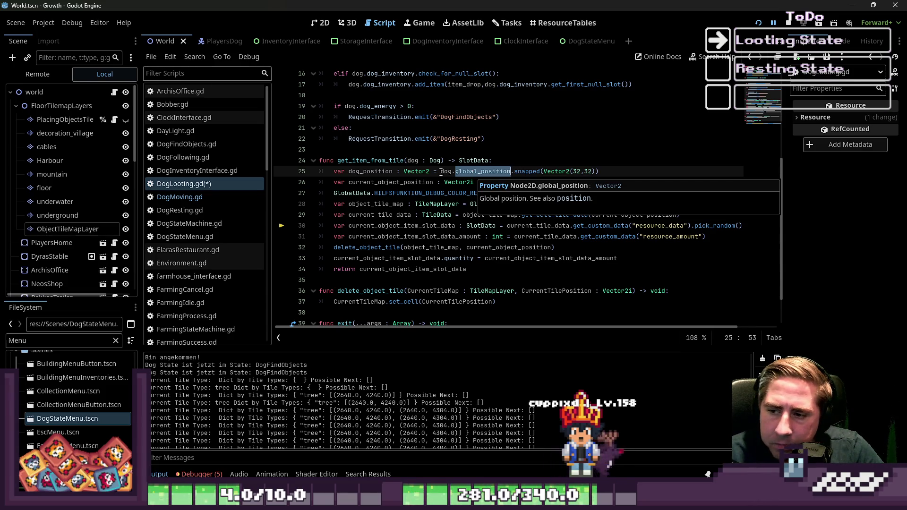
{"action": "left_click", "coordinate": [529, 193]}
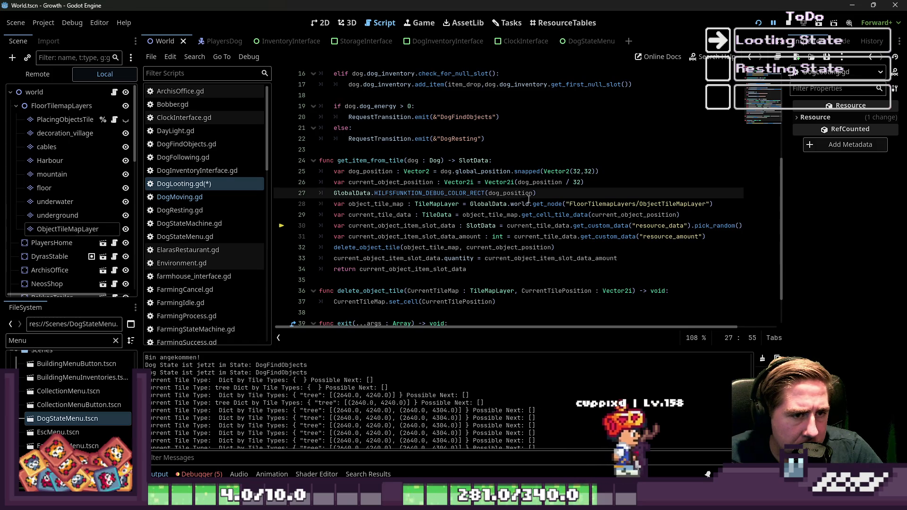
{"action": "key", "text": "shift+Home"}
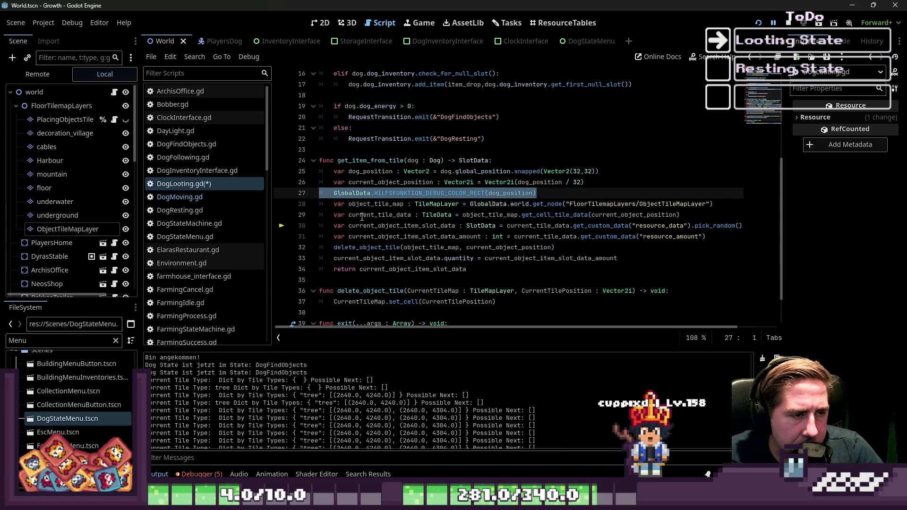
{"action": "left_click", "coordinate": [362, 215]}
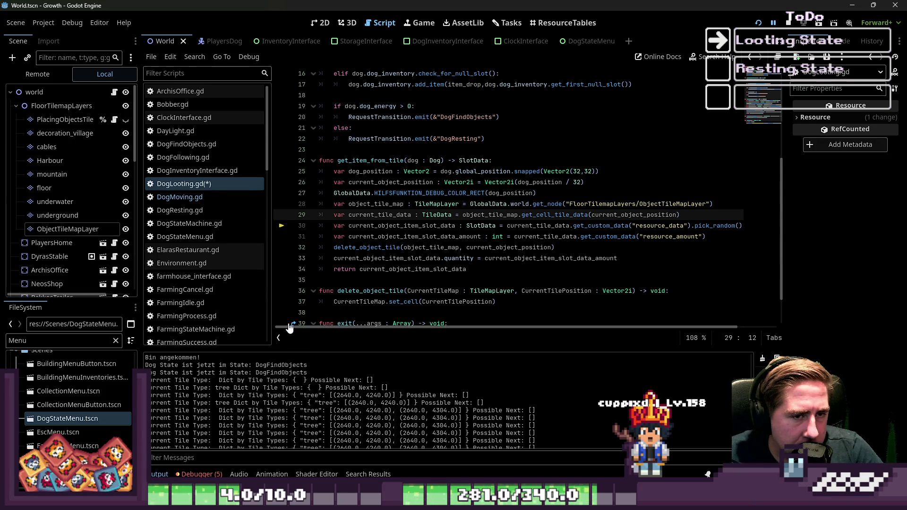
{"action": "scroll", "coordinate": [365, 189], "scroll_direction": "up", "scroll_amount": 2}
{"action": "left_click", "coordinate": [198, 198]}
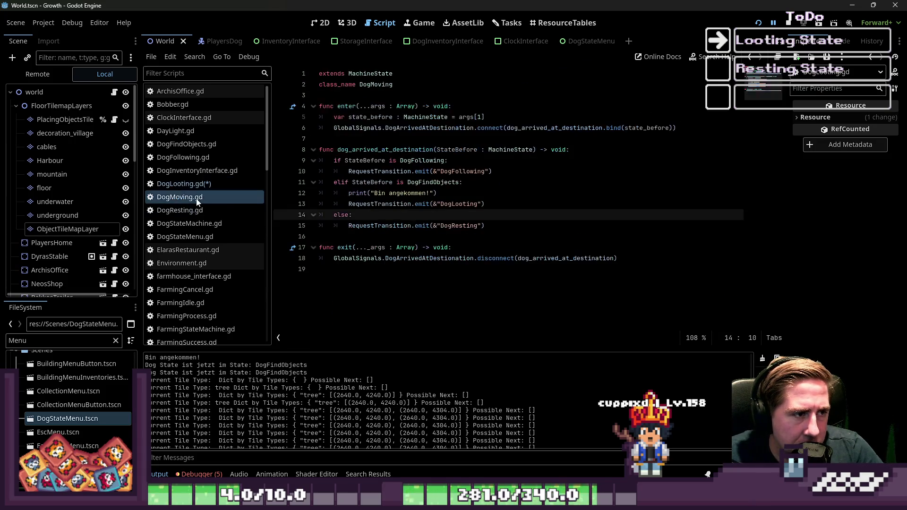
Review DogMoving's arrival branches, then go to DogFindObjects.gd's lootable check on line 33.
{"action": "left_click", "coordinate": [405, 194]}
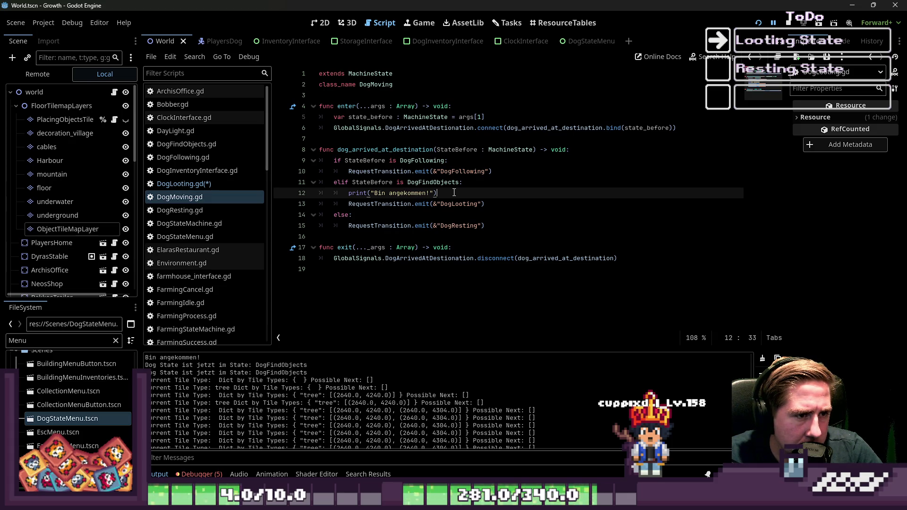
{"action": "left_click", "coordinate": [408, 214]}
{"action": "left_click", "coordinate": [409, 226]}
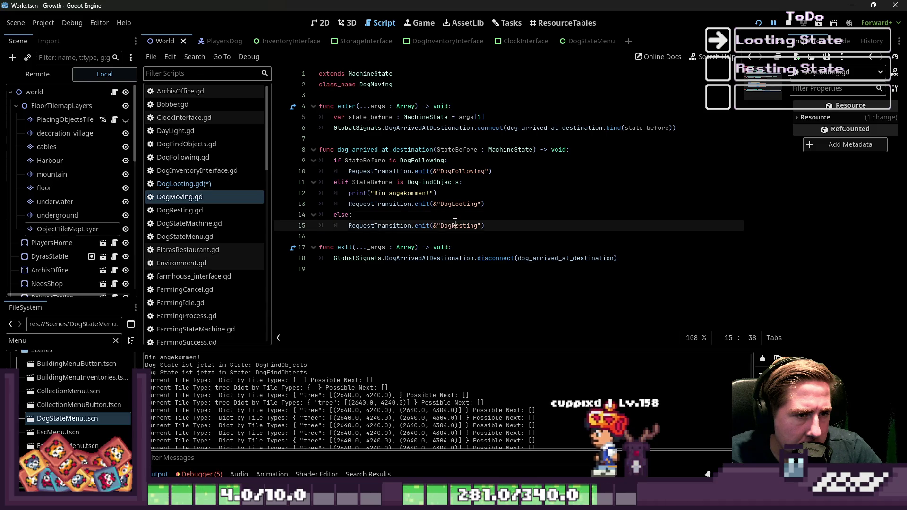
{"action": "double_click", "coordinate": [439, 183]}
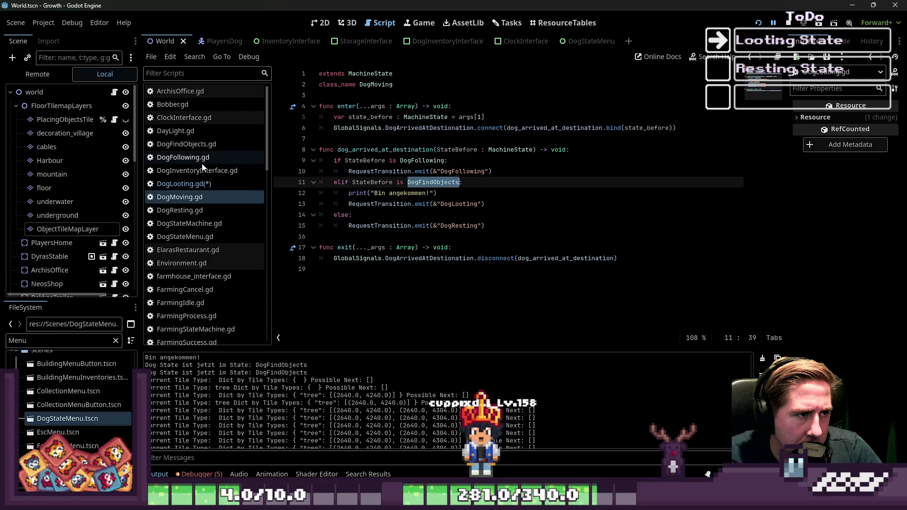
{"action": "left_click", "coordinate": [203, 144]}
{"action": "left_click", "coordinate": [454, 138]}
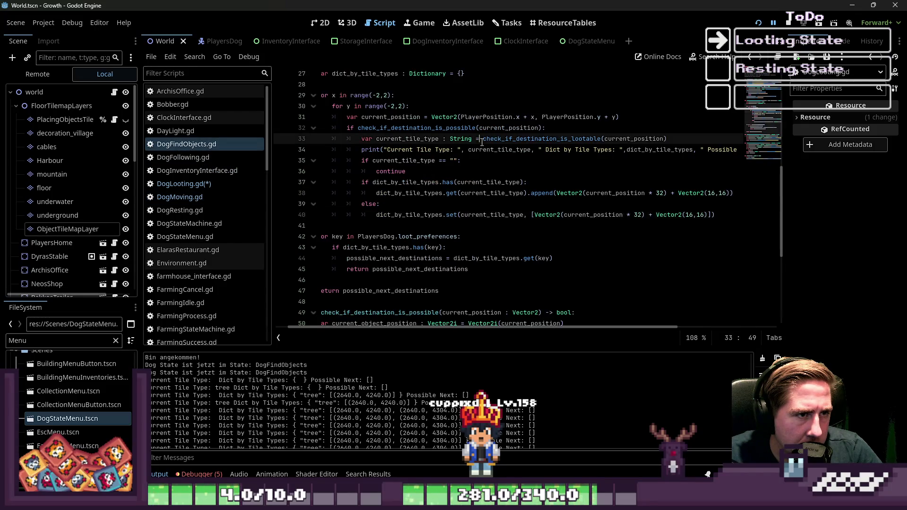
Review the debug prints and the empty possible_next_destinations fallback to DogFindObjects on lines 18–21.
{"action": "scroll", "coordinate": [450, 173], "scroll_direction": "up", "scroll_amount": 1}
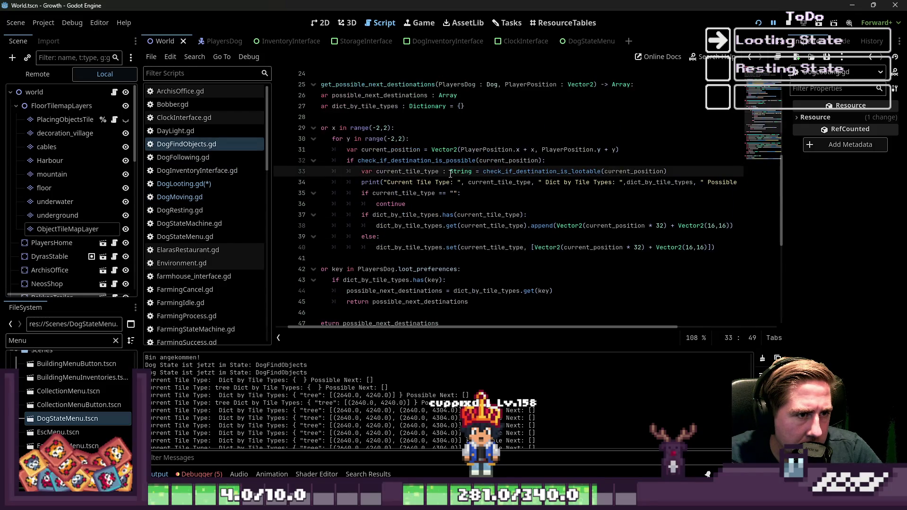
{"action": "left_click", "coordinate": [335, 185]}
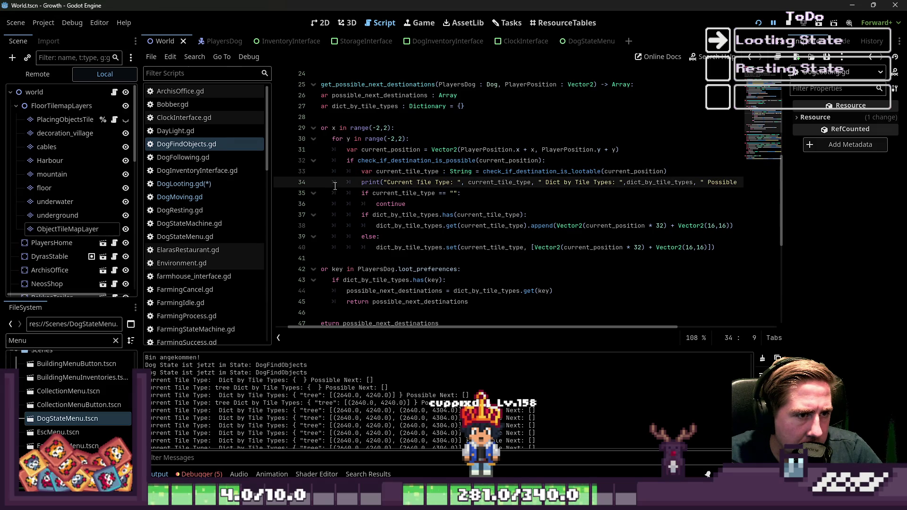
{"action": "scroll", "coordinate": [336, 189], "scroll_direction": "down", "scroll_amount": 3}
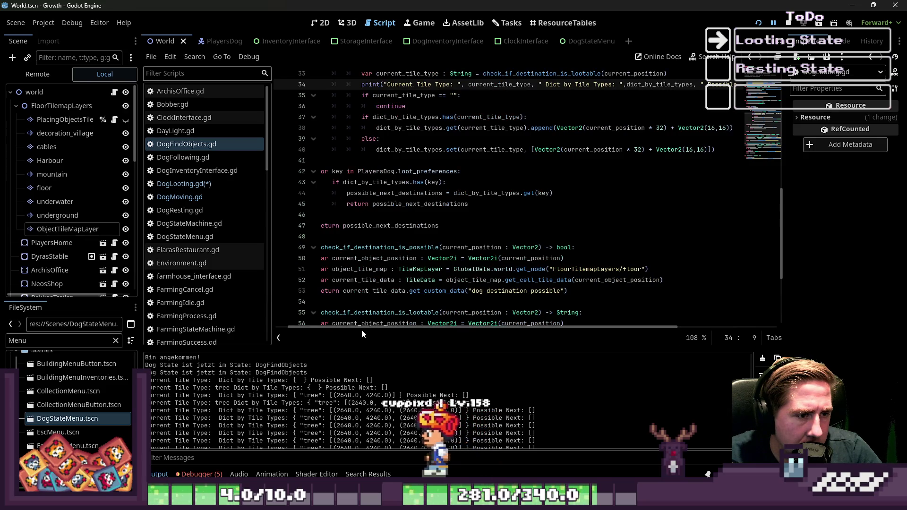
{"action": "scroll", "coordinate": [362, 329], "scroll_direction": "left", "scroll_amount": 1}
{"action": "scroll", "coordinate": [394, 279], "scroll_direction": "up", "scroll_amount": 8}
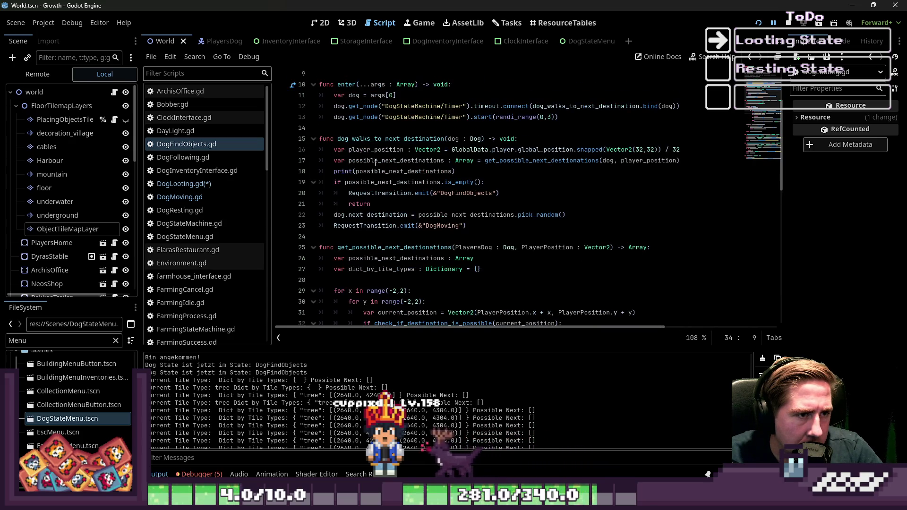
{"action": "left_click", "coordinate": [378, 171]}
{"action": "left_click_drag", "start_coordinate": [505, 175], "coordinate": [333, 172]}
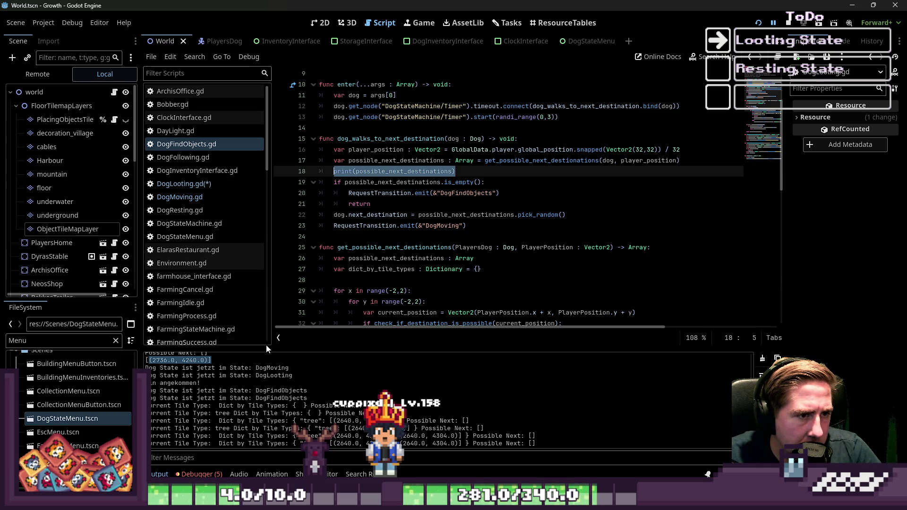
{"action": "double_click", "coordinate": [454, 193]}
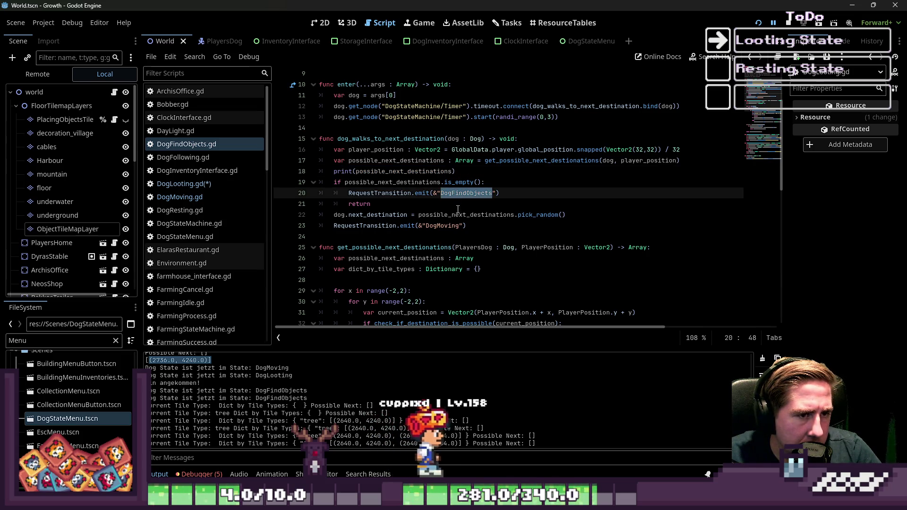
{"action": "left_click", "coordinate": [409, 208]}
{"action": "double_click", "coordinate": [373, 182]}
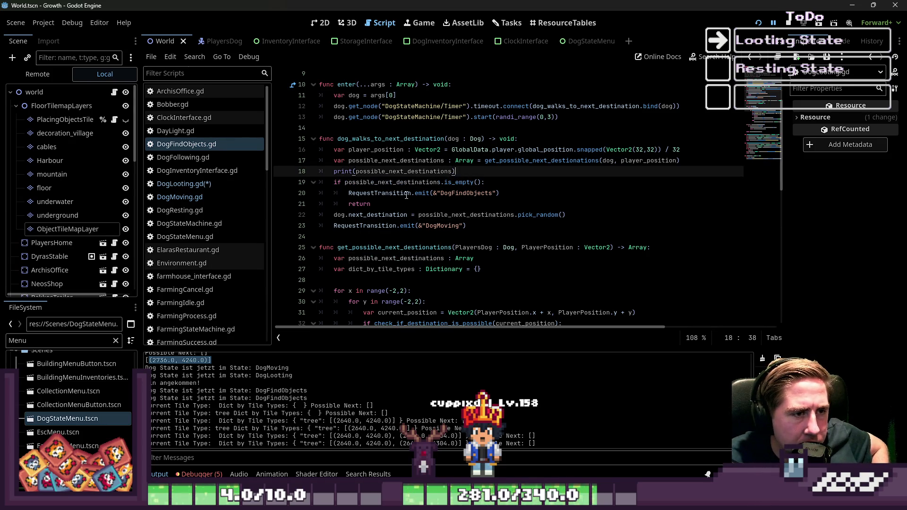
{"action": "left_click_drag", "start_coordinate": [433, 194], "coordinate": [451, 197]}
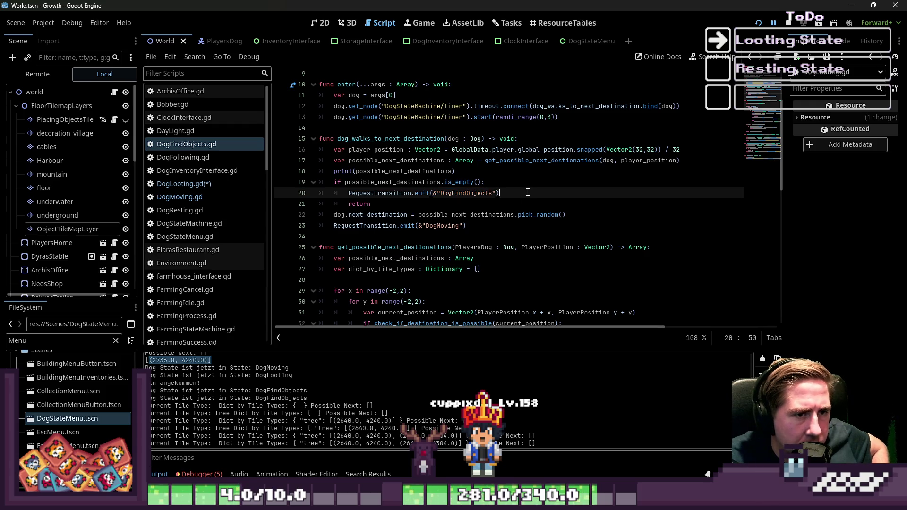
{"action": "scroll", "coordinate": [440, 166], "scroll_direction": "up", "scroll_amount": 2}
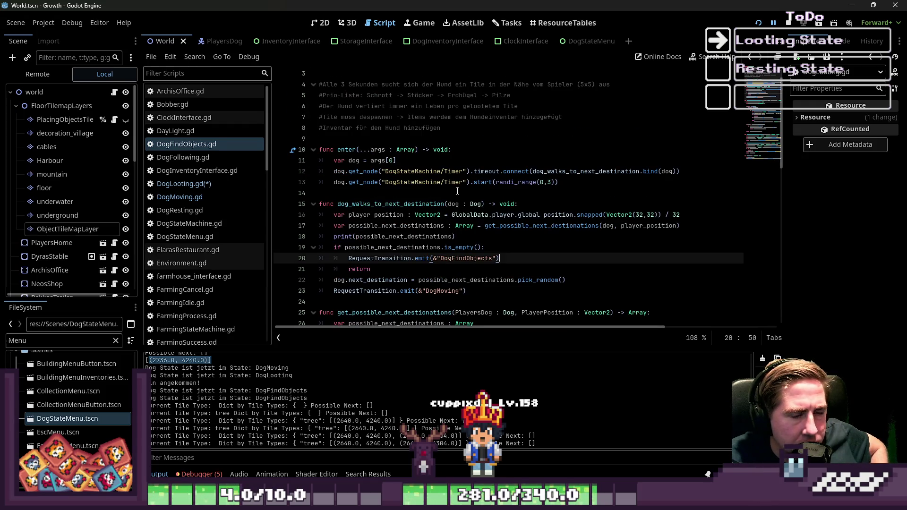
{"action": "scroll", "coordinate": [458, 191], "scroll_direction": "down", "scroll_amount": 1}
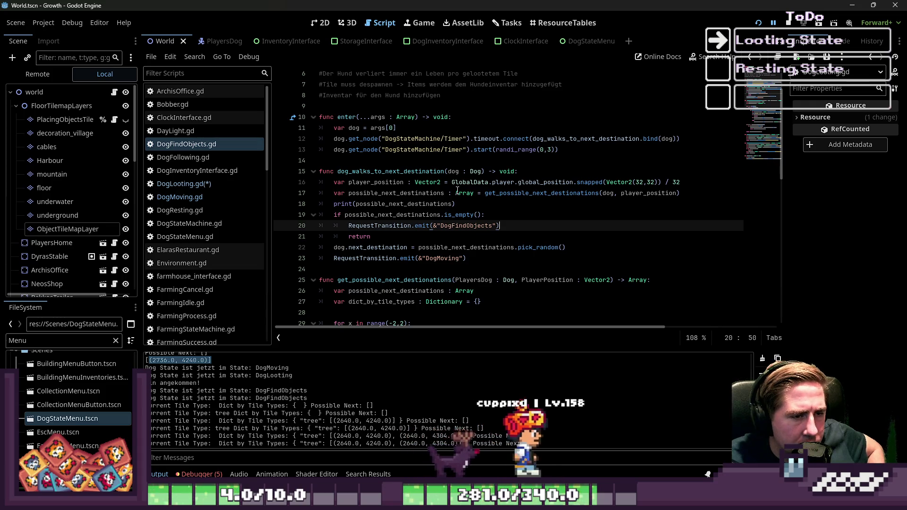
Inspect line 22's random next_destination pick and the DogMoving transition on line 23.
{"action": "double_click", "coordinate": [364, 248]}
{"action": "double_click", "coordinate": [339, 247]}
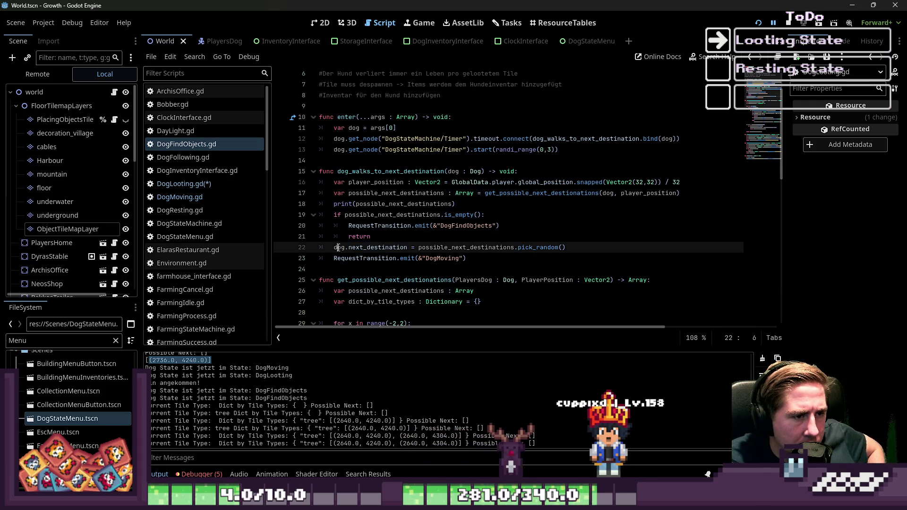
{"action": "double_click", "coordinate": [356, 248]}
{"action": "double_click", "coordinate": [466, 248]}
{"action": "left_click", "coordinate": [388, 250]}
{"action": "double_click", "coordinate": [389, 248]}
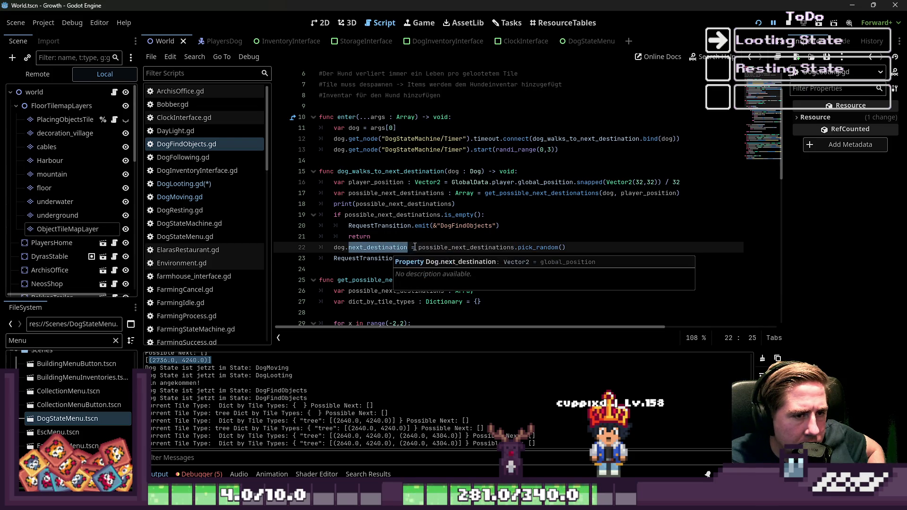
{"action": "double_click", "coordinate": [429, 248]}
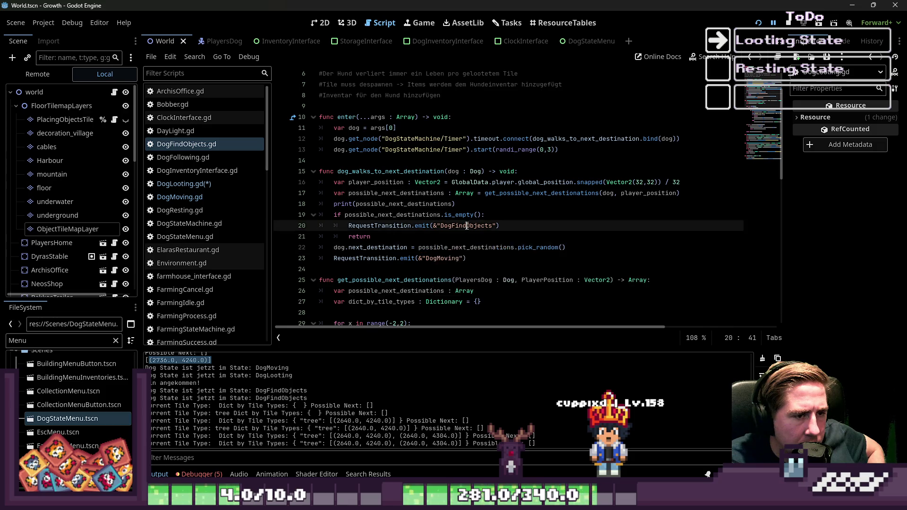
{"action": "scroll", "coordinate": [472, 236], "scroll_direction": "down", "scroll_amount": 1}
{"action": "left_click", "coordinate": [477, 215]}
{"action": "double_click", "coordinate": [478, 215]}
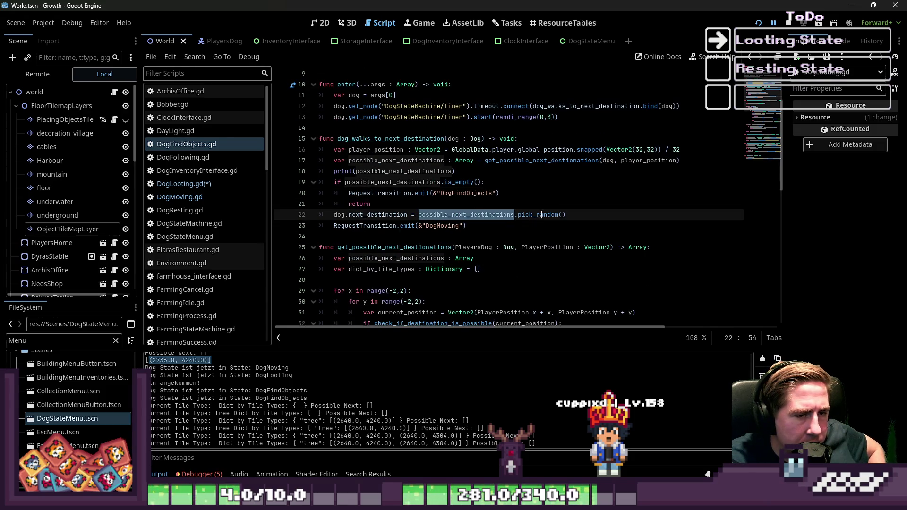
{"action": "left_click", "coordinate": [440, 226]}
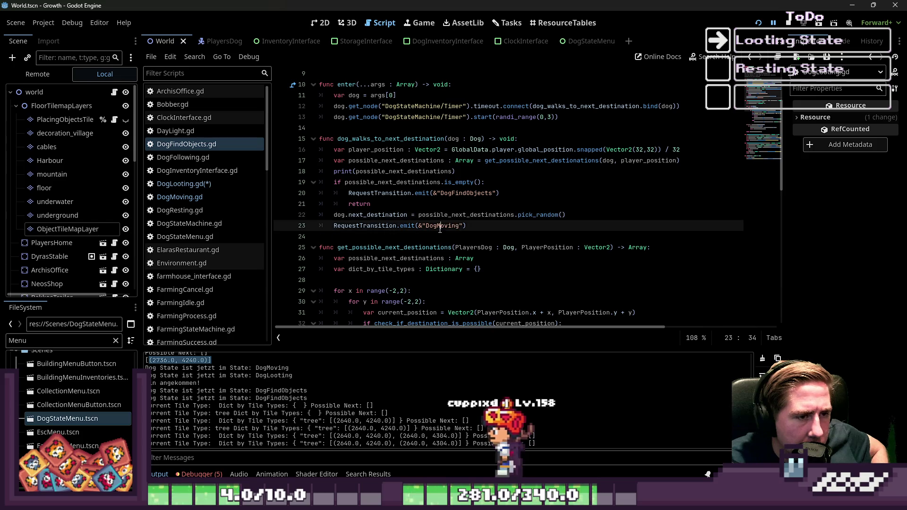
{"action": "double_click", "coordinate": [440, 226]}
{"action": "left_click", "coordinate": [214, 199]}
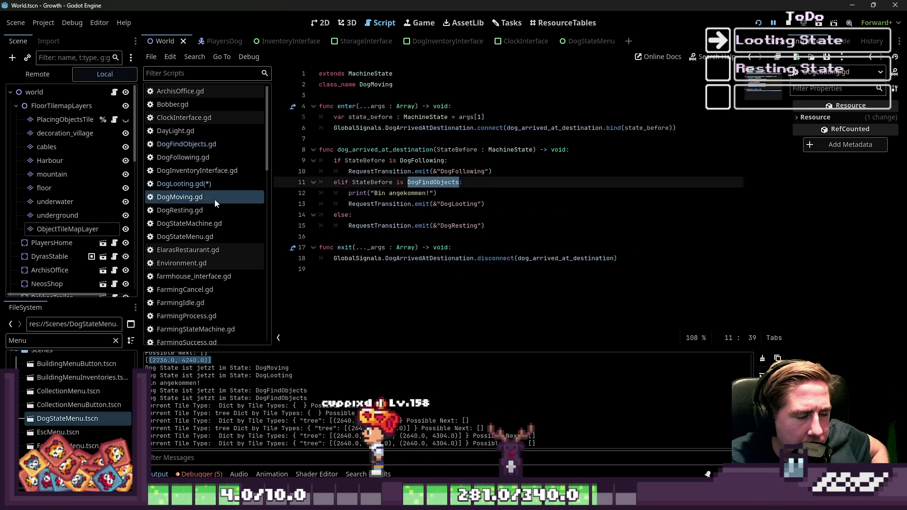
Review the DogLooting script's else branch on line 21, glancing at DogMoving in between.
{"action": "left_click", "coordinate": [456, 198]}
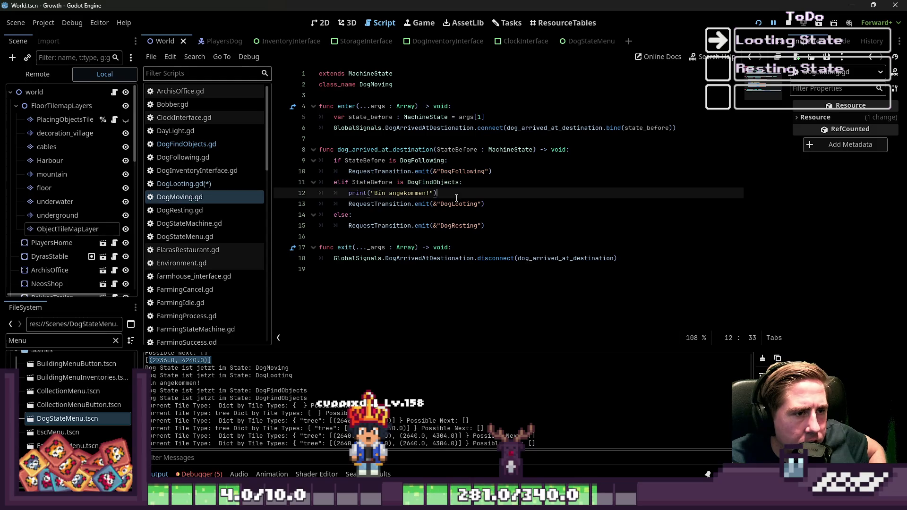
{"action": "left_click", "coordinate": [220, 188]}
{"action": "left_click", "coordinate": [410, 196]}
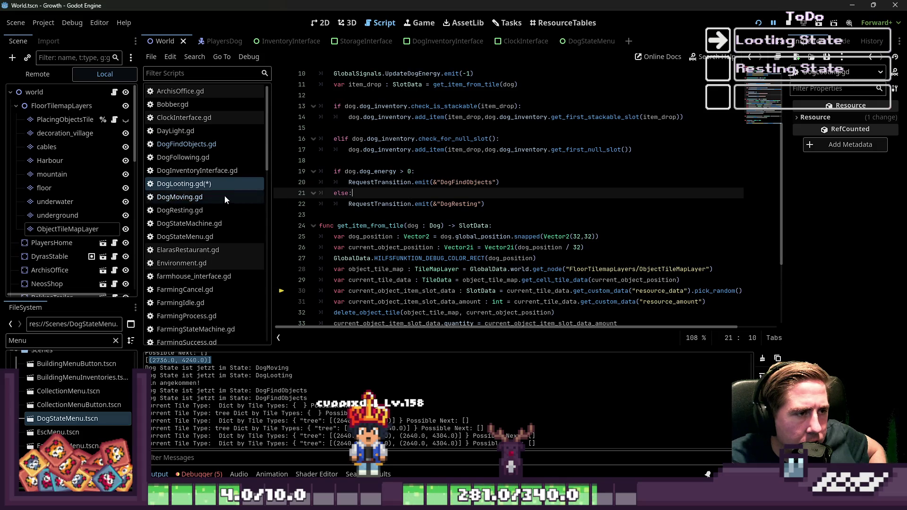
{"action": "left_click", "coordinate": [199, 197]}
{"action": "left_click", "coordinate": [202, 186]}
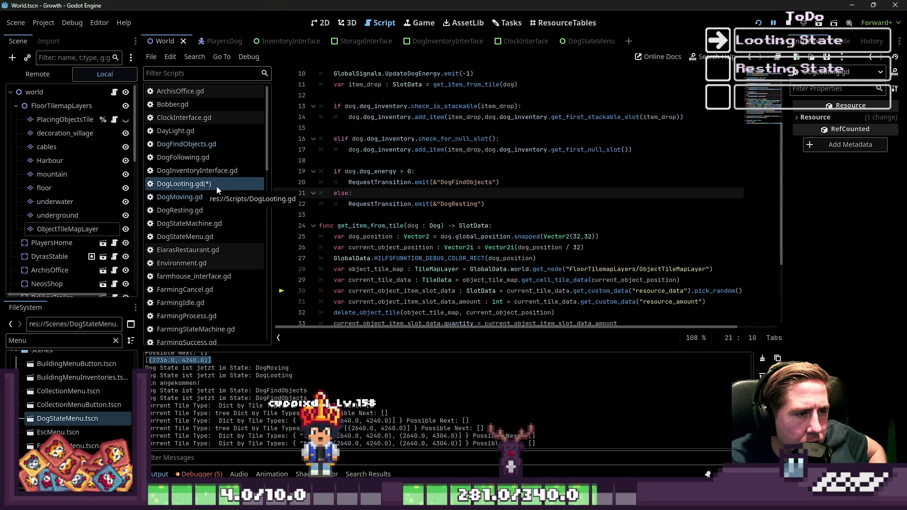
{"action": "left_click", "coordinate": [214, 150]}
{"action": "left_click", "coordinate": [211, 187]}
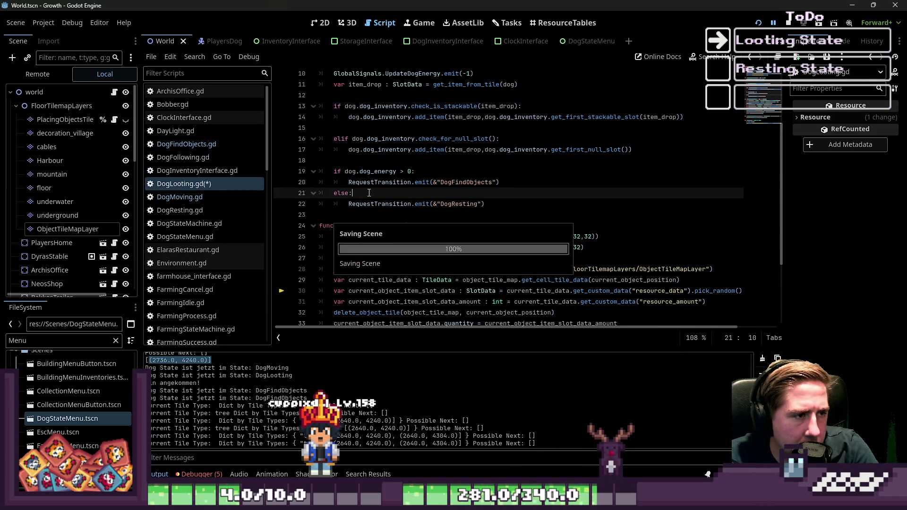
Check DogMoving's DogLooting transition on line 13, then go to DogFindObjects' destination assignment on line 22.
{"action": "left_click", "coordinate": [235, 196]}
{"action": "left_click", "coordinate": [437, 205]}
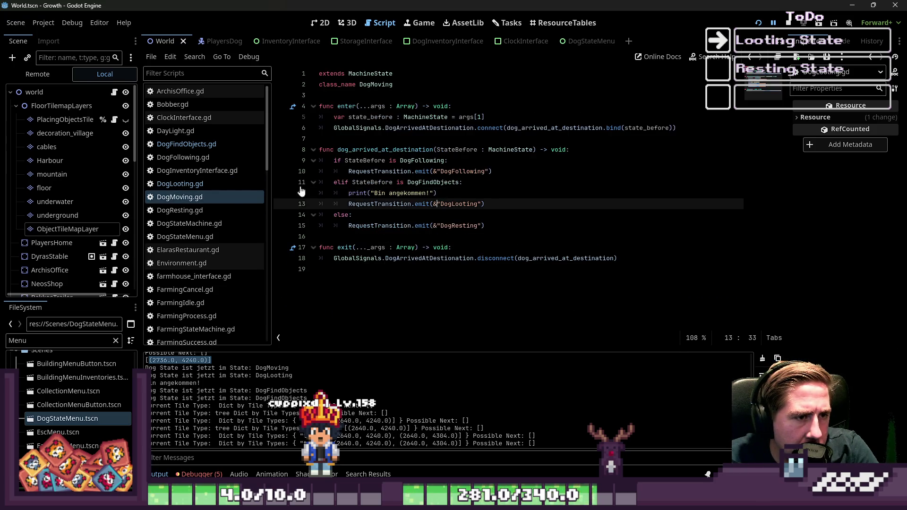
{"action": "left_click", "coordinate": [208, 147]}
{"action": "left_click", "coordinate": [406, 211]}
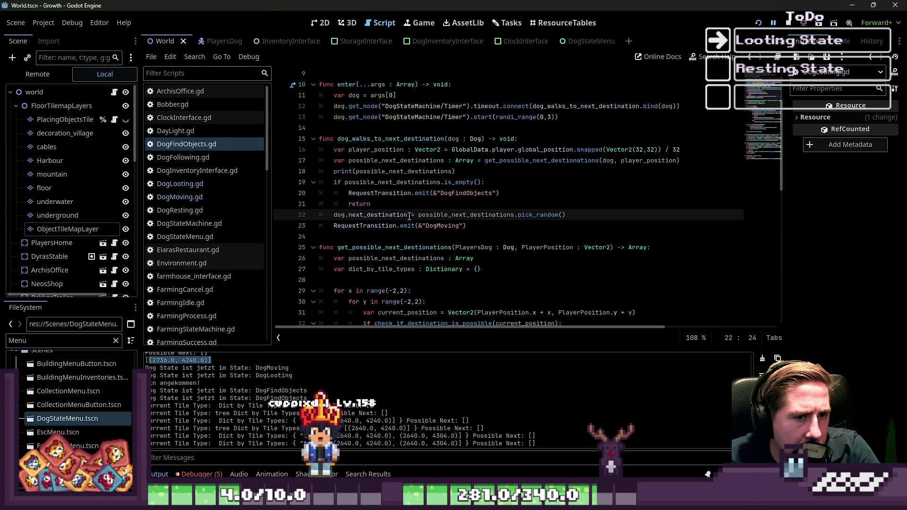
Copy dog.next_destination from line 22 onto a new line 23 below it.
{"action": "left_click_drag", "start_coordinate": [409, 216], "coordinate": [344, 216]}
{"action": "left_click_drag", "start_coordinate": [420, 215], "coordinate": [523, 215]}
{"action": "left_click", "coordinate": [543, 215]}
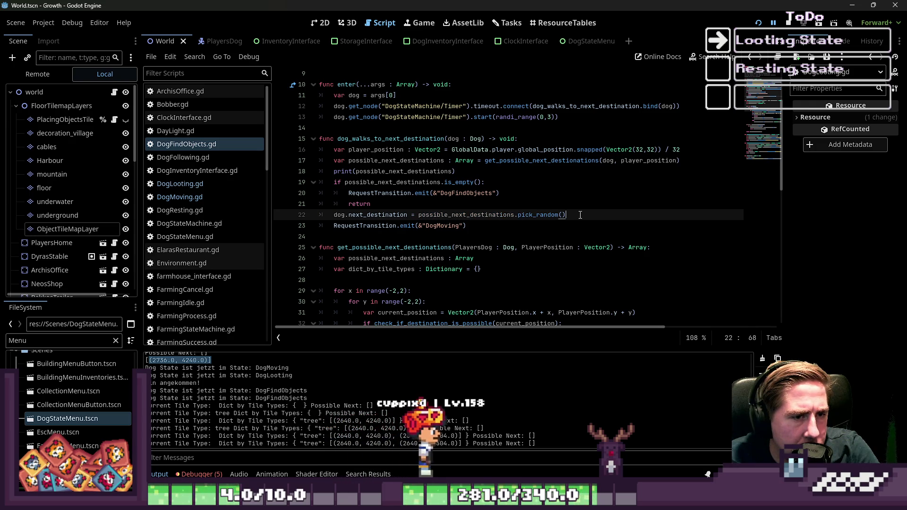
{"action": "key", "text": "End"}
{"action": "key", "text": "Return"}
{"action": "key", "text": "Up"}
{"action": "key", "text": "ctrl+shift+Right"}
{"action": "key", "text": "ctrl+shift+Right"}
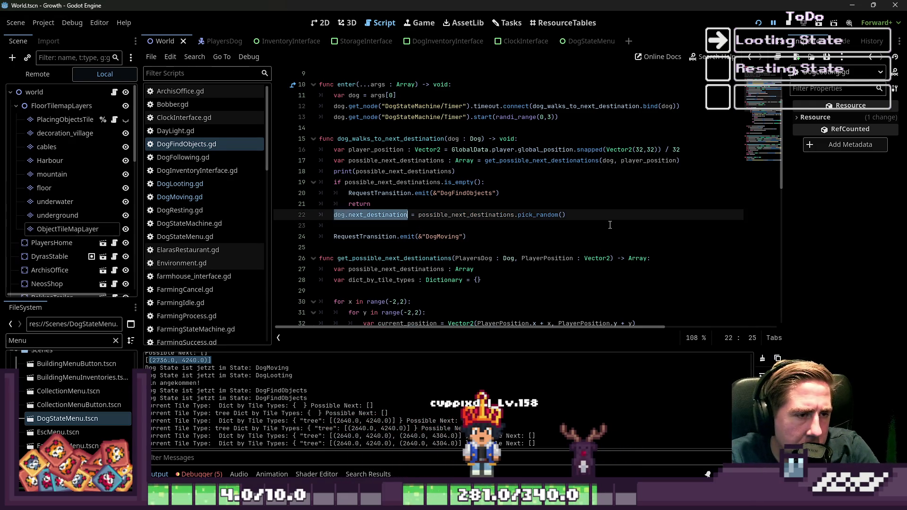
{"action": "key", "text": "ctrl+c"}
{"action": "key", "text": "Down"}
{"action": "key", "text": "ctrl+v"}
{"action": "key", "text": "BackSpace"}
{"action": "key", "text": "BackSpace"}
Wrap it in a print labelled 'Ausgewählte Next Destination:', save, and relaunch the game.
{"action": "type", "text": "pru"}
{"action": "key", "text": "BackSpace"}
{"action": "key", "text": "BackSpace"}
{"action": "key", "text": "BackSpace"}
{"action": "key", "text": "Home"}
{"action": "type", "text": "print"}
{"action": "key", "text": "shift+End"}
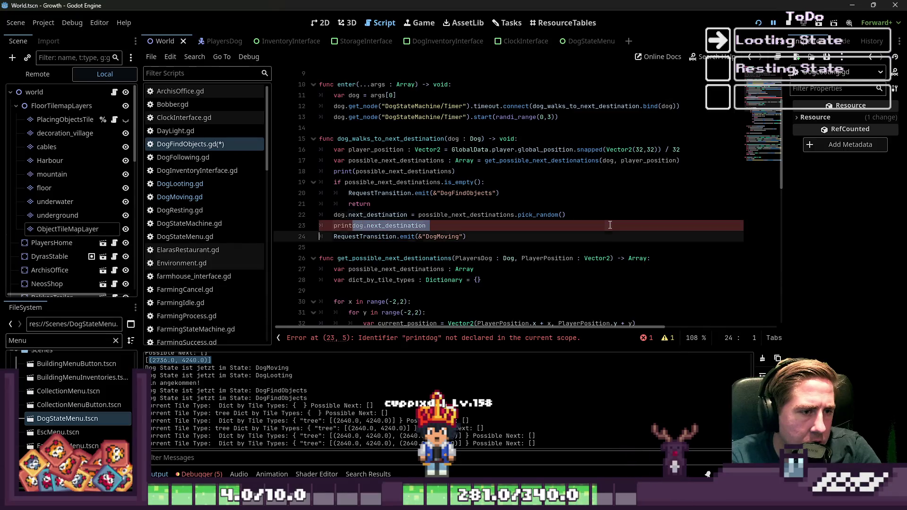
{"action": "type", "text": "("}
{"action": "key", "text": "ctrl+s"}
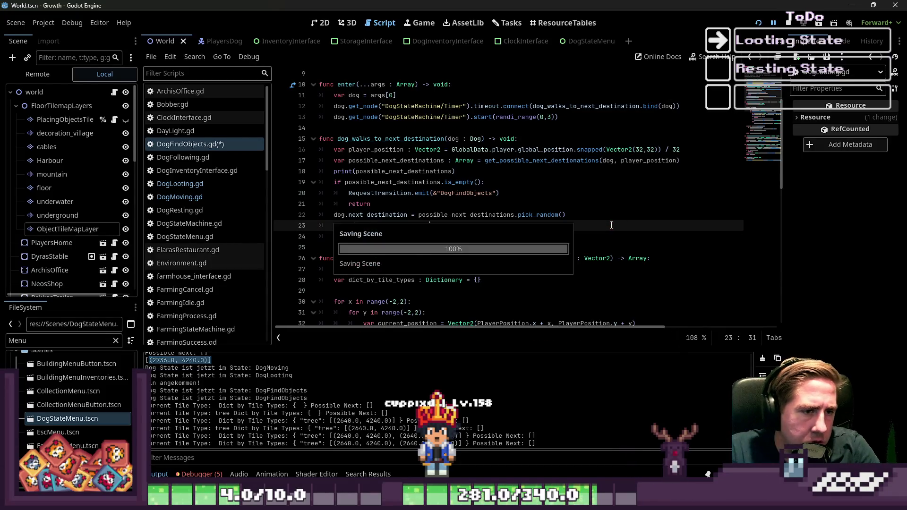
{"action": "left_click", "coordinate": [499, 194]}
{"action": "left_click", "coordinate": [355, 226]}
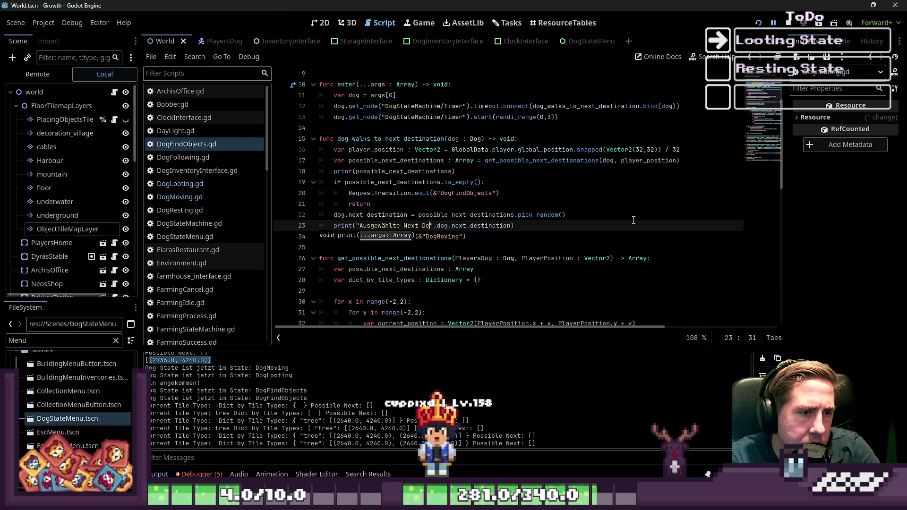
{"action": "type", "text": "stination:"}
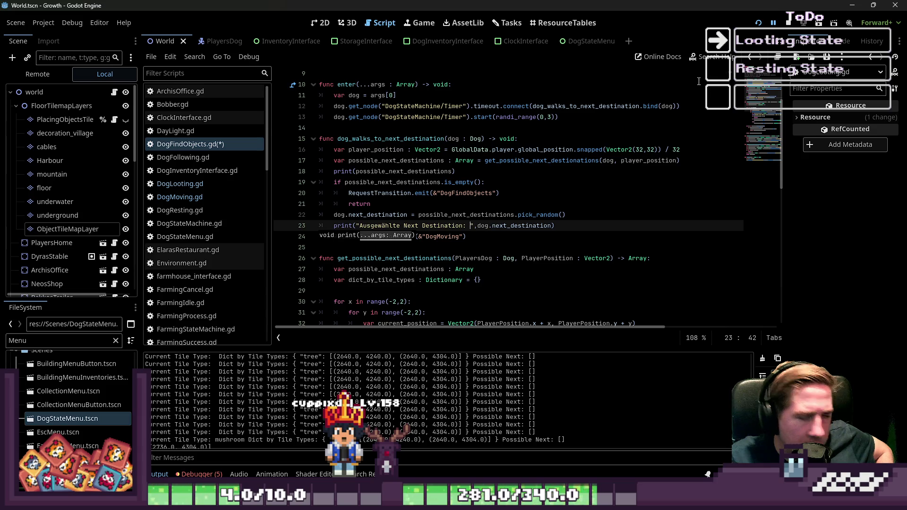
{"action": "left_click", "coordinate": [758, 23]}
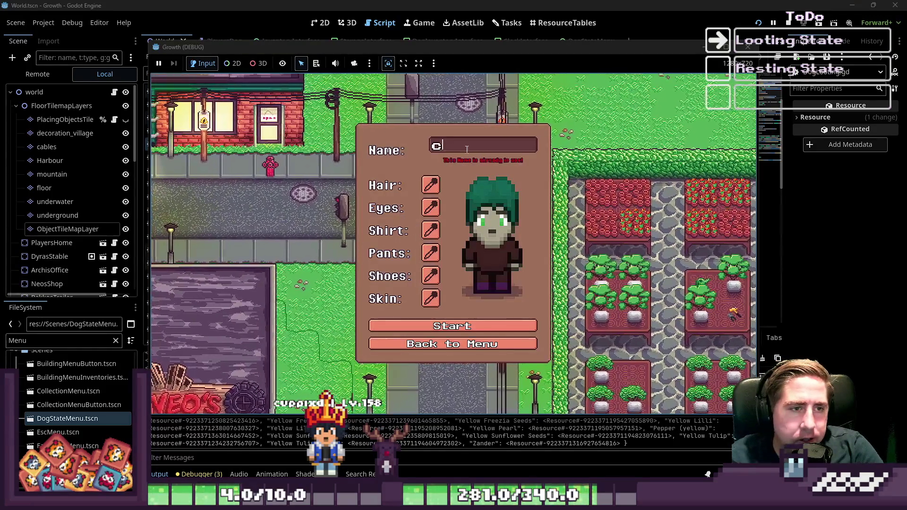
Name a character, start the game, walk to the dog and send it to find objects.
{"action": "type", "text": "cy"}
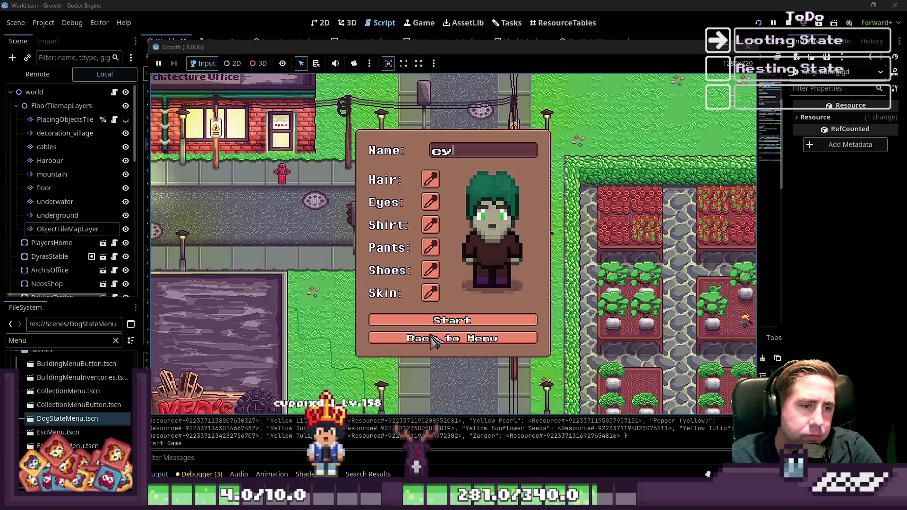
{"action": "left_click", "coordinate": [430, 321]}
{"action": "key", "text": "a"}
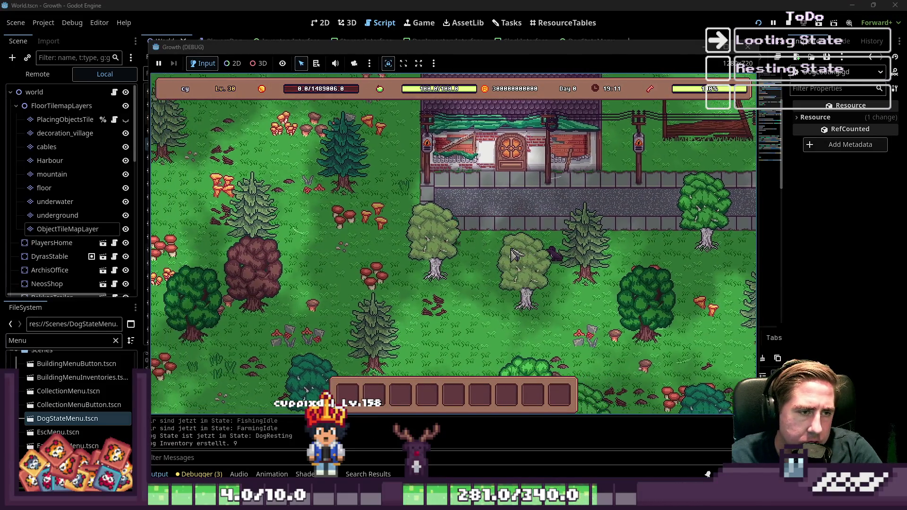
{"action": "left_click", "coordinate": [670, 255]}
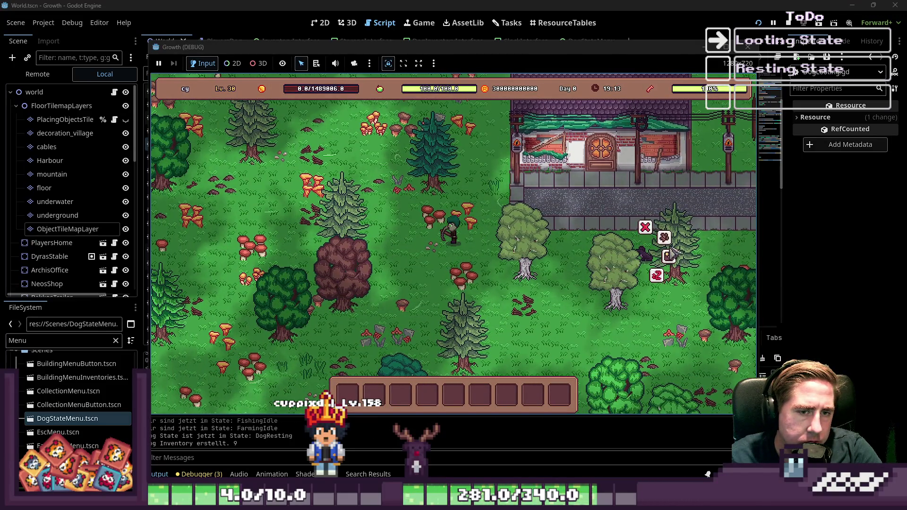
{"action": "left_click", "coordinate": [669, 255]}
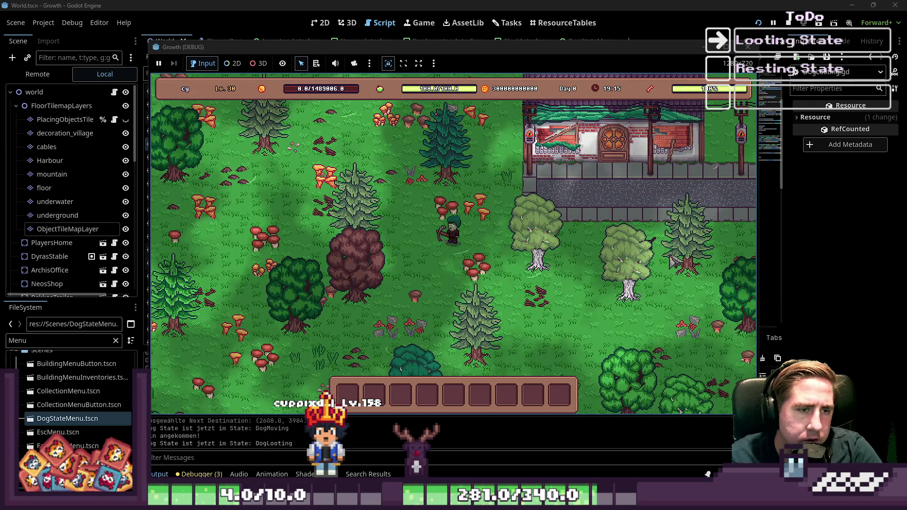
{"action": "key", "text": "a"}
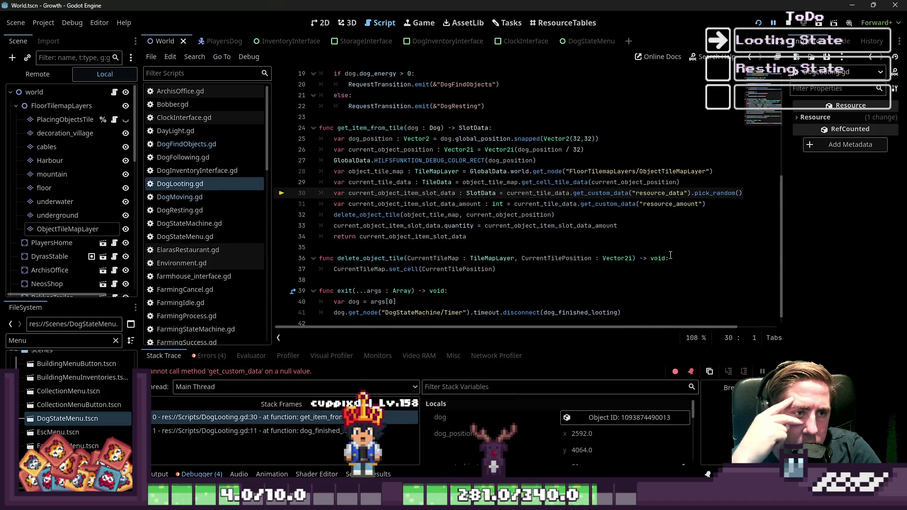
Back in the halted script, inspect the returned slot data and the get_item_from_tile function.
{"action": "left_click", "coordinate": [670, 468]}
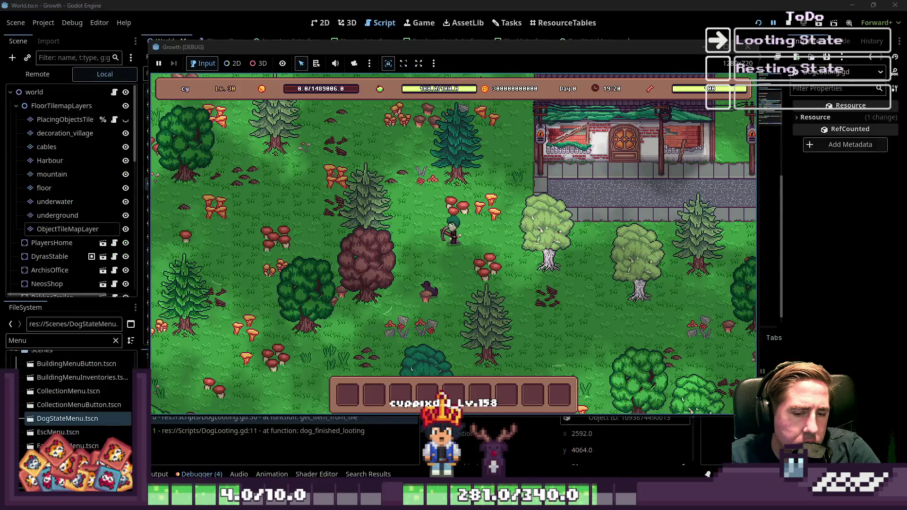
{"action": "left_click", "coordinate": [531, 4]}
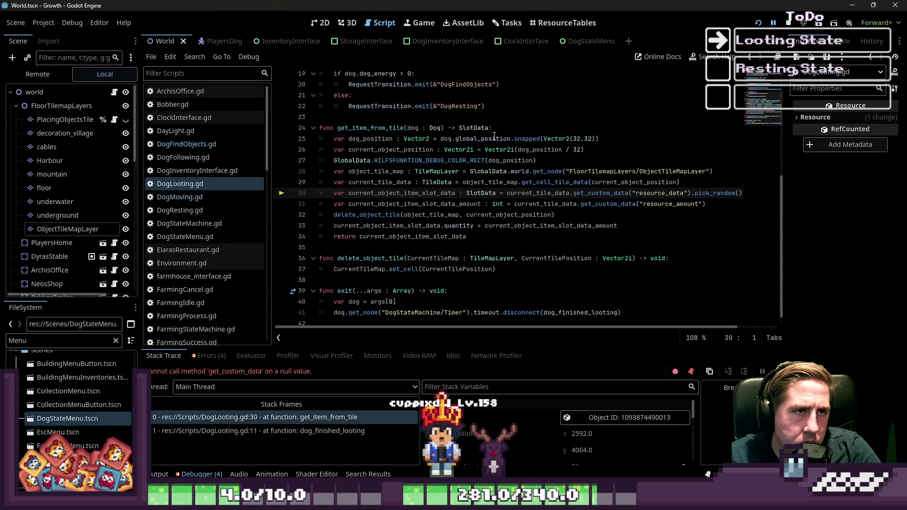
{"action": "left_click", "coordinate": [419, 241]}
{"action": "scroll", "coordinate": [378, 239], "scroll_direction": "down", "scroll_amount": 1}
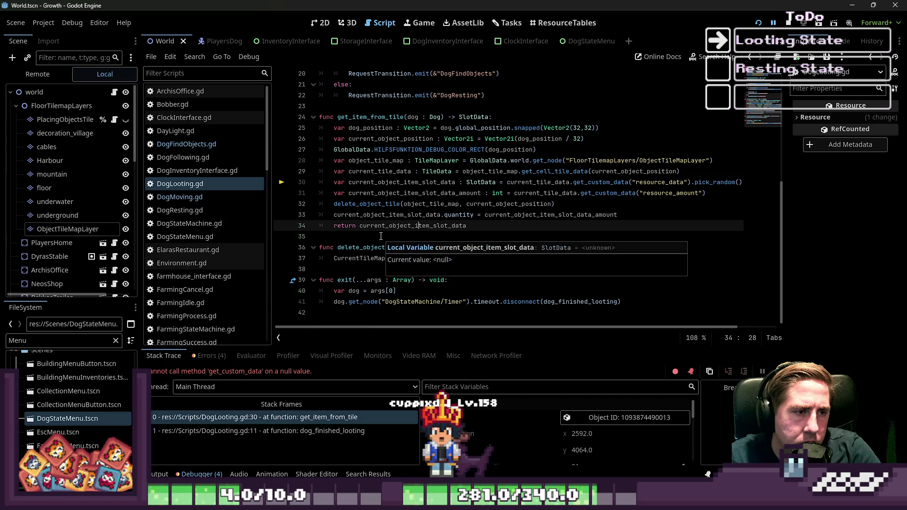
{"action": "double_click", "coordinate": [392, 117]}
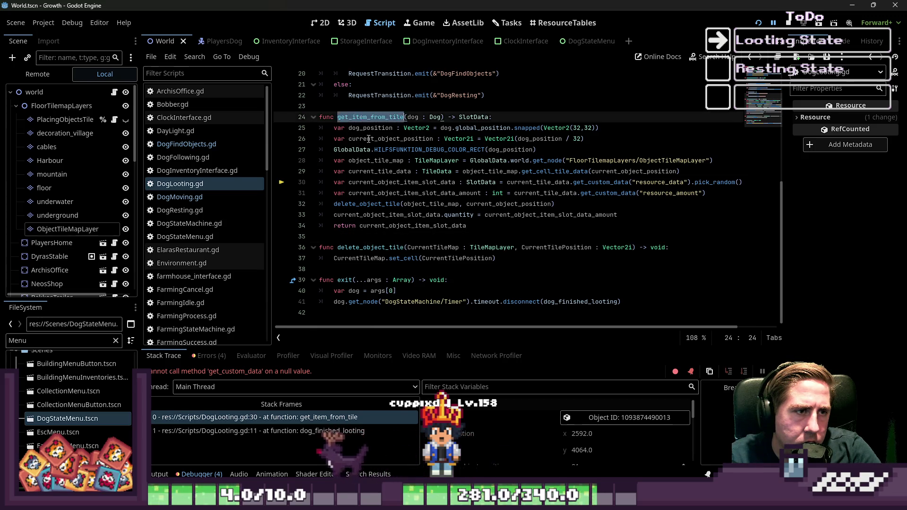
{"action": "scroll", "coordinate": [402, 199], "scroll_direction": "up", "scroll_amount": 3}
{"action": "scroll", "coordinate": [406, 203], "scroll_direction": "up", "scroll_amount": 2}
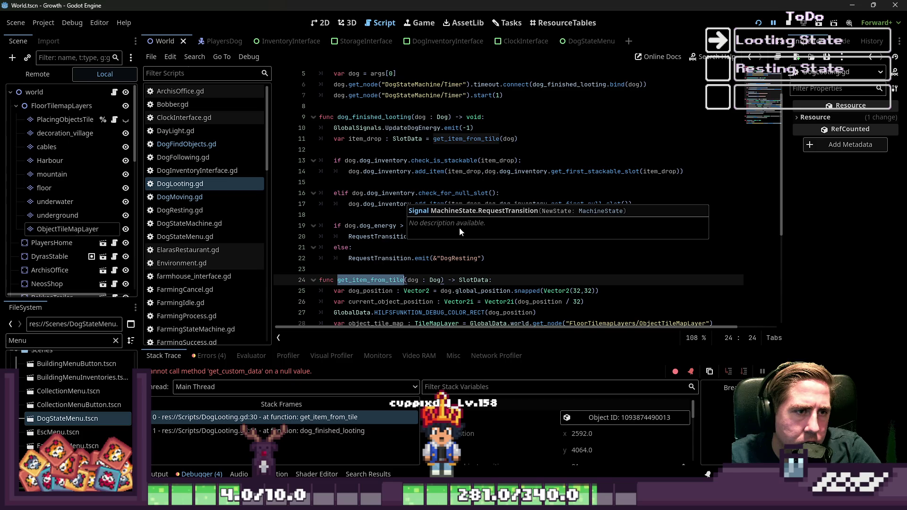
Review the energy check, looting timer, energy decrease and debug rect lines, then restart the game.
{"action": "left_click", "coordinate": [444, 225]}
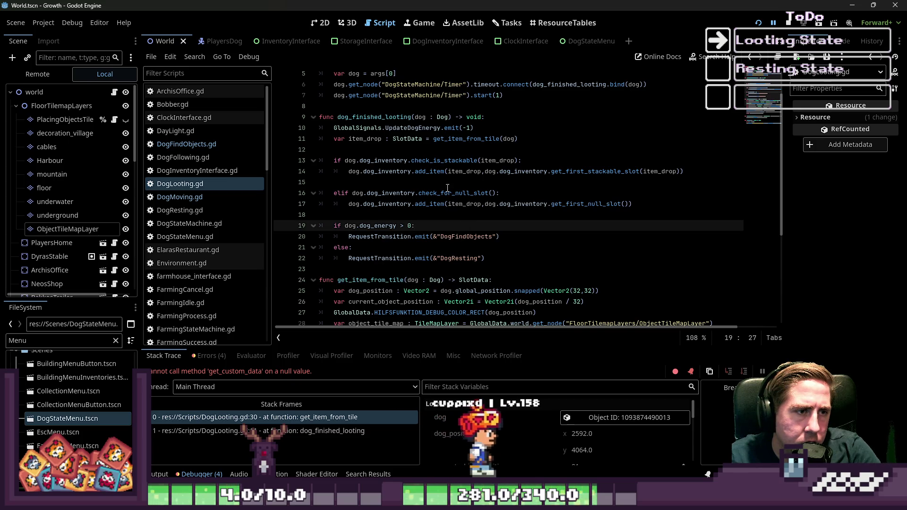
{"action": "left_click", "coordinate": [413, 149]}
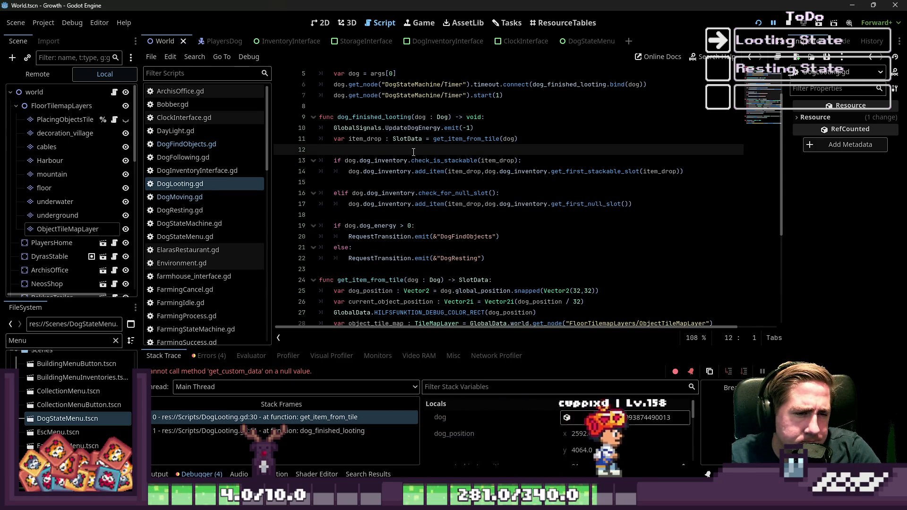
{"action": "scroll", "coordinate": [625, 264], "scroll_direction": "up", "scroll_amount": 2}
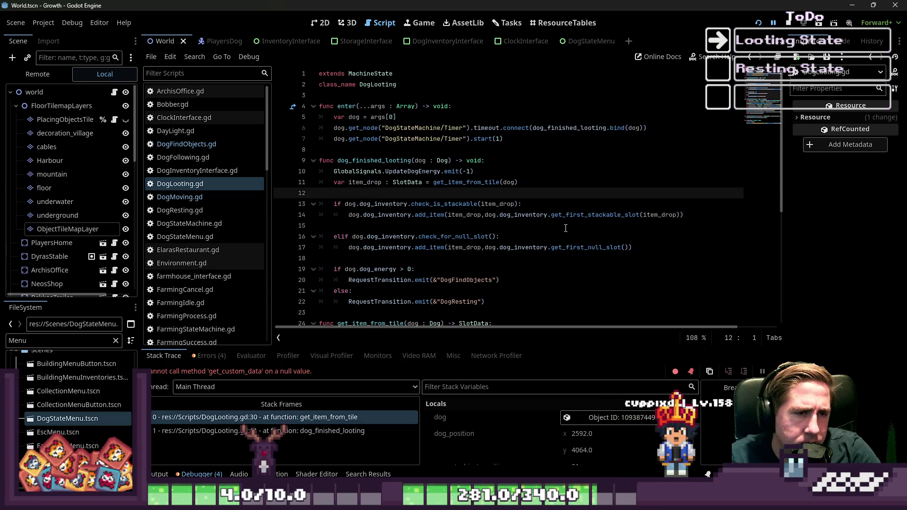
{"action": "left_click", "coordinate": [497, 138]}
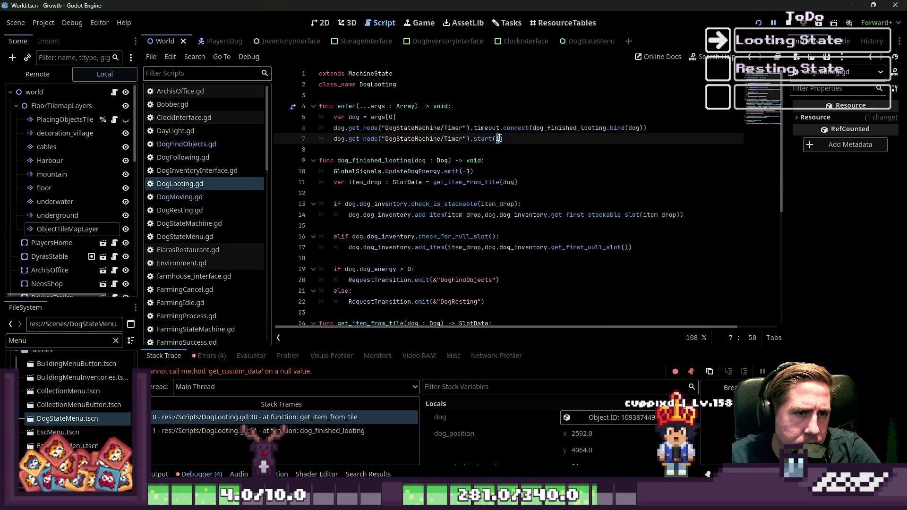
{"action": "left_click", "coordinate": [496, 171]}
{"action": "scroll", "coordinate": [428, 251], "scroll_direction": "down", "scroll_amount": 6}
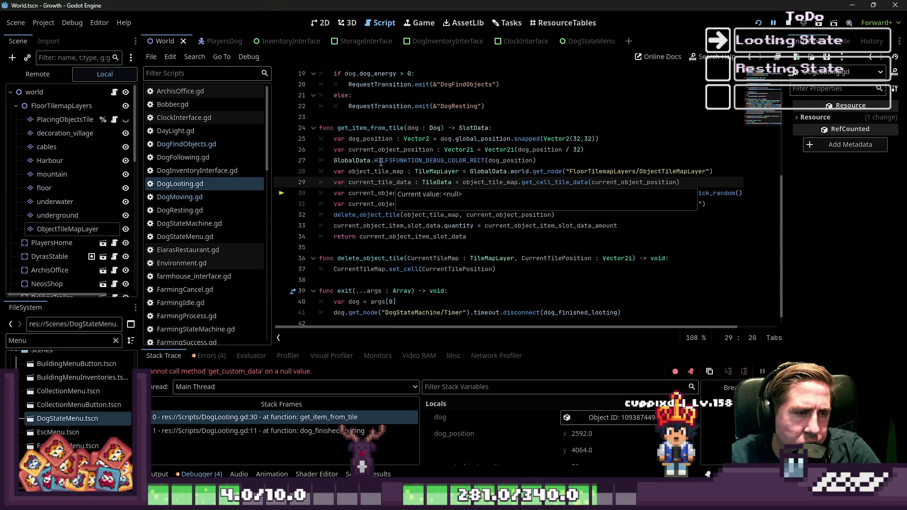
{"action": "left_click", "coordinate": [397, 160]}
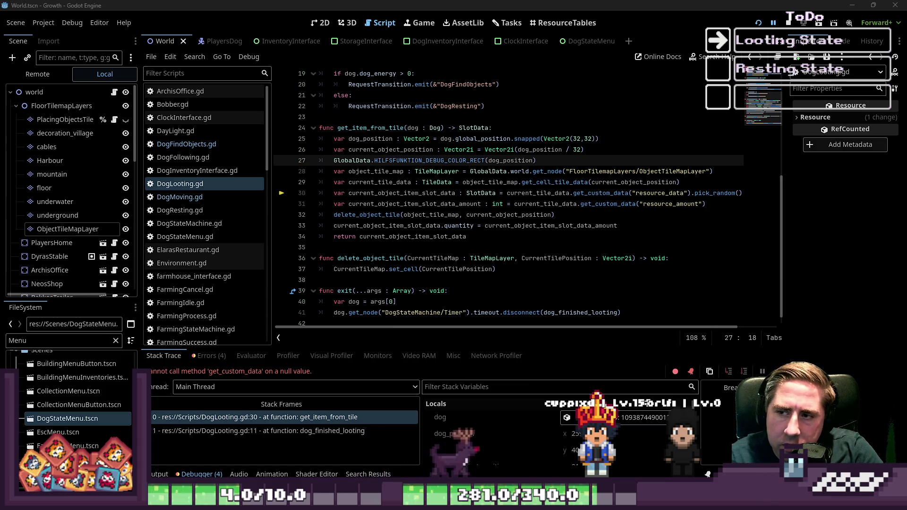
{"action": "left_click", "coordinate": [759, 21]}
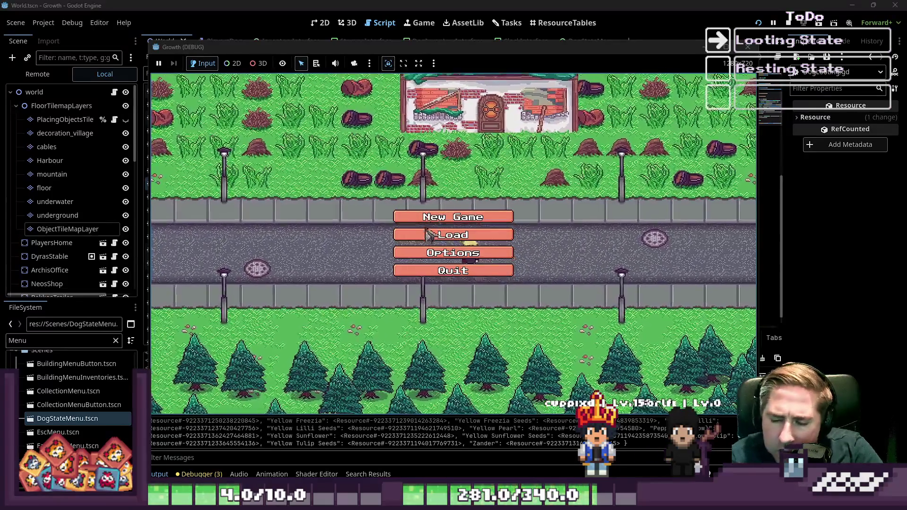
Create a named character, close the inventory and walk through the forest until the debugger breaks.
{"action": "left_click", "coordinate": [430, 216]}
{"action": "type", "text": "dsav"}
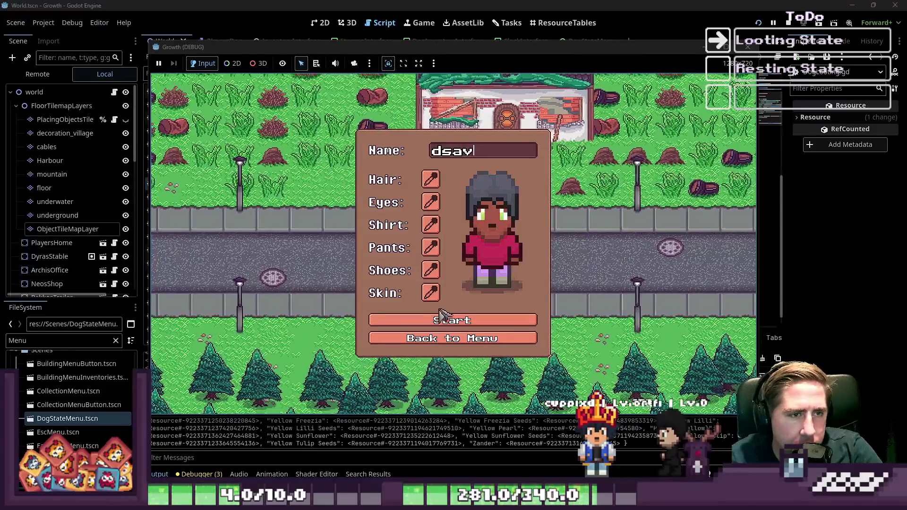
{"action": "left_click", "coordinate": [447, 320]}
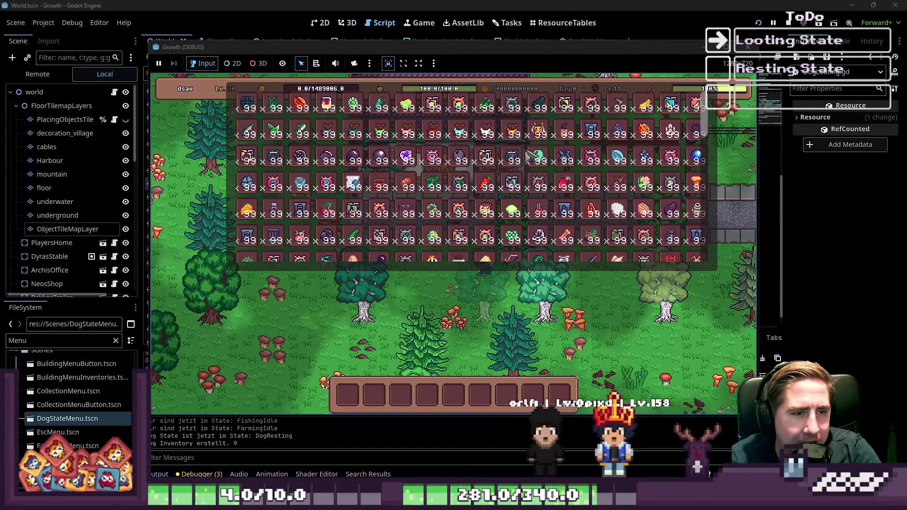
{"action": "mouse_move", "coordinate": [505, 218]}
{"action": "key", "text": "Escape"}
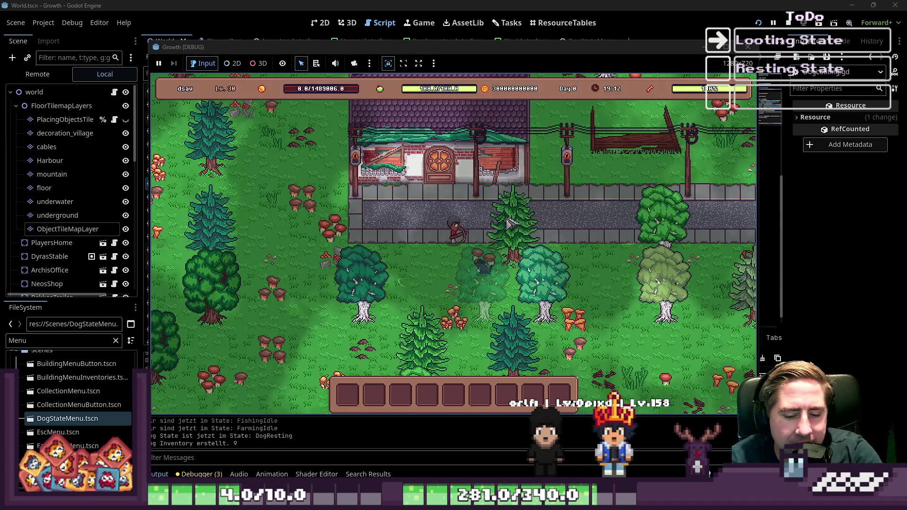
{"action": "key", "text": "s"}
{"action": "key", "text": "a"}
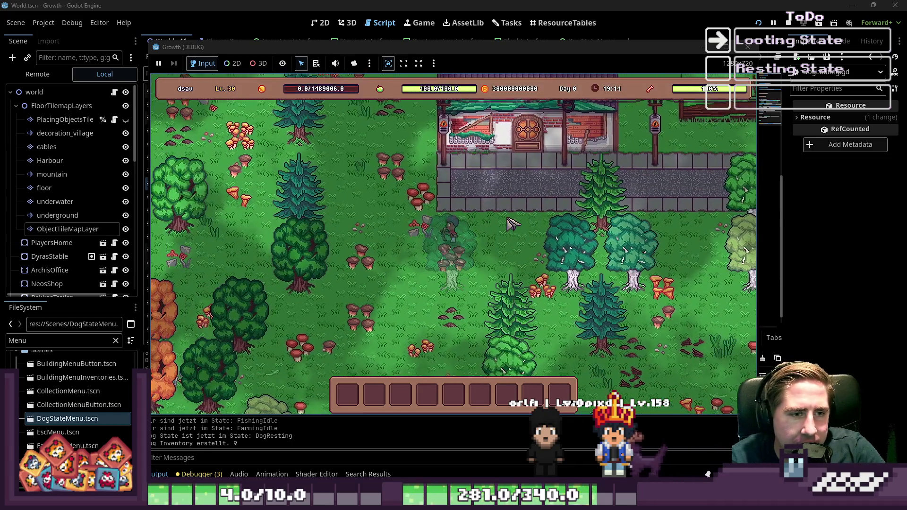
{"action": "key", "text": "w"}
{"action": "key", "text": "a"}
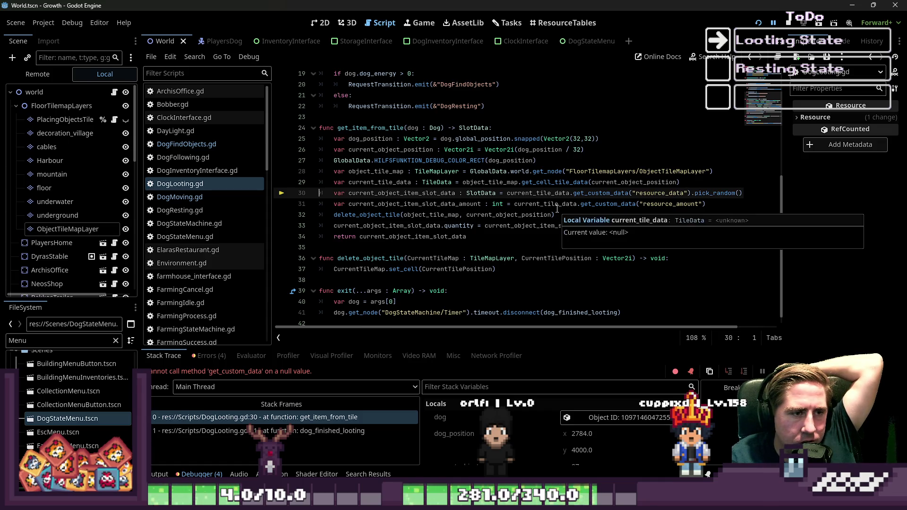
Inspect current_object_item_slot_data and object_tile_map live values, then switch to DogMoving.gd.
{"action": "double_click", "coordinate": [416, 193]}
{"action": "scroll", "coordinate": [432, 232], "scroll_direction": "up", "scroll_amount": 2}
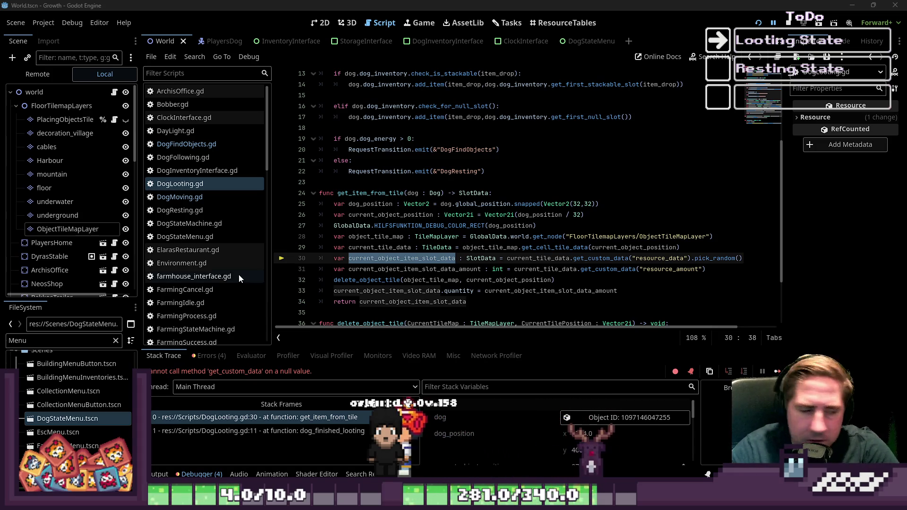
{"action": "left_click", "coordinate": [411, 214]}
{"action": "mouse_move", "coordinate": [412, 278]}
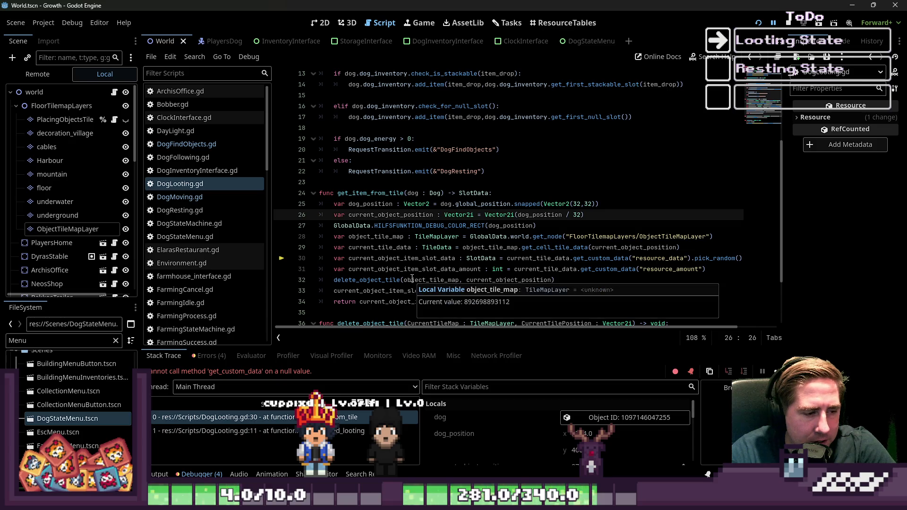
{"action": "left_click", "coordinate": [179, 196]}
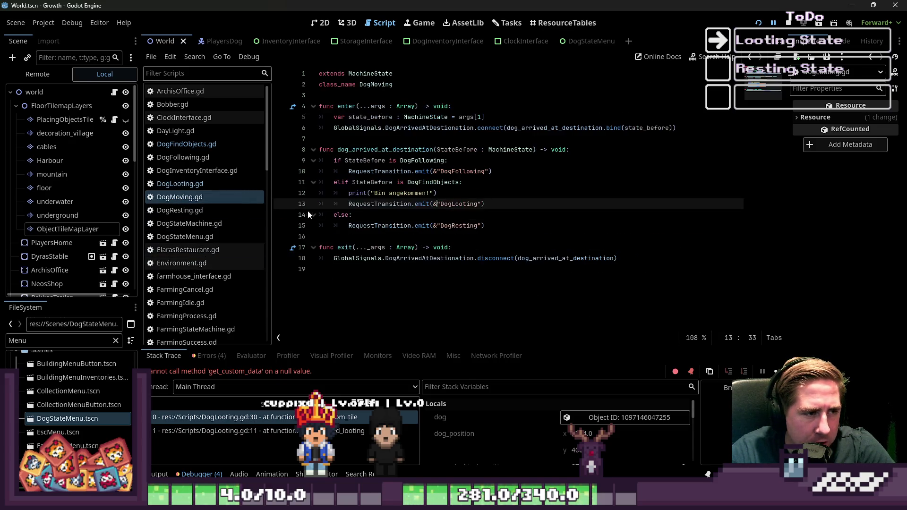
Look up the documentation for print from the arrival print line in DogMoving.
{"action": "left_click", "coordinate": [416, 193]}
{"action": "left_click_drag", "start_coordinate": [450, 190], "coordinate": [354, 194]}
{"action": "left_click", "coordinate": [355, 194]}
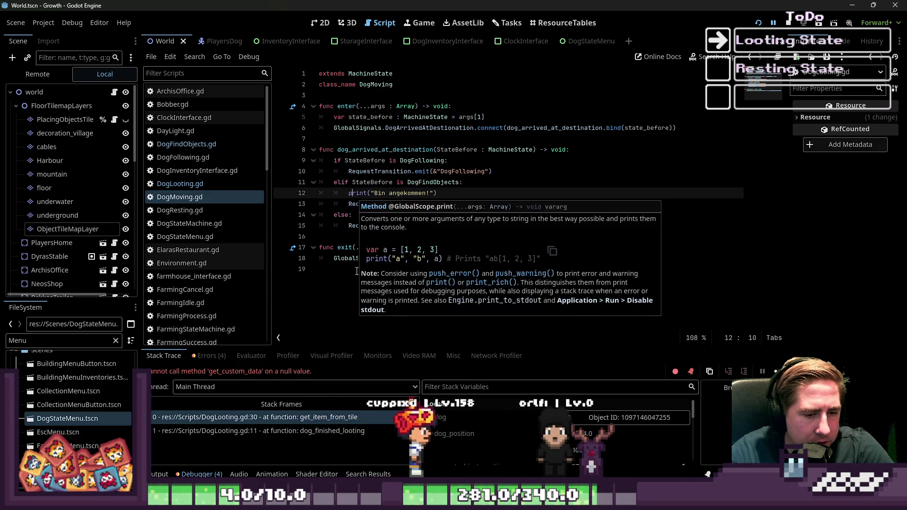
{"action": "scroll", "coordinate": [518, 452], "scroll_direction": "down", "scroll_amount": 1}
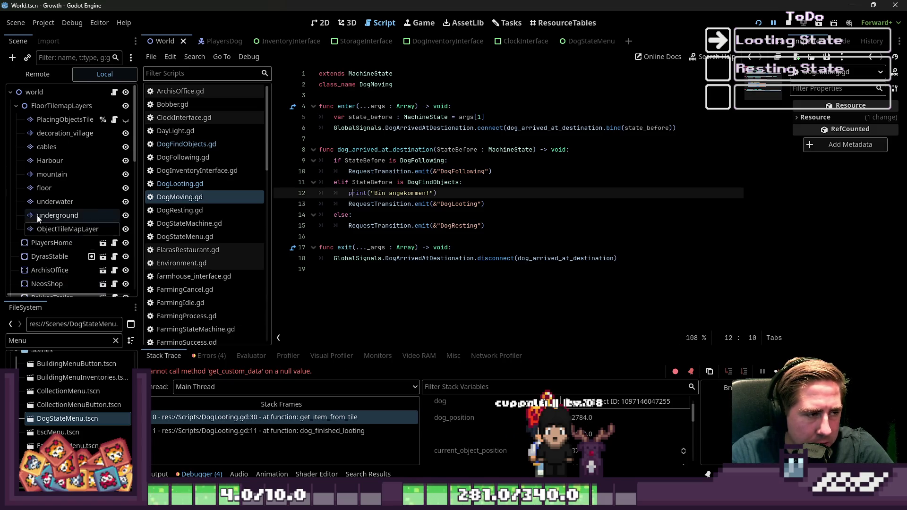
{"action": "scroll", "coordinate": [64, 244], "scroll_direction": "down", "scroll_amount": 5}
{"action": "scroll", "coordinate": [61, 230], "scroll_direction": "up", "scroll_amount": 5}
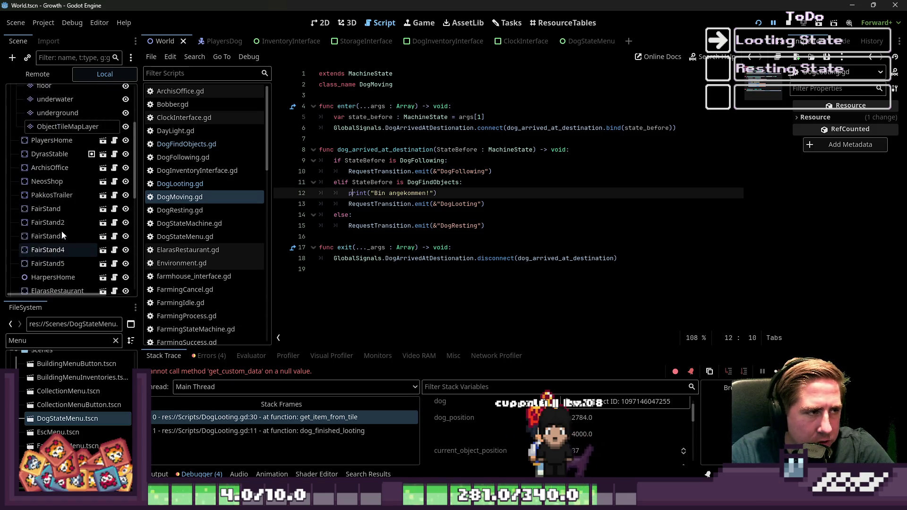
Show the running game's remote scene tree and select the live PlayersDog node.
{"action": "left_click", "coordinate": [16, 106]}
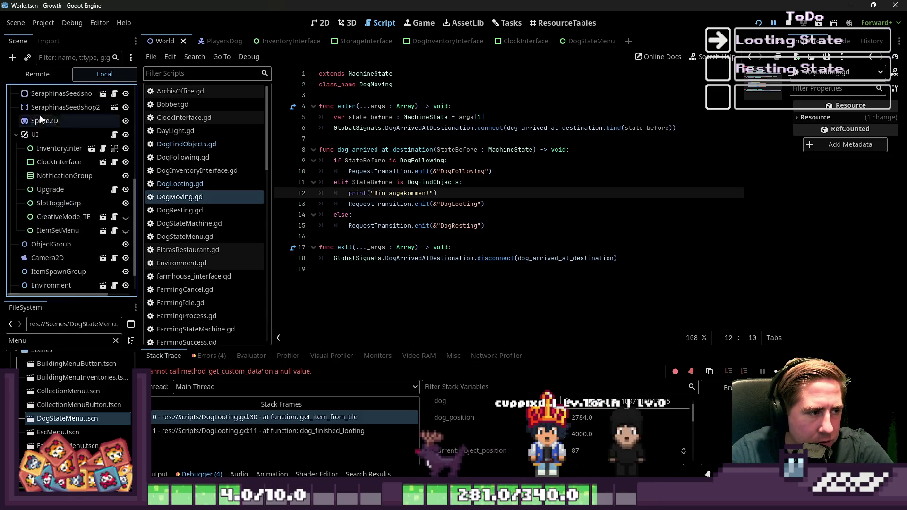
{"action": "left_click", "coordinate": [37, 74]}
{"action": "left_click", "coordinate": [16, 160]}
{"action": "scroll", "coordinate": [29, 198], "scroll_direction": "down", "scroll_amount": 5}
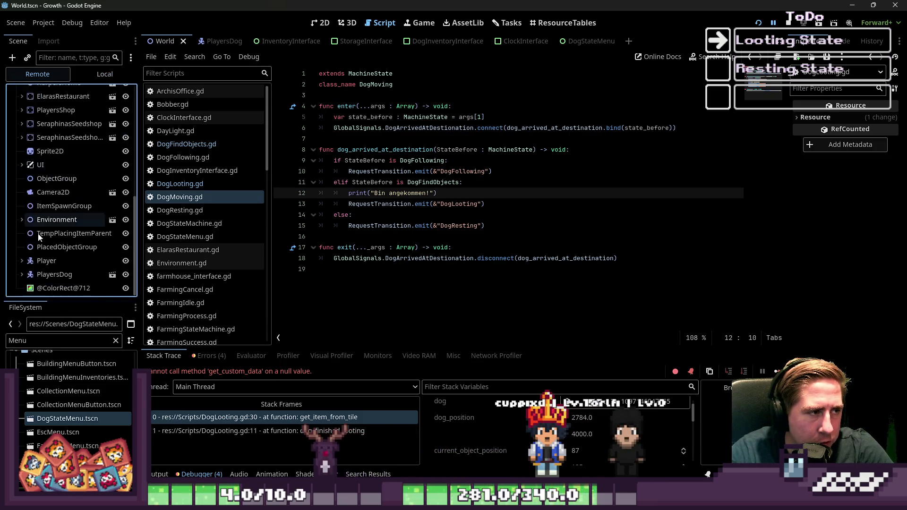
{"action": "left_click", "coordinate": [44, 275]}
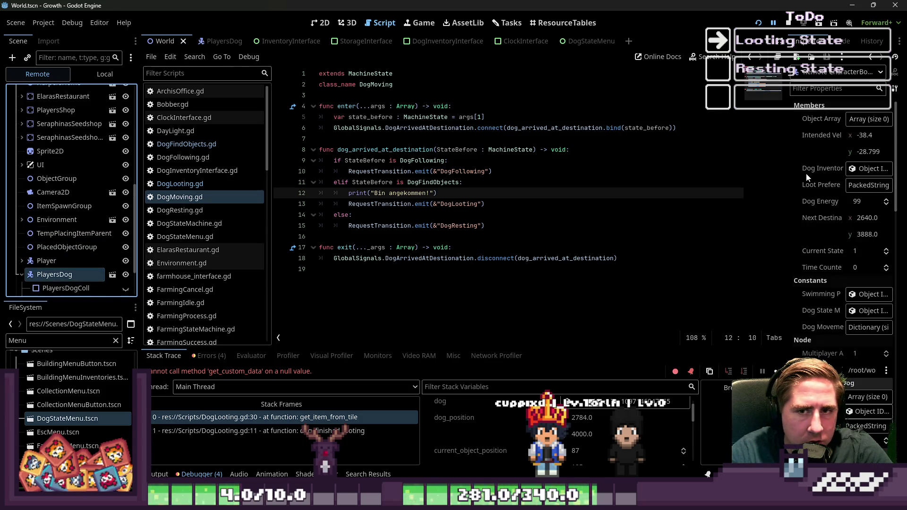
{"action": "scroll", "coordinate": [820, 221], "scroll_direction": "down", "scroll_amount": 10}
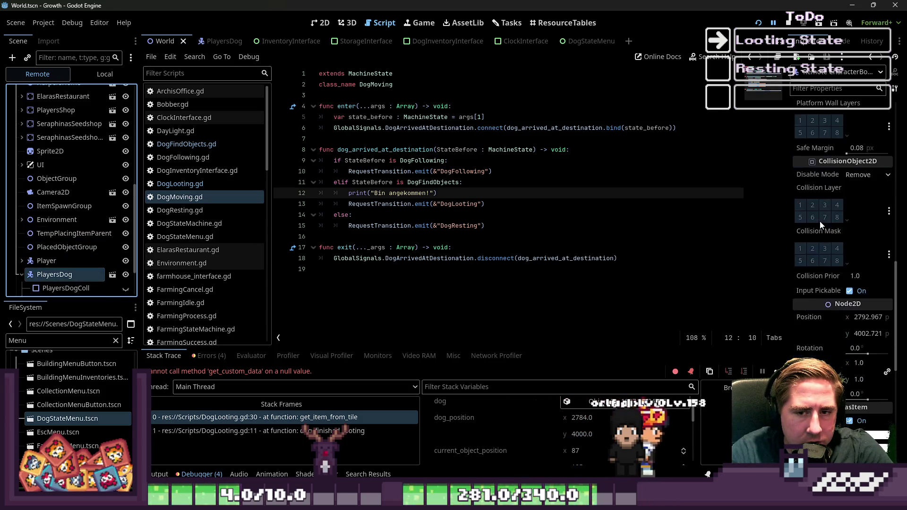
{"action": "scroll", "coordinate": [820, 221], "scroll_direction": "down", "scroll_amount": 2}
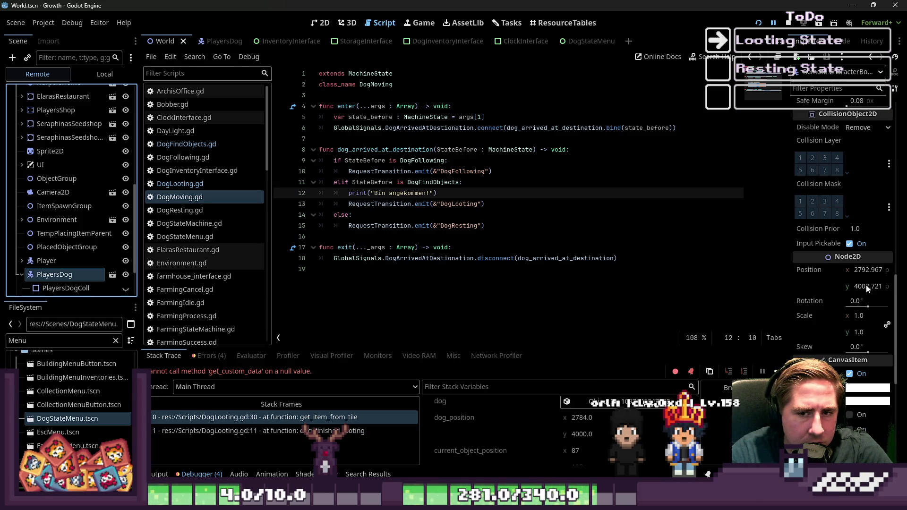
{"action": "mouse_move", "coordinate": [868, 295]}
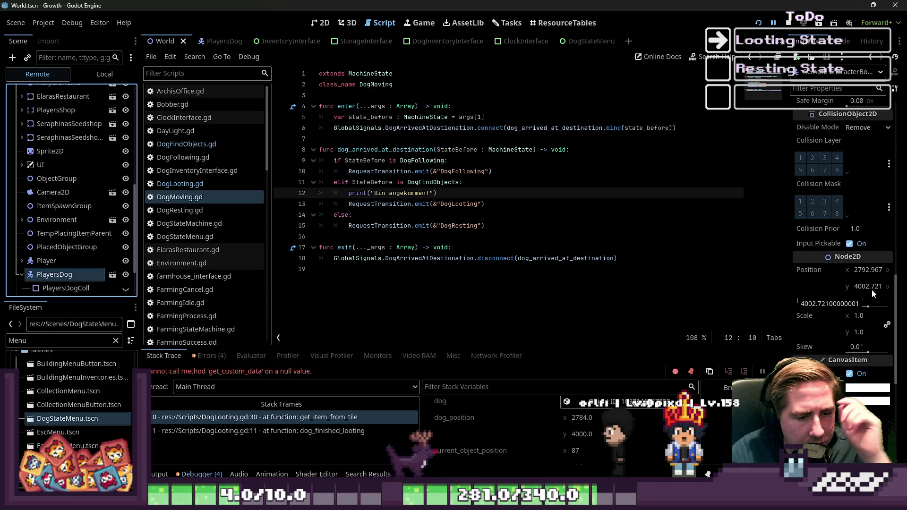
{"action": "mouse_move", "coordinate": [612, 501]}
Check the game window, then return to the DogMoving script in the editor.
{"action": "left_click", "coordinate": [689, 465]}
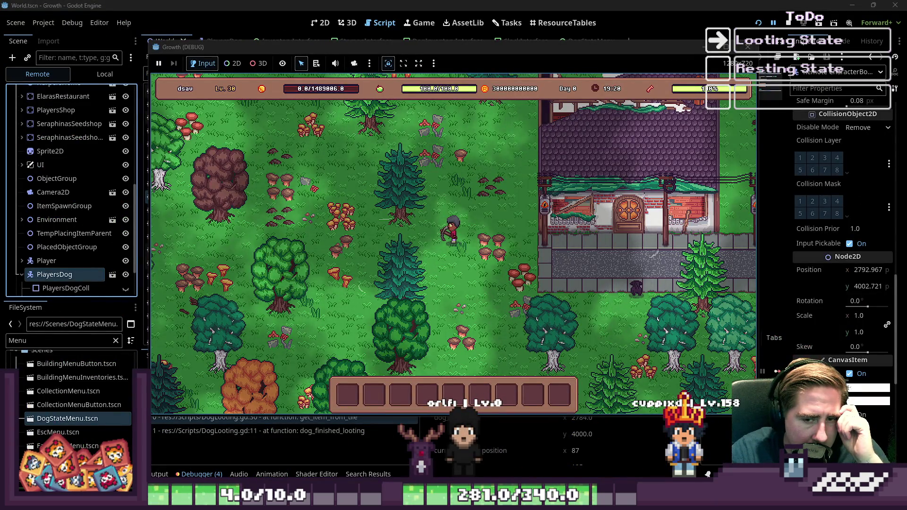
{"action": "left_click", "coordinate": [713, 5]}
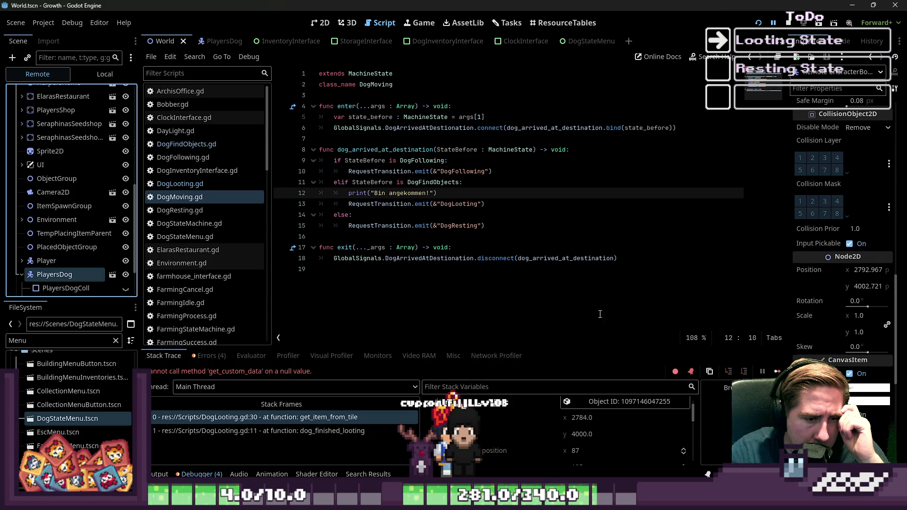
{"action": "scroll", "coordinate": [590, 432], "scroll_direction": "up", "scroll_amount": 1}
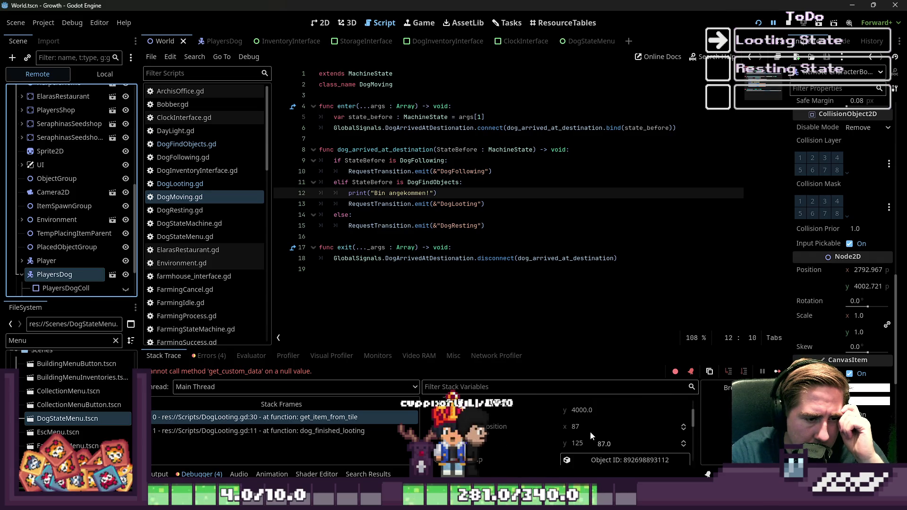
{"action": "scroll", "coordinate": [591, 432], "scroll_direction": "up", "scroll_amount": 1}
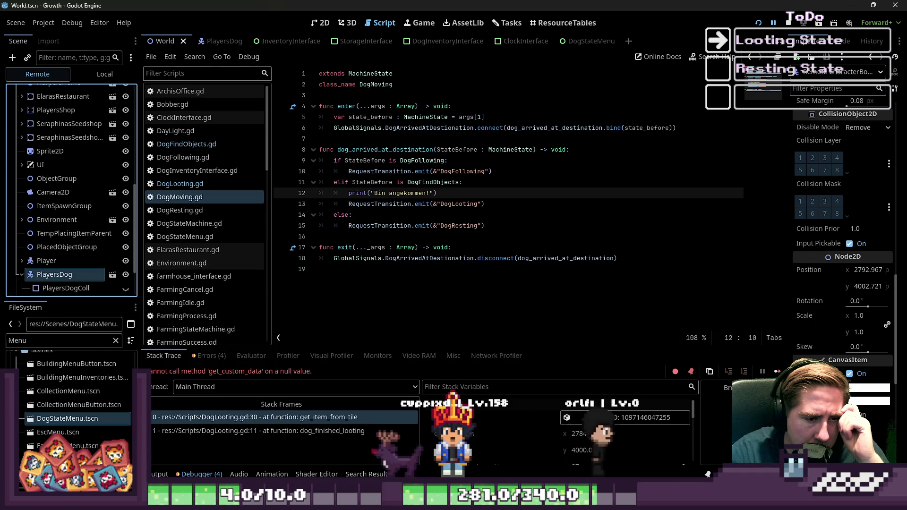
{"action": "left_click", "coordinate": [195, 184]}
{"action": "left_click", "coordinate": [195, 197]}
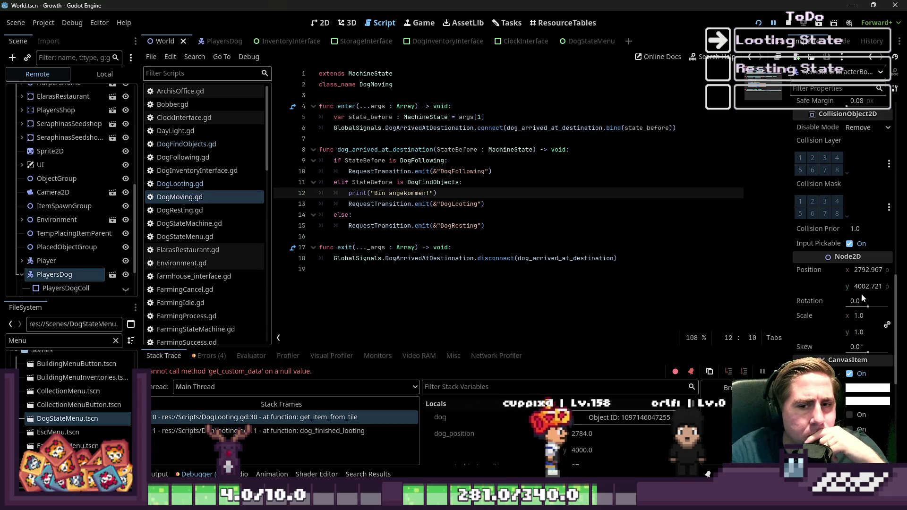
{"action": "scroll", "coordinate": [861, 293], "scroll_direction": "up", "scroll_amount": 2}
{"action": "scroll", "coordinate": [862, 350], "scroll_direction": "down", "scroll_amount": 10}
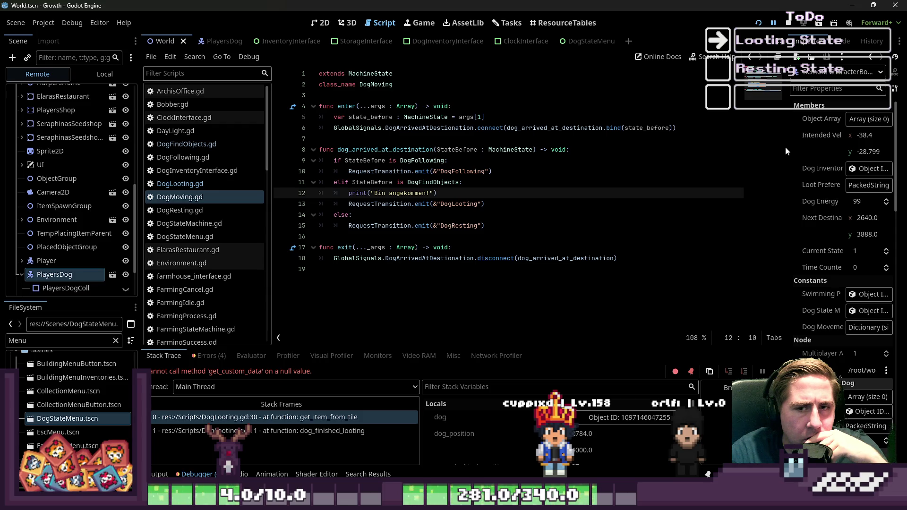
Widen the Remote inspector to read Next Destination (2640.0, 3888.0), Current State 1, Dog Energy 99.
{"action": "left_click_drag", "start_coordinate": [789, 152], "coordinate": [651, 156]}
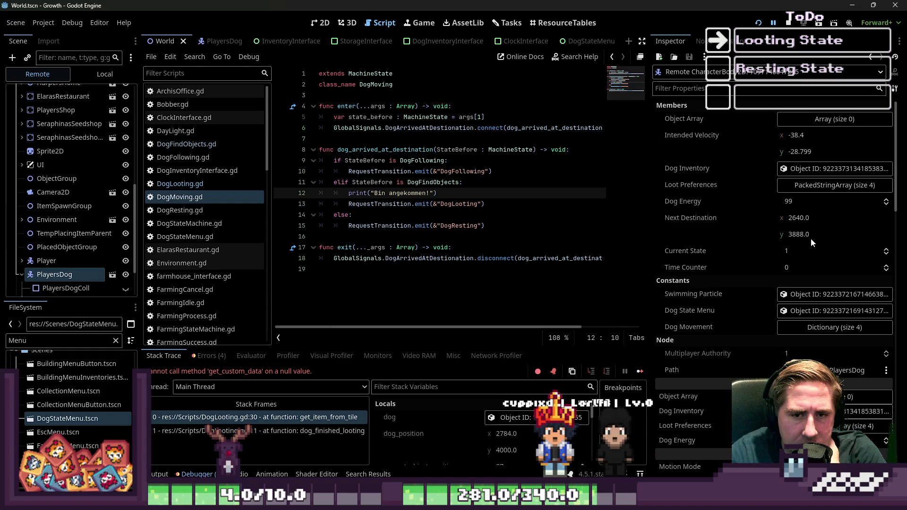
{"action": "scroll", "coordinate": [812, 243], "scroll_direction": "down", "scroll_amount": 15}
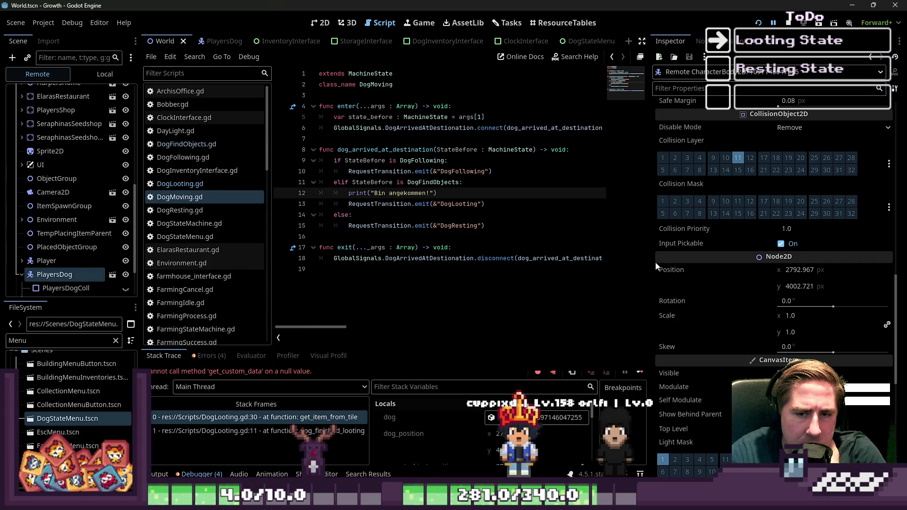
{"action": "scroll", "coordinate": [808, 289], "scroll_direction": "up", "scroll_amount": 15}
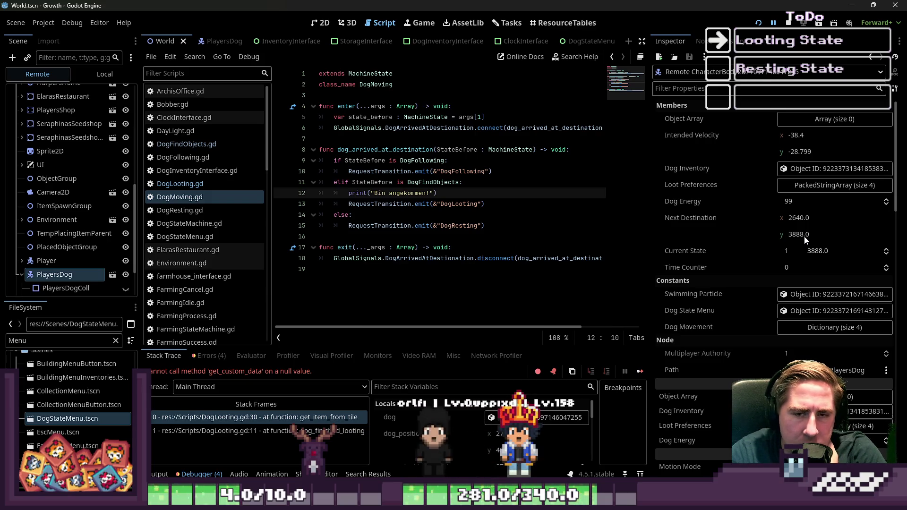
{"action": "scroll", "coordinate": [798, 223], "scroll_direction": "down", "scroll_amount": 15}
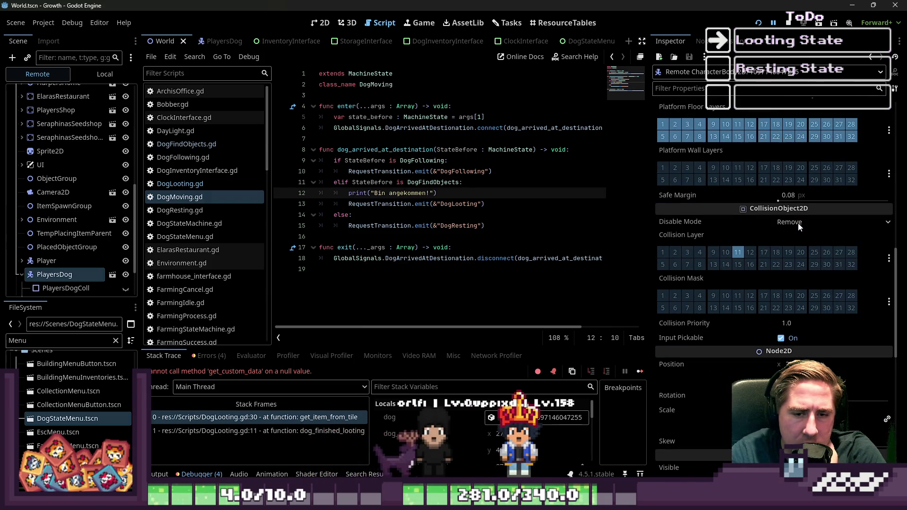
{"action": "scroll", "coordinate": [798, 223], "scroll_direction": "up", "scroll_amount": 15}
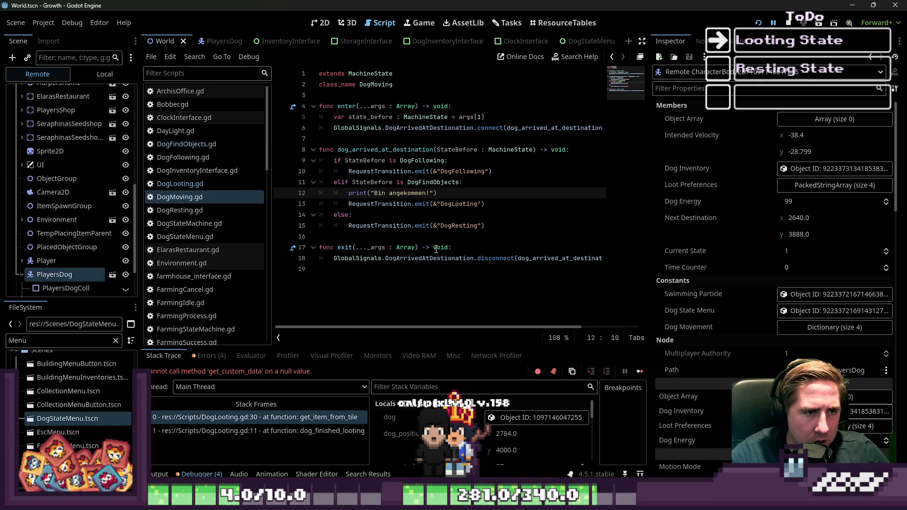
Examine the RequestTransition call to DogLooting on line 13 of DogMoving.gd.
{"action": "double_click", "coordinate": [458, 203]}
{"action": "left_click", "coordinate": [392, 208]}
{"action": "double_click", "coordinate": [392, 208]}
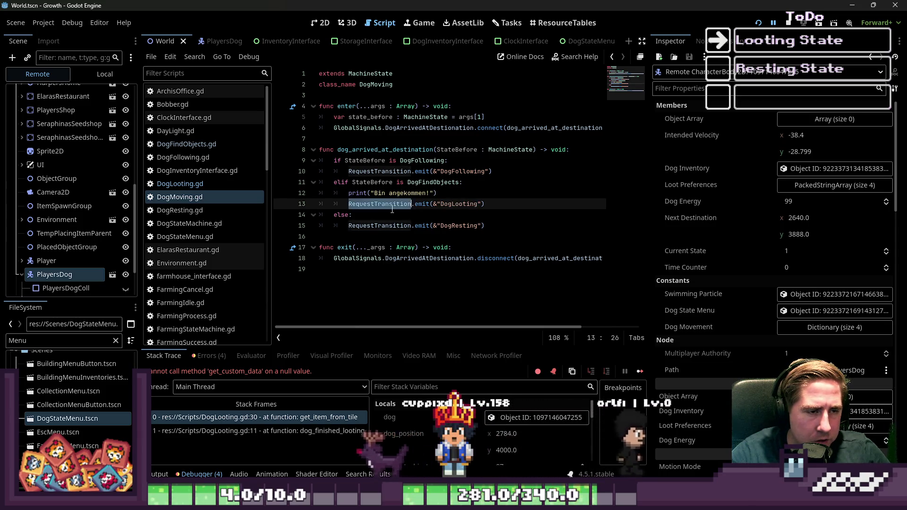
{"action": "left_click", "coordinate": [407, 203]}
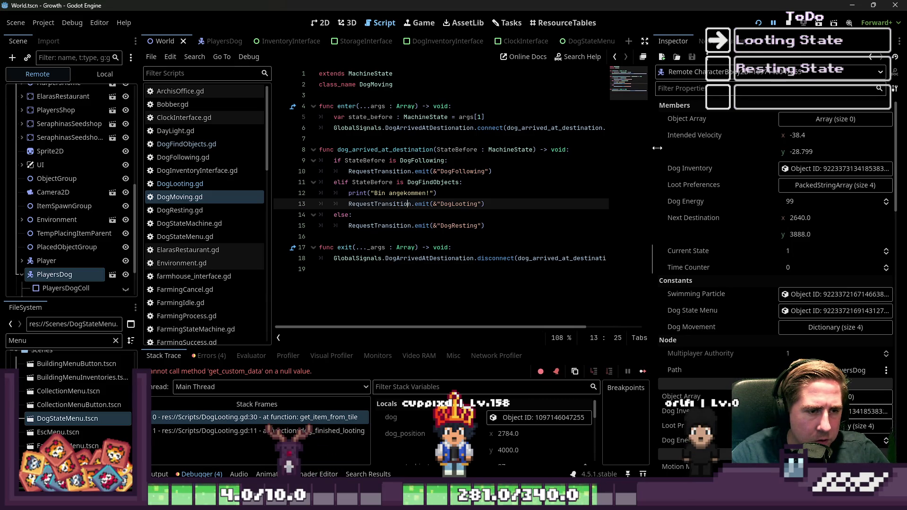
Narrow the Inspector, review the arrival signal binding on line 6, then open DogFindObjects.gd.
{"action": "left_click_drag", "start_coordinate": [650, 146], "coordinate": [835, 172]}
{"action": "double_click", "coordinate": [647, 127]}
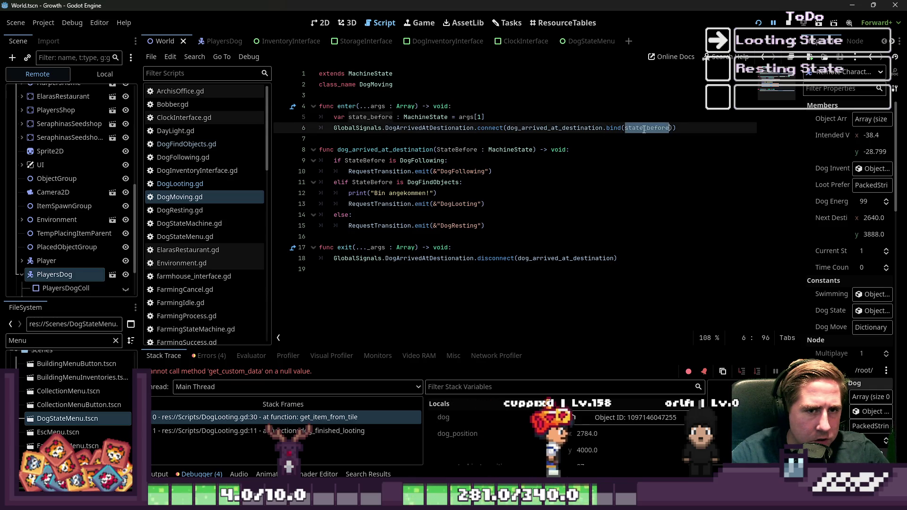
{"action": "double_click", "coordinate": [573, 127]}
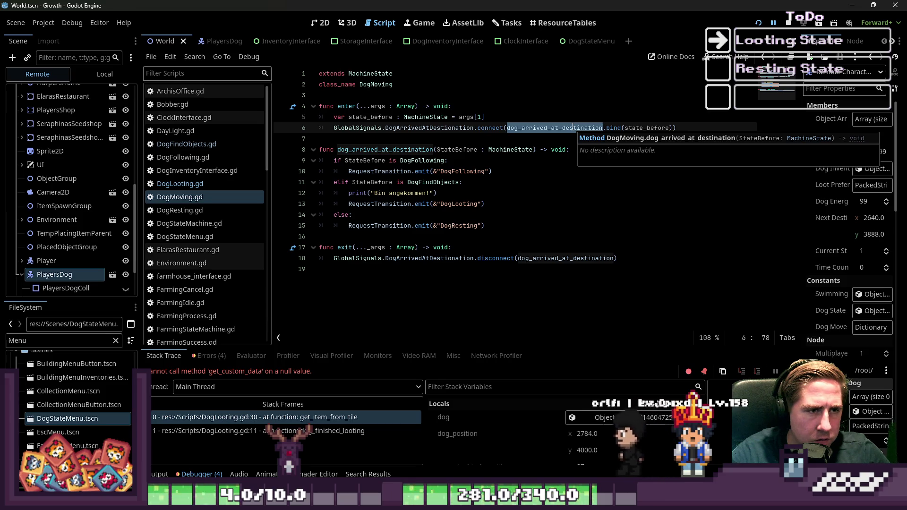
{"action": "double_click", "coordinate": [419, 129]}
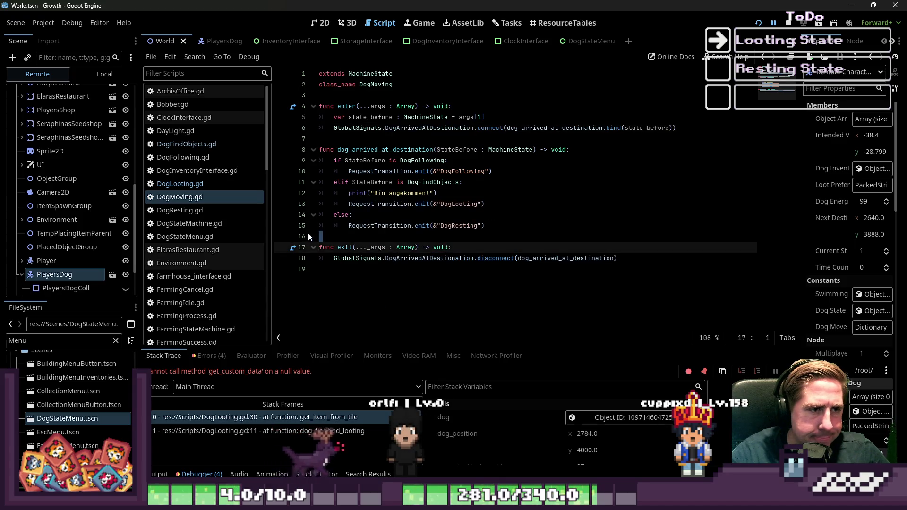
{"action": "left_click", "coordinate": [333, 194]}
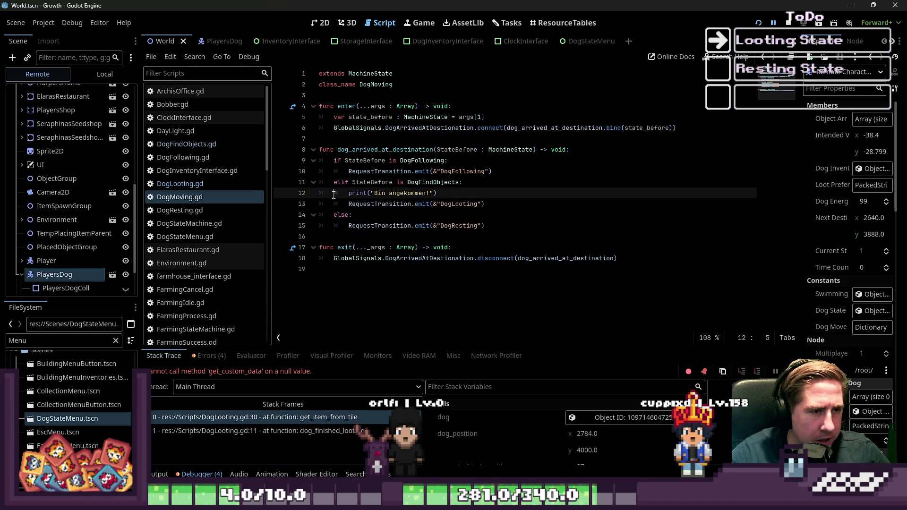
{"action": "left_click", "coordinate": [210, 187]}
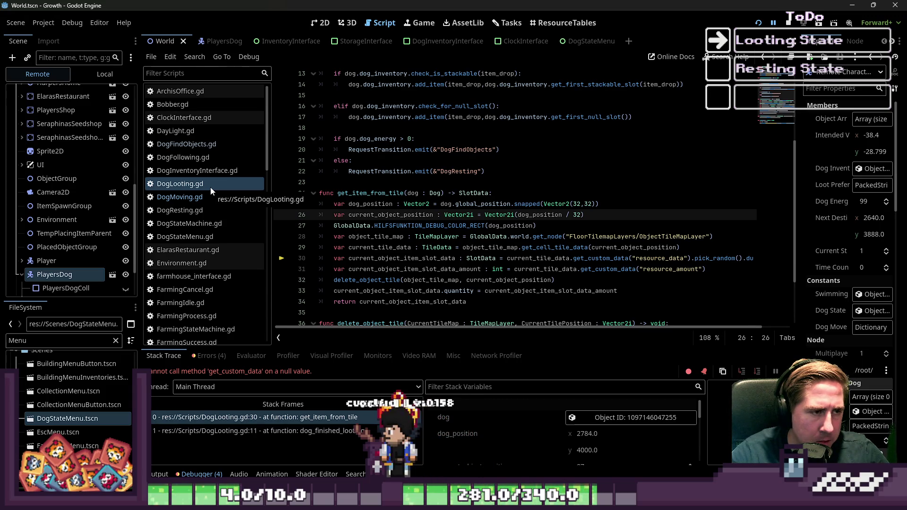
{"action": "left_click", "coordinate": [203, 146]}
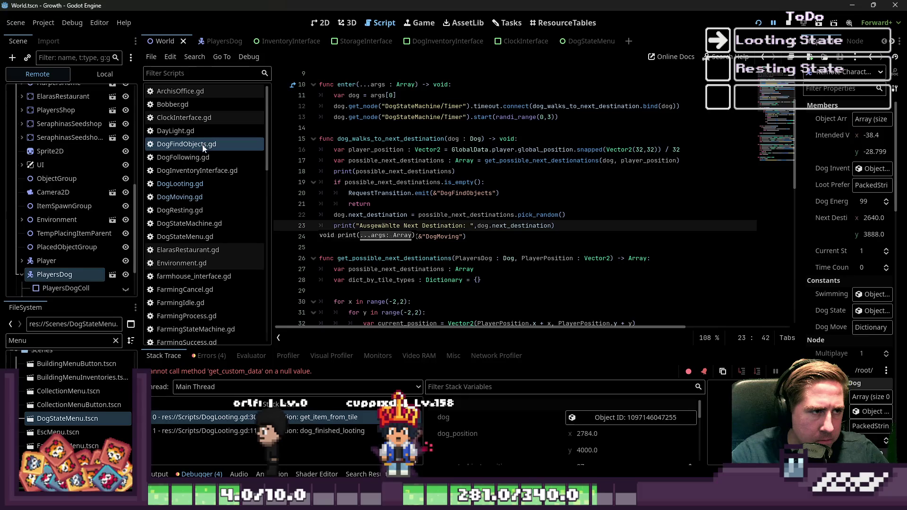
Compare the Errors list with the Output log showing destination (2640.0, 3888.0) and the DogLooting handoff.
{"action": "left_click", "coordinate": [209, 356]}
{"action": "left_click", "coordinate": [159, 474]}
{"action": "left_click", "coordinate": [184, 474]}
{"action": "left_click", "coordinate": [159, 474]}
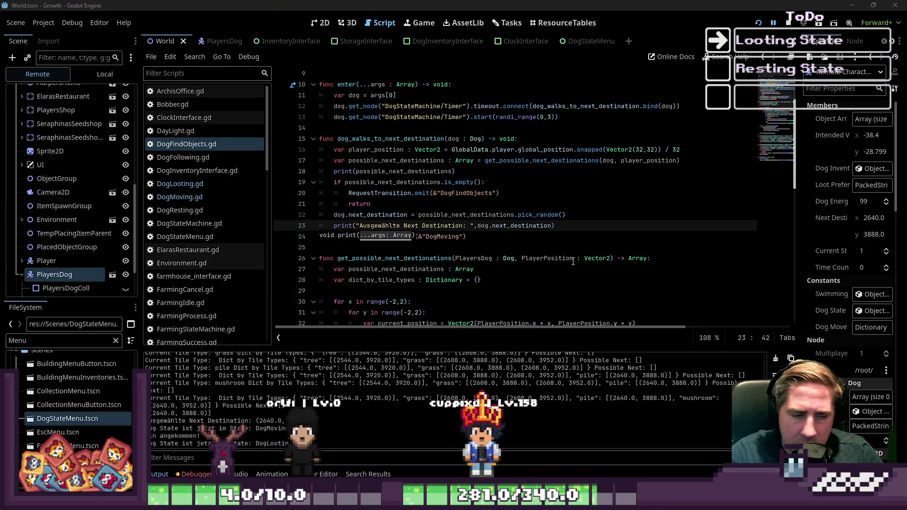
{"action": "left_click", "coordinate": [394, 262]}
{"action": "left_click", "coordinate": [389, 250]}
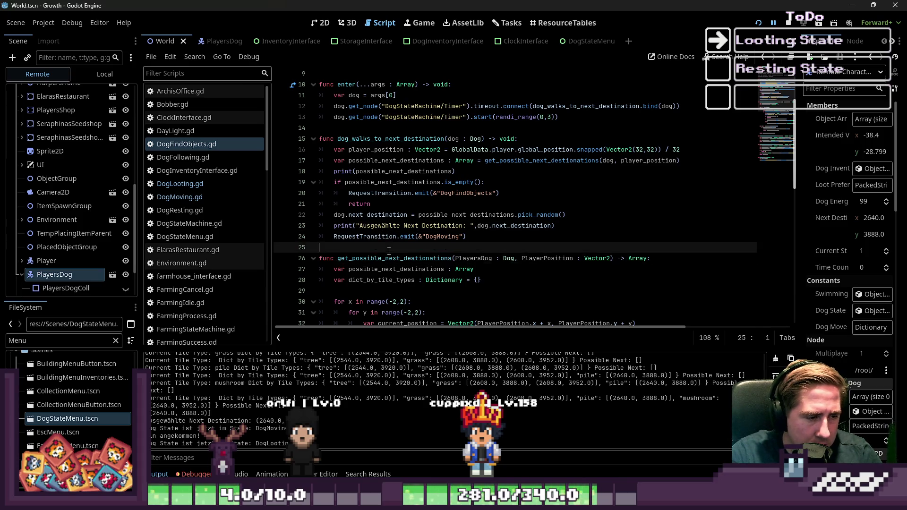
{"action": "left_click", "coordinate": [198, 475]}
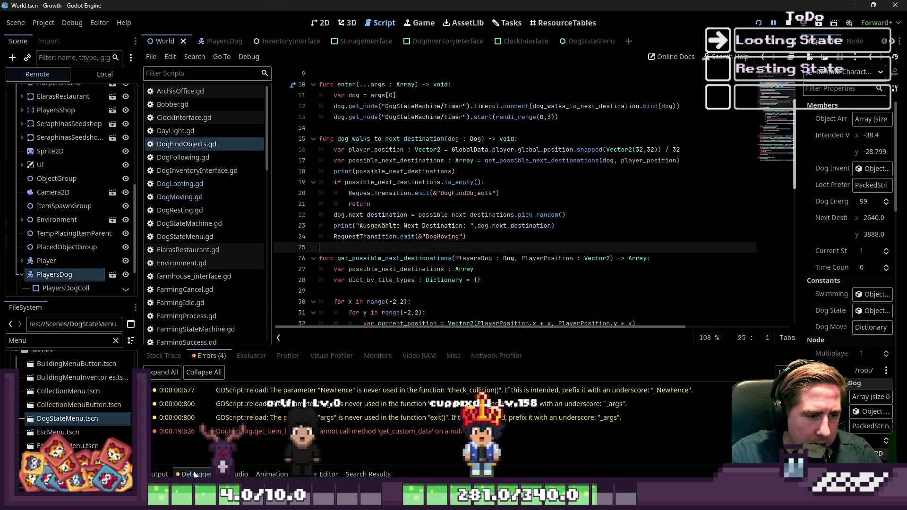
{"action": "left_click", "coordinate": [176, 475]}
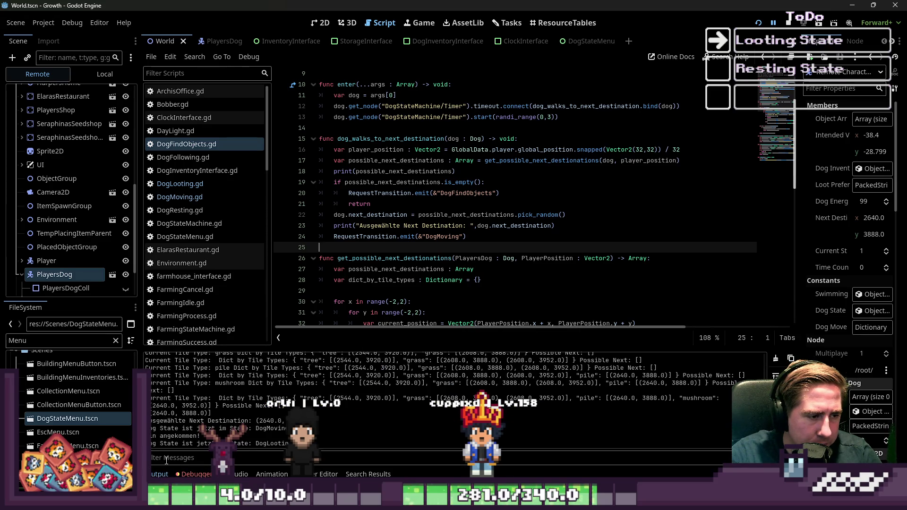
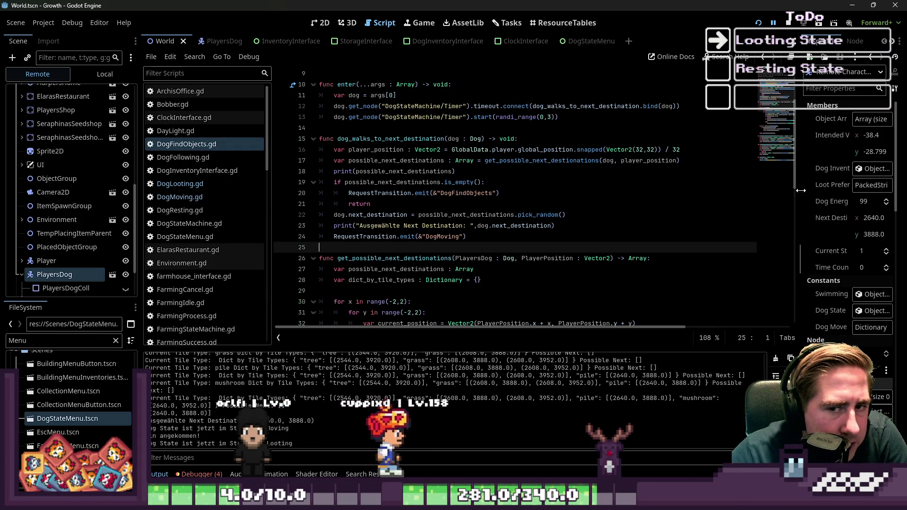
Widen the inspector and browse the DogLooting, DogMoving, DogInventoryInterface, DogFindObjects and DogFollowing scripts.
{"action": "left_click_drag", "start_coordinate": [801, 190], "coordinate": [718, 190]}
{"action": "left_click", "coordinate": [218, 184]}
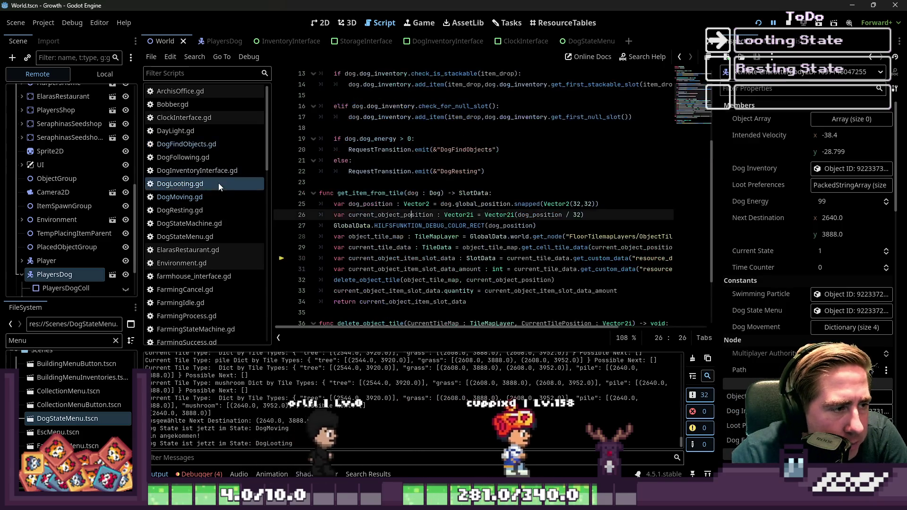
{"action": "scroll", "coordinate": [543, 225], "scroll_direction": "down", "scroll_amount": 2}
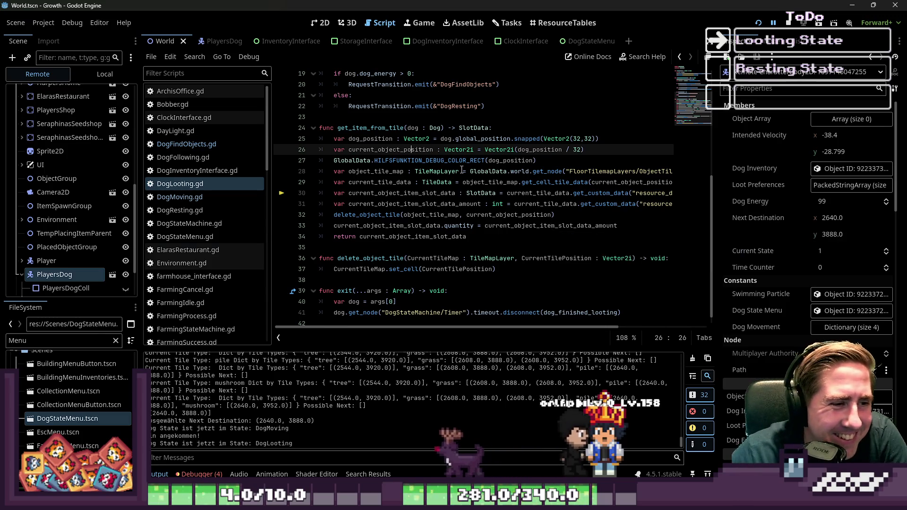
{"action": "left_click", "coordinate": [214, 199]}
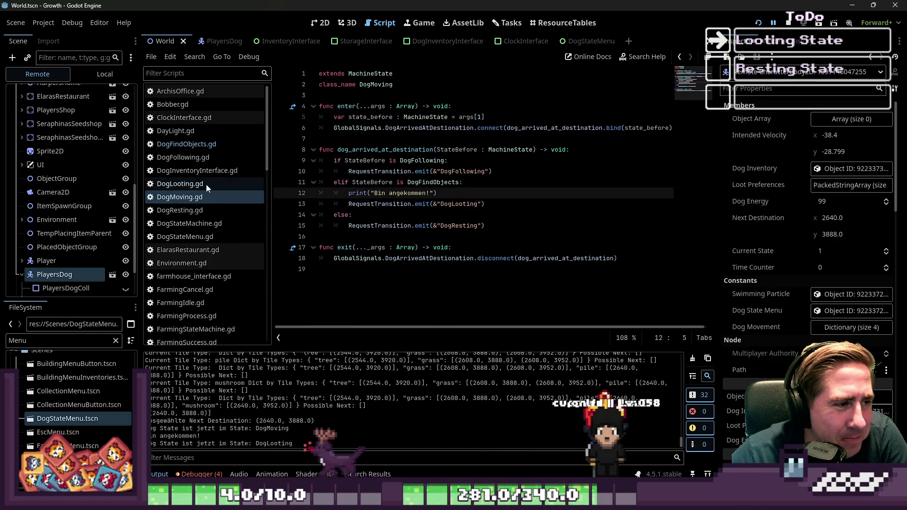
{"action": "left_click", "coordinate": [203, 171]}
{"action": "left_click", "coordinate": [192, 147]}
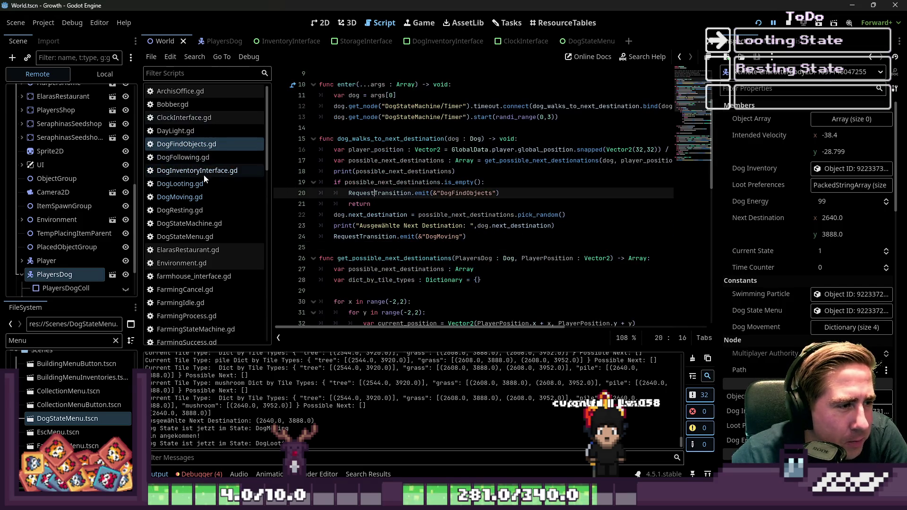
{"action": "left_click", "coordinate": [203, 157]}
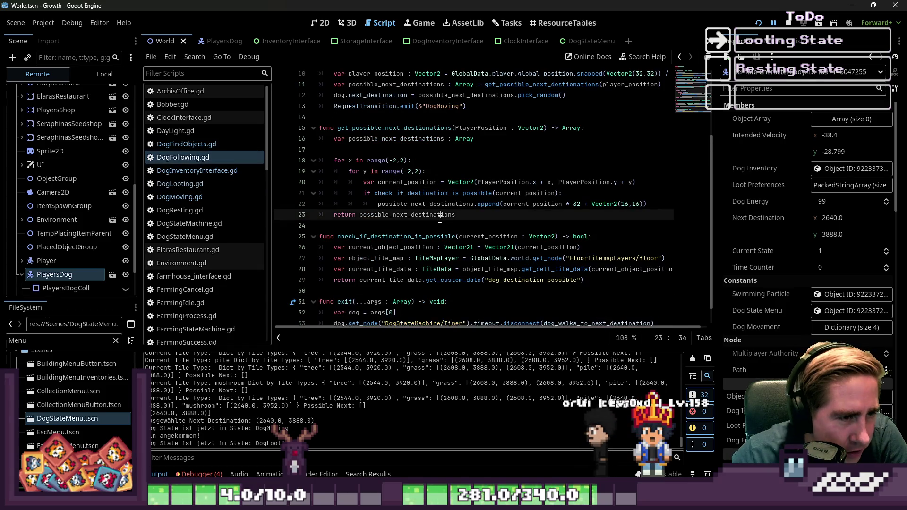
In DogFollowing.gd, study the destination-check function and its floor-tile custom data test.
{"action": "scroll", "coordinate": [429, 230], "scroll_direction": "down", "scroll_amount": 1}
{"action": "left_click", "coordinate": [377, 214]}
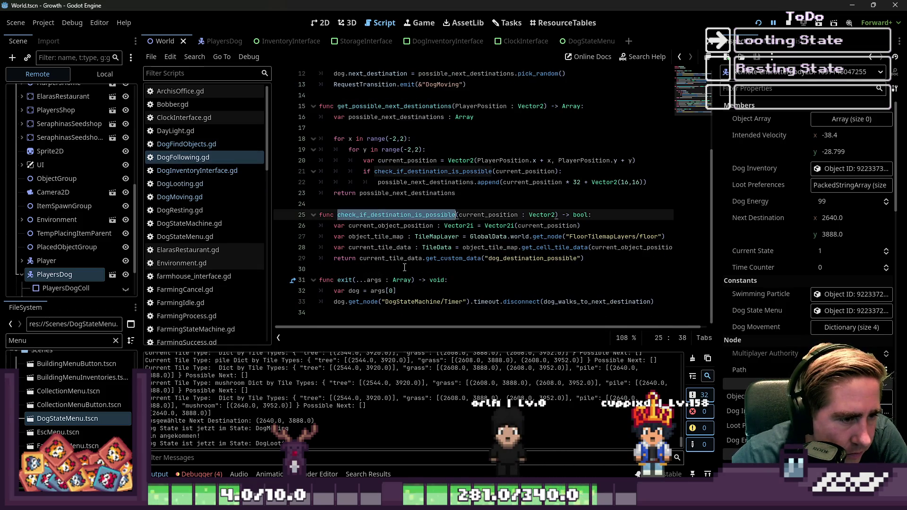
{"action": "left_click", "coordinate": [429, 258]}
{"action": "scroll", "coordinate": [430, 258], "scroll_direction": "up", "scroll_amount": 2}
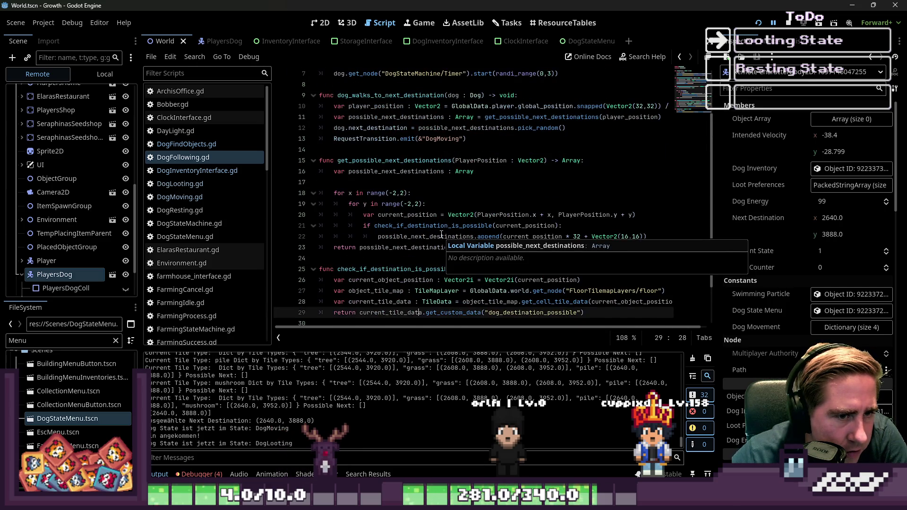
{"action": "scroll", "coordinate": [415, 203], "scroll_direction": "down", "scroll_amount": 1}
{"action": "left_click", "coordinate": [407, 193]}
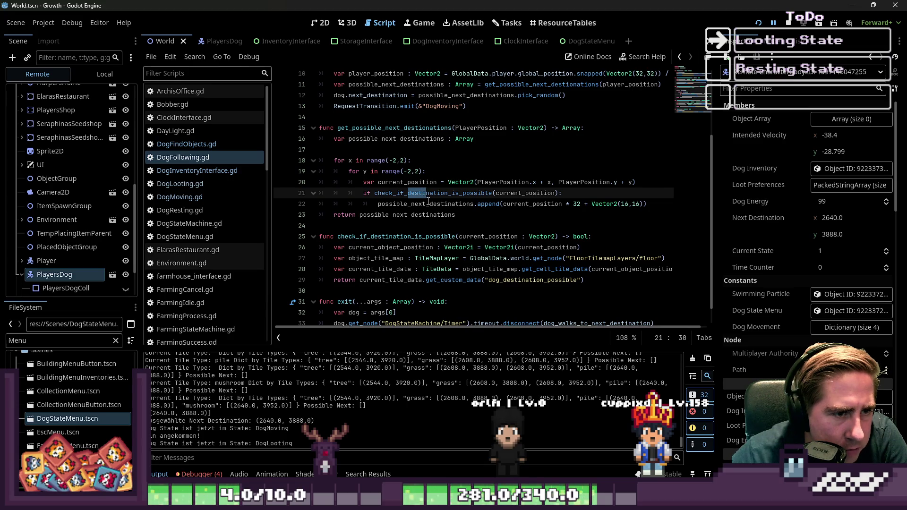
{"action": "left_click", "coordinate": [505, 204]}
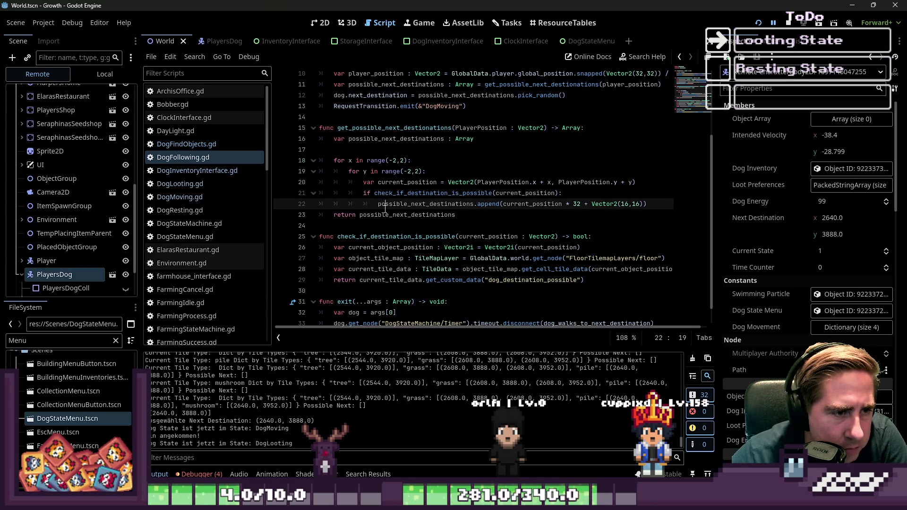
{"action": "double_click", "coordinate": [386, 210]}
{"action": "scroll", "coordinate": [387, 210], "scroll_direction": "up", "scroll_amount": 1}
{"action": "scroll", "coordinate": [387, 210], "scroll_direction": "up", "scroll_amount": 1}
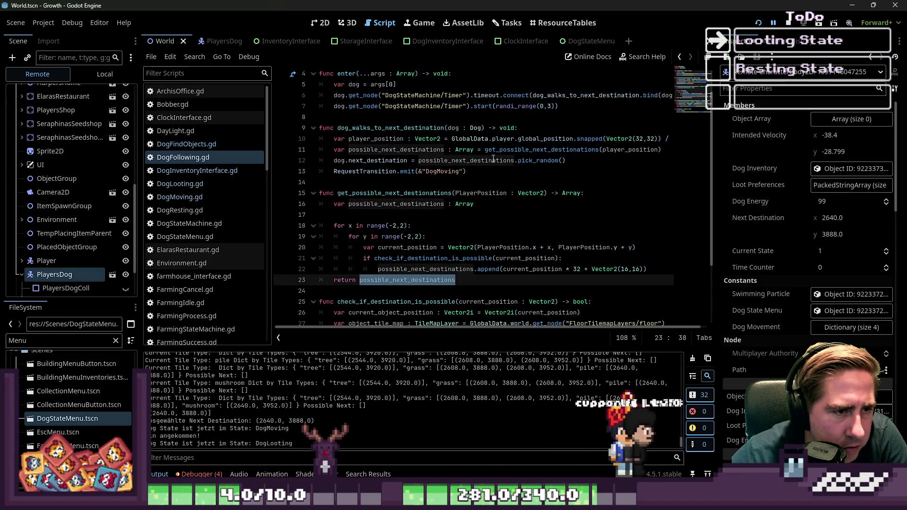
Trace how possible destinations are collected by appending current_position times tile size 32.
{"action": "left_click", "coordinate": [546, 161]}
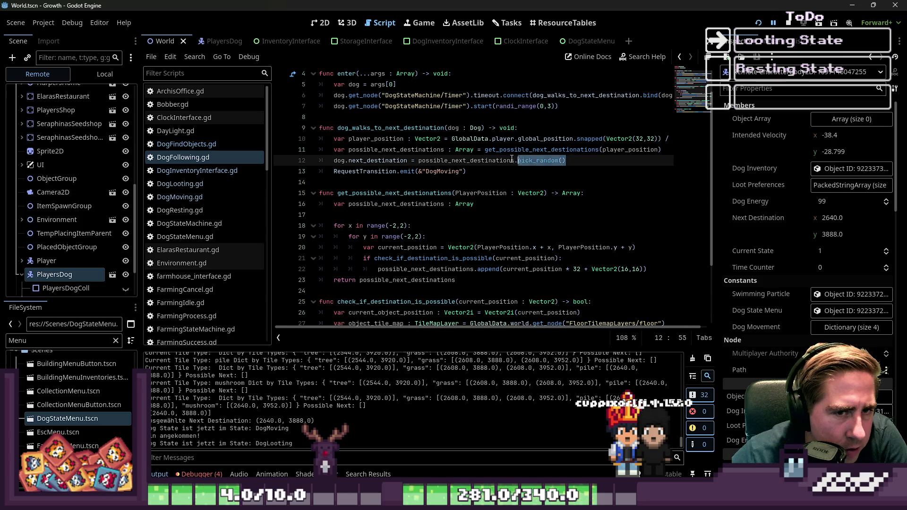
{"action": "left_click_drag", "start_coordinate": [516, 159], "coordinate": [449, 154]}
{"action": "left_click", "coordinate": [404, 150]}
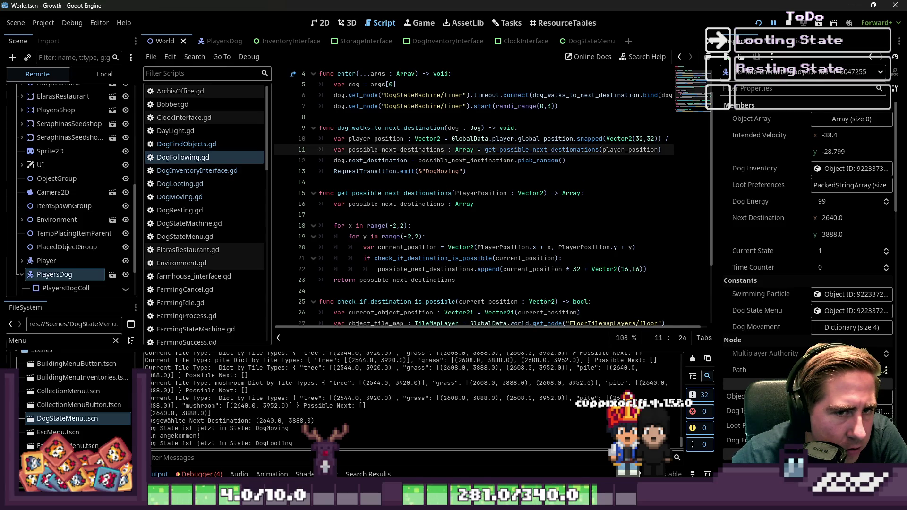
{"action": "left_click_drag", "start_coordinate": [554, 328], "coordinate": [561, 329]}
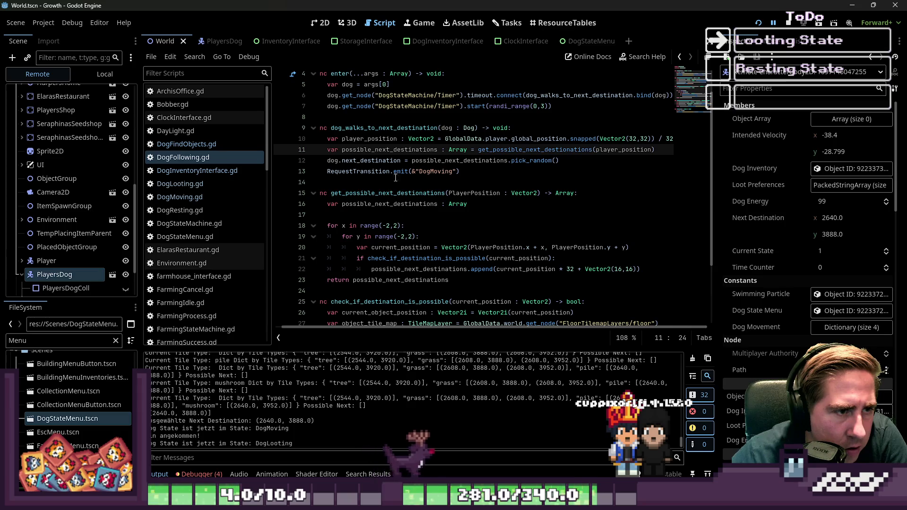
{"action": "double_click", "coordinate": [375, 138]}
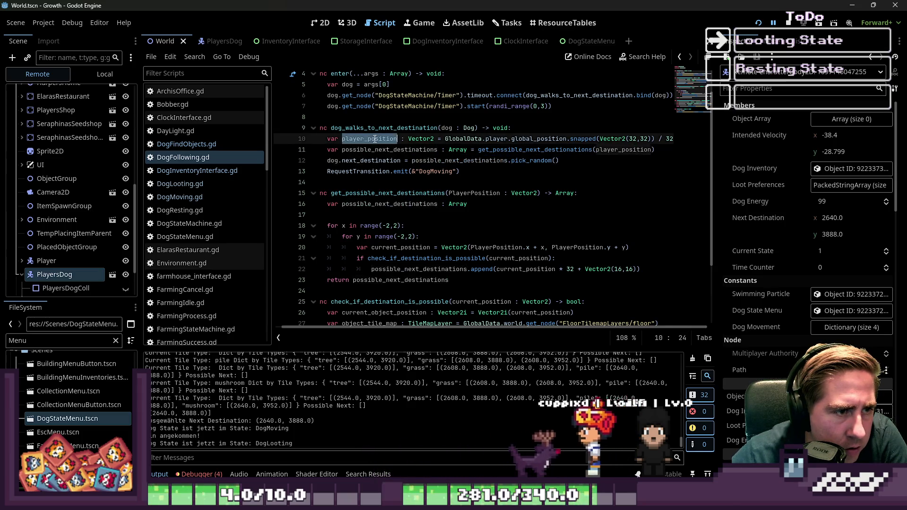
{"action": "double_click", "coordinate": [520, 150]}
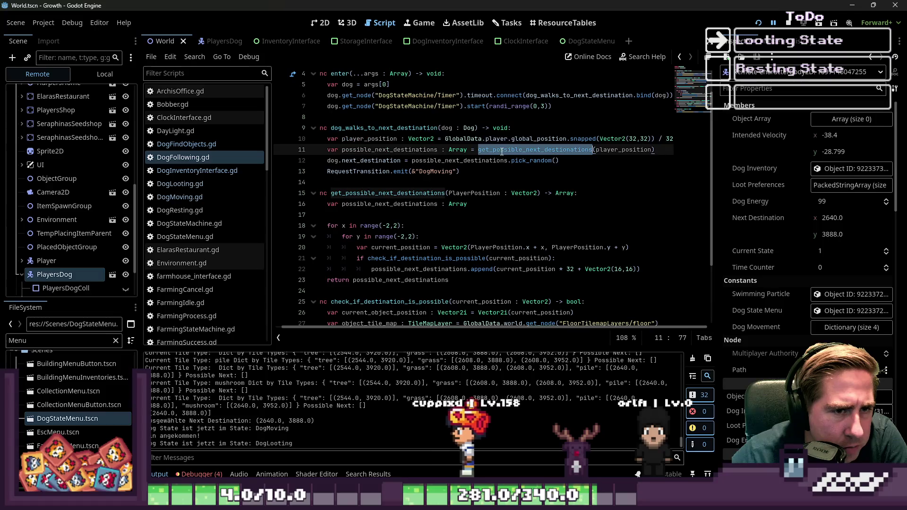
{"action": "scroll", "coordinate": [510, 188], "scroll_direction": "down", "scroll_amount": 2}
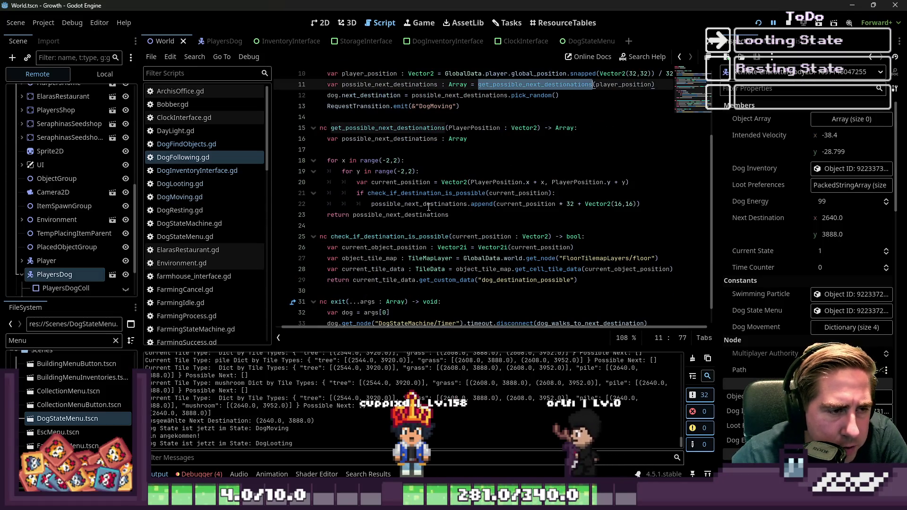
{"action": "left_click_drag", "start_coordinate": [427, 204], "coordinate": [441, 204]}
{"action": "double_click", "coordinate": [522, 204]}
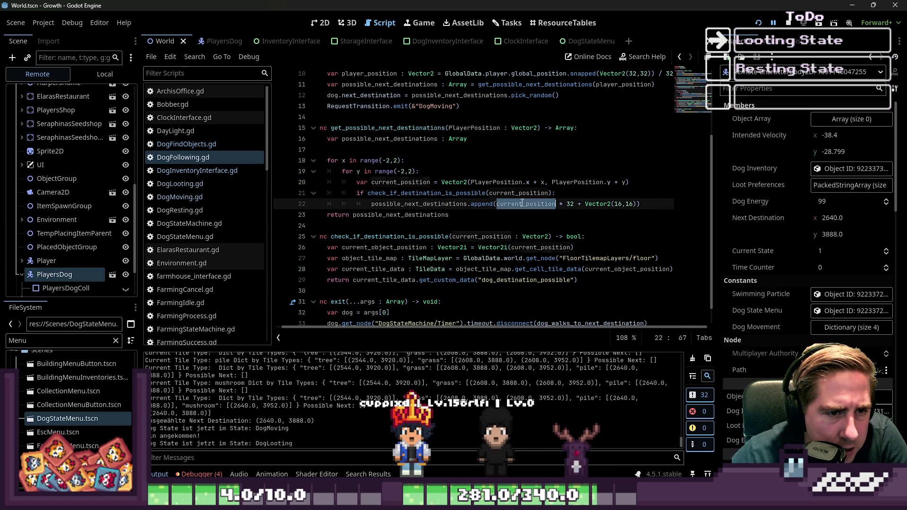
{"action": "left_click", "coordinate": [568, 204]}
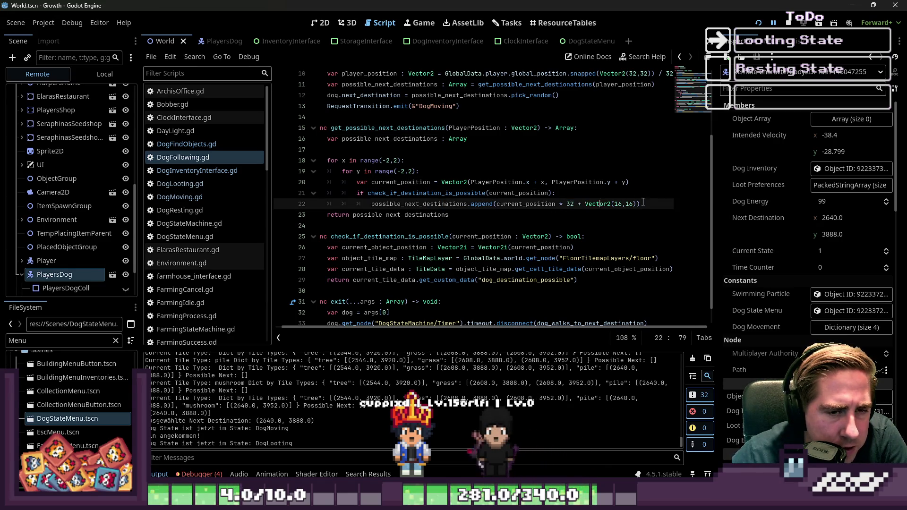
{"action": "left_click_drag", "start_coordinate": [650, 202], "coordinate": [480, 204]}
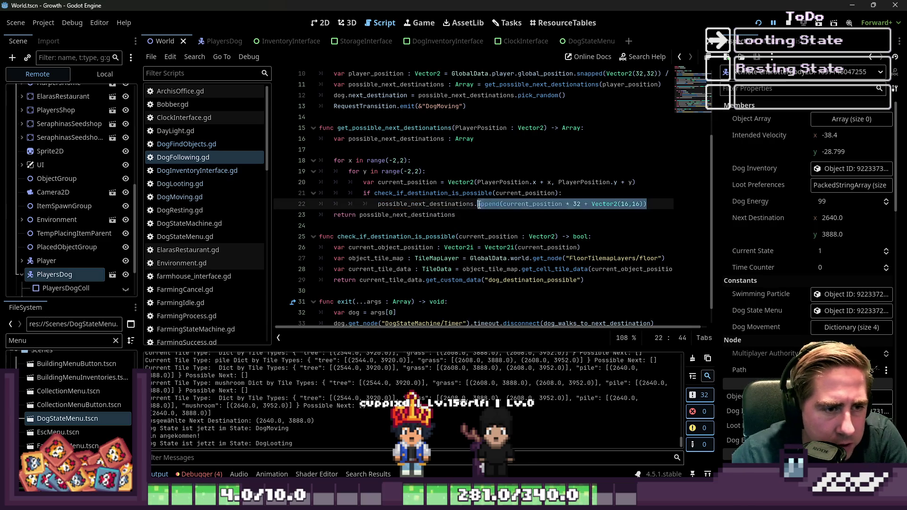
{"action": "double_click", "coordinate": [402, 216]}
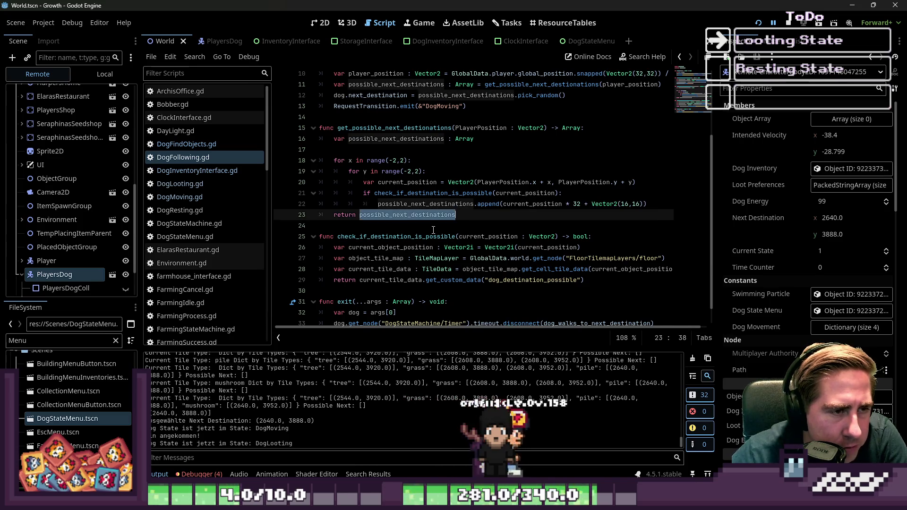
Review the pick_random destination choice and DogMoving transition, then switch to DogMoving.gd.
{"action": "scroll", "coordinate": [439, 227], "scroll_direction": "up", "scroll_amount": 1}
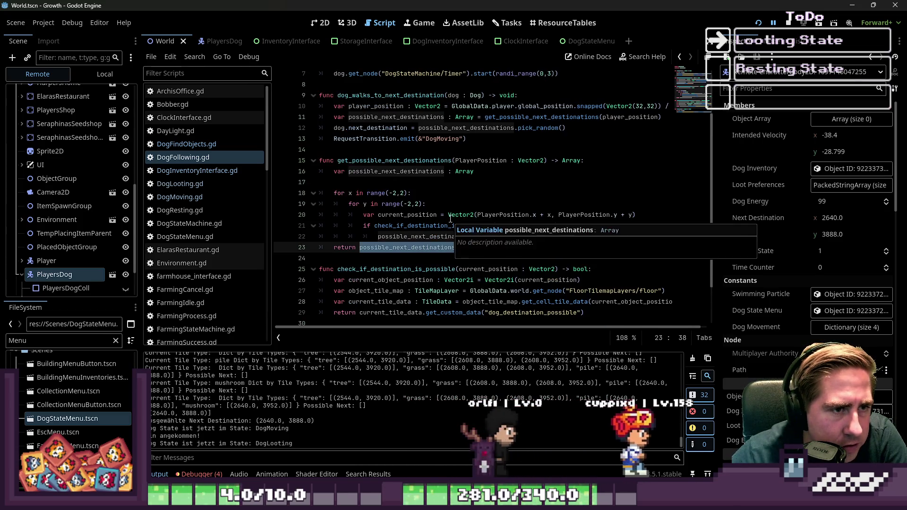
{"action": "double_click", "coordinate": [468, 128]}
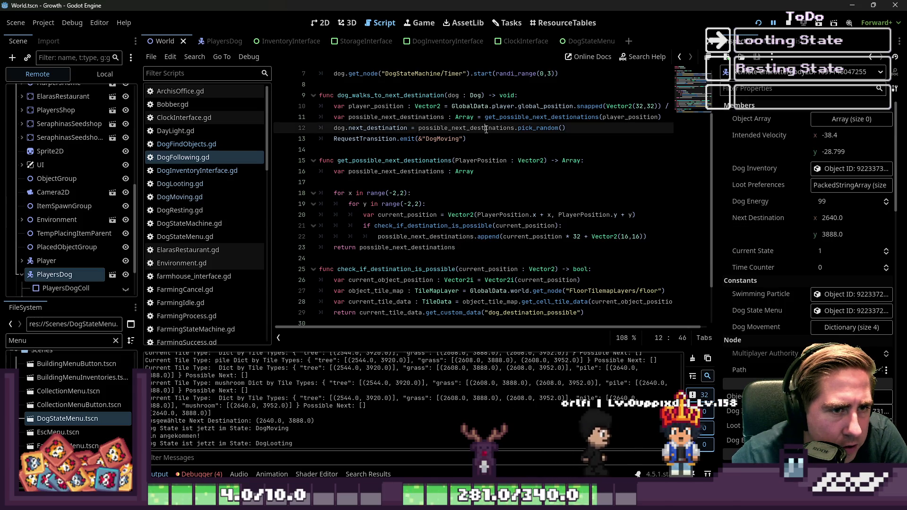
{"action": "double_click", "coordinate": [540, 127]}
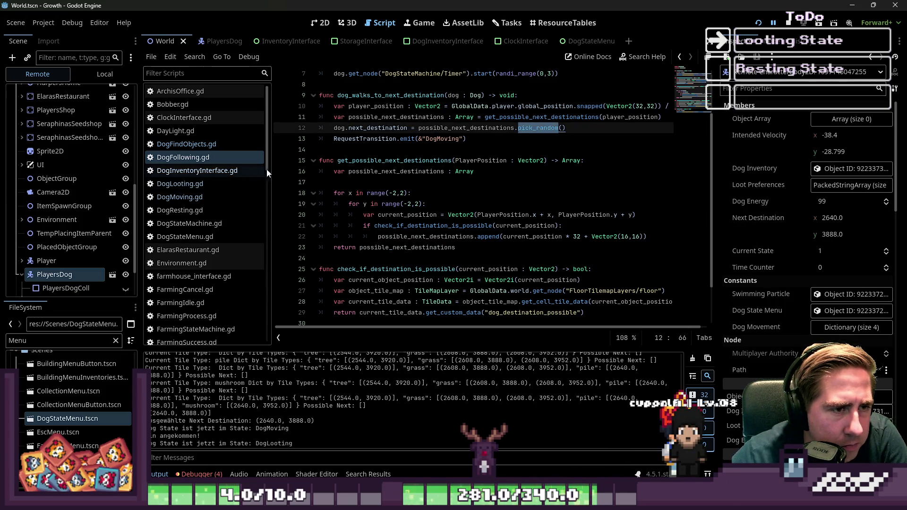
{"action": "left_click", "coordinate": [368, 139]}
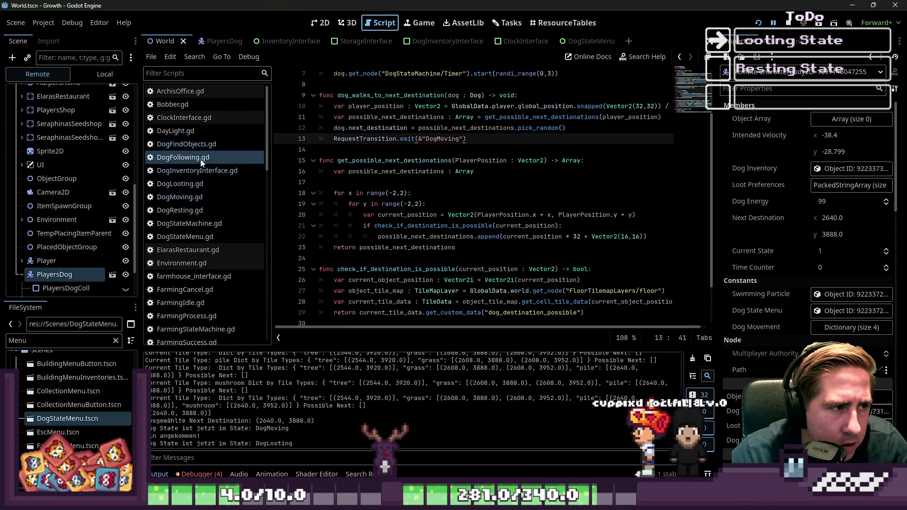
{"action": "left_click", "coordinate": [189, 197]}
Add a print of PlayersDog's global_position and next_destination after the transition, then reload the game.
{"action": "left_click", "coordinate": [514, 171]}
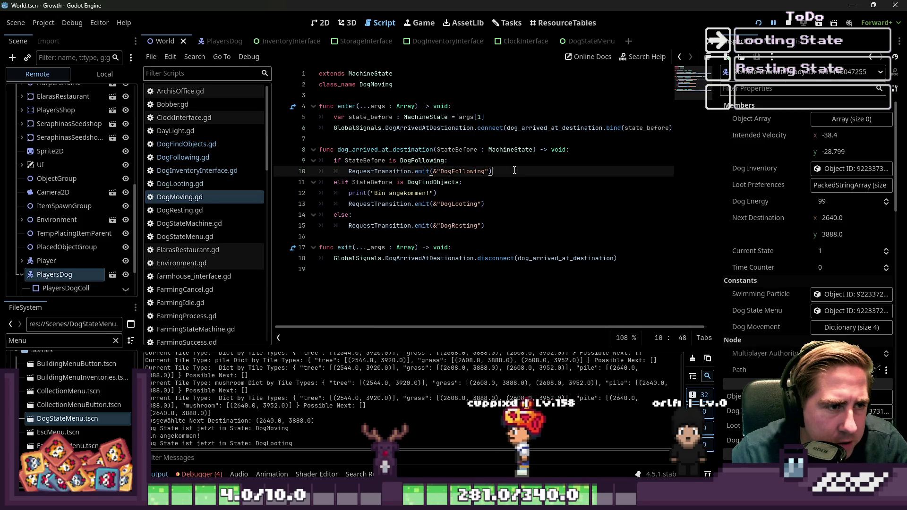
{"action": "key", "text": "Return"}
{"action": "type", "text": "print(G"}
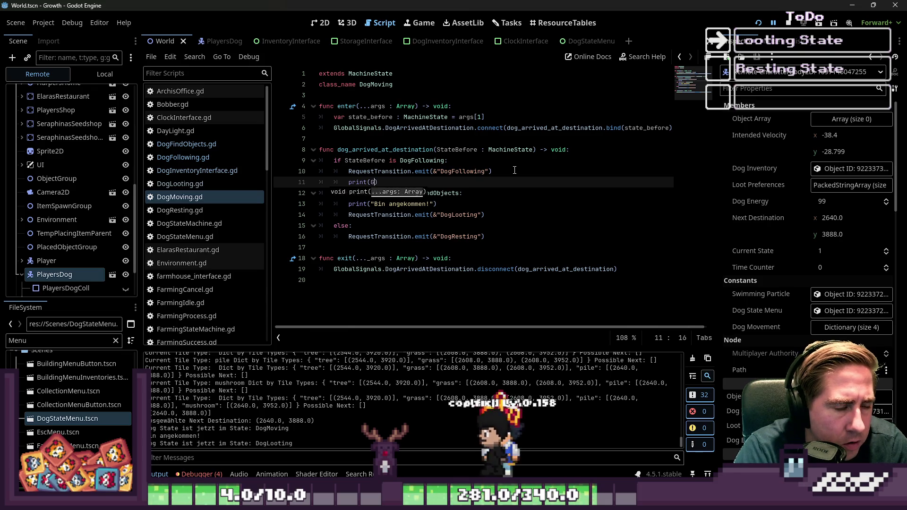
{"action": "type", "text": "ata.get-"}
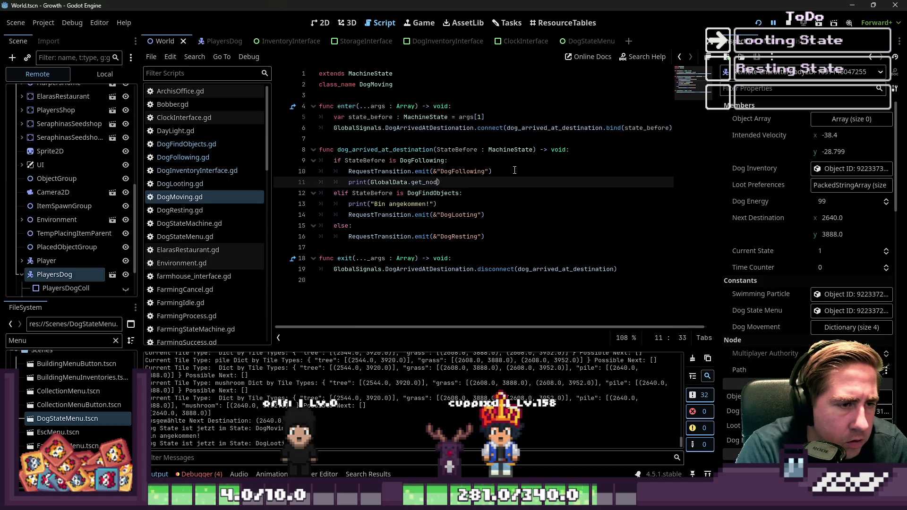
{"action": "type", "text": "e."}
{"action": "key", "text": "BackSpace"}
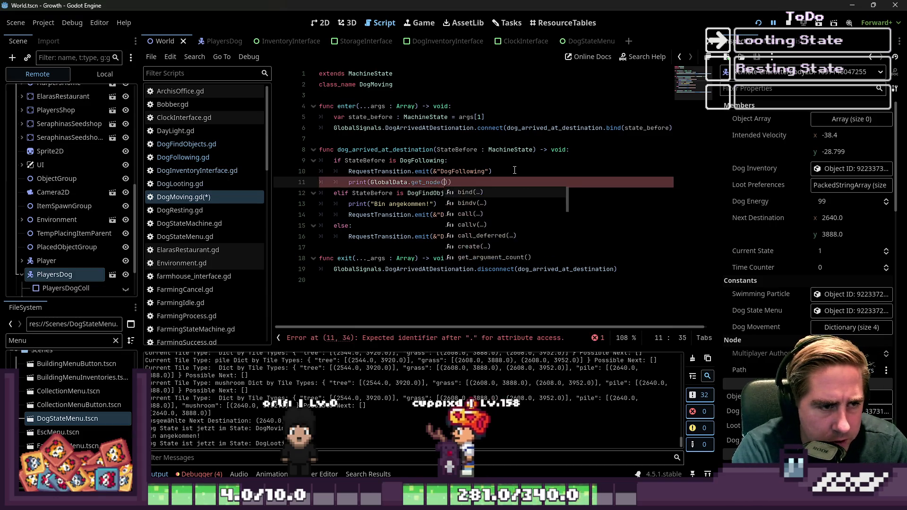
{"action": "type", "text": "(\"PlayersDog"}
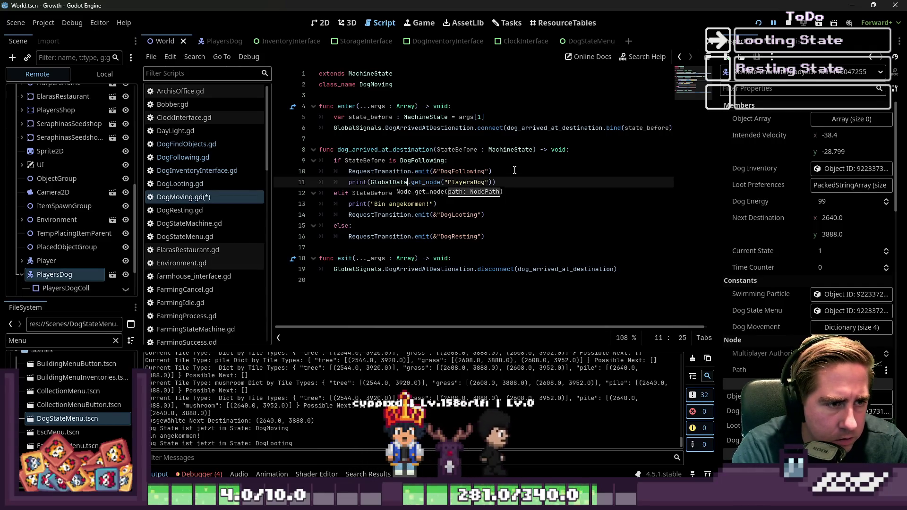
{"action": "type", "text": "orld."}
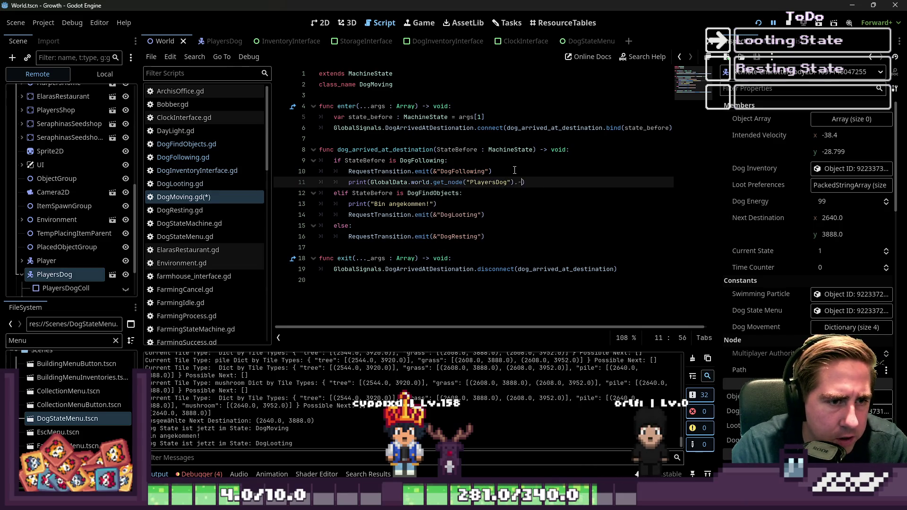
{"action": "type", "text": "obal_po"}
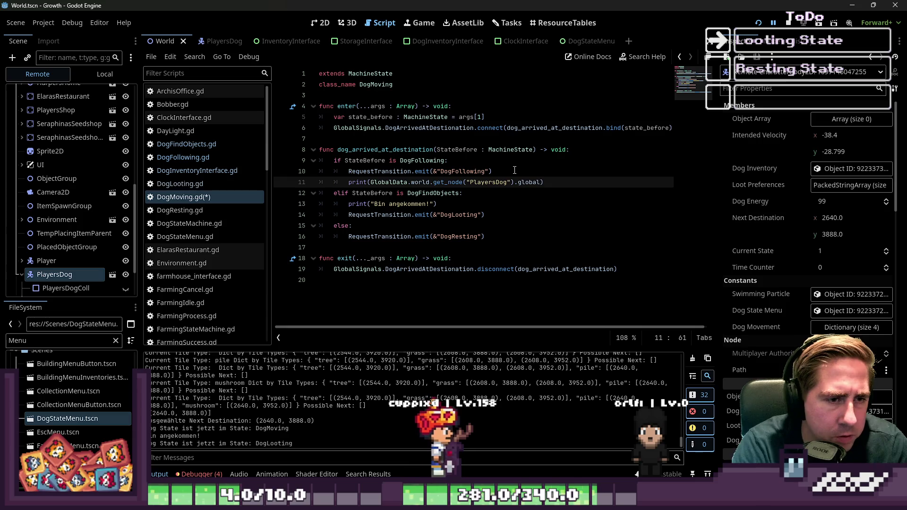
{"action": "type", "text": "sition,"}
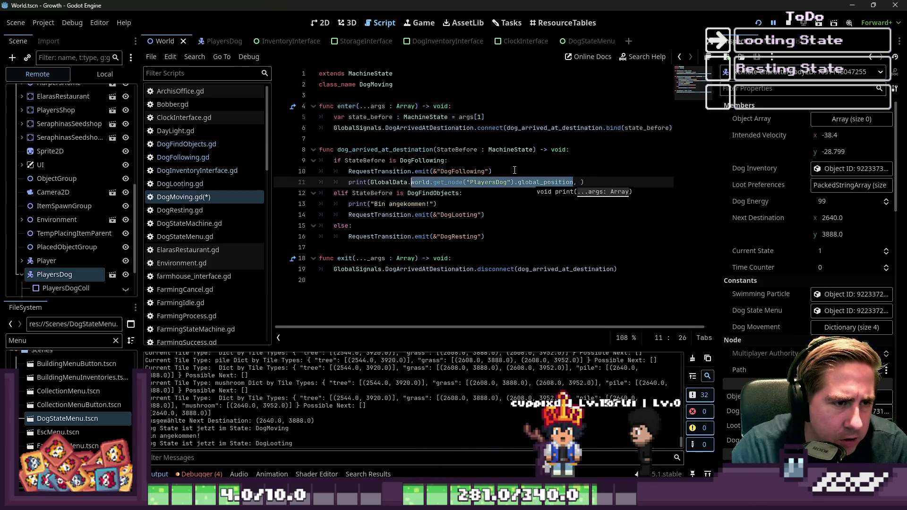
{"action": "key", "text": "ctrl+Right"}
{"action": "key", "text": "ctrl+Right"}
{"action": "key", "text": "ctrl+Right"}
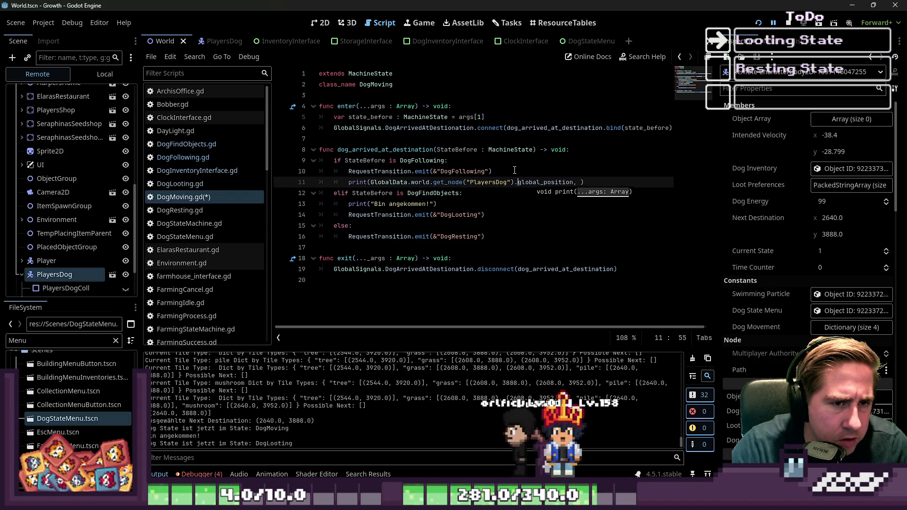
{"action": "type", "text": "GlobalData.world.get_node(\"PlayersDog\").global_position"}
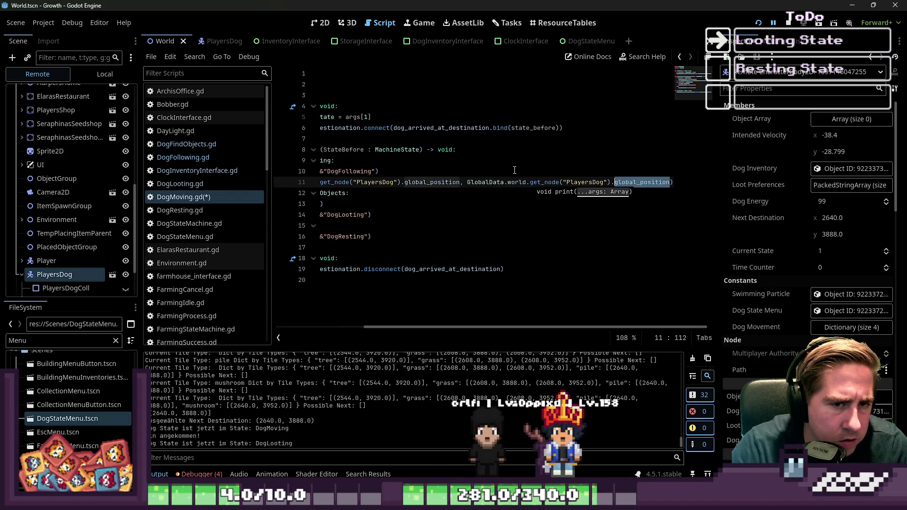
{"action": "key", "text": "BackSpace"}
{"action": "type", "text": "next_des"}
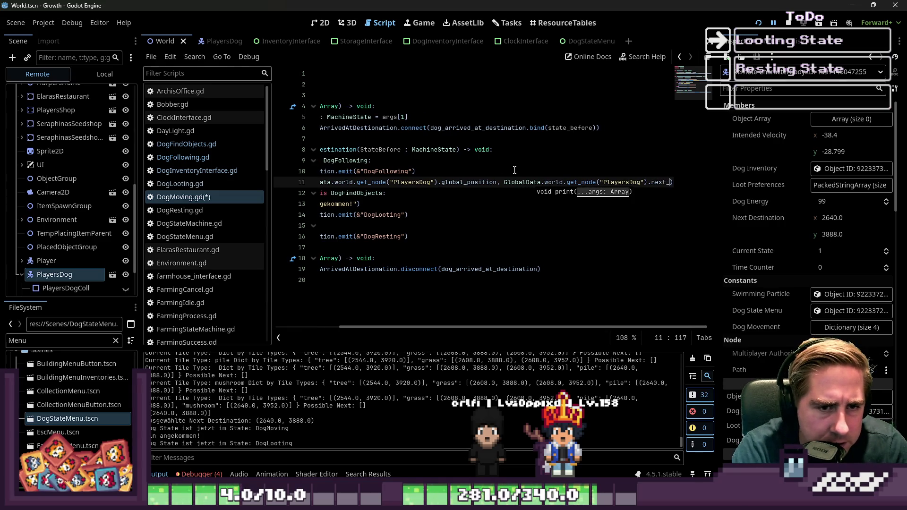
{"action": "type", "text": "tination"}
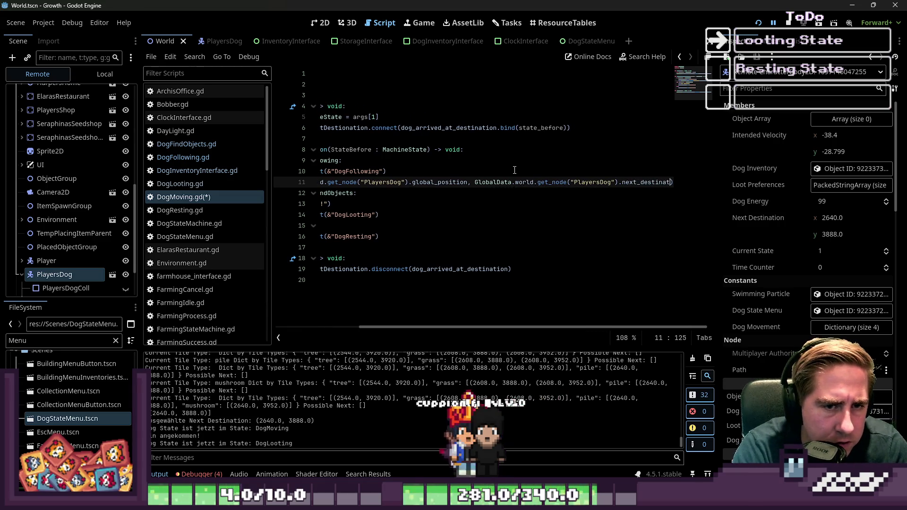
{"action": "left_click", "coordinate": [758, 23]}
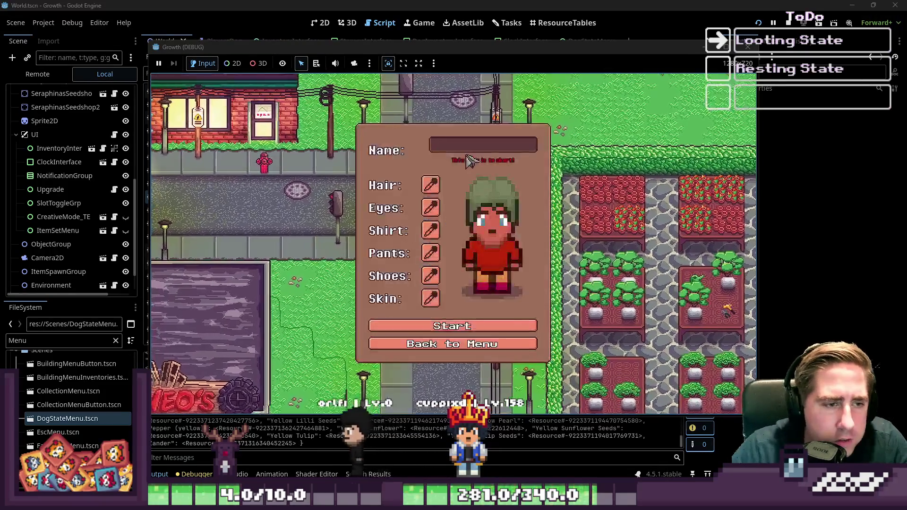
Start as character 'asdgwq', walk down and left watching the dog follow, then close the game.
{"action": "type", "text": "asdgwq"}
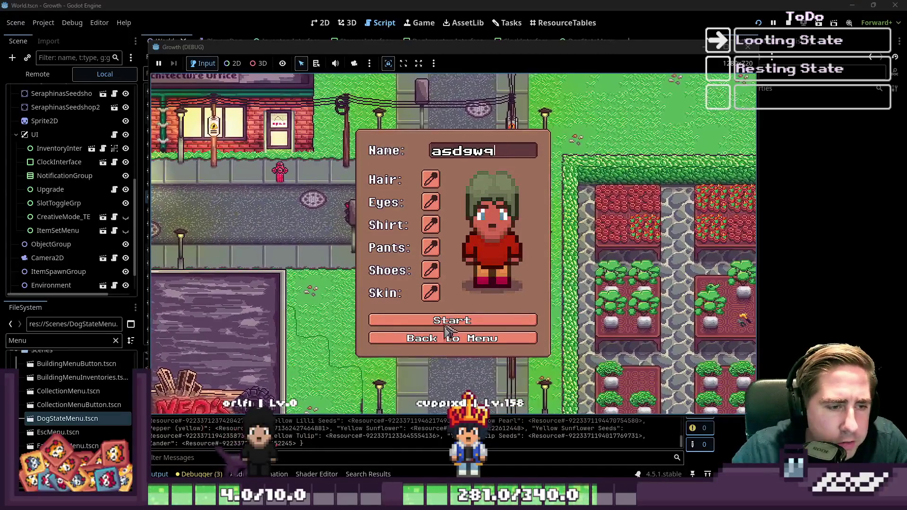
{"action": "left_click", "coordinate": [447, 324]}
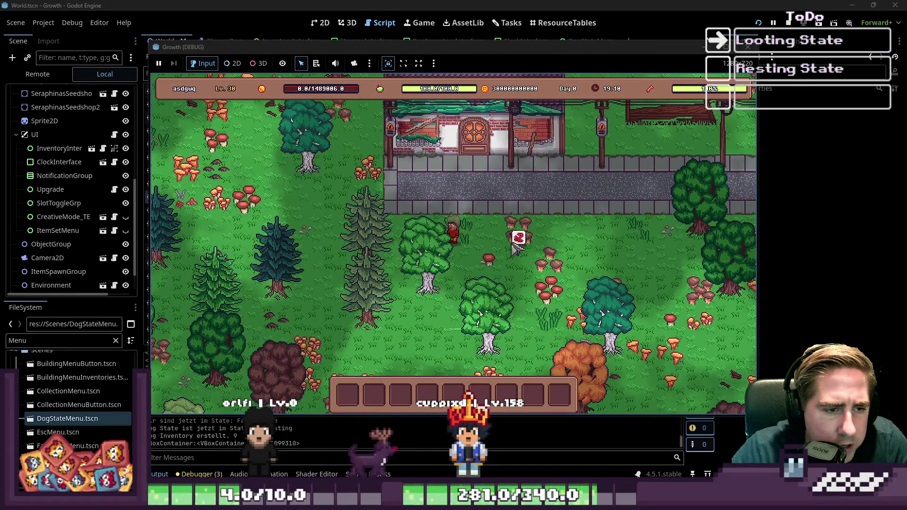
{"action": "key", "text": "s"}
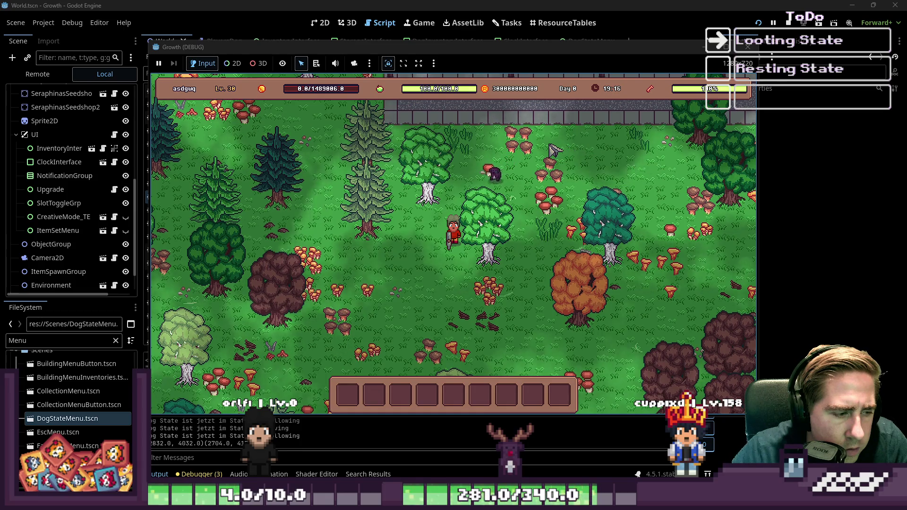
{"action": "key", "text": "s"}
{"action": "key", "text": "a"}
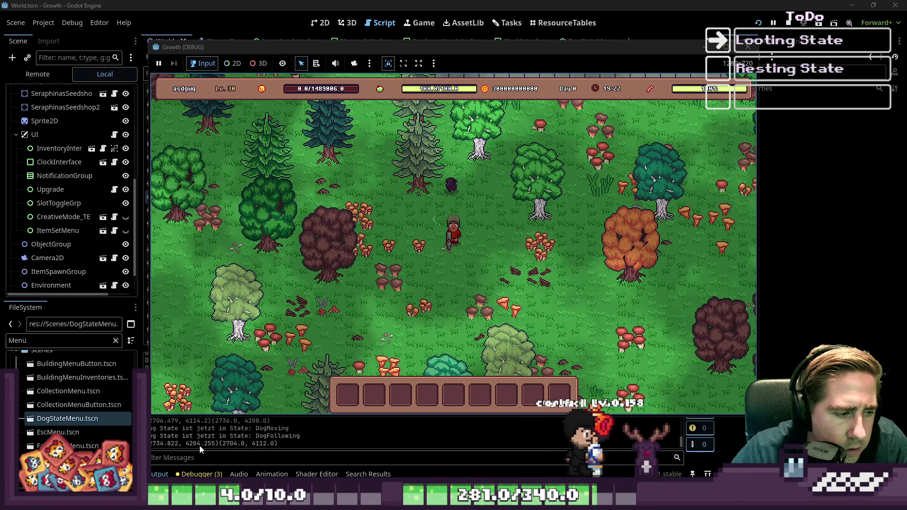
{"action": "left_click", "coordinate": [229, 451]}
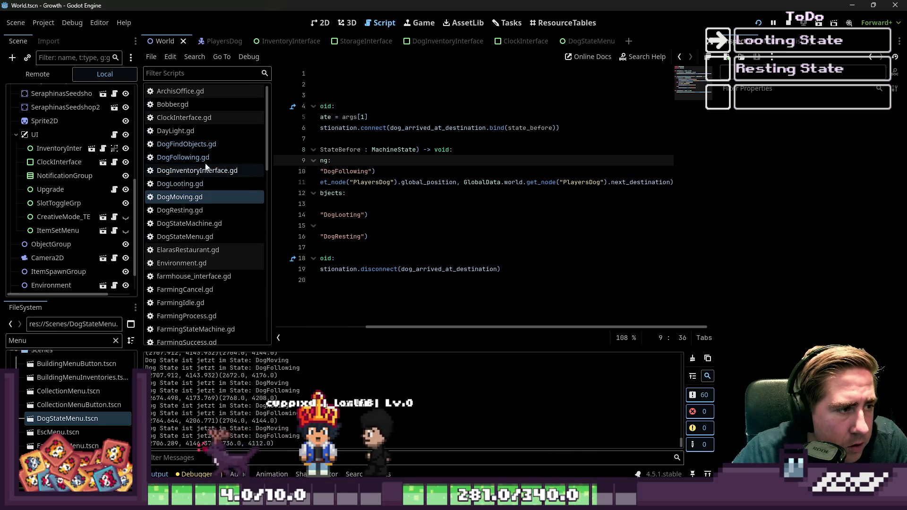
Open PlayersDog.gd, stop the running game, and look over the physics process code.
{"action": "scroll", "coordinate": [217, 236], "scroll_direction": "down", "scroll_amount": 3}
{"action": "scroll", "coordinate": [220, 275], "scroll_direction": "down", "scroll_amount": 5}
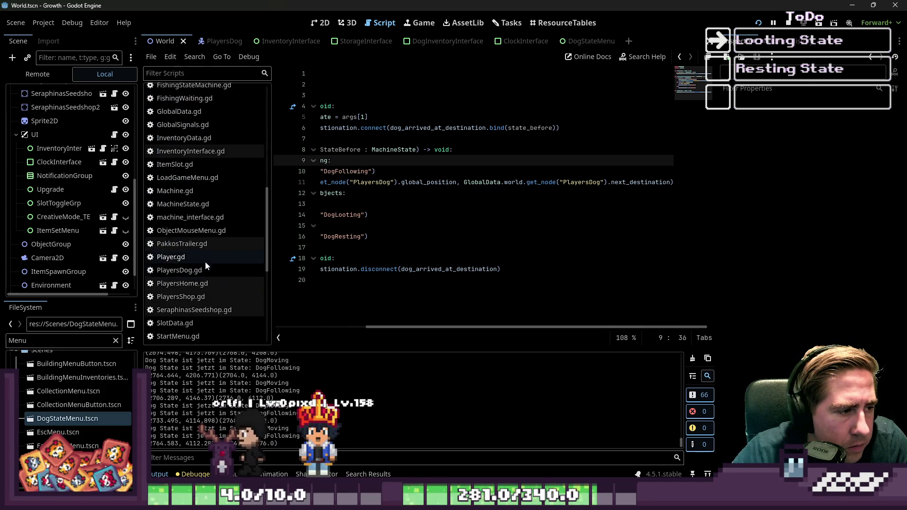
{"action": "left_click", "coordinate": [208, 270]}
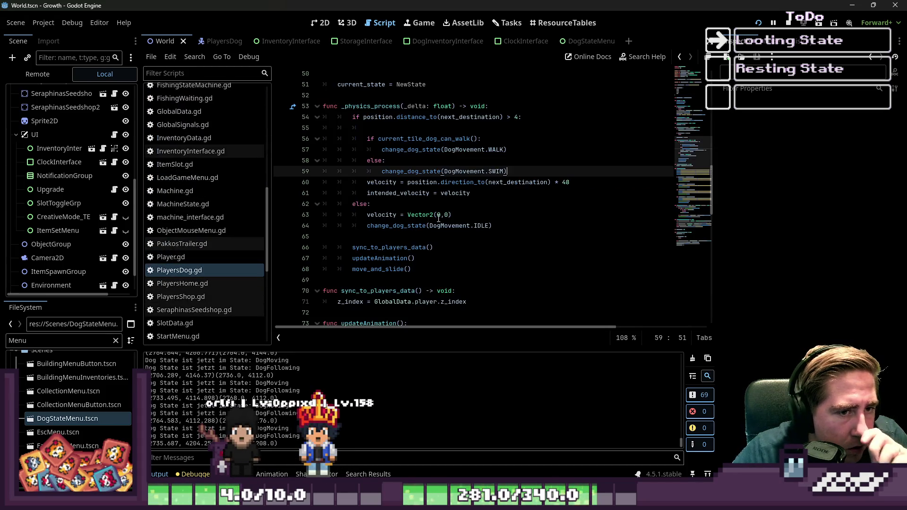
{"action": "left_click", "coordinate": [787, 23]}
{"action": "left_click", "coordinate": [469, 193]}
{"action": "scroll", "coordinate": [470, 196], "scroll_direction": "up", "scroll_amount": 2}
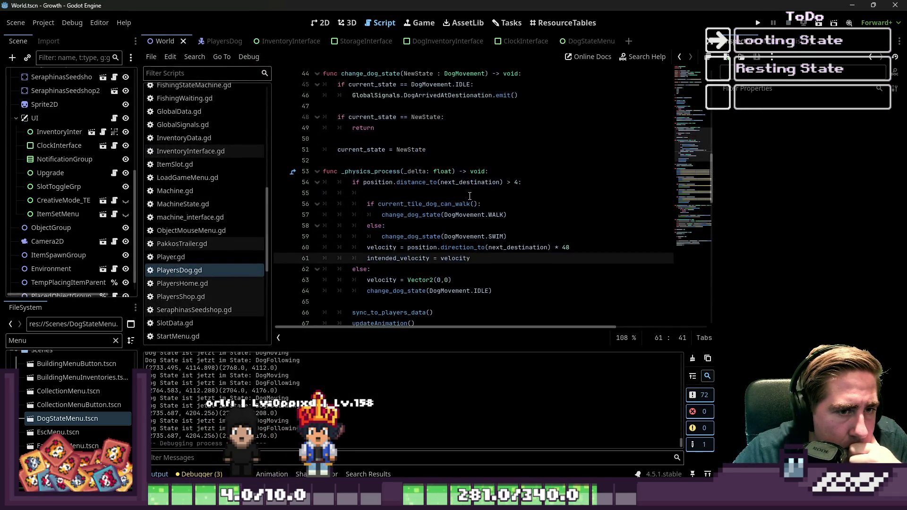
{"action": "scroll", "coordinate": [469, 195], "scroll_direction": "up", "scroll_amount": 10}
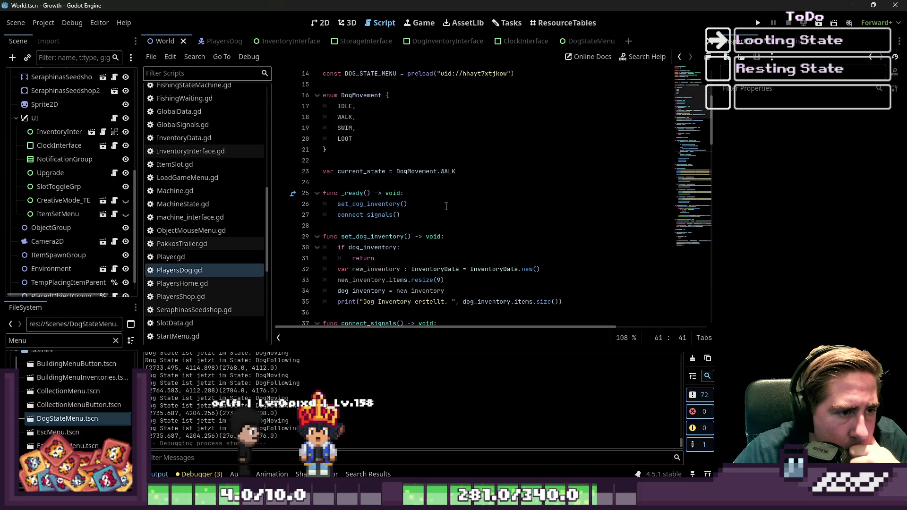
{"action": "scroll", "coordinate": [446, 207], "scroll_direction": "up", "scroll_amount": 1}
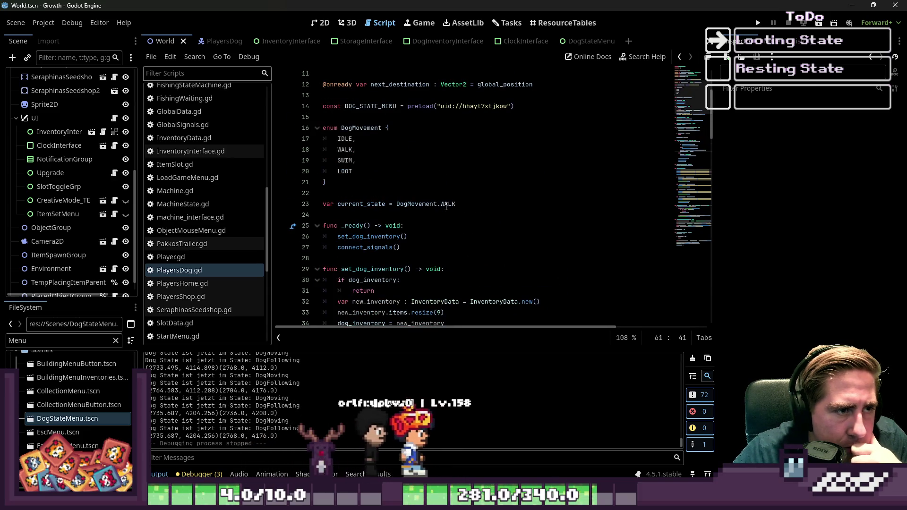
{"action": "scroll", "coordinate": [446, 206], "scroll_direction": "down", "scroll_amount": 4}
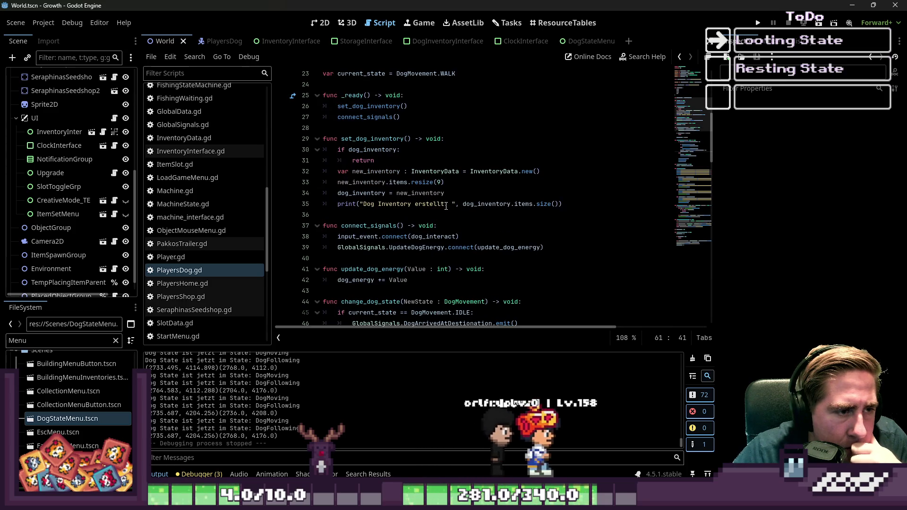
Search for 'emit(' and examine change_dog_state's DogArrivedAtDestionation emit and IDLE check.
{"action": "left_click", "coordinate": [446, 206]}
{"action": "key", "text": "ctrl+f"}
{"action": "type", "text": "emit"}
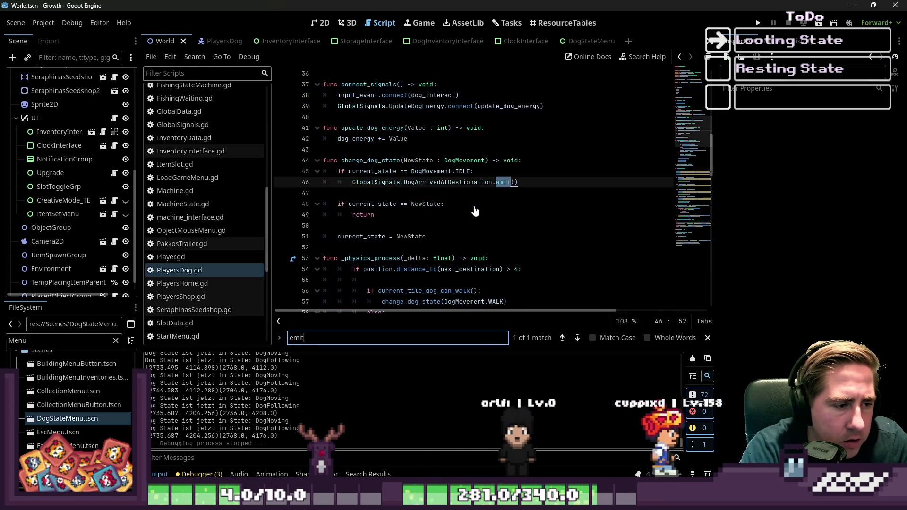
{"action": "type", "text": "("}
{"action": "double_click", "coordinate": [451, 182]}
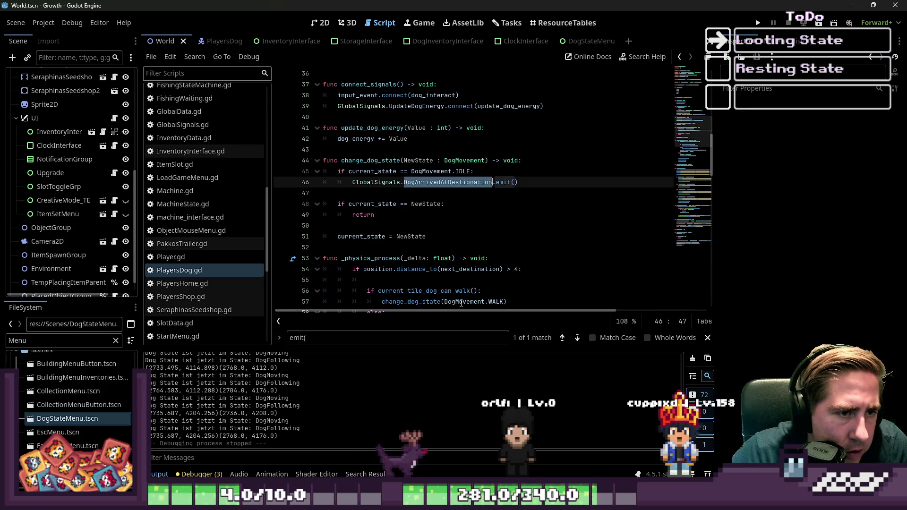
{"action": "left_click", "coordinate": [364, 160]}
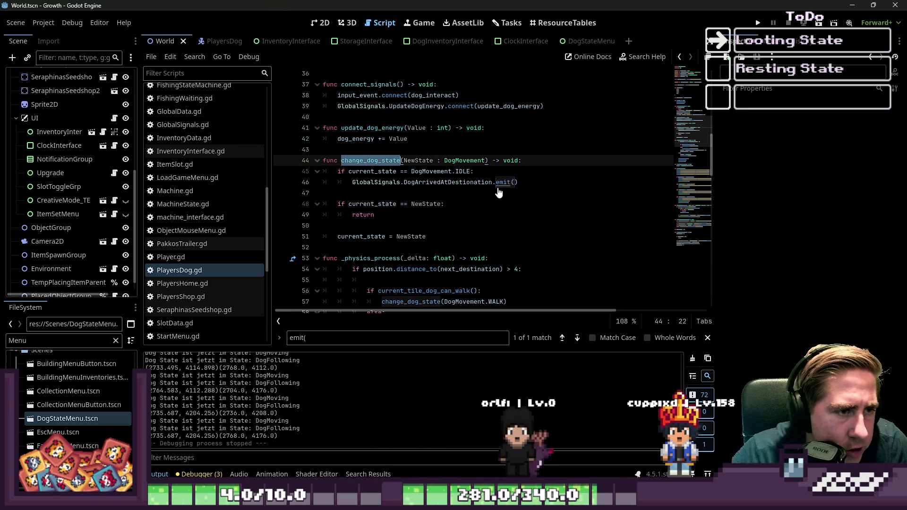
{"action": "scroll", "coordinate": [499, 191], "scroll_direction": "down", "scroll_amount": 3}
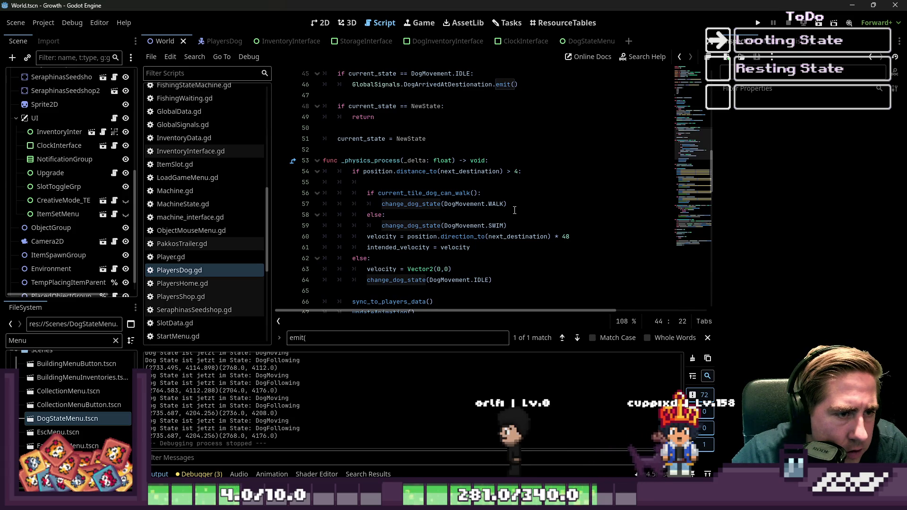
{"action": "scroll", "coordinate": [514, 210], "scroll_direction": "up", "scroll_amount": 3}
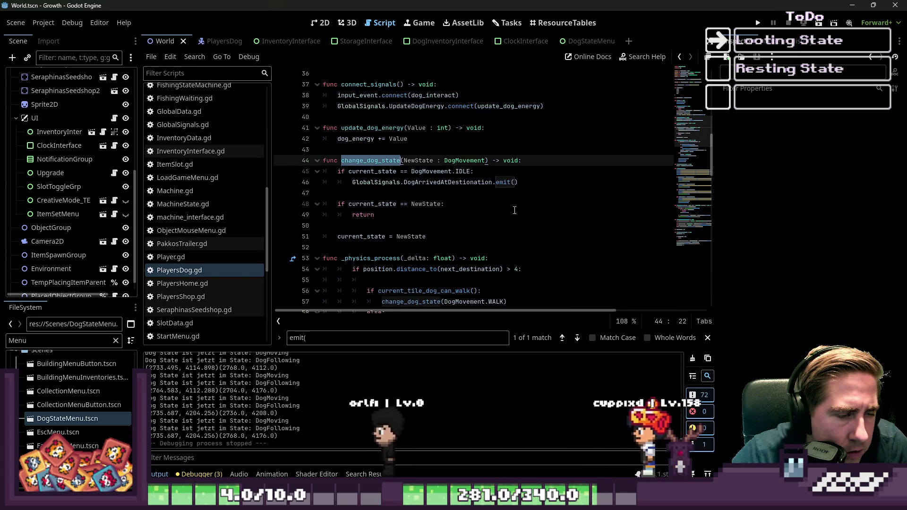
{"action": "left_click", "coordinate": [438, 183]}
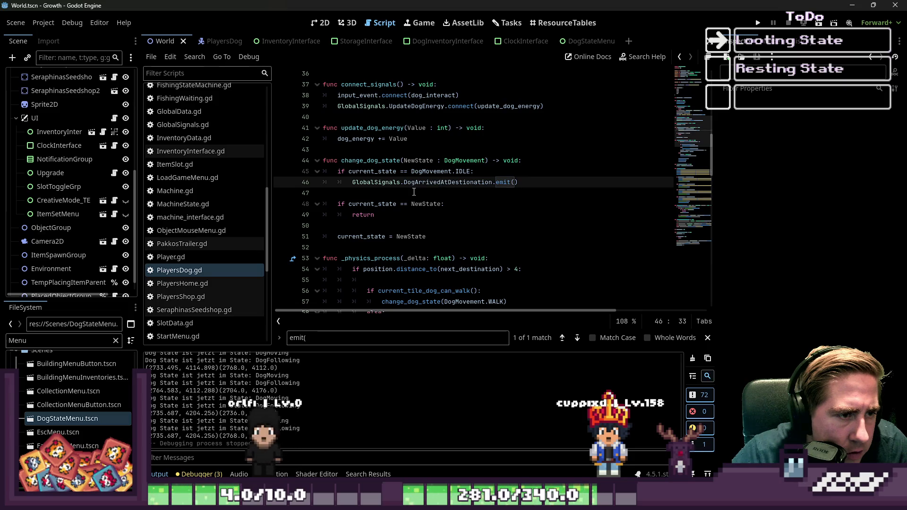
{"action": "double_click", "coordinate": [436, 173]}
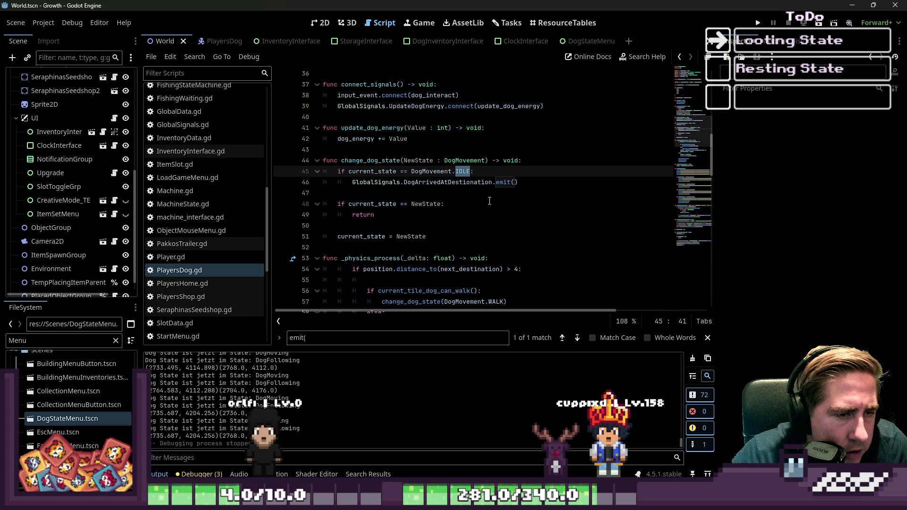
{"action": "scroll", "coordinate": [498, 197], "scroll_direction": "down", "scroll_amount": 1}
{"action": "left_click_drag", "start_coordinate": [542, 150], "coordinate": [317, 151]}
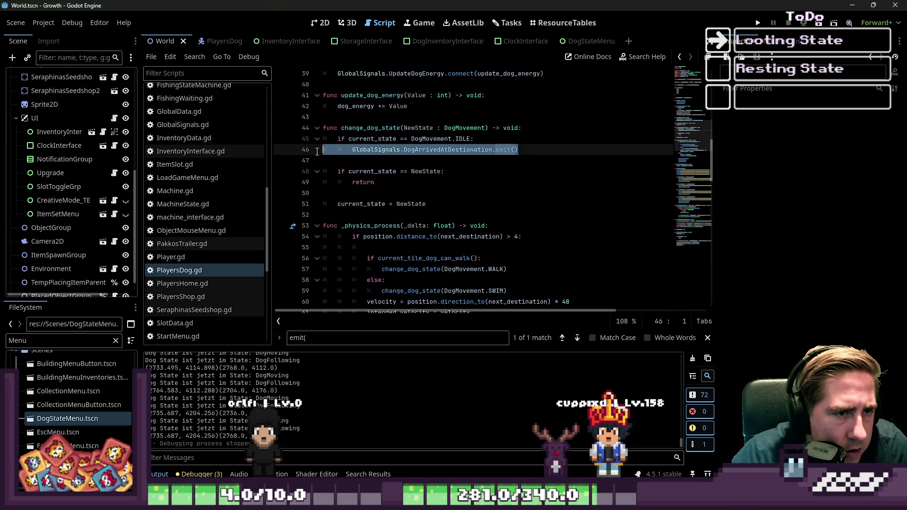
{"action": "left_click", "coordinate": [370, 160]}
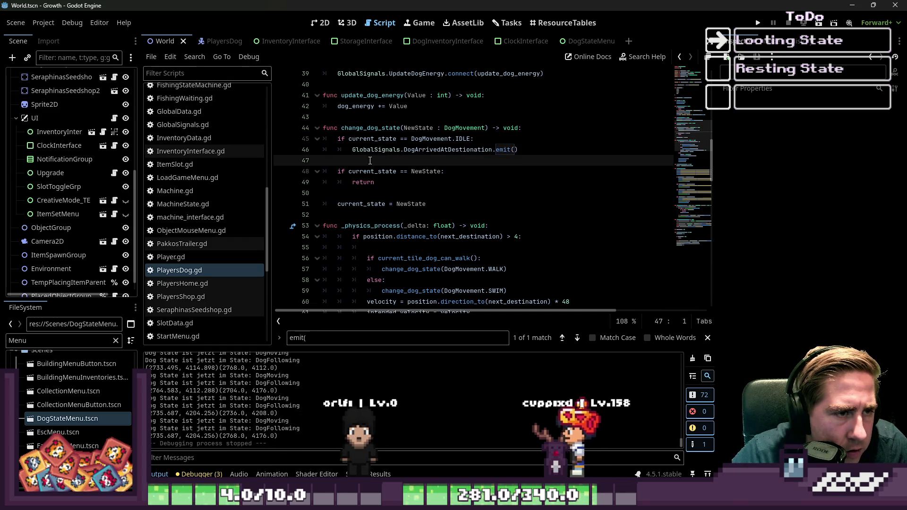
Make line 45's IDLE check test NewState instead of current_state.
{"action": "mouse_move", "coordinate": [373, 152]}
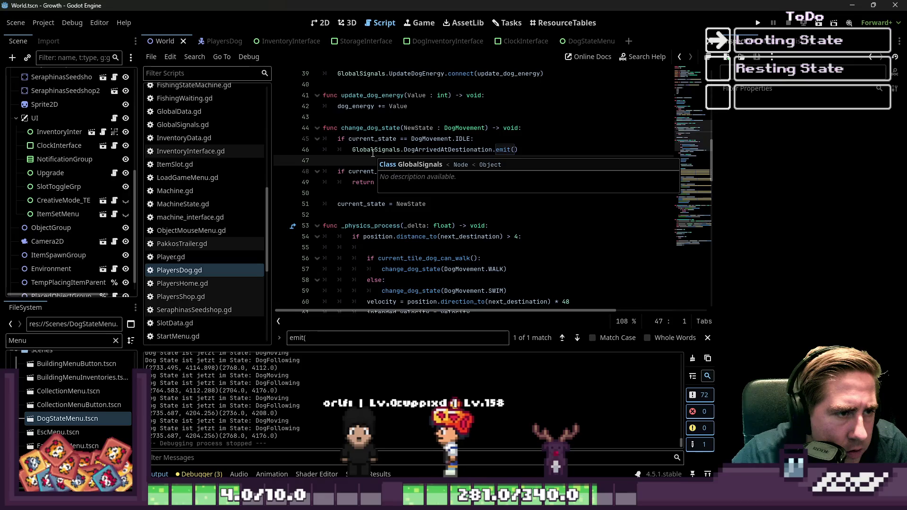
{"action": "left_click", "coordinate": [460, 202]}
{"action": "left_click", "coordinate": [452, 187]}
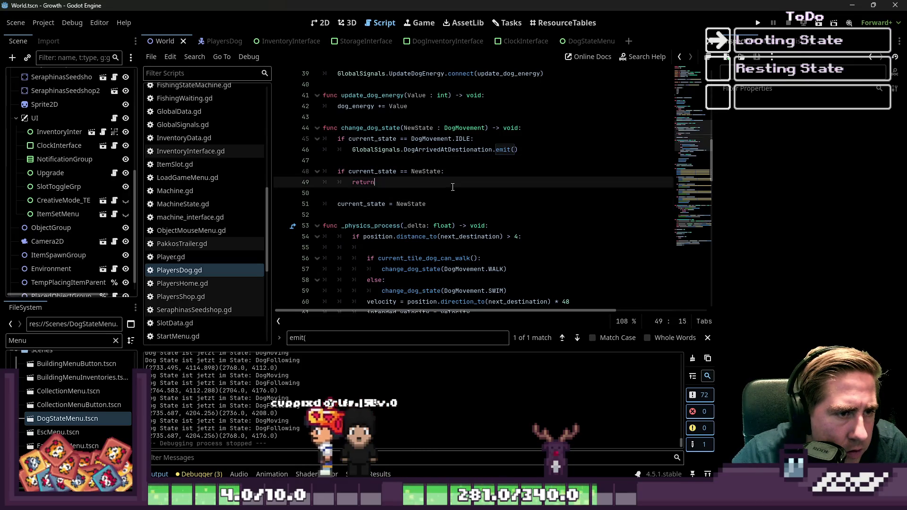
{"action": "left_click", "coordinate": [411, 204]}
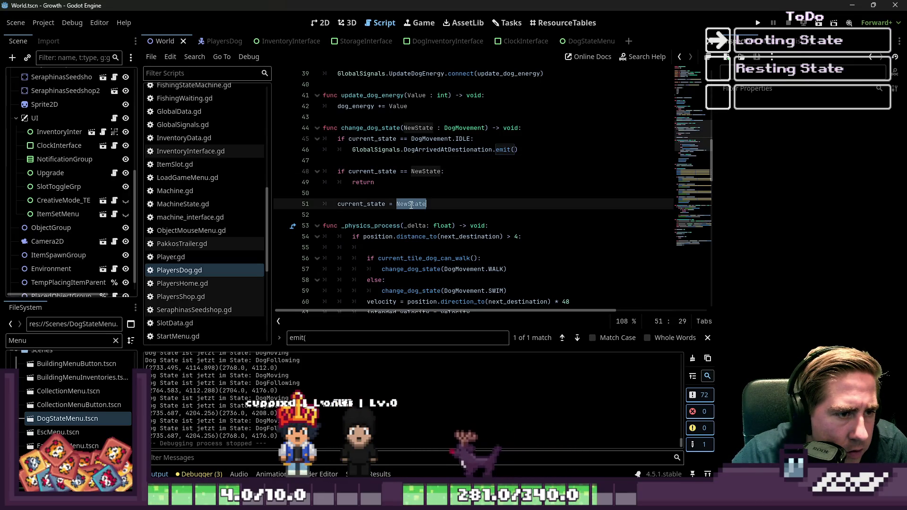
{"action": "double_click", "coordinate": [379, 139]}
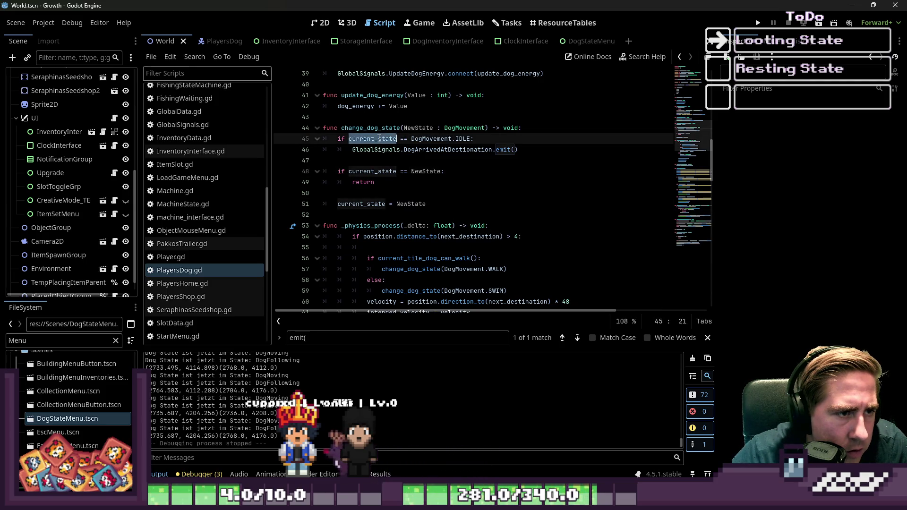
{"action": "left_click", "coordinate": [371, 170]}
{"action": "key", "text": "Up"}
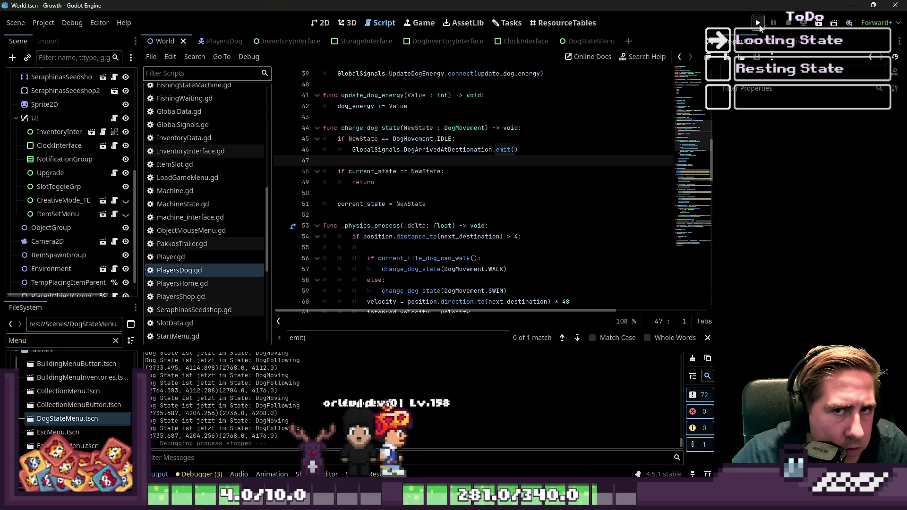
Run the game, create character 'ds', walk, order the dog to Follow, then stop with F8.
{"action": "left_click", "coordinate": [757, 24]}
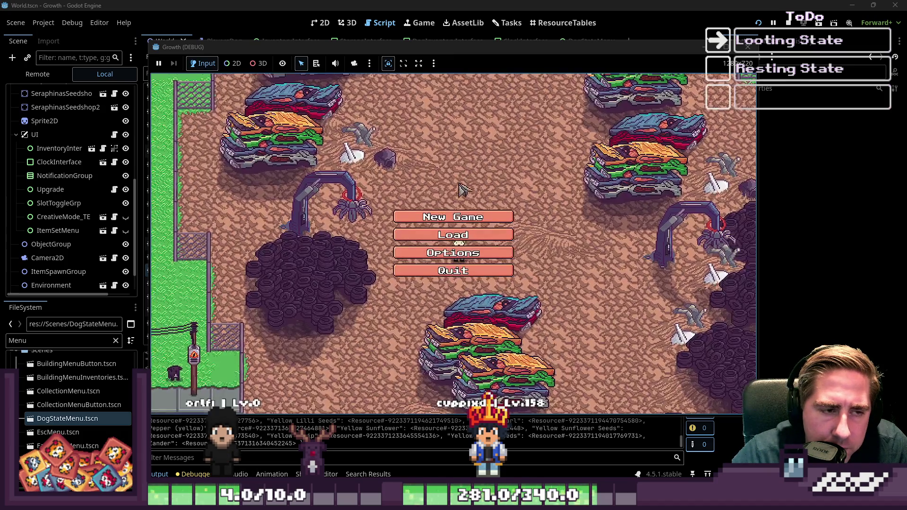
{"action": "left_click", "coordinate": [465, 216]}
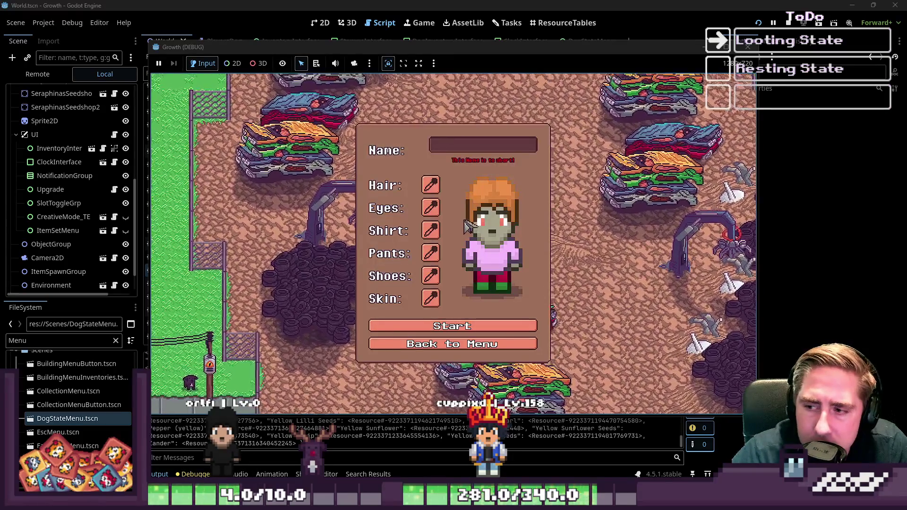
{"action": "left_click", "coordinate": [461, 150]}
{"action": "type", "text": "ds"}
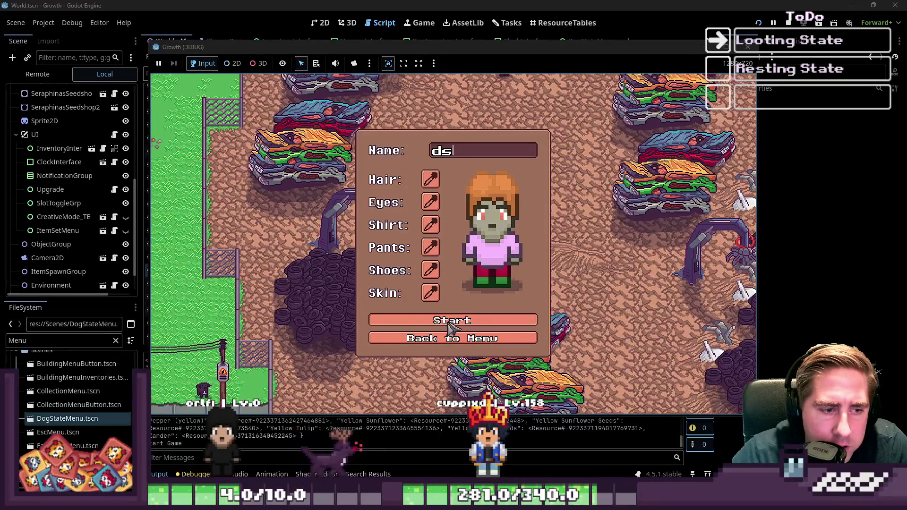
{"action": "left_click", "coordinate": [448, 325]}
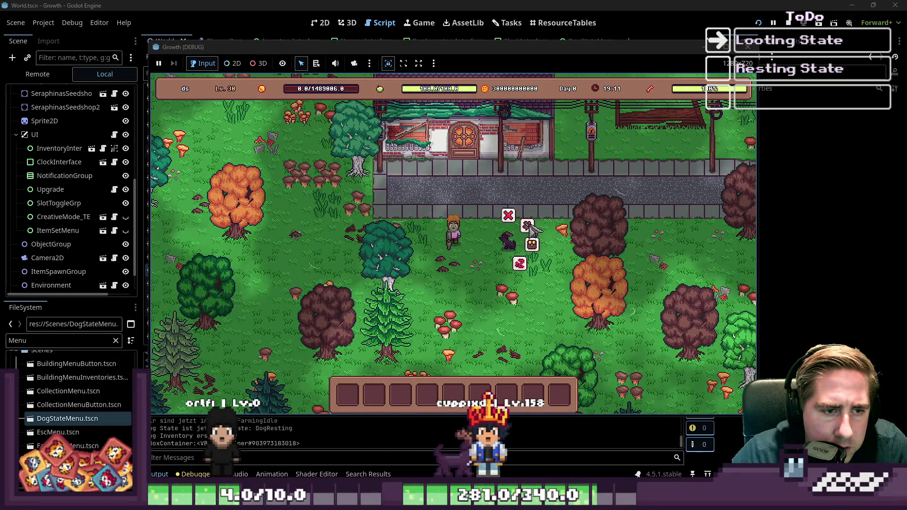
{"action": "key", "text": "s"}
{"action": "key", "text": "a"}
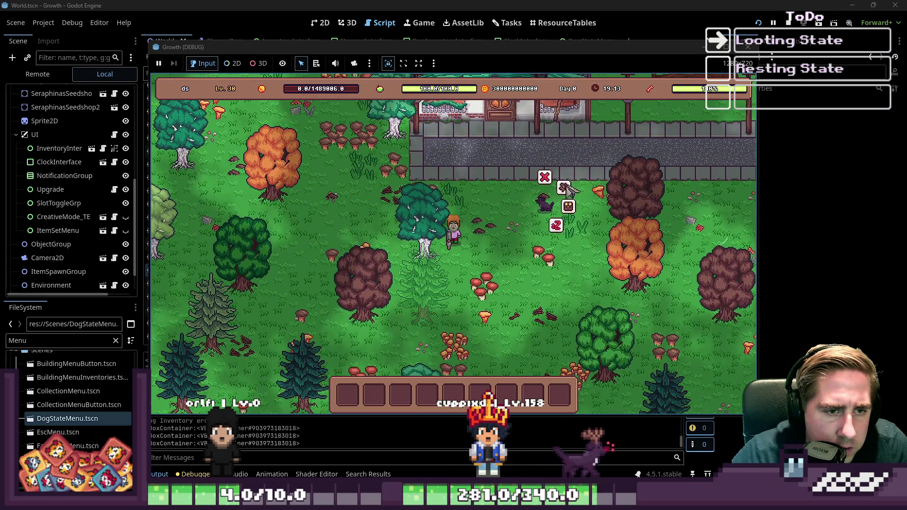
{"action": "left_click", "coordinate": [585, 165]}
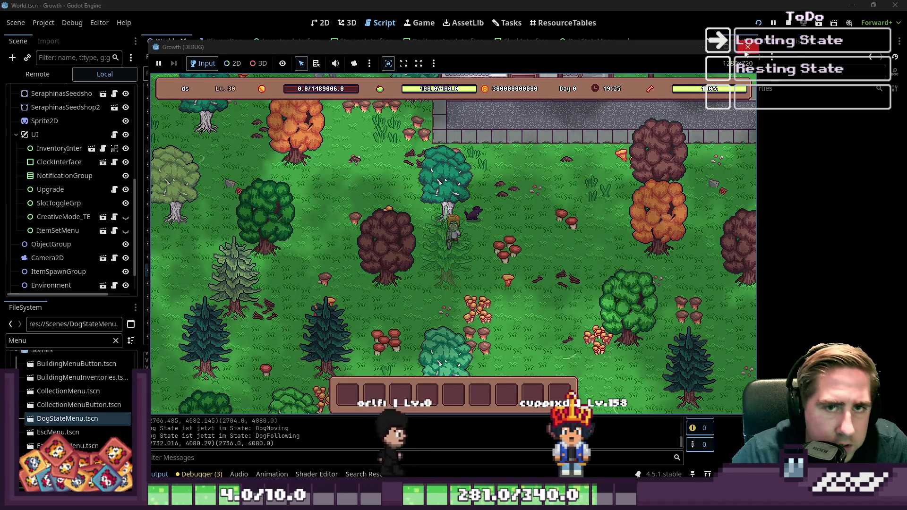
{"action": "key", "text": "F8"}
Review PlayersDog.gd lines 50–64, including line 54's distance comparison, then rerun the game.
{"action": "left_click", "coordinate": [502, 195]}
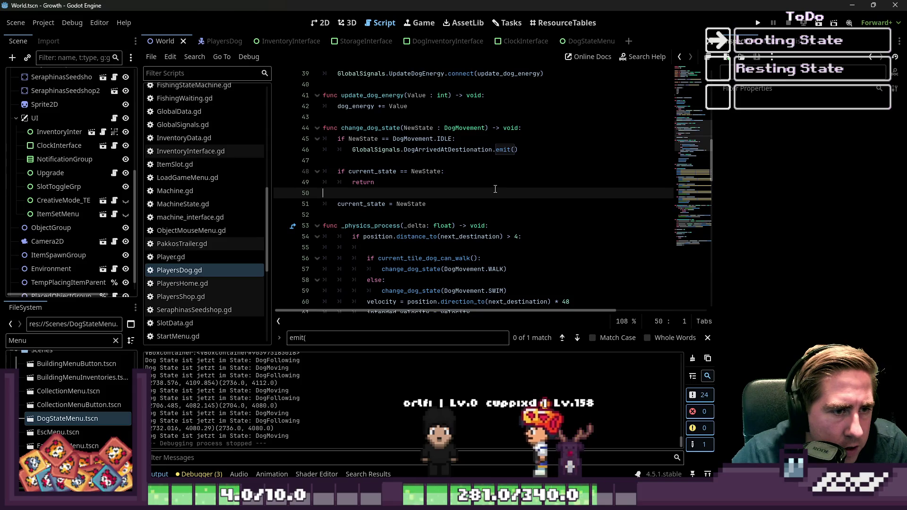
{"action": "scroll", "coordinate": [496, 191], "scroll_direction": "down", "scroll_amount": 3}
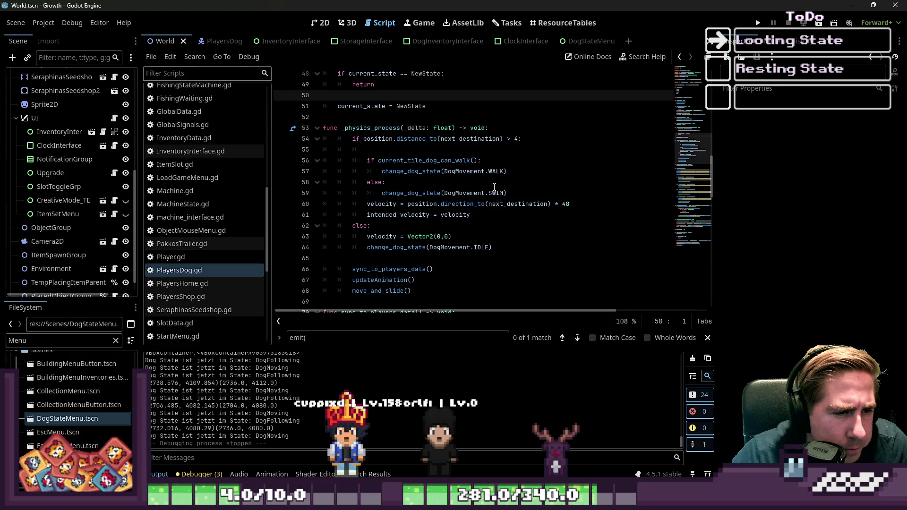
{"action": "left_click", "coordinate": [459, 247]}
{"action": "left_click_drag", "start_coordinate": [507, 140], "coordinate": [513, 140]}
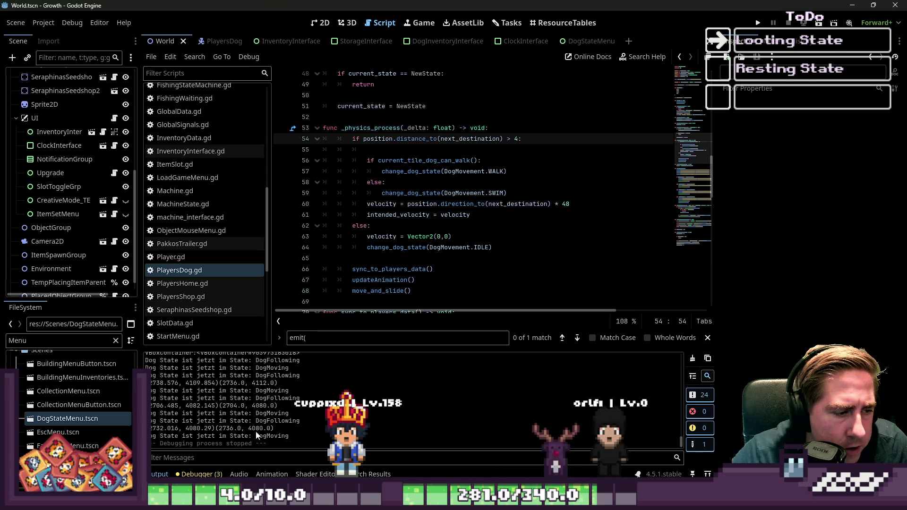
{"action": "scroll", "coordinate": [247, 173], "scroll_direction": "down", "scroll_amount": 2}
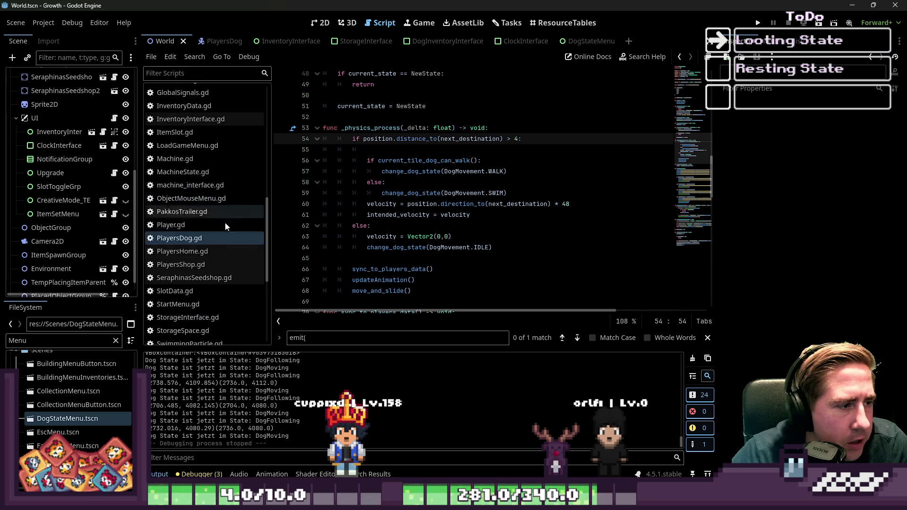
{"action": "left_click", "coordinate": [197, 239]}
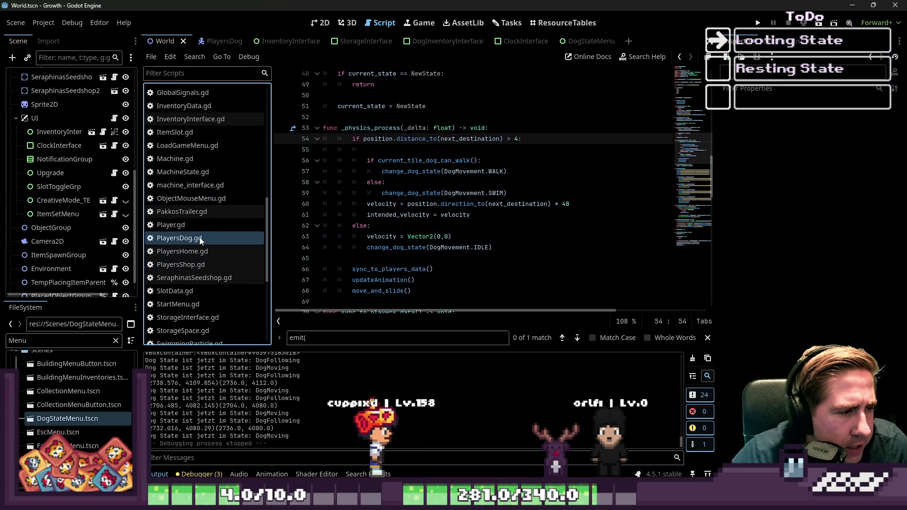
{"action": "left_click", "coordinate": [758, 23]}
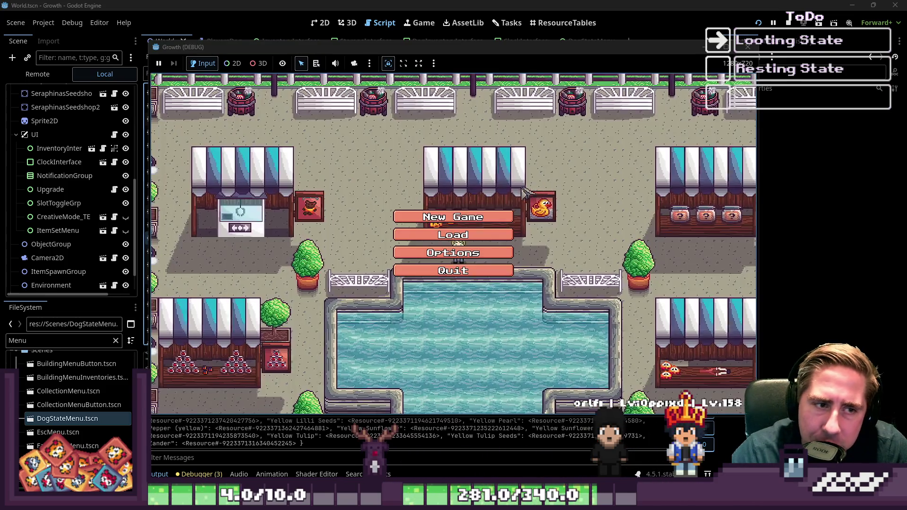
Start a new game as 'asdfg', walk south, and send the dog to find objects.
{"action": "left_click", "coordinate": [473, 217]}
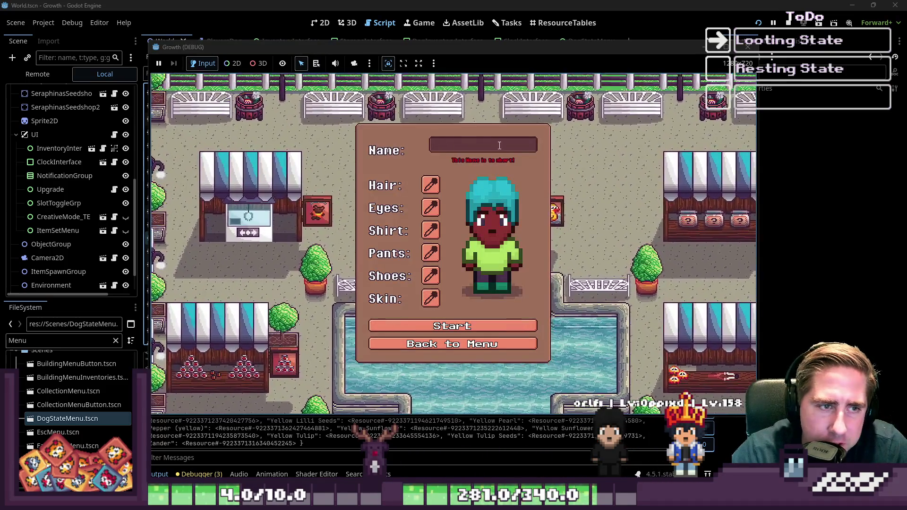
{"action": "type", "text": "asdfg"}
{"action": "left_click", "coordinate": [425, 321]}
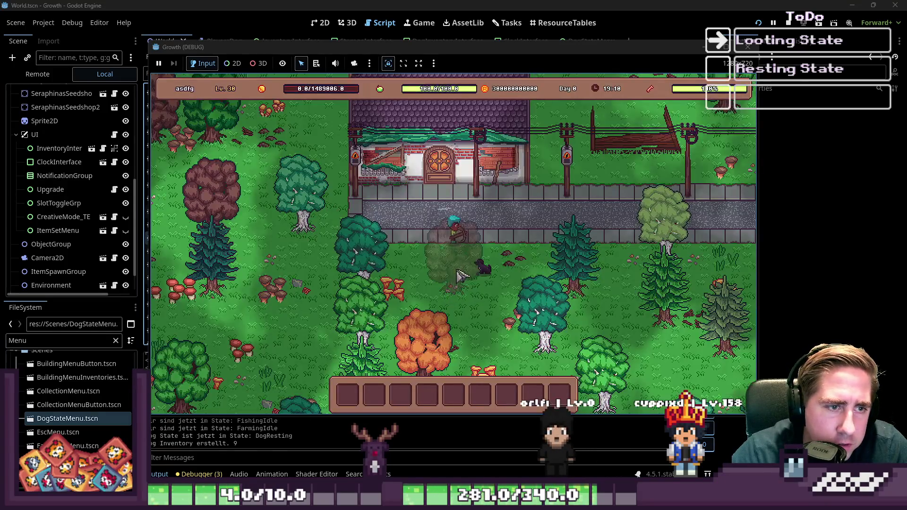
{"action": "key", "text": "s"}
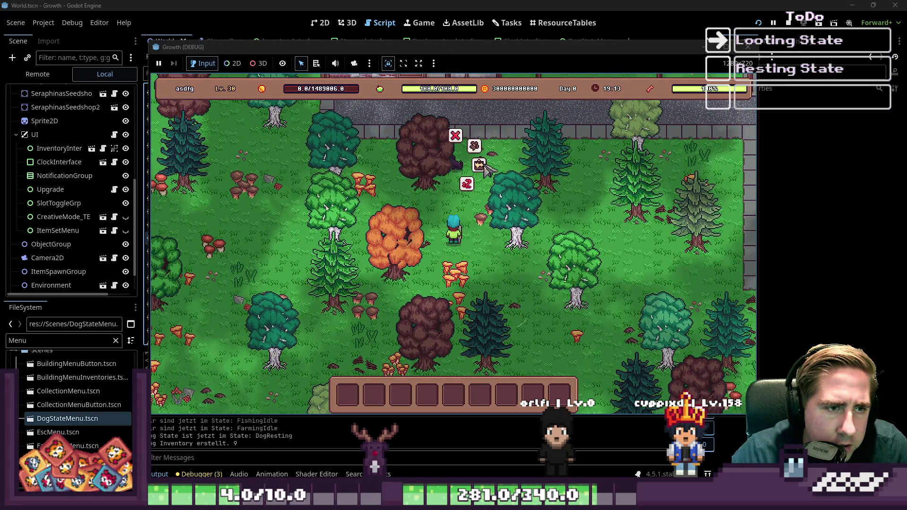
{"action": "left_click", "coordinate": [481, 165]}
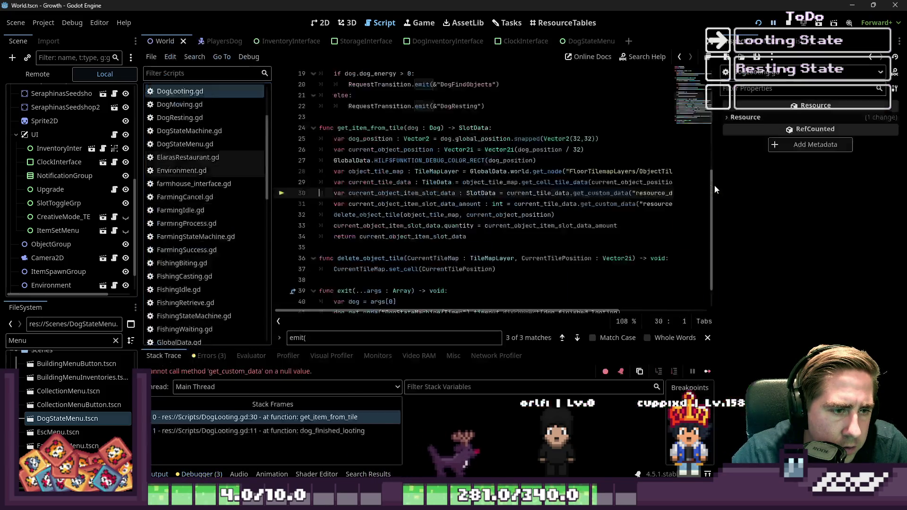
Compare the output log with the error's stack trace to diagnose the looting failure.
{"action": "mouse_move", "coordinate": [513, 218]}
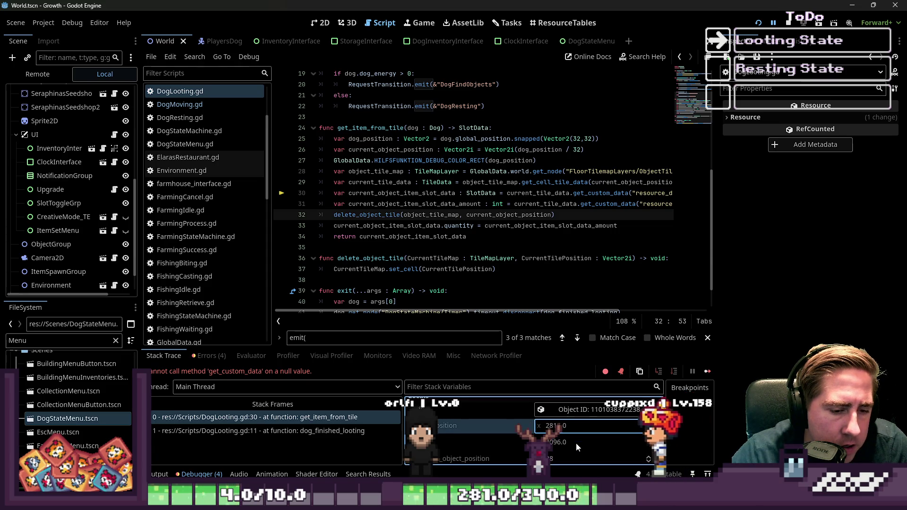
{"action": "scroll", "coordinate": [576, 443], "scroll_direction": "down", "scroll_amount": 1}
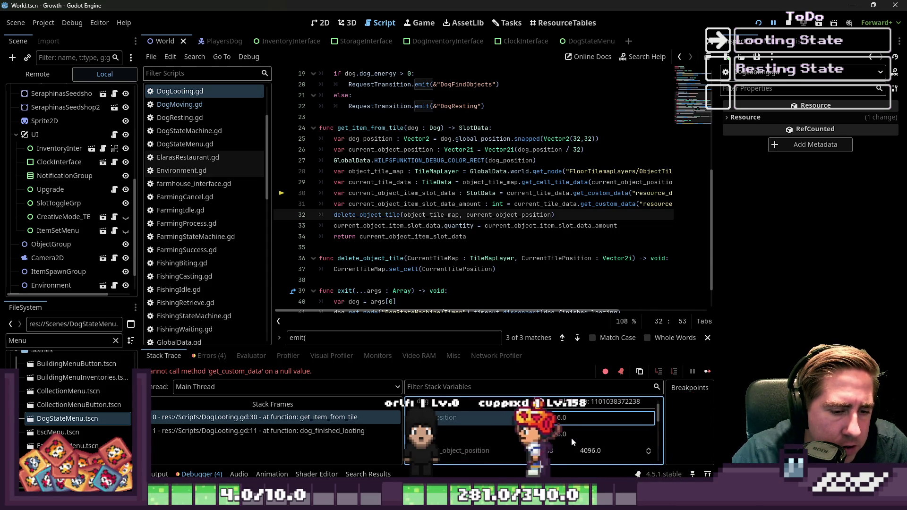
{"action": "left_click", "coordinate": [159, 474]}
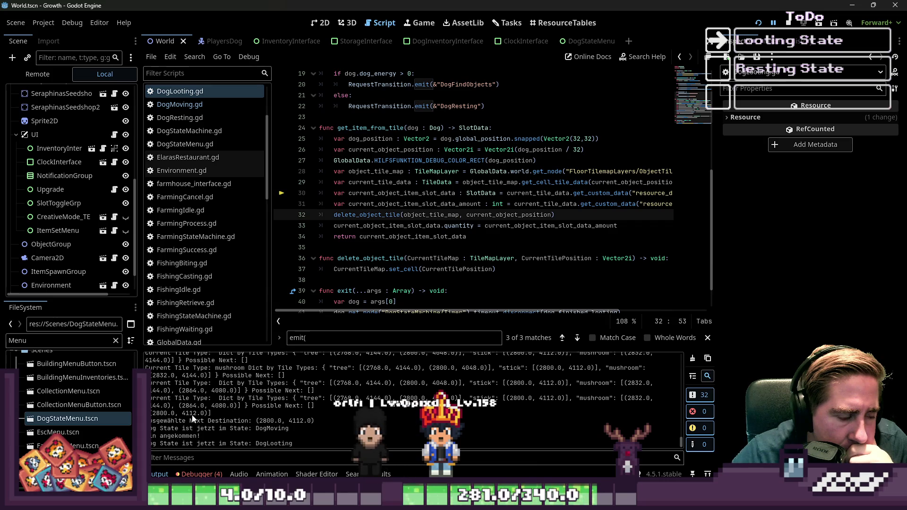
{"action": "left_click", "coordinate": [199, 474]}
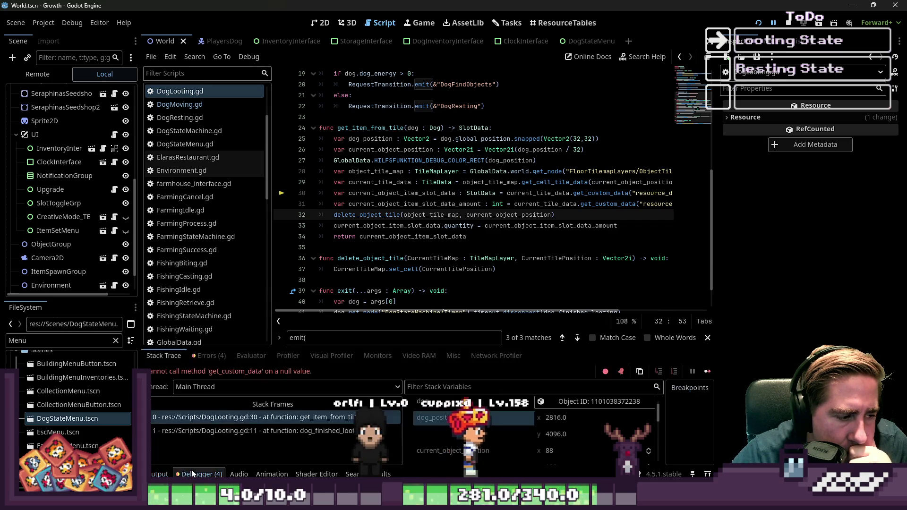
{"action": "left_click", "coordinate": [159, 474]}
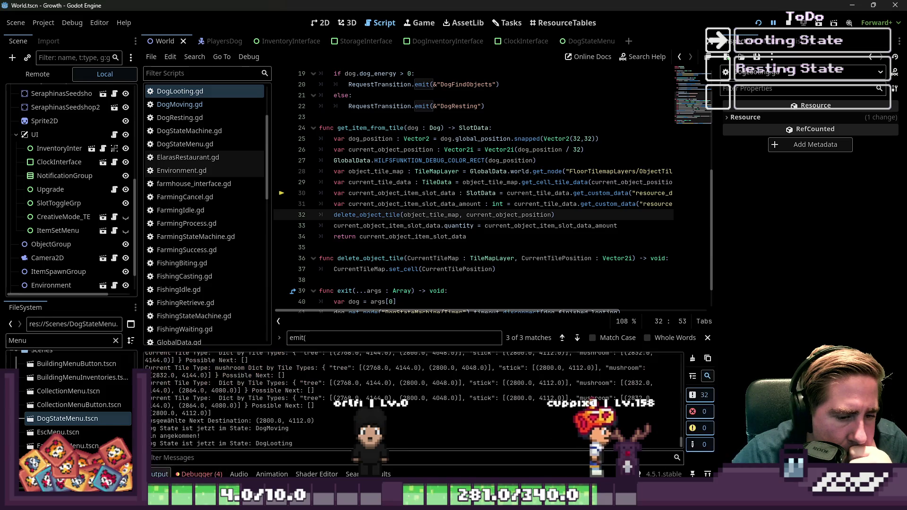
{"action": "left_click", "coordinate": [198, 474]}
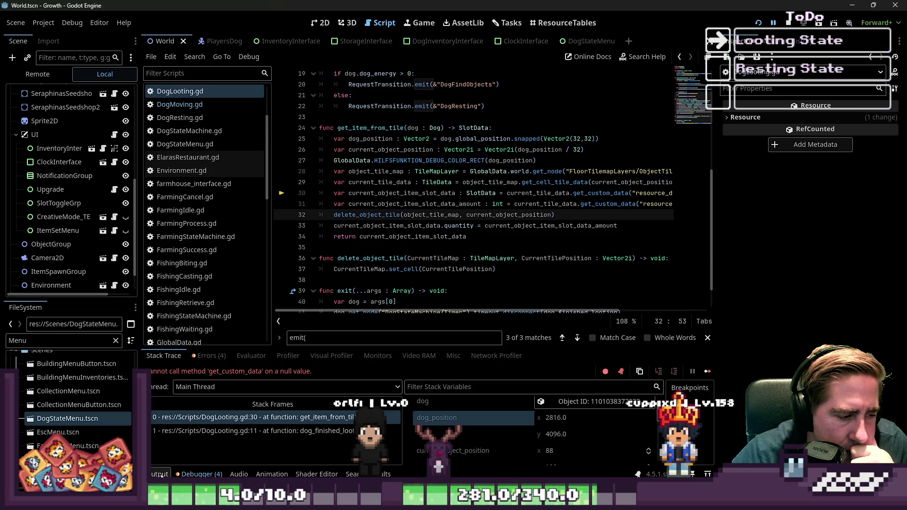
{"action": "left_click", "coordinate": [161, 474]}
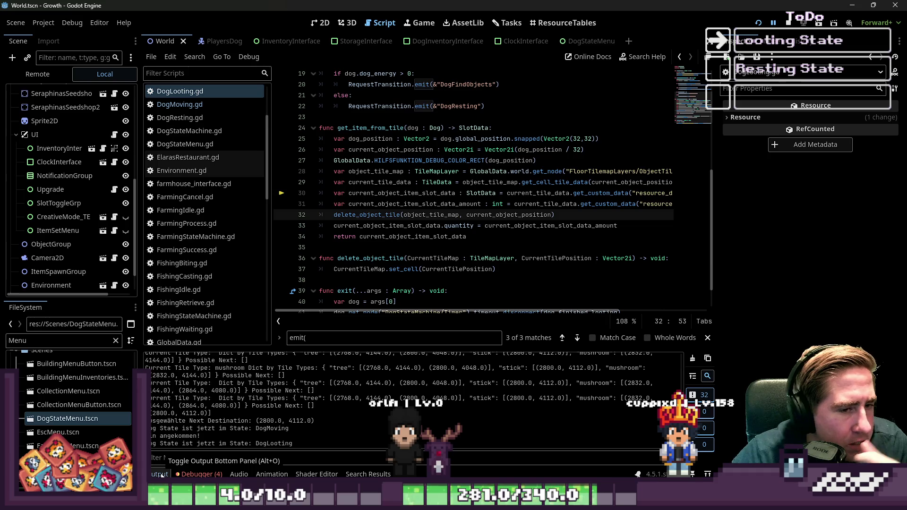
{"action": "scroll", "coordinate": [358, 313], "scroll_direction": "right", "scroll_amount": 3}
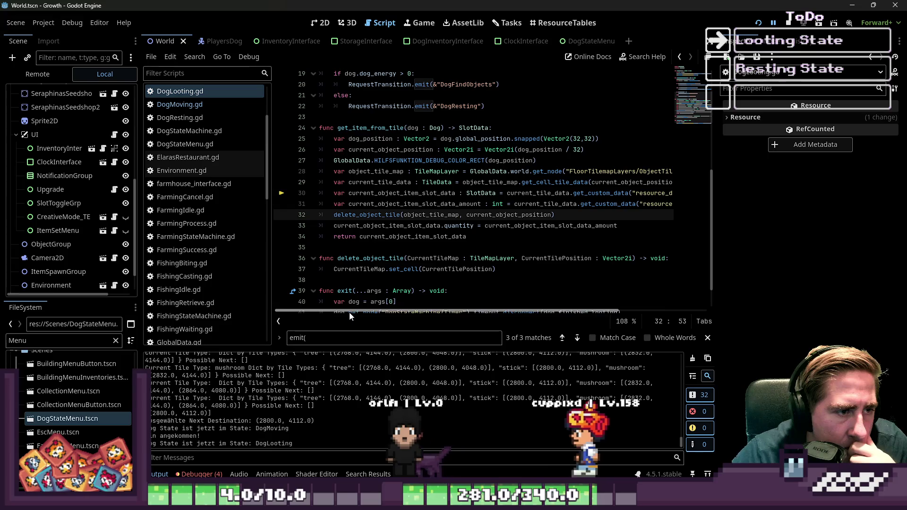
Inspect current_object_item_slot_data, current_tile_data and object_tile_map on DogLooting.gd lines 26–30.
{"action": "double_click", "coordinate": [381, 193]}
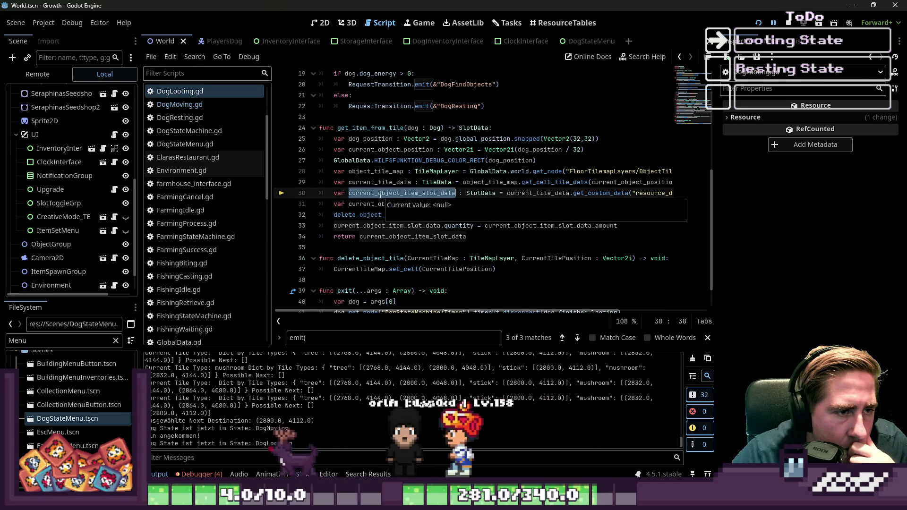
{"action": "left_click", "coordinate": [589, 151]}
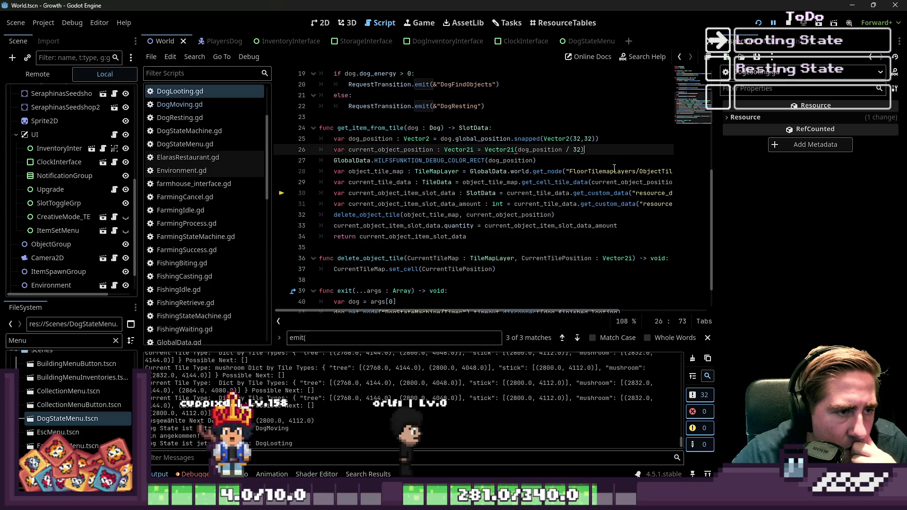
{"action": "double_click", "coordinate": [418, 196]}
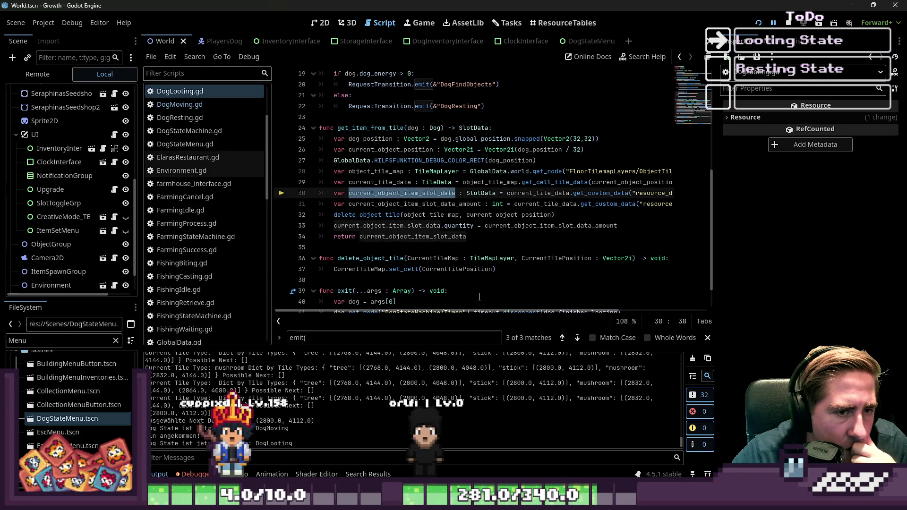
{"action": "mouse_move", "coordinate": [480, 310]}
{"action": "left_mouse_down"}
{"action": "mouse_move", "coordinate": [562, 313]}
{"action": "mouse_move", "coordinate": [456, 331]}
{"action": "left_mouse_up"}
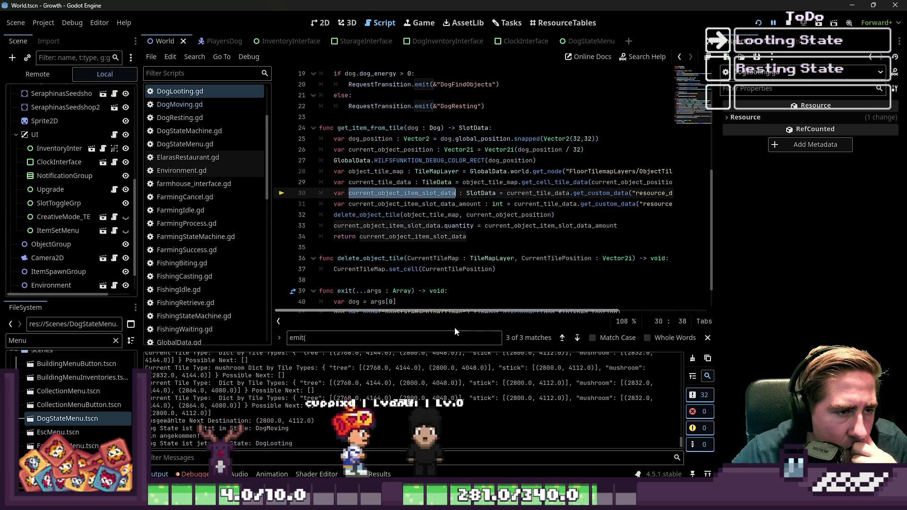
{"action": "double_click", "coordinate": [398, 183]}
{"action": "mouse_move", "coordinate": [488, 313]}
{"action": "left_mouse_down"}
{"action": "mouse_move", "coordinate": [629, 273]}
{"action": "mouse_move", "coordinate": [443, 305]}
{"action": "mouse_move", "coordinate": [498, 304]}
{"action": "left_mouse_up"}
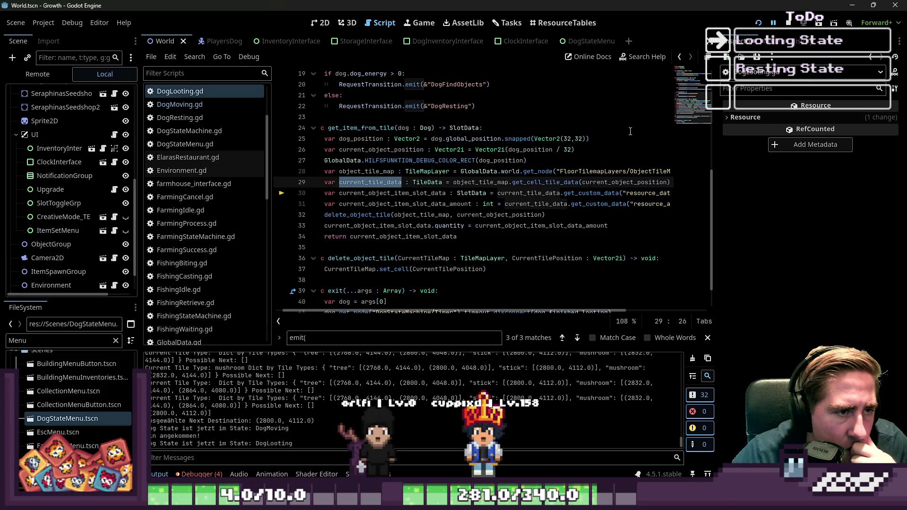
{"action": "left_click", "coordinate": [506, 179], "text": "ctrl"}
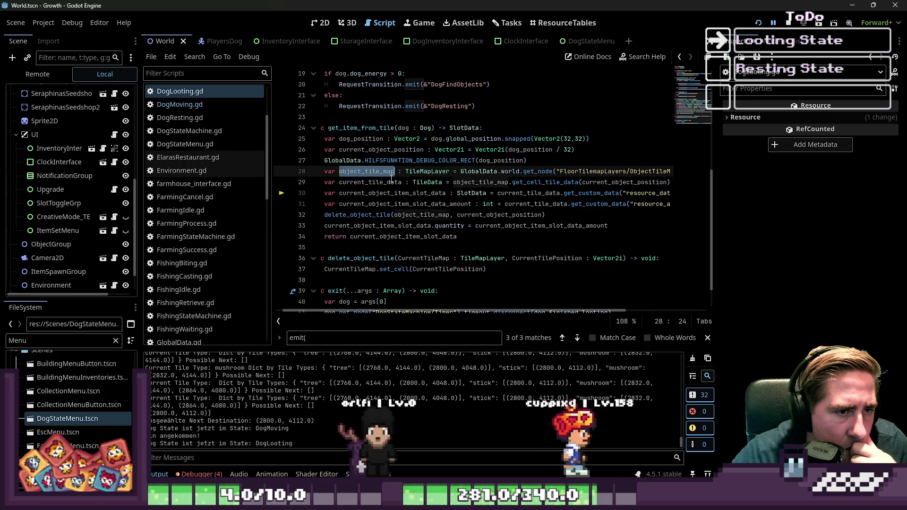
Subtract Vector2(16,16) from dog_position on line 26, save DogLooting.gd, and rerun the game.
{"action": "left_click", "coordinate": [590, 148]}
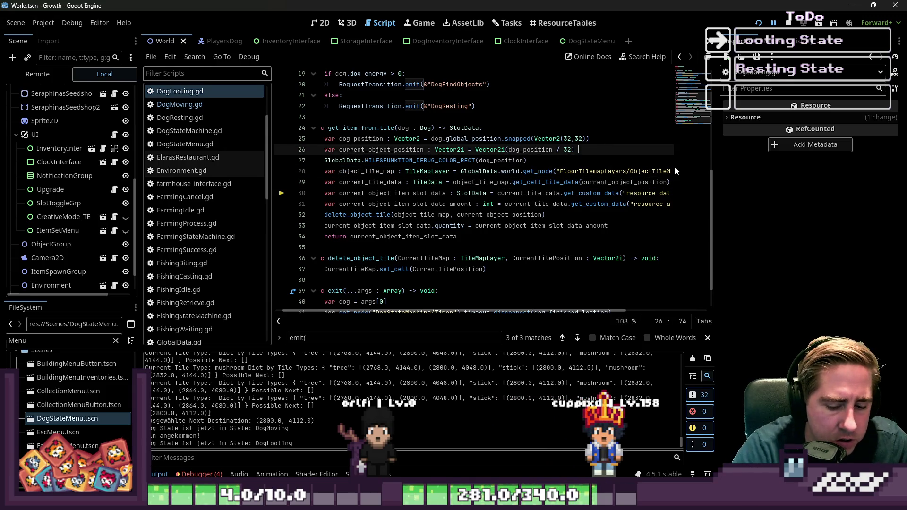
{"action": "type", "text": "- Vector2("}
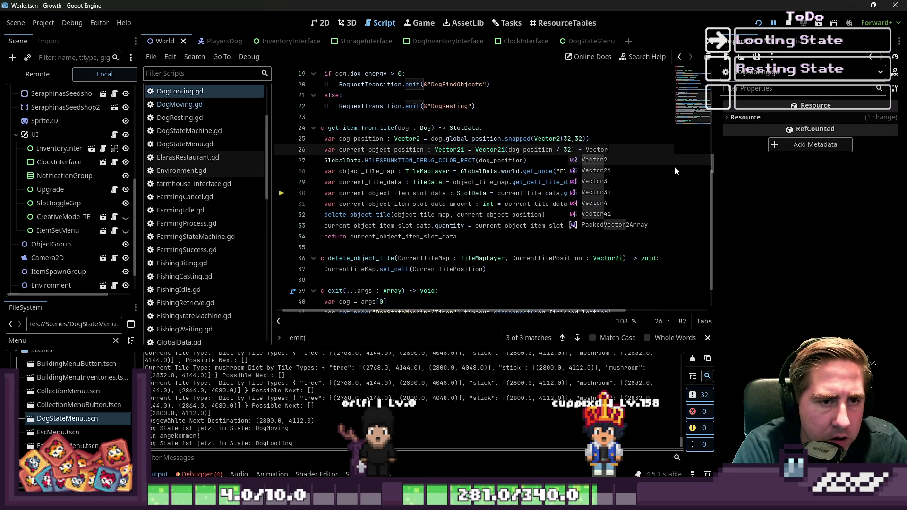
{"action": "type", "text": "32,32"}
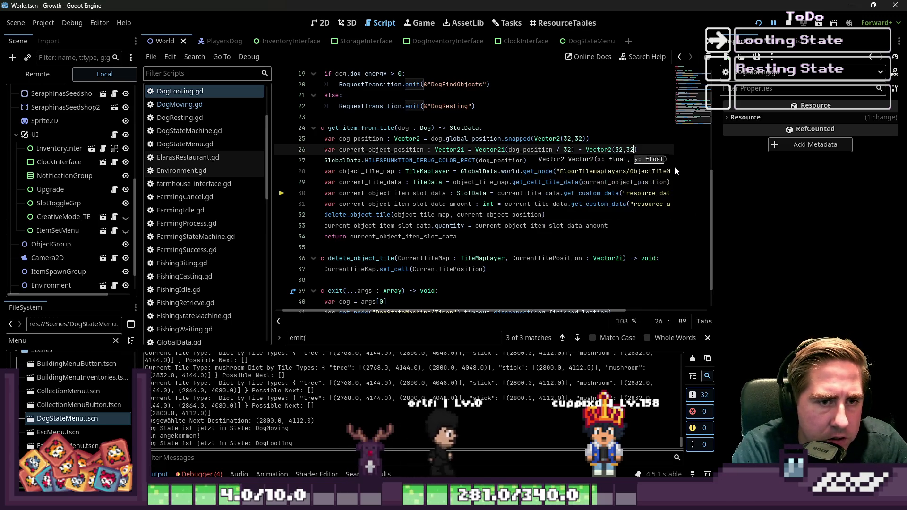
{"action": "key", "text": "BackSpace"}
{"action": "key", "text": "BackSpace"}
{"action": "key", "text": "BackSpace"}
{"action": "type", "text": "16,16"}
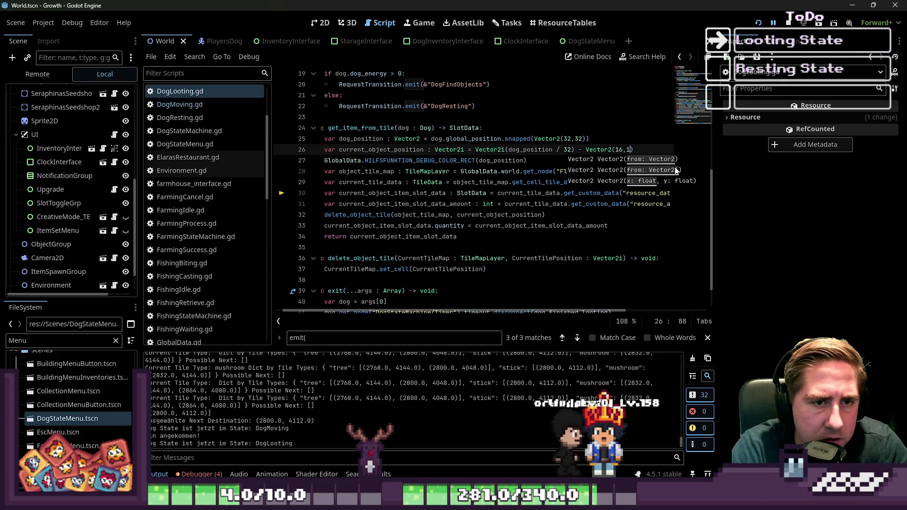
{"action": "key", "text": "shift+Left"}
{"action": "key", "text": "shift+Left"}
{"action": "key", "text": "shift+Left"}
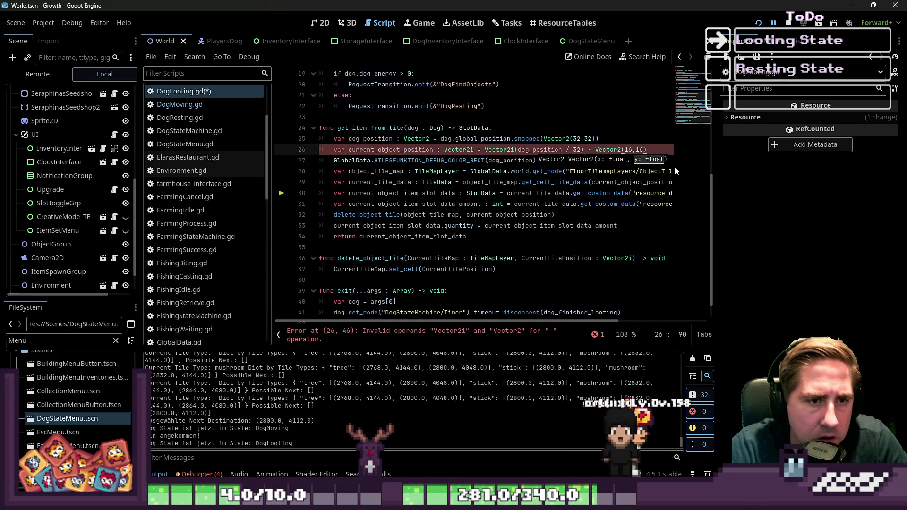
{"action": "key", "text": "shift+Left"}
{"action": "key", "text": "shift+Left"}
{"action": "key", "text": "shift+Left"}
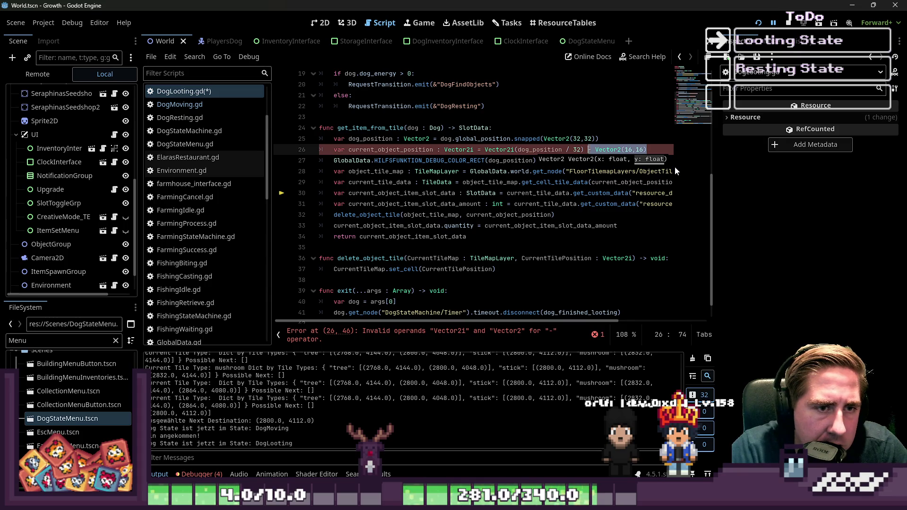
{"action": "key", "text": "shift+Left"}
{"action": "key", "text": "BackSpace"}
{"action": "key", "text": "Left"}
{"action": "key", "text": "Left"}
{"action": "key", "text": "Left"}
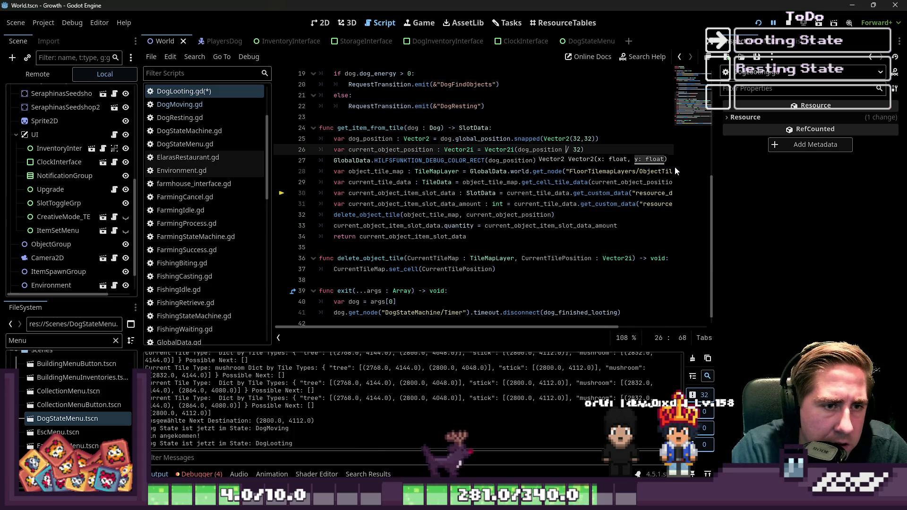
{"action": "key", "text": "ctrl+z"}
{"action": "key", "text": "Up"}
{"action": "key", "text": "Up"}
{"action": "key", "text": "ctrl+s"}
{"action": "left_click", "coordinate": [758, 23]}
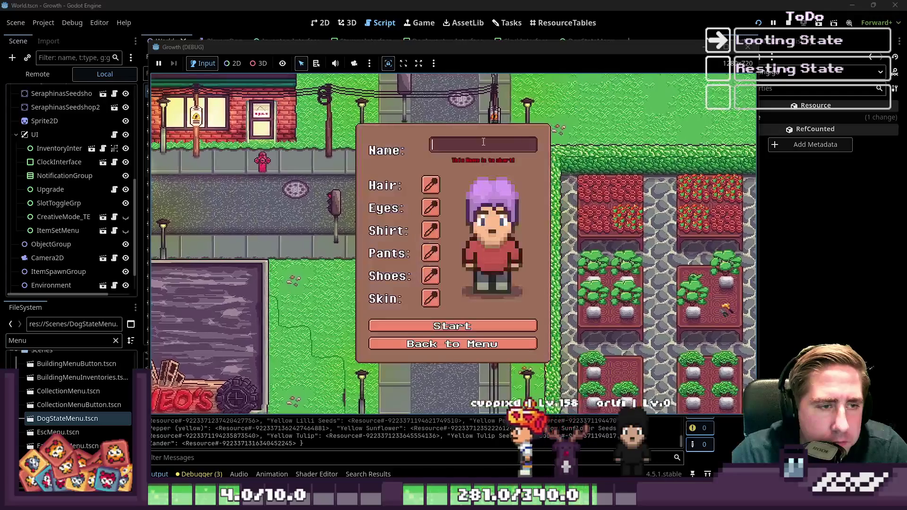
Start as character 'qec', walk east and south, and order the dog to find objects.
{"action": "type", "text": "qec"}
{"action": "left_click", "coordinate": [471, 322]}
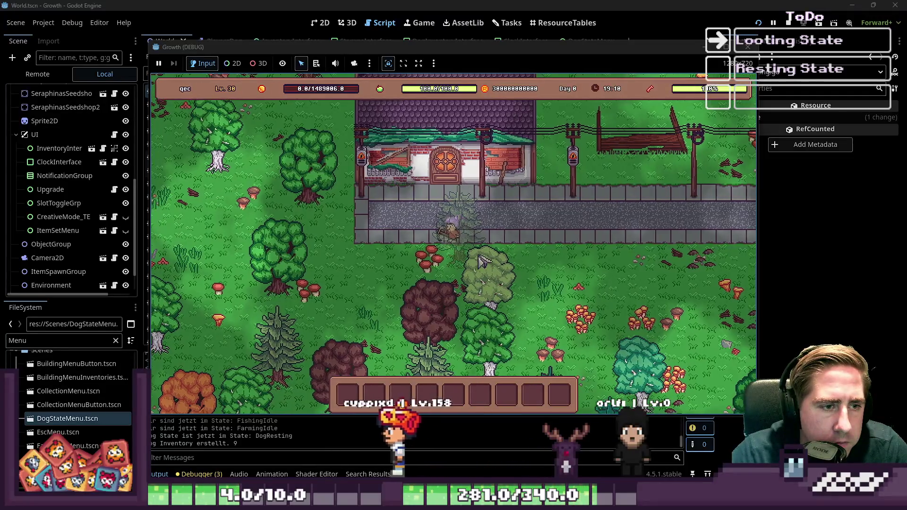
{"action": "key", "text": "d"}
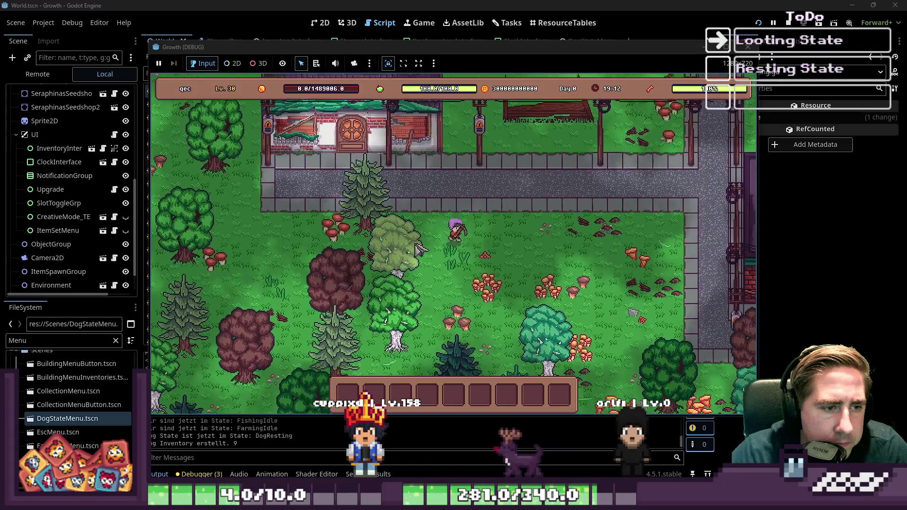
{"action": "key", "text": "s"}
{"action": "left_click", "coordinate": [357, 225]}
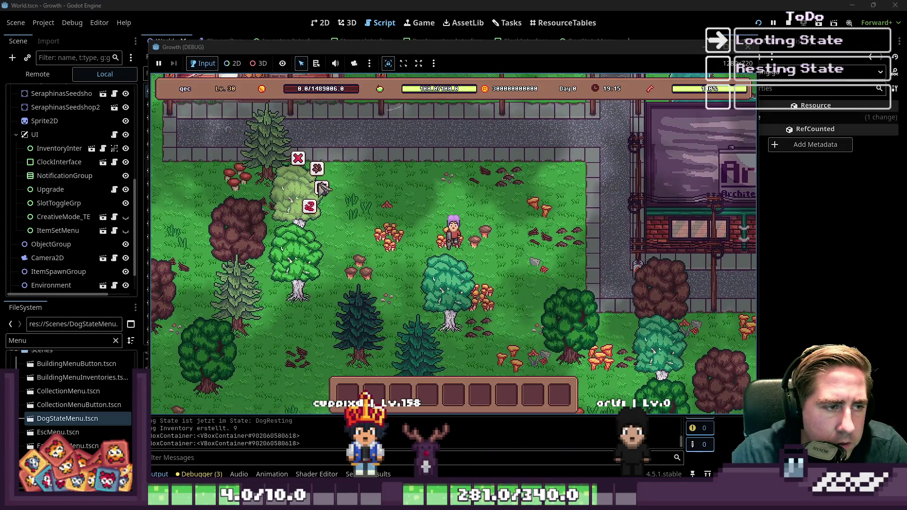
{"action": "left_click", "coordinate": [322, 188]}
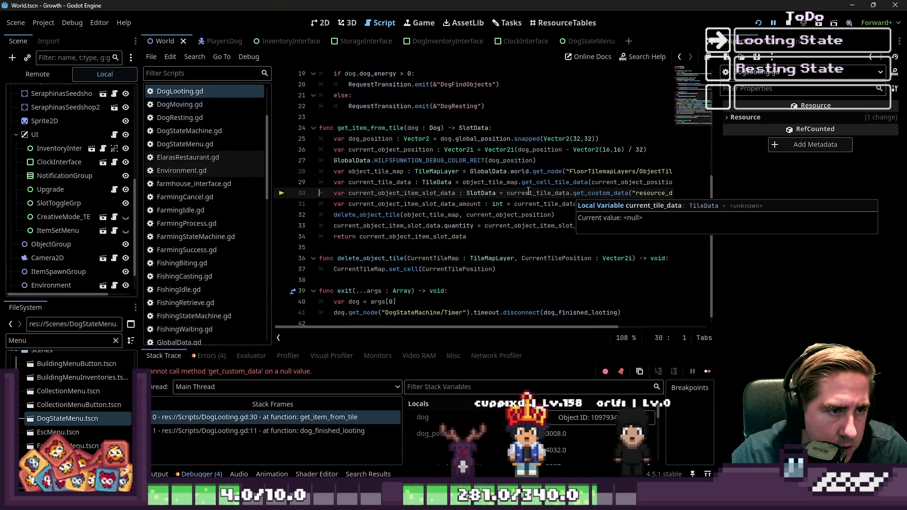
{"action": "left_click", "coordinate": [401, 215]}
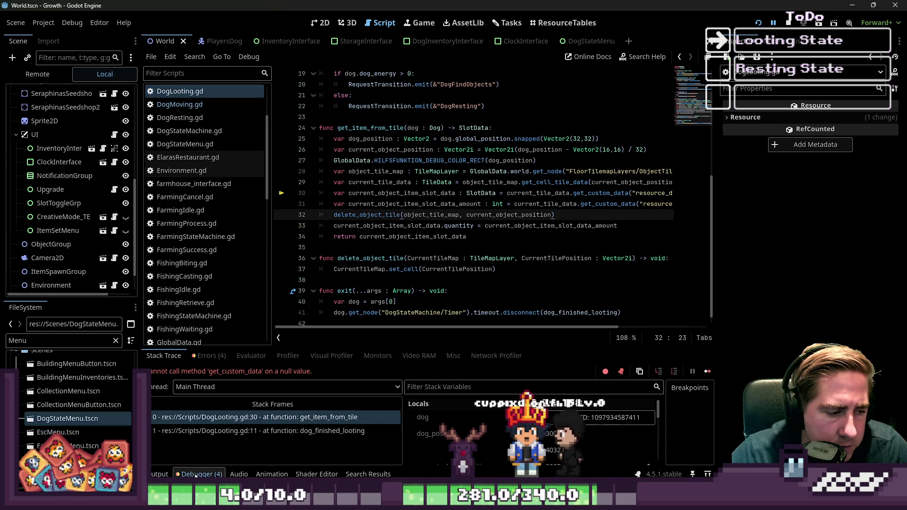
Compare the get_custom_data stack trace (line 30, line 11) against the dog's state log, ending on Output.
{"action": "left_click", "coordinate": [193, 475]}
{"action": "left_click", "coordinate": [160, 474]}
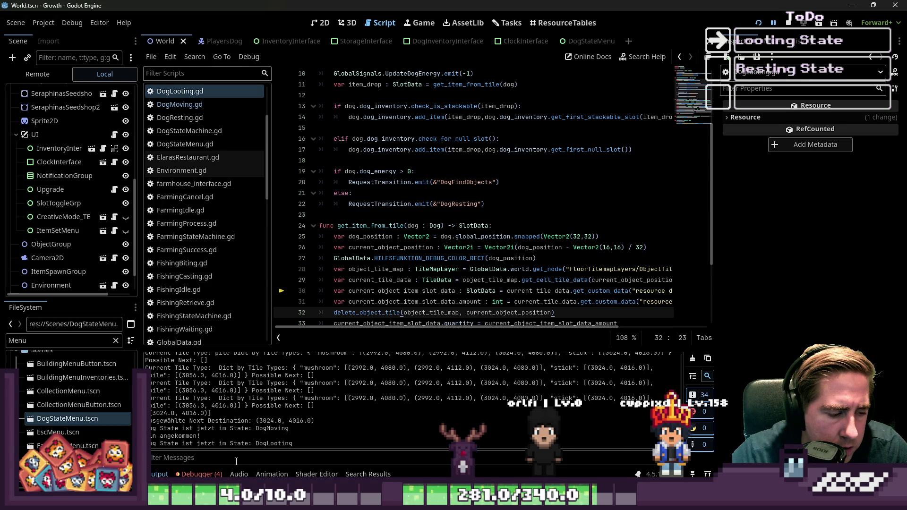
{"action": "left_click", "coordinate": [160, 475]}
{"action": "left_click", "coordinate": [189, 475]}
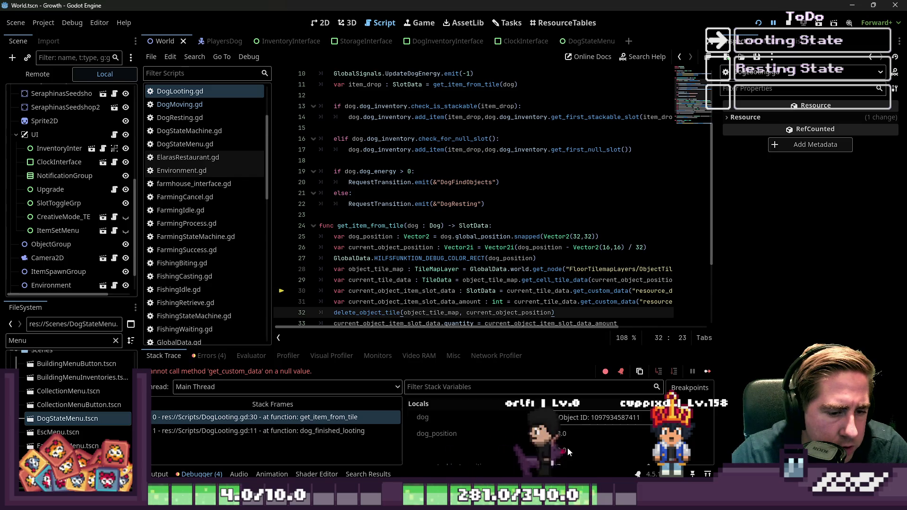
{"action": "left_click", "coordinate": [160, 475]}
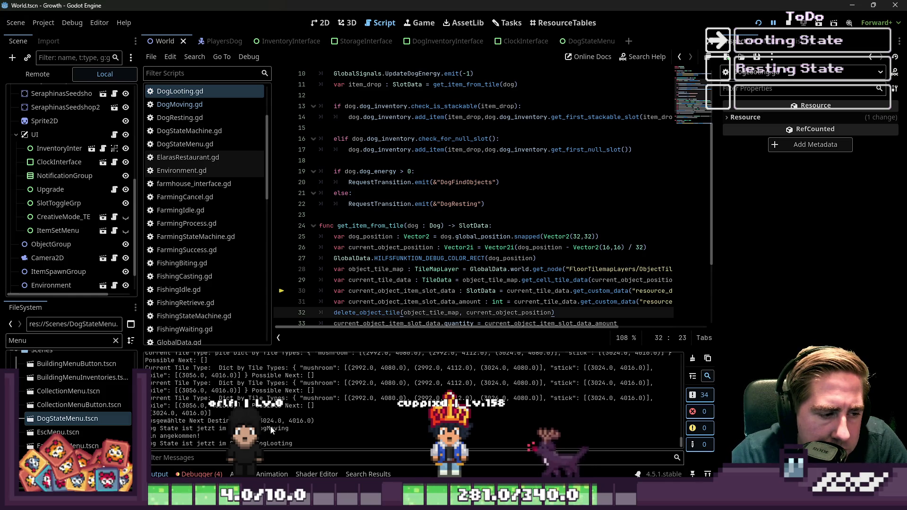
{"action": "left_click", "coordinate": [197, 474]}
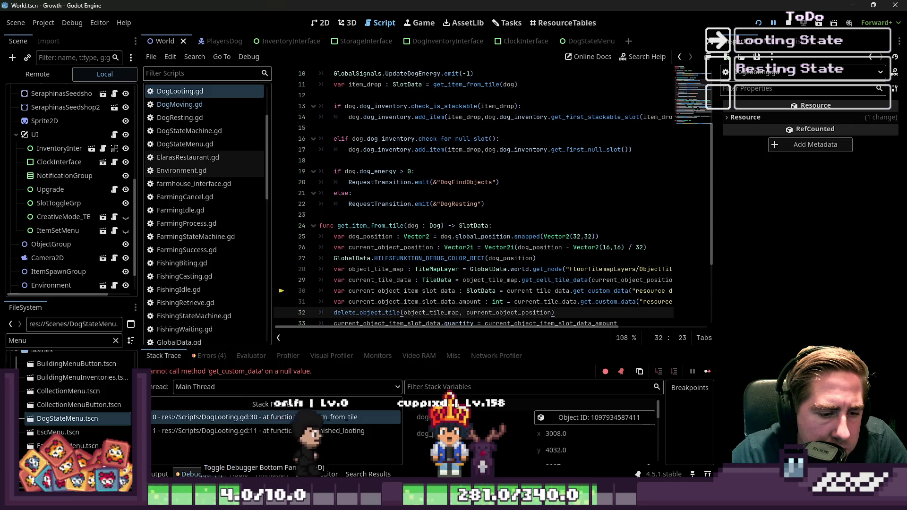
{"action": "left_click", "coordinate": [161, 474]}
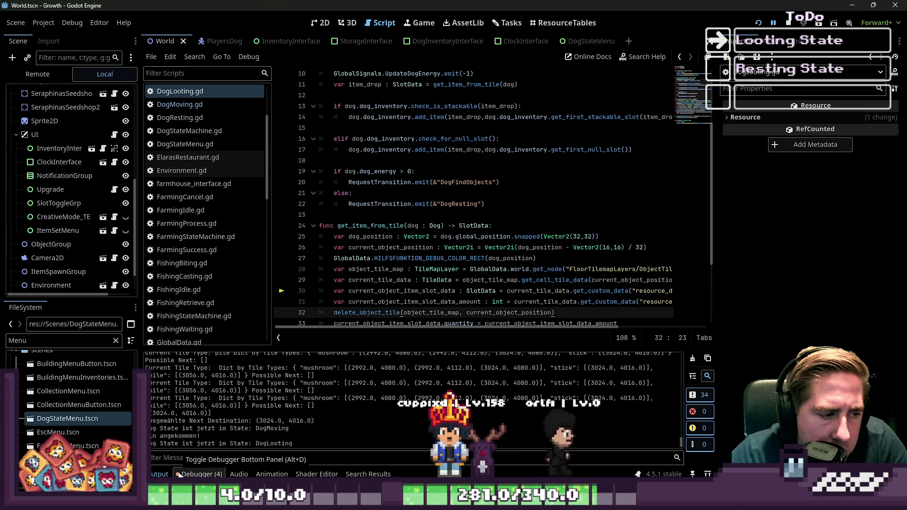
{"action": "left_click", "coordinate": [179, 475]}
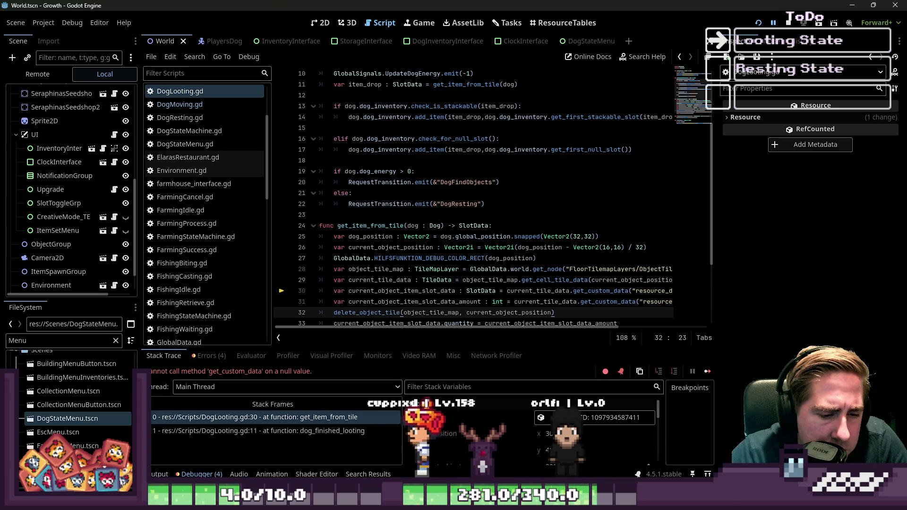
{"action": "left_click", "coordinate": [158, 474]}
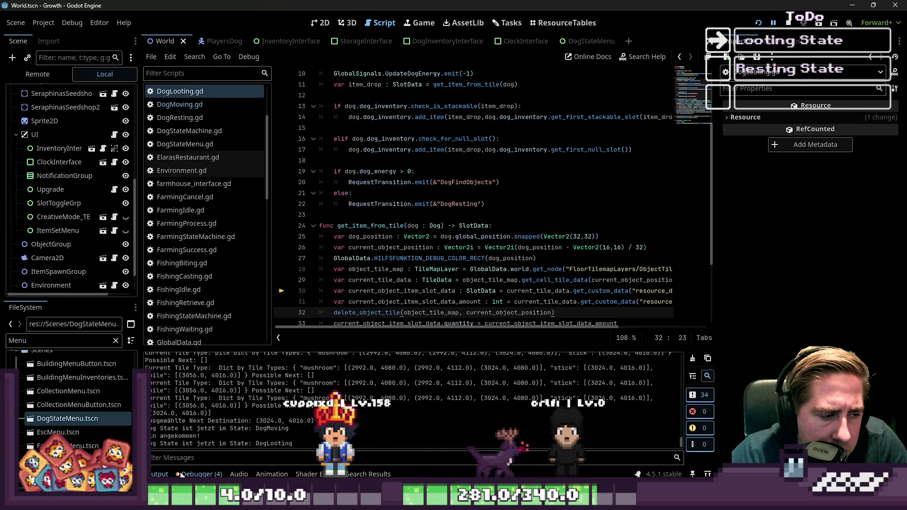
{"action": "left_click", "coordinate": [198, 474]}
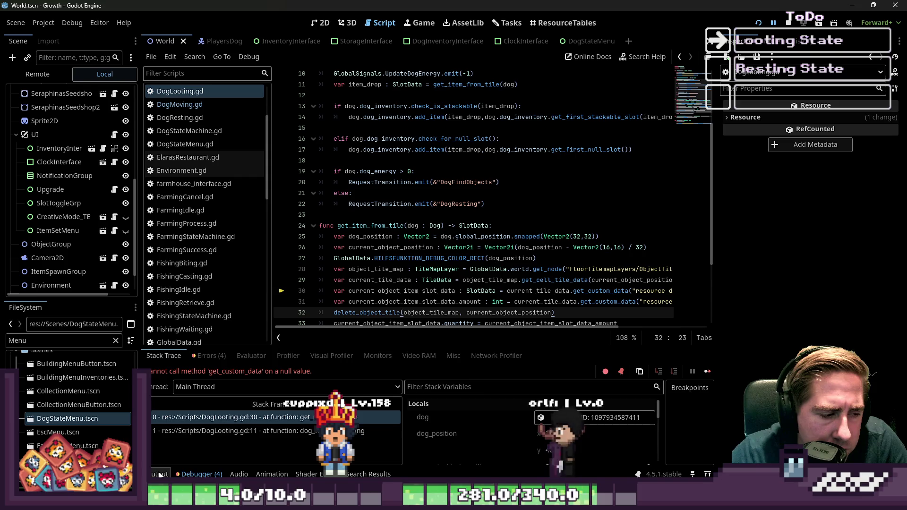
{"action": "left_click", "coordinate": [159, 474]}
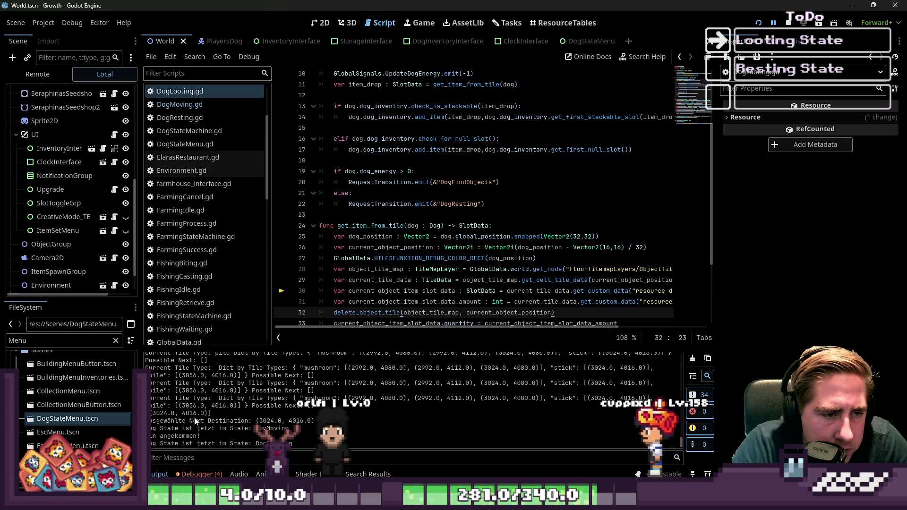
Move the Vector2(16,16) offset from line 26 onto the dog position on line 25, then relaunch.
{"action": "key", "text": "Up"}
{"action": "key", "text": "Up"}
{"action": "key", "text": "Up"}
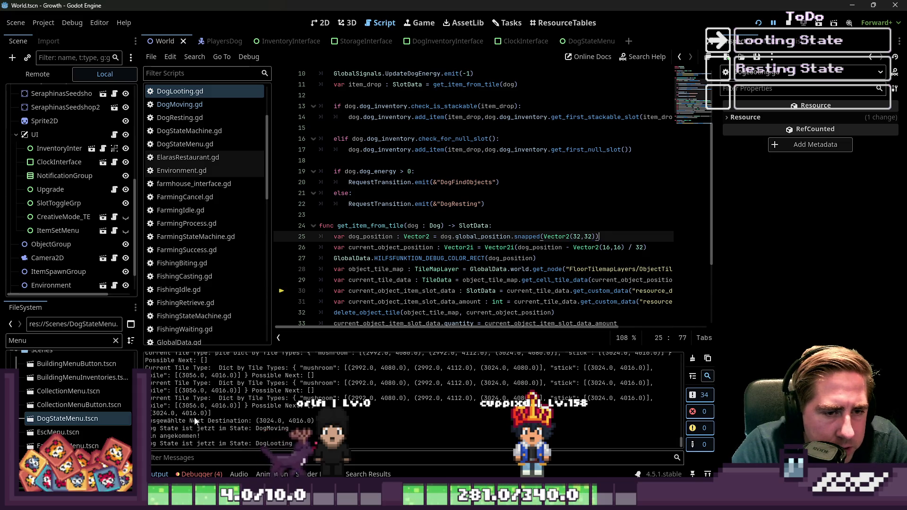
{"action": "key", "text": "Down"}
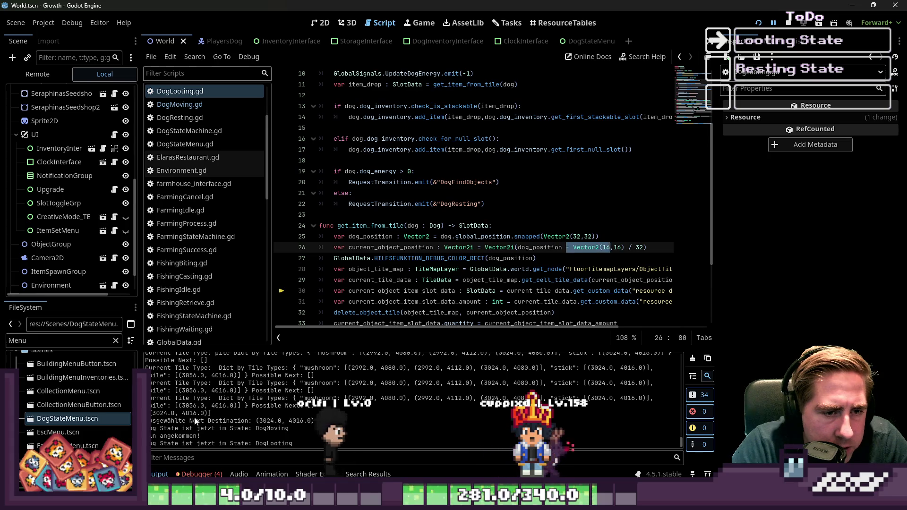
{"action": "key", "text": "shift+Right"}
{"action": "key", "text": "shift+Right"}
{"action": "key", "text": "shift+Right"}
{"action": "key", "text": "shift+Left"}
{"action": "key", "text": "shift+Left"}
{"action": "key", "text": "shift+Left"}
{"action": "key", "text": "BackSpace"}
{"action": "key", "text": "BackSpace"}
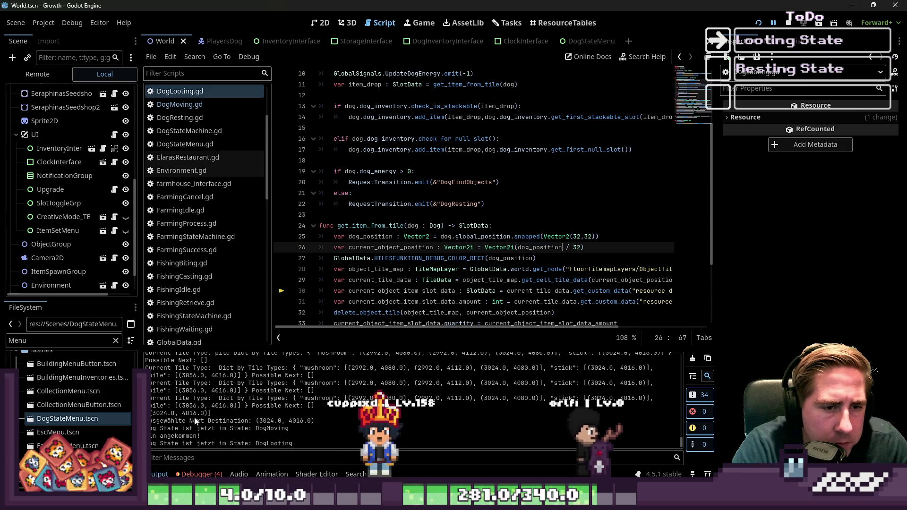
{"action": "key", "text": "Up"}
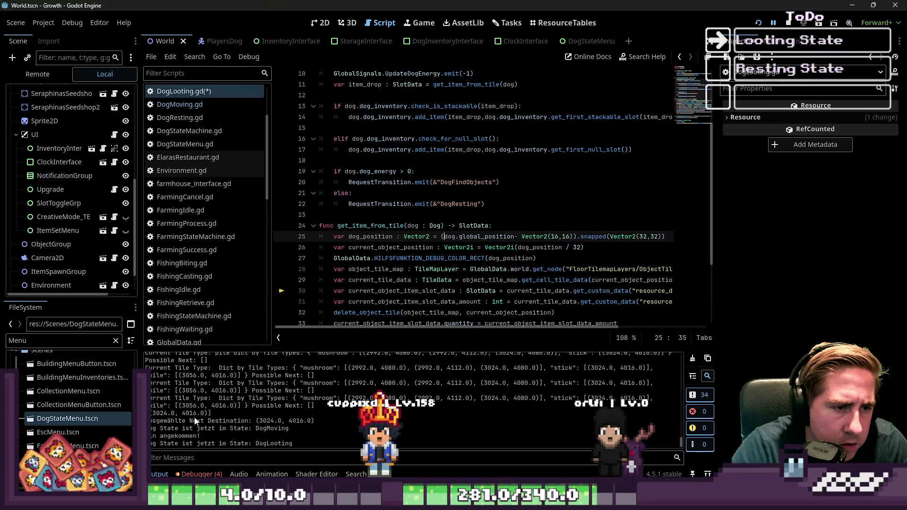
{"action": "key", "text": "F5"}
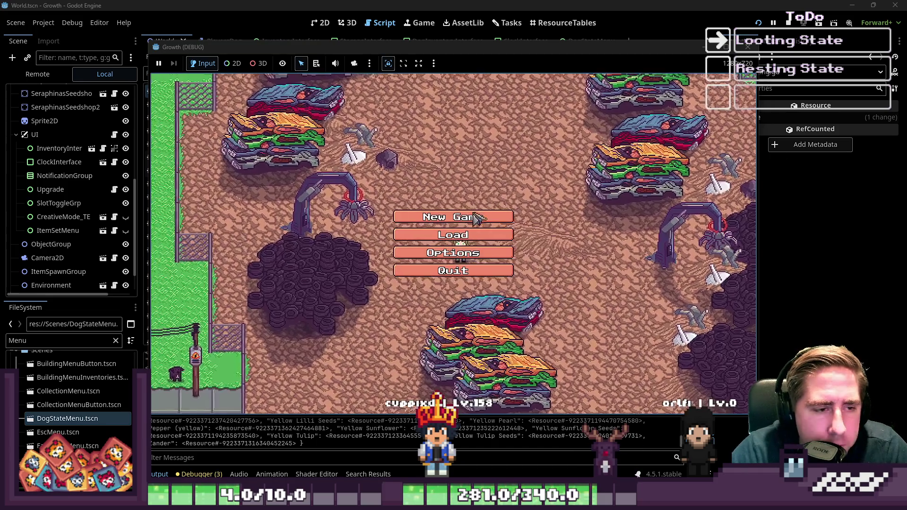
Start a new game with a character named 'sadg'.
{"action": "left_click", "coordinate": [440, 215]}
{"action": "left_click", "coordinate": [493, 148]}
{"action": "type", "text": "sadg"}
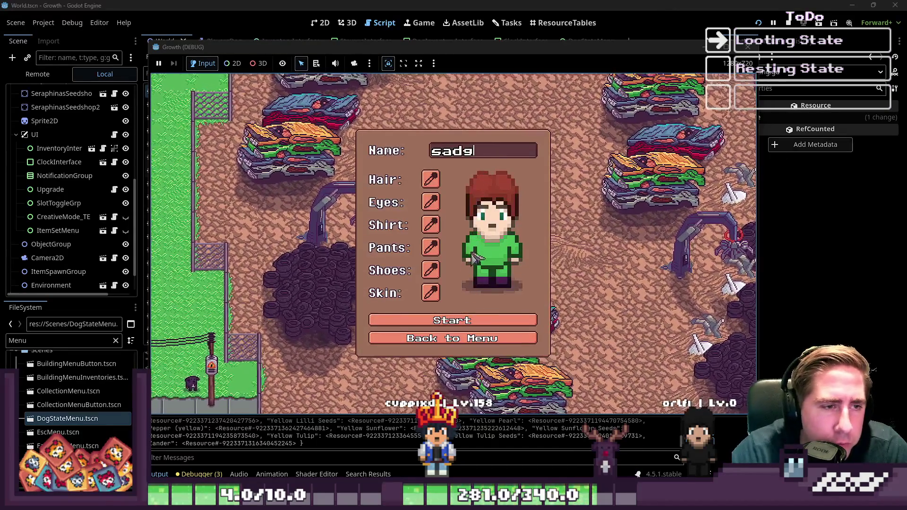
{"action": "left_click", "coordinate": [486, 321]}
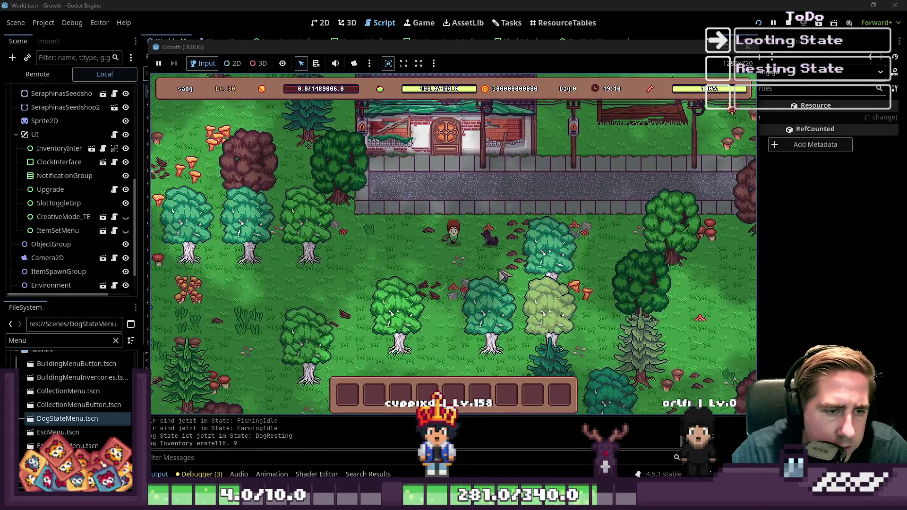
Send the dog off to find objects while walking the player down-left through the forest.
{"action": "key", "text": "a"}
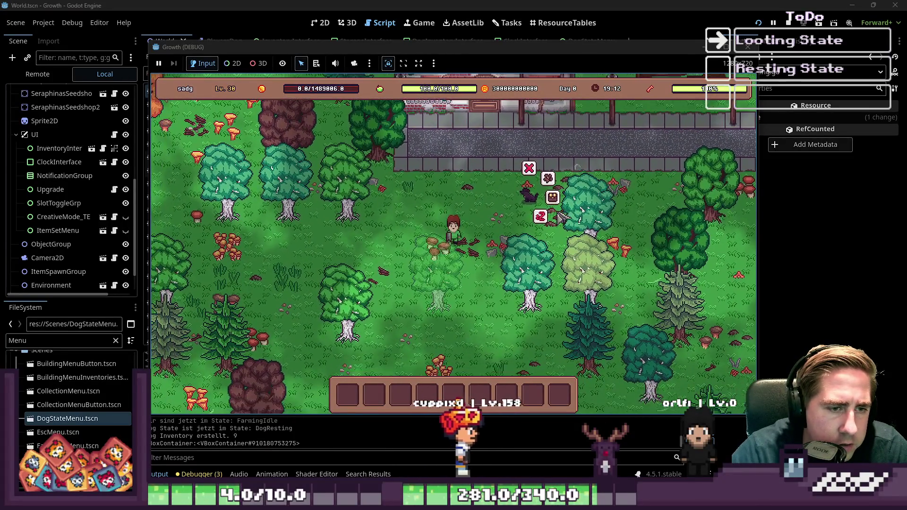
{"action": "key", "text": "s"}
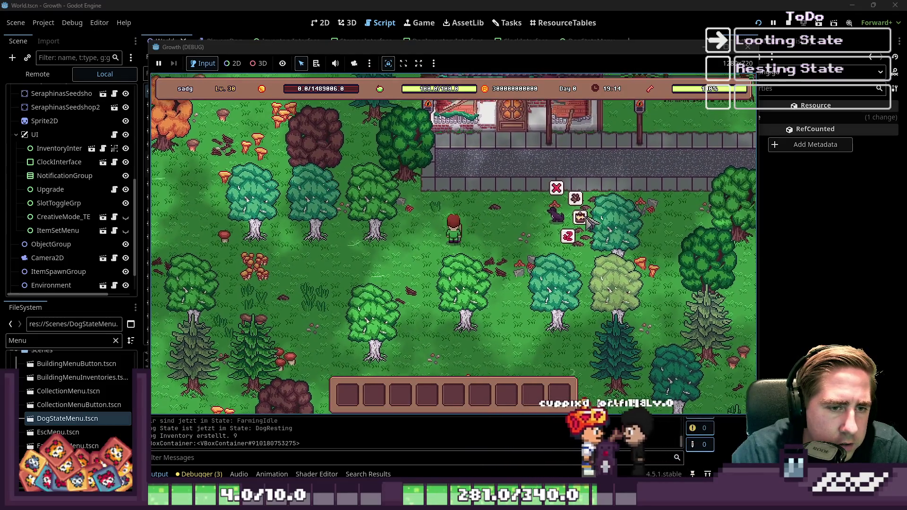
{"action": "key", "text": "a"}
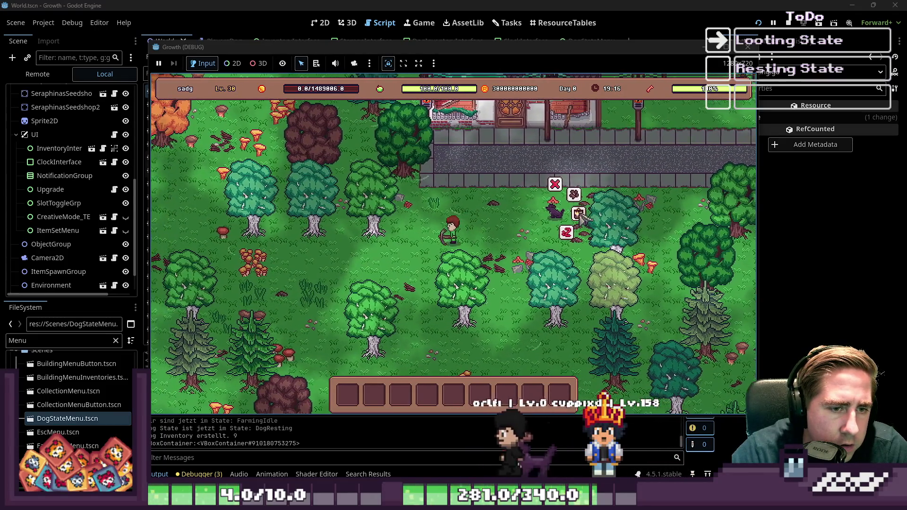
{"action": "left_click", "coordinate": [572, 235]}
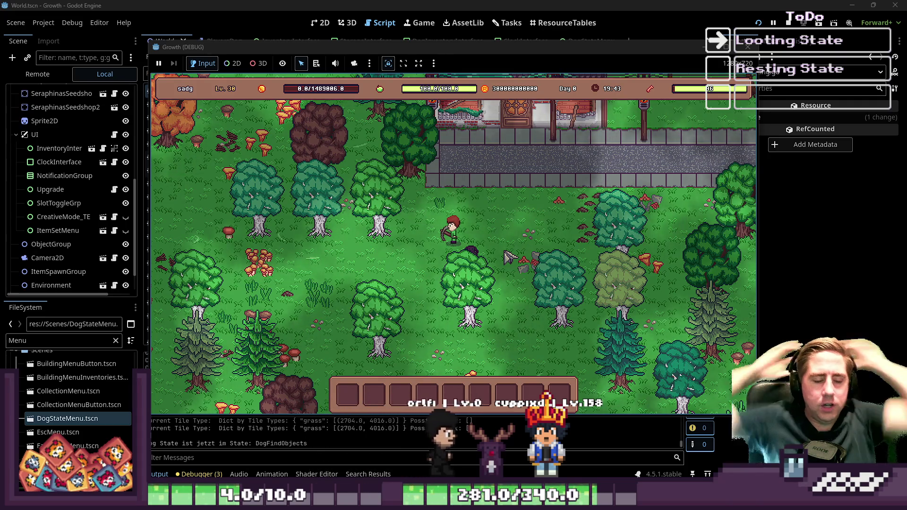
{"action": "key", "text": "a"}
{"action": "key", "text": "s"}
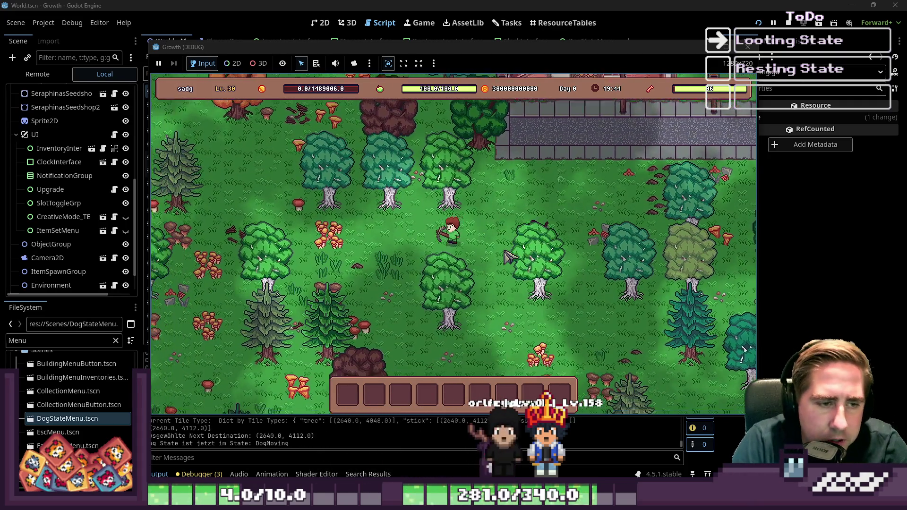
{"action": "key", "text": "a"}
{"action": "key", "text": "s"}
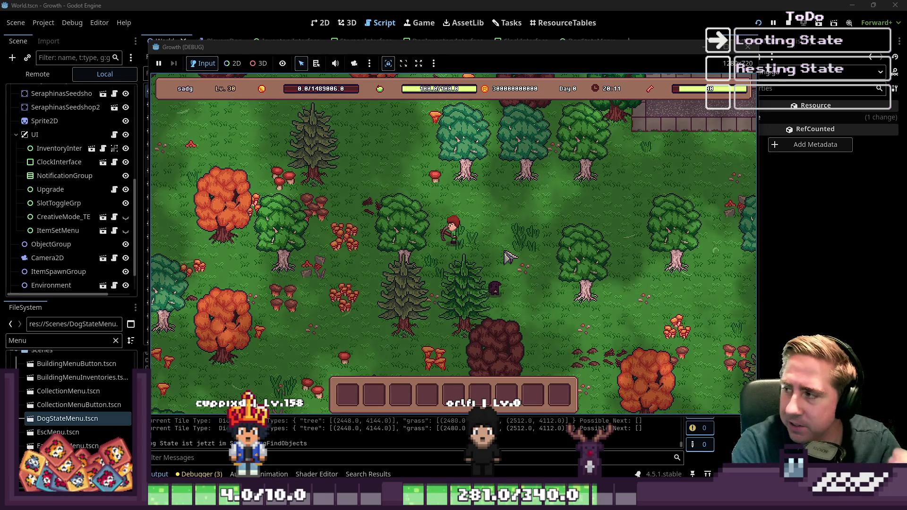
Stop the game and add a 'grass' entry to the PlayersDog Loot Preferences array.
{"action": "left_click", "coordinate": [747, 46]}
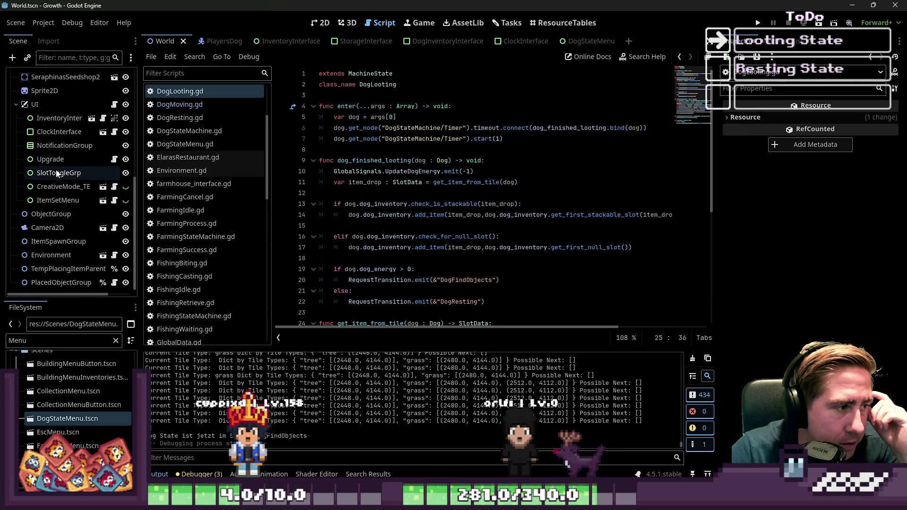
{"action": "left_click", "coordinate": [220, 41]}
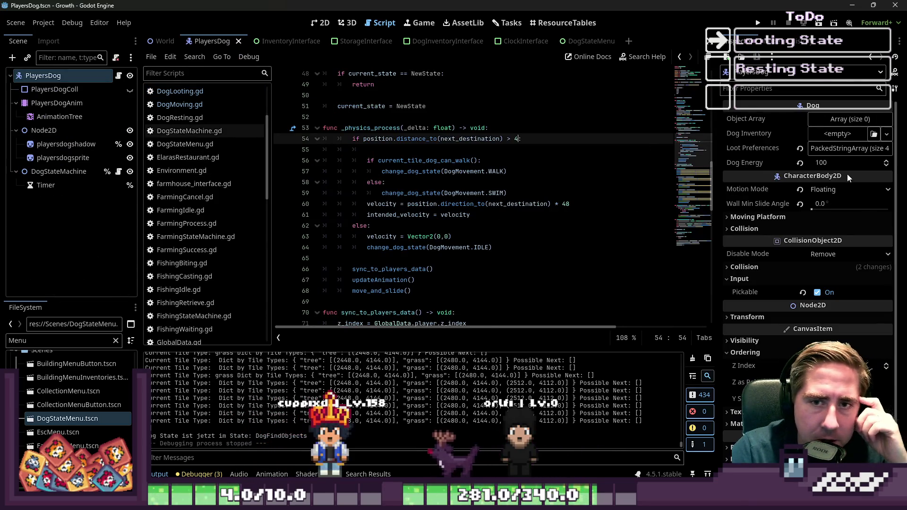
{"action": "left_click", "coordinate": [852, 149]}
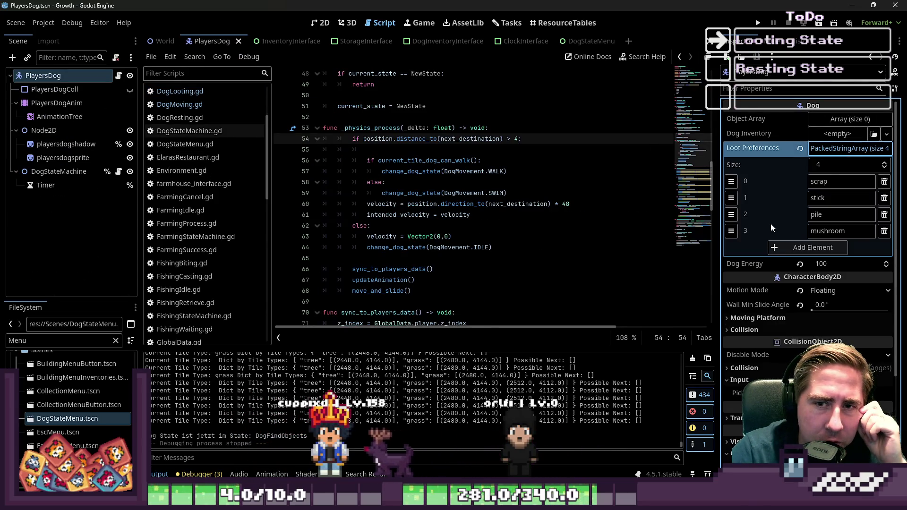
{"action": "left_click", "coordinate": [824, 247]}
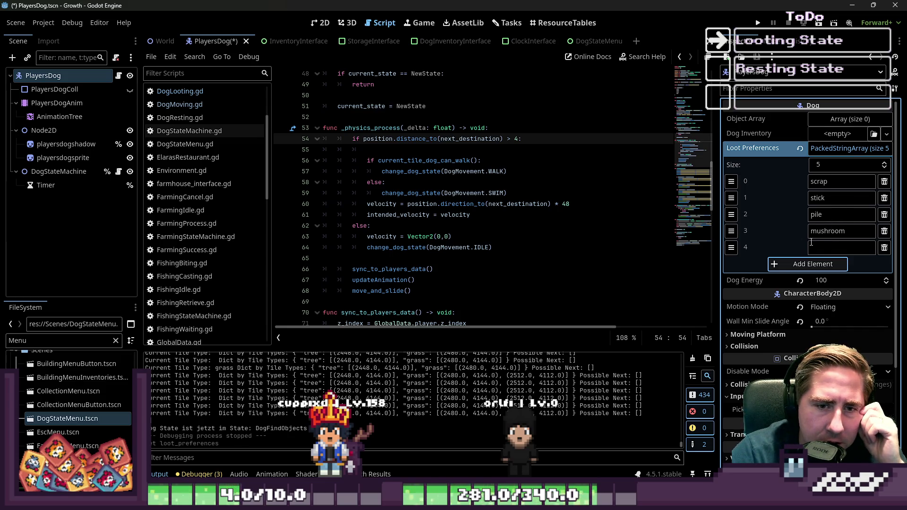
{"action": "type", "text": "grass"}
Launch the game briefly past the title screen, then stop it again.
{"action": "left_click", "coordinate": [758, 23]}
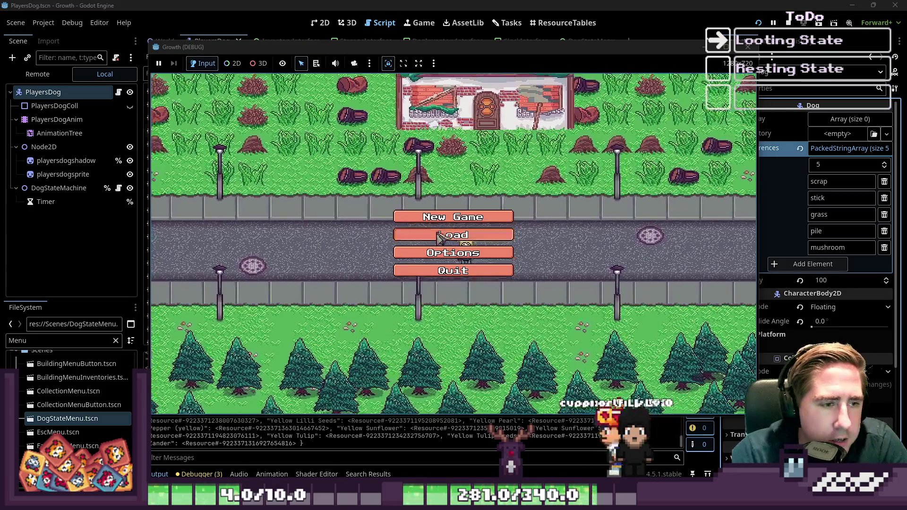
{"action": "left_click", "coordinate": [461, 236]}
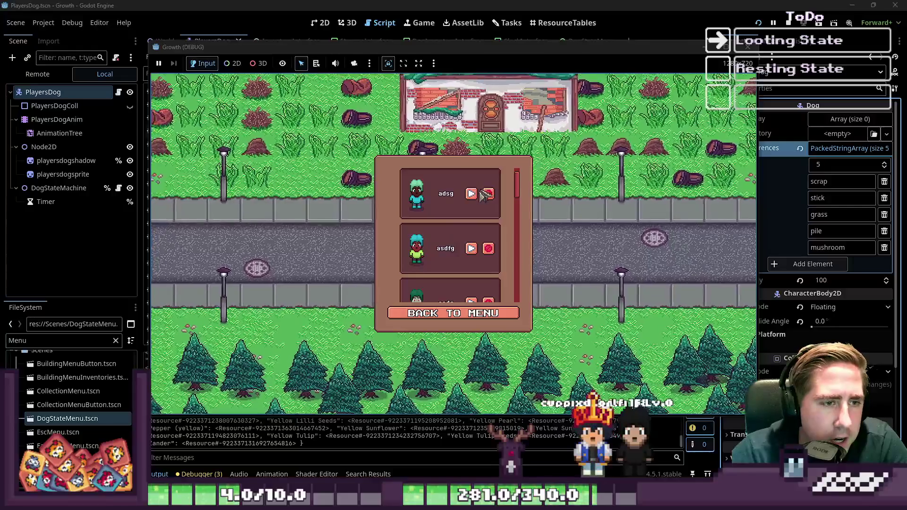
{"action": "key", "text": "F8"}
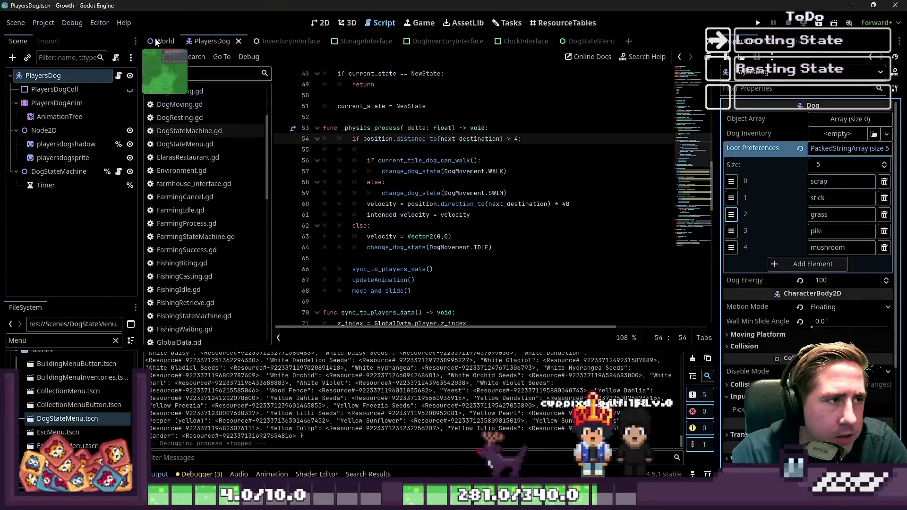
Open InventoryInterface.tscn and make the DogInventoryInterface panel visible.
{"action": "left_click", "coordinate": [157, 42]}
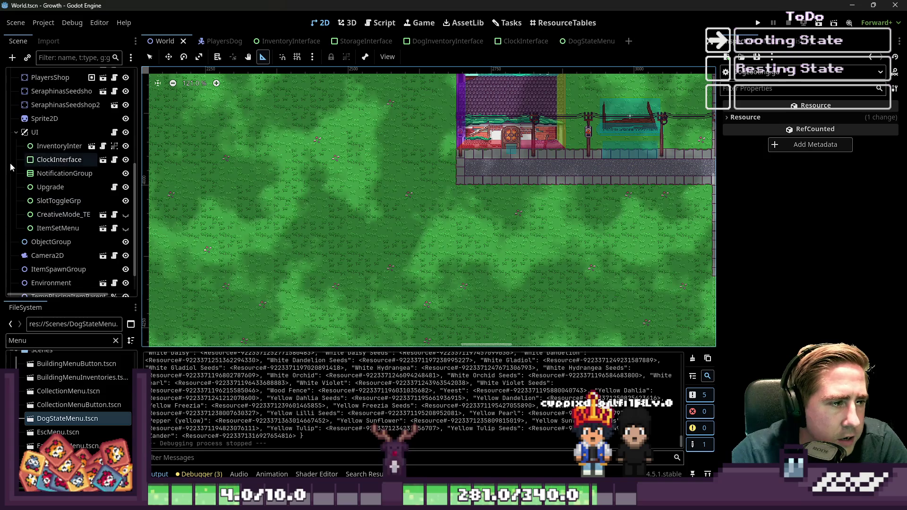
{"action": "scroll", "coordinate": [15, 138], "scroll_direction": "up", "scroll_amount": 1}
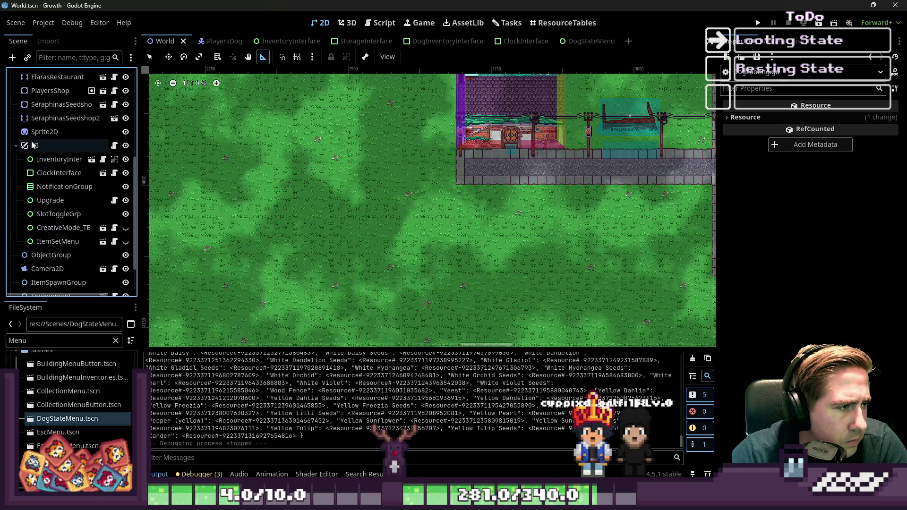
{"action": "scroll", "coordinate": [28, 203], "scroll_direction": "up", "scroll_amount": 3}
{"action": "scroll", "coordinate": [30, 197], "scroll_direction": "down", "scroll_amount": 3}
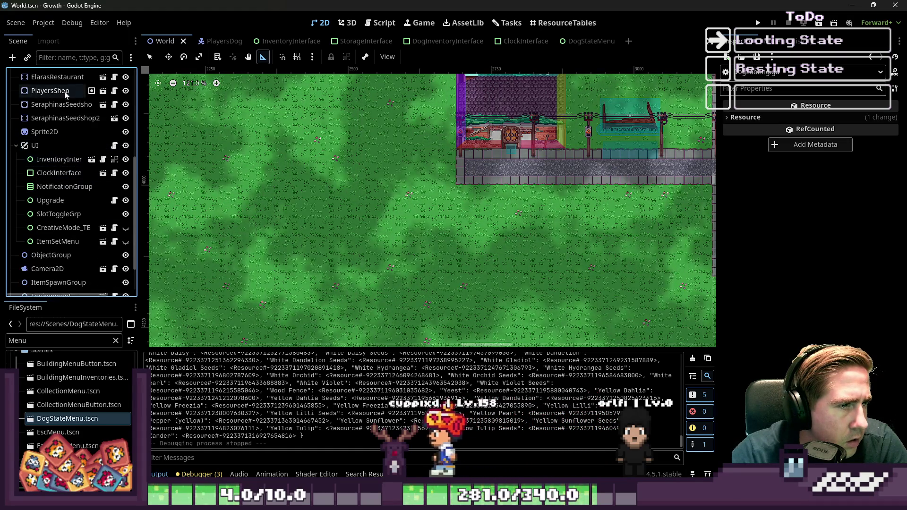
{"action": "left_click", "coordinate": [93, 161]}
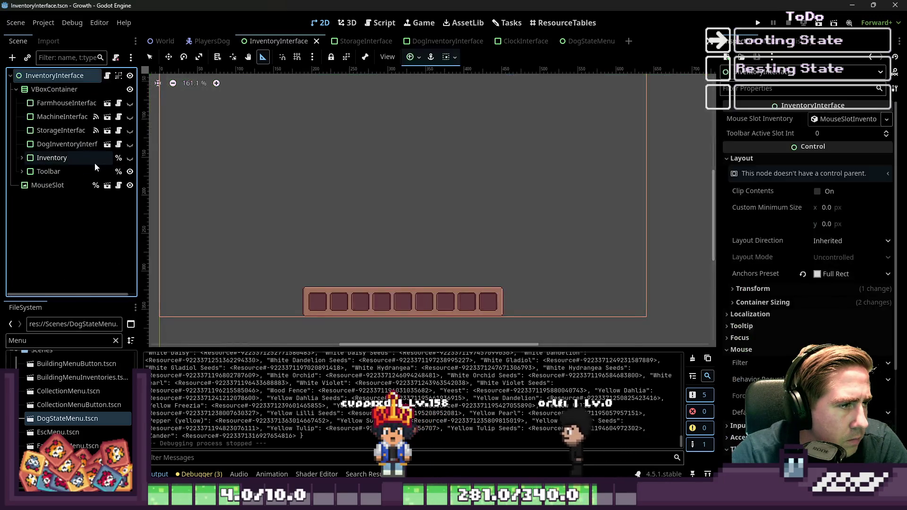
{"action": "left_click", "coordinate": [129, 144]}
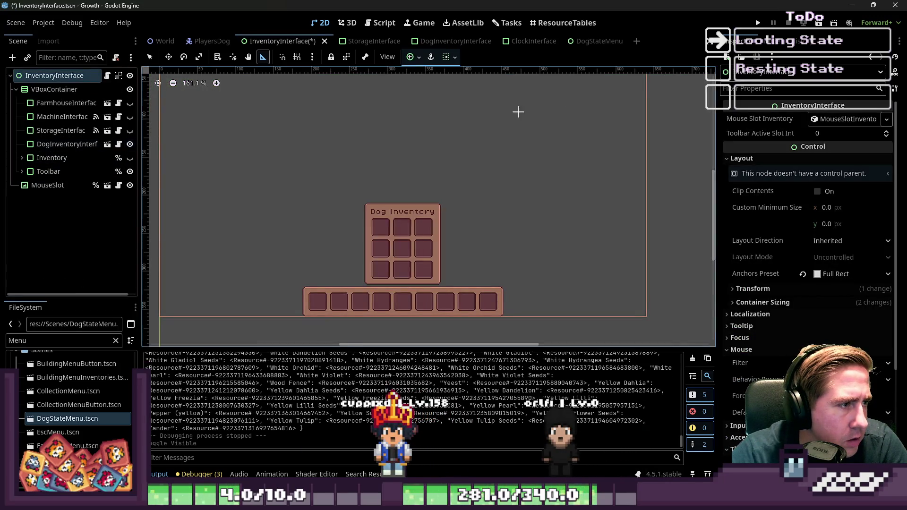
Run the game and enter the world with a character named 'g'.
{"action": "left_click", "coordinate": [758, 22]}
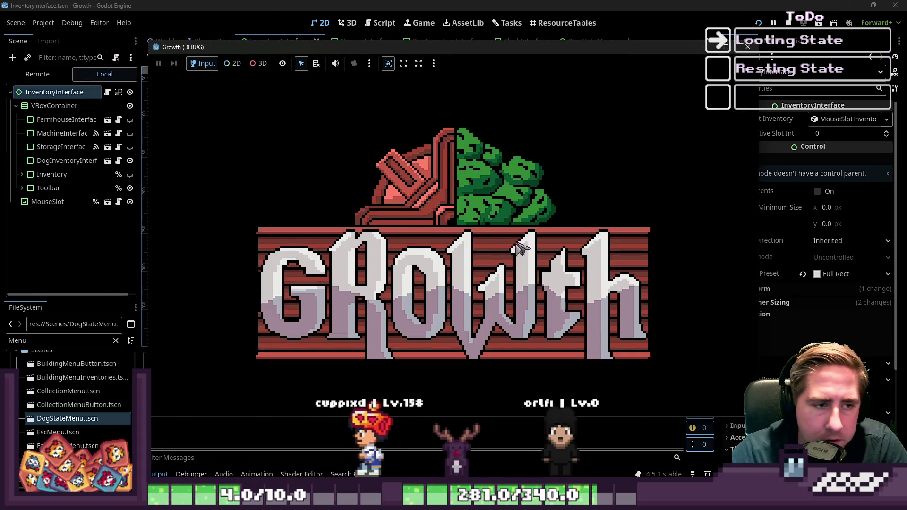
{"action": "type", "text": "g"}
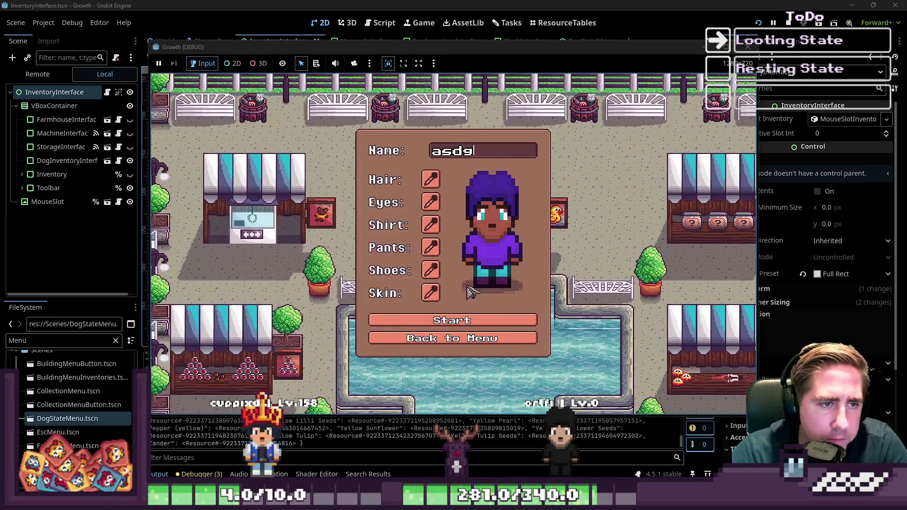
{"action": "key", "text": "Return"}
Walk the player around the forest while the dog follows and loots.
{"action": "key", "text": "s"}
{"action": "key", "text": "a"}
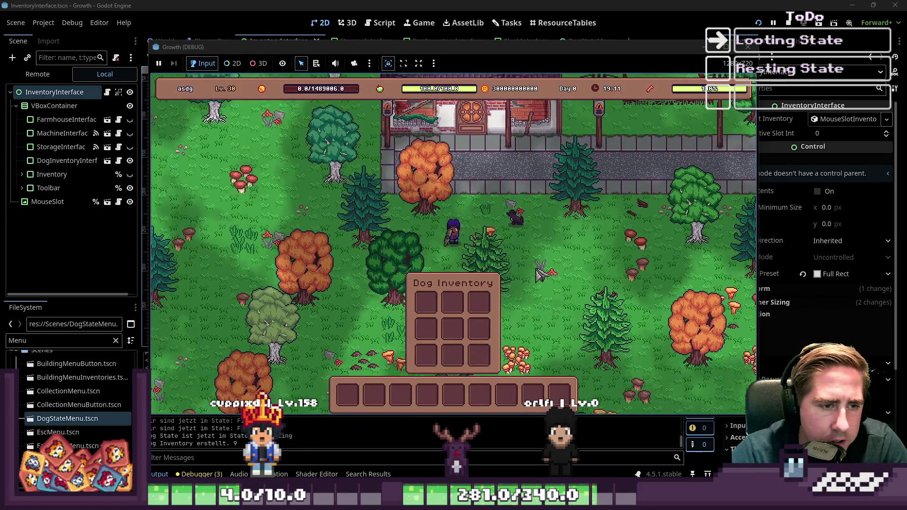
{"action": "key", "text": "w"}
{"action": "key", "text": "a"}
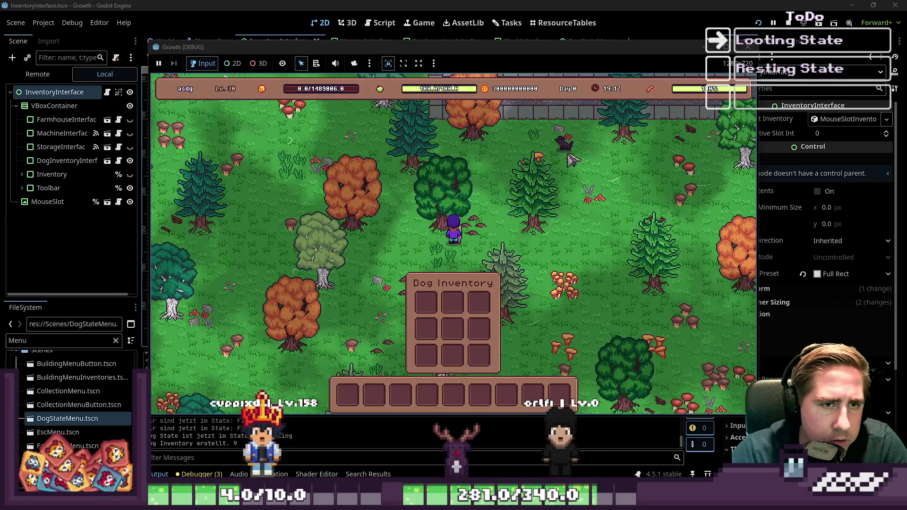
{"action": "key", "text": "s"}
{"action": "key", "text": "a"}
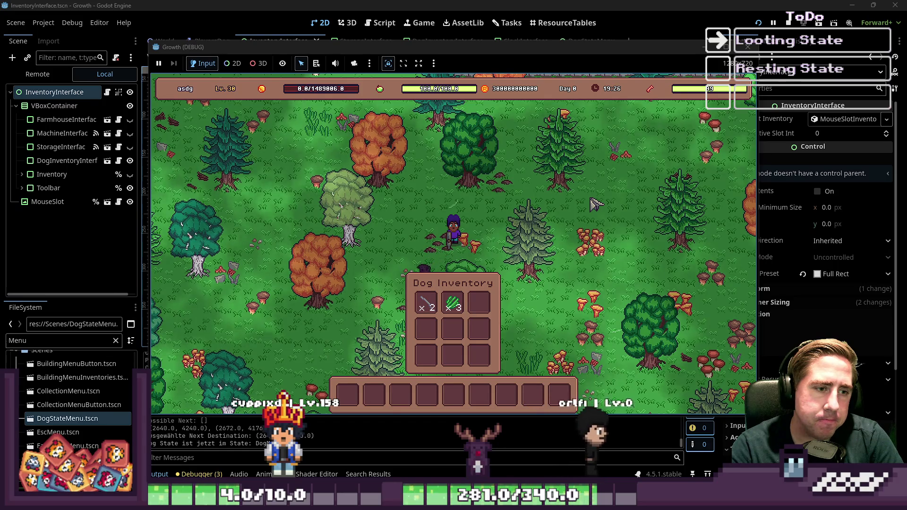
{"action": "key", "text": "a+s"}
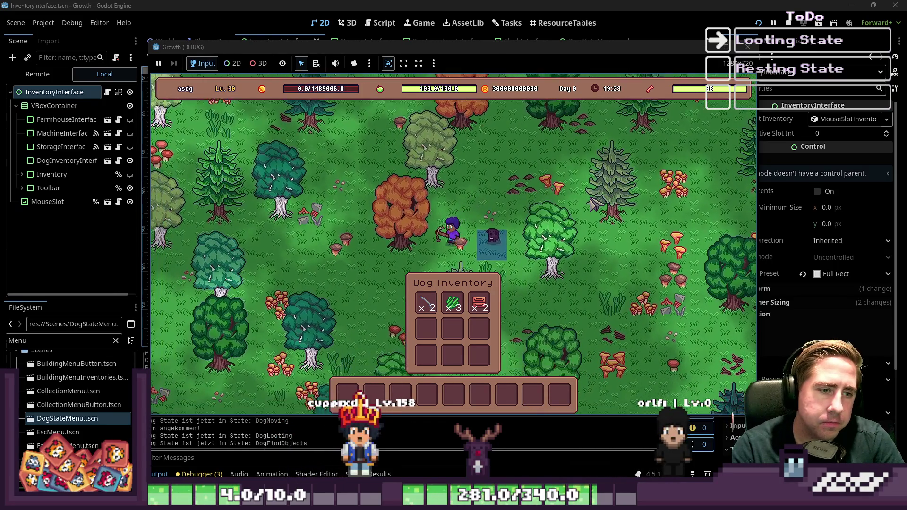
{"action": "key", "text": "a+s"}
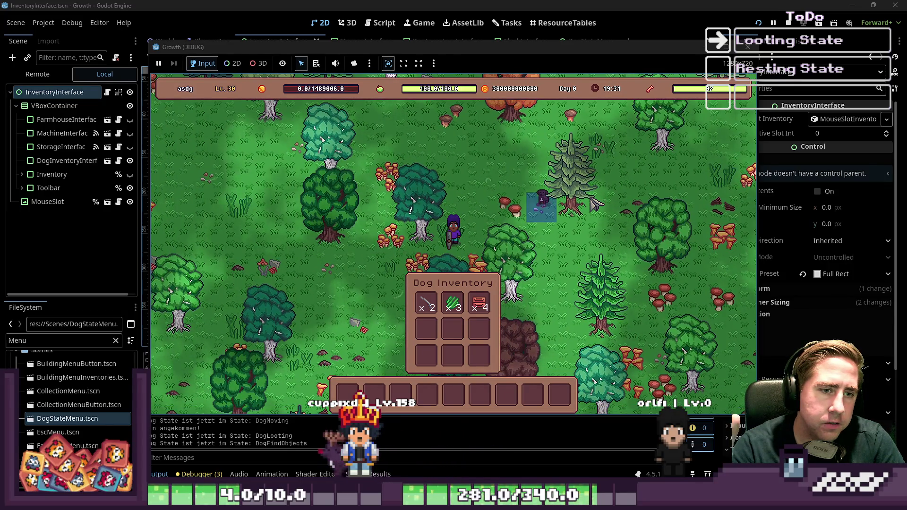
{"action": "key", "text": "a+s"}
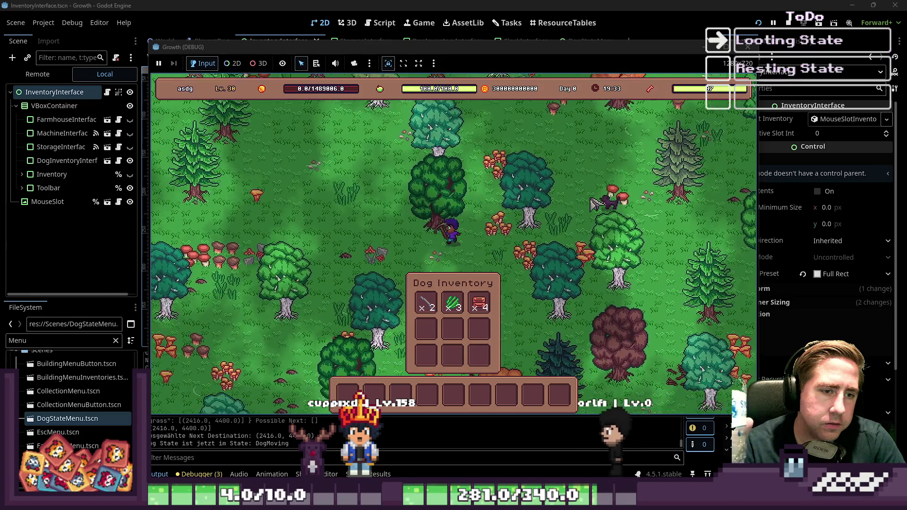
{"action": "key", "text": "a+s"}
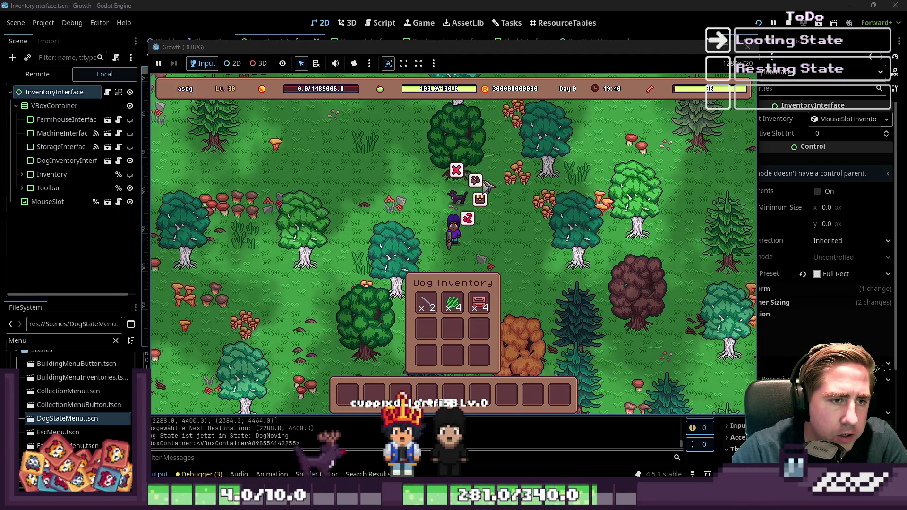
{"action": "key", "text": "s+d"}
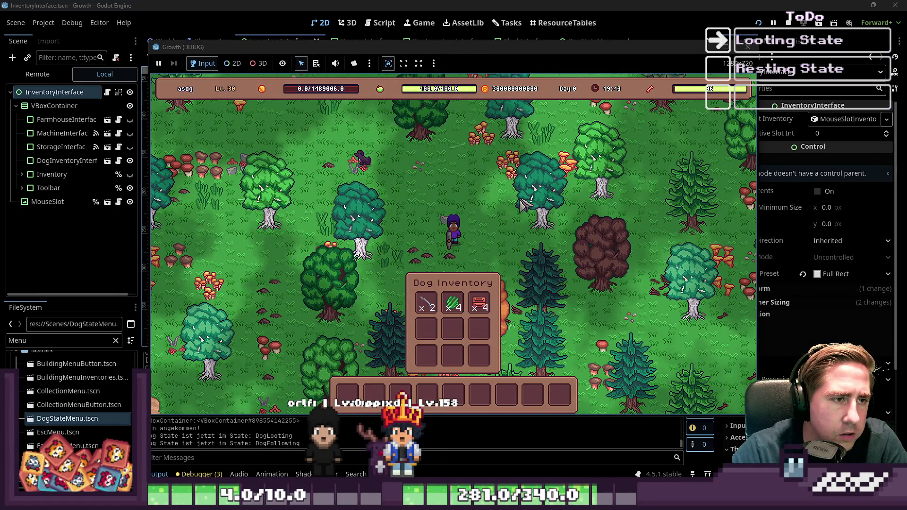
{"action": "key", "text": "s+d"}
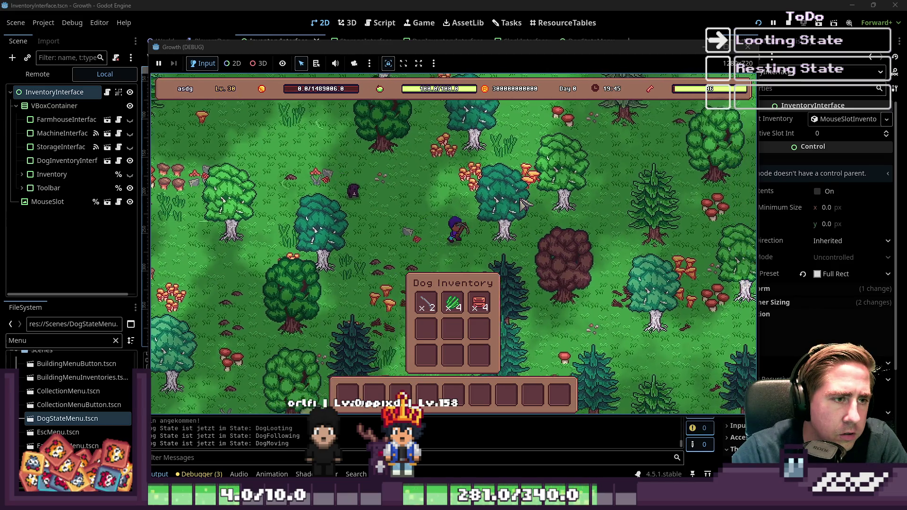
{"action": "key", "text": "s+a"}
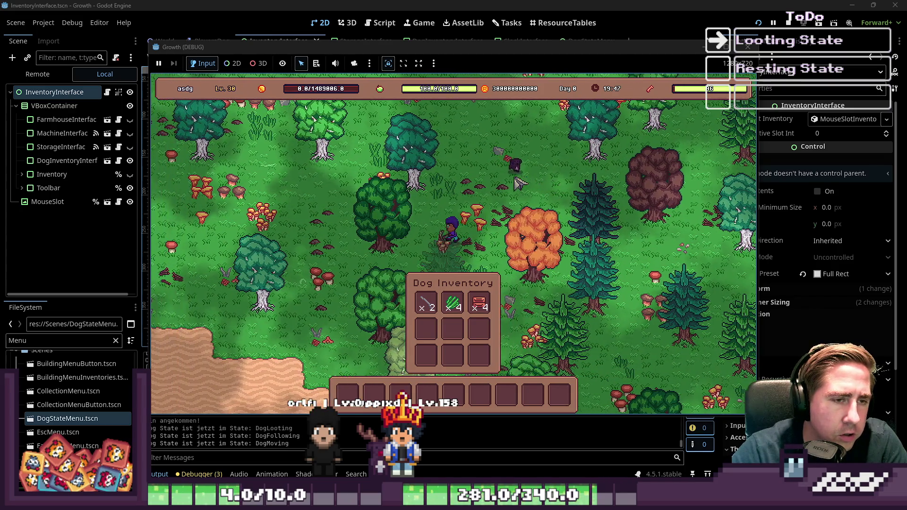
{"action": "key", "text": "w+a"}
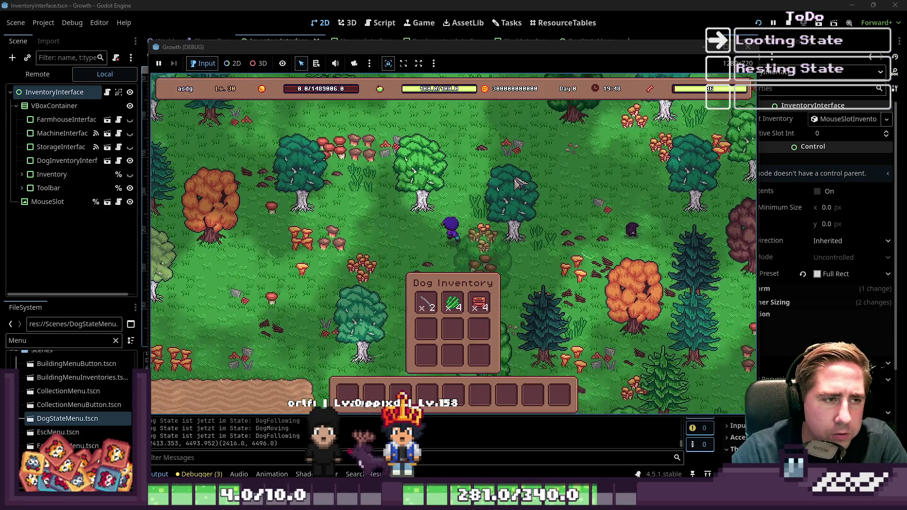
Send the dog to find objects from its command menu, then keep walking up-left.
{"action": "left_click", "coordinate": [692, 289]}
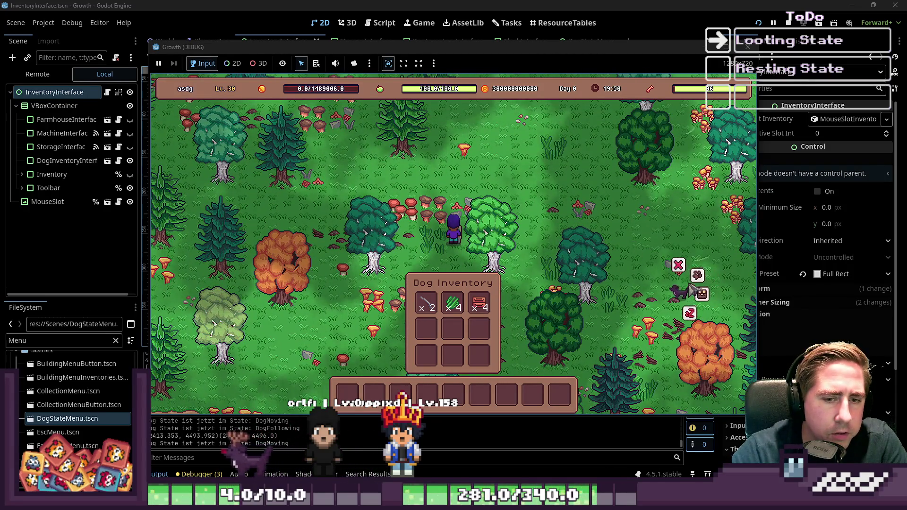
{"action": "left_click", "coordinate": [657, 294]}
{"action": "key", "text": "w+a"}
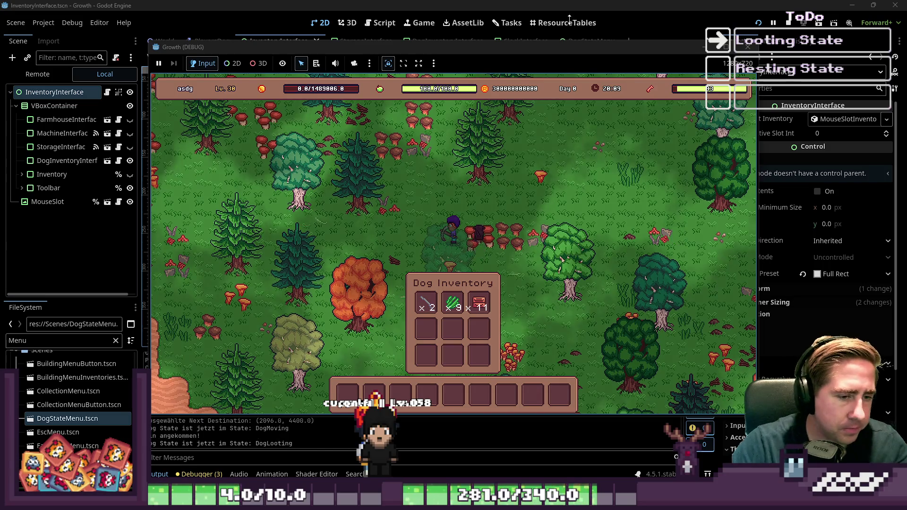
Move the dog's mushrooms, grass and stick into the toolbar, stacking mushrooms in slot 5.
{"action": "mouse_move", "coordinate": [480, 305]}
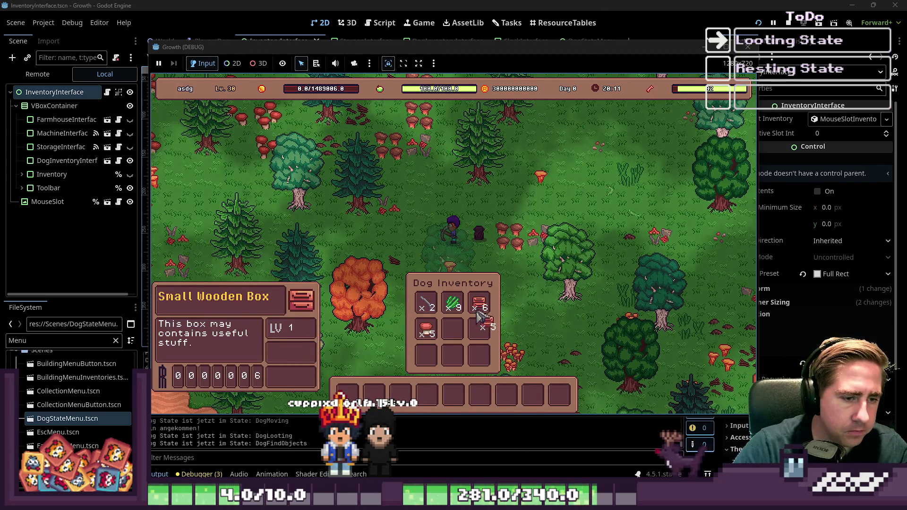
{"action": "left_click", "coordinate": [480, 312]}
{"action": "left_click", "coordinate": [426, 329]}
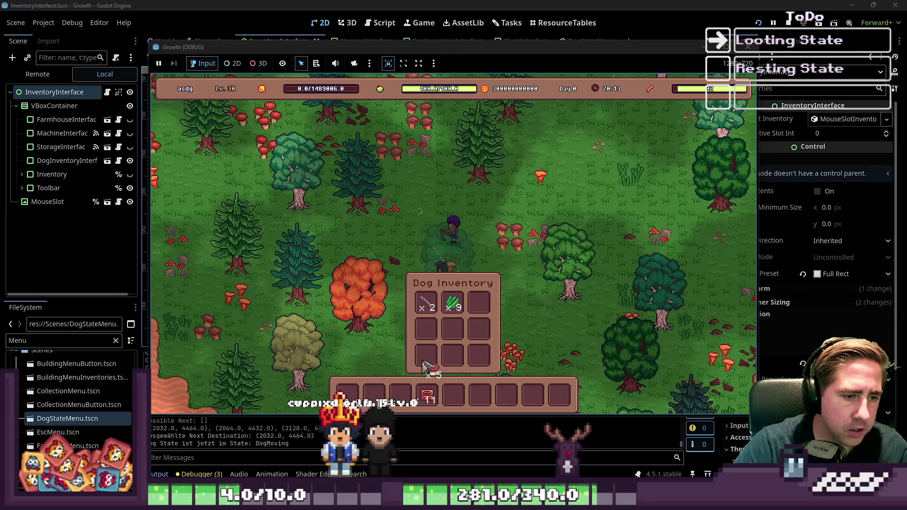
{"action": "left_click", "coordinate": [453, 393]}
{"action": "left_click", "coordinate": [453, 303]}
{"action": "left_click", "coordinate": [400, 394]}
{"action": "left_click", "coordinate": [426, 304]}
{"action": "left_click", "coordinate": [376, 394]}
{"action": "left_click", "coordinate": [453, 303]}
{"action": "left_click", "coordinate": [453, 395]}
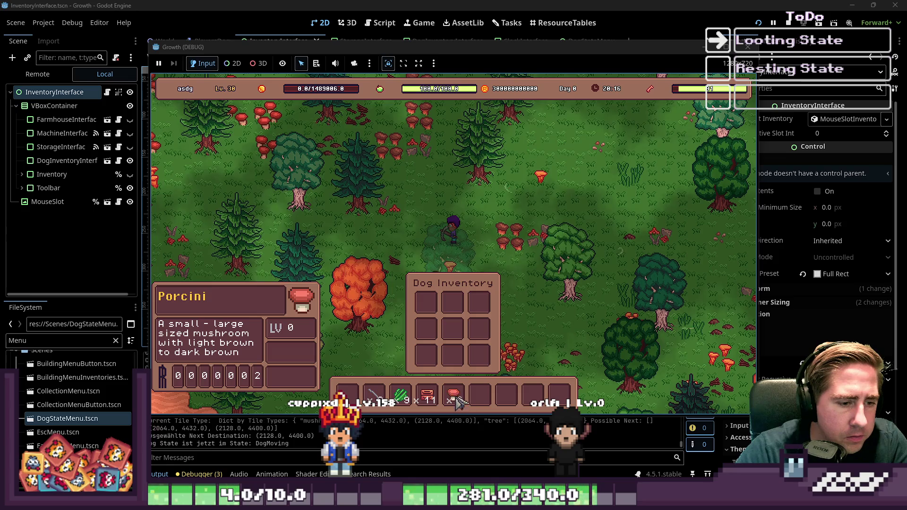
Put Niscalo in toolbar slot 5, Porcini in slot 6 and a new mushroom in slot 7.
{"action": "key", "text": "i"}
{"action": "key", "text": "i"}
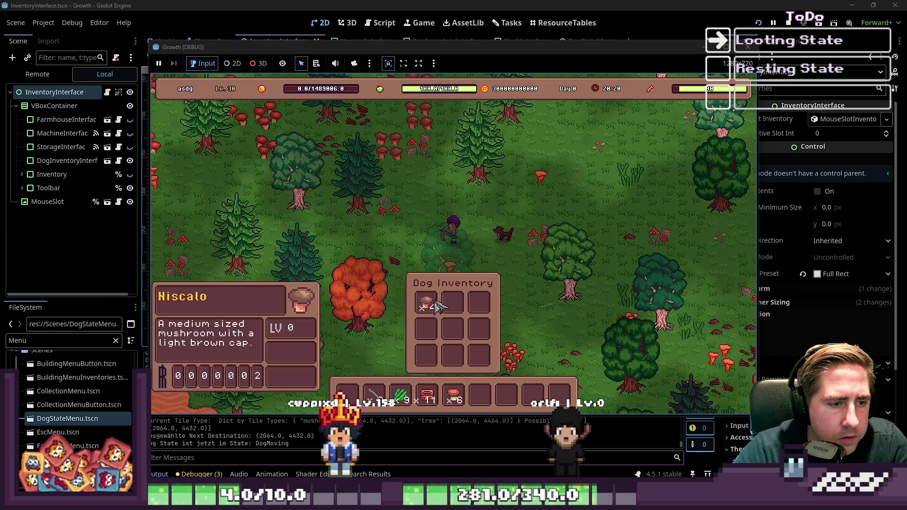
{"action": "left_click", "coordinate": [437, 304]}
{"action": "left_click", "coordinate": [453, 395]}
{"action": "left_click", "coordinate": [480, 395]}
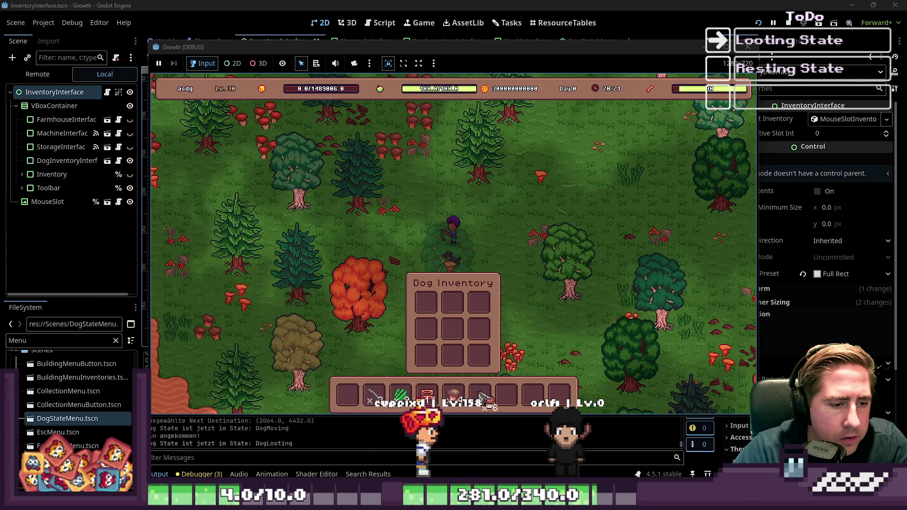
{"action": "left_click", "coordinate": [426, 303]}
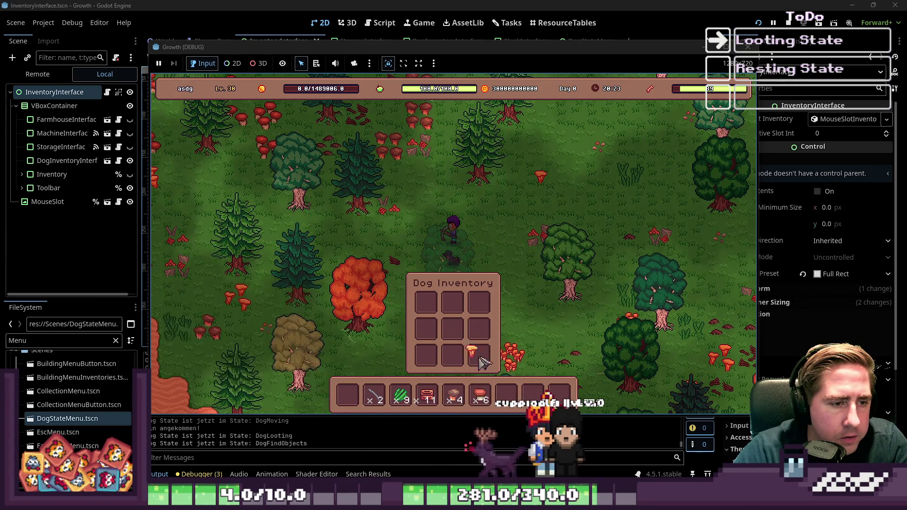
{"action": "left_click", "coordinate": [506, 395]}
Walk north then south-west while the dog loots, then stop the game.
{"action": "key", "text": "w"}
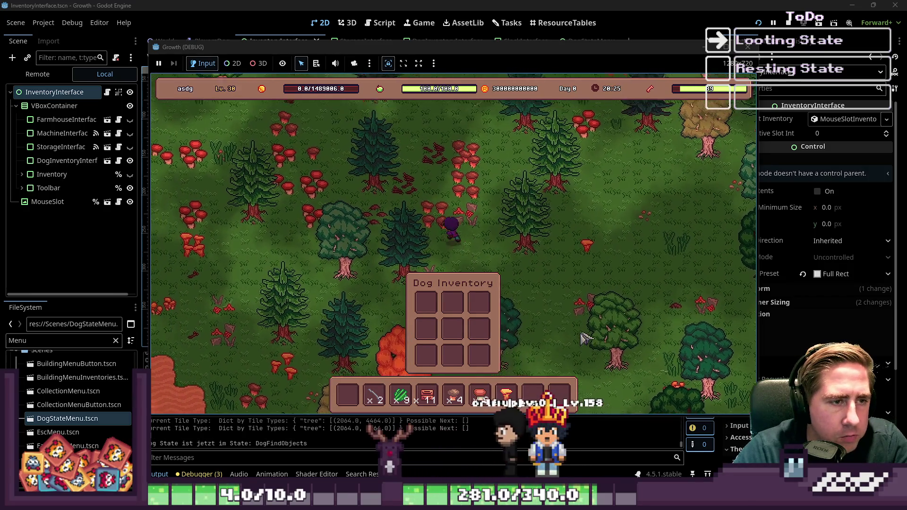
{"action": "key", "text": "w"}
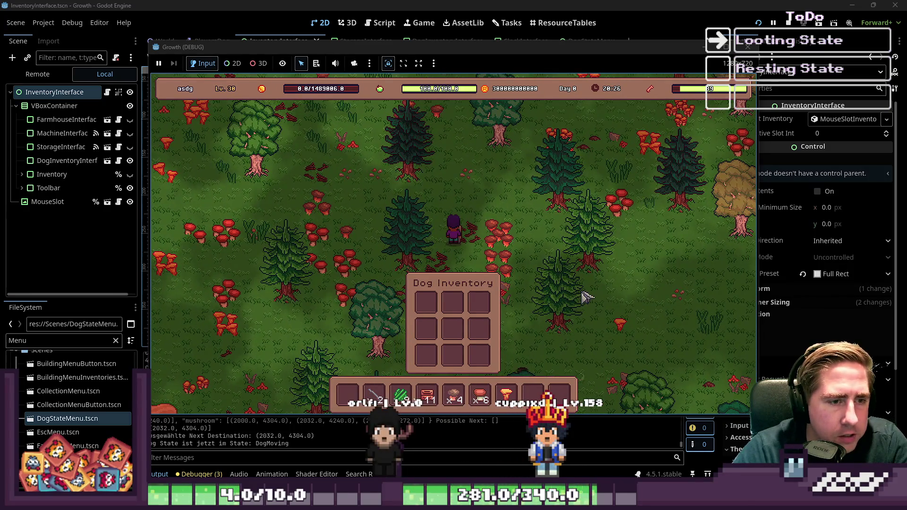
{"action": "key", "text": "s"}
{"action": "key", "text": "a"}
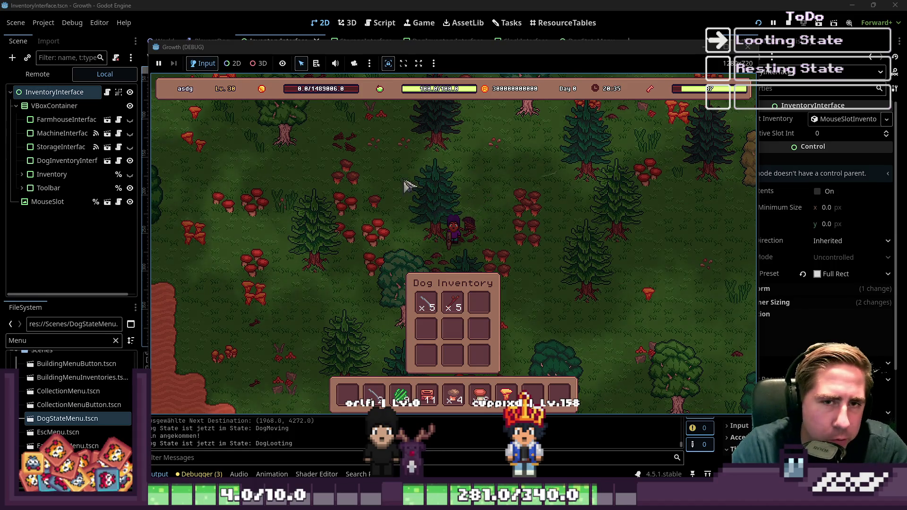
{"action": "left_click", "coordinate": [748, 46]}
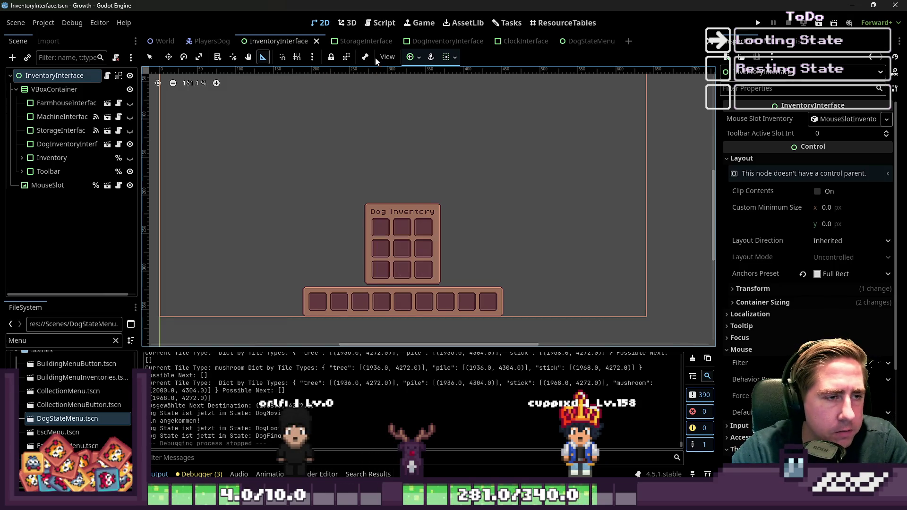
Switch to the PlayersDog scene, select DogStateMachine and move to the Script workspace.
{"action": "left_click", "coordinate": [222, 44]}
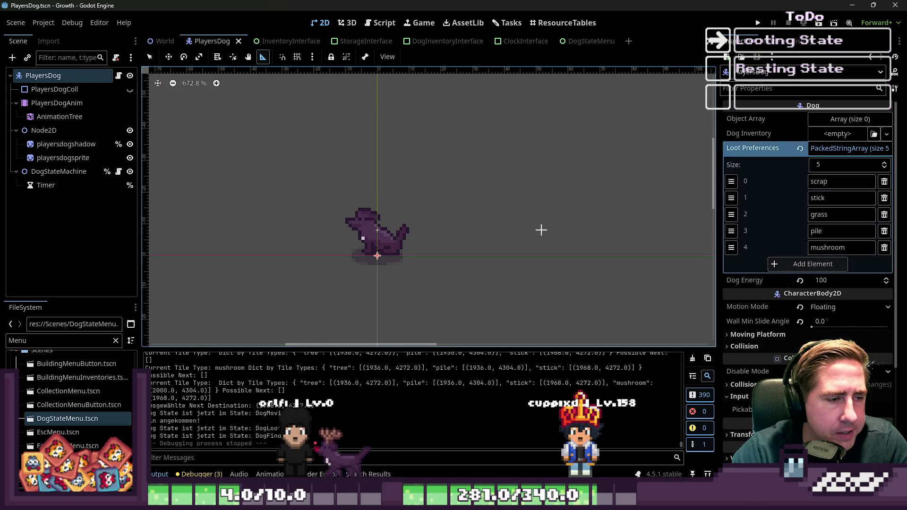
{"action": "scroll", "coordinate": [539, 230], "scroll_direction": "down", "scroll_amount": 2}
{"action": "left_click", "coordinate": [60, 172]}
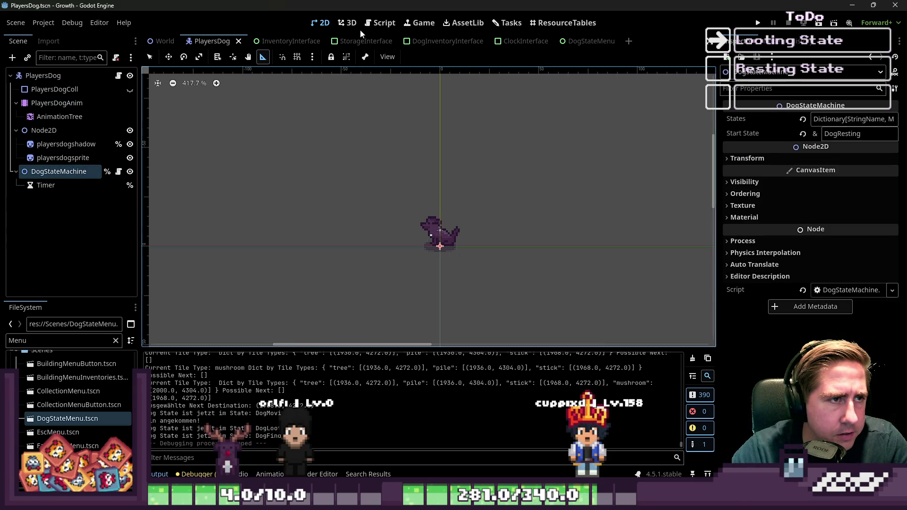
{"action": "left_click", "coordinate": [378, 22]}
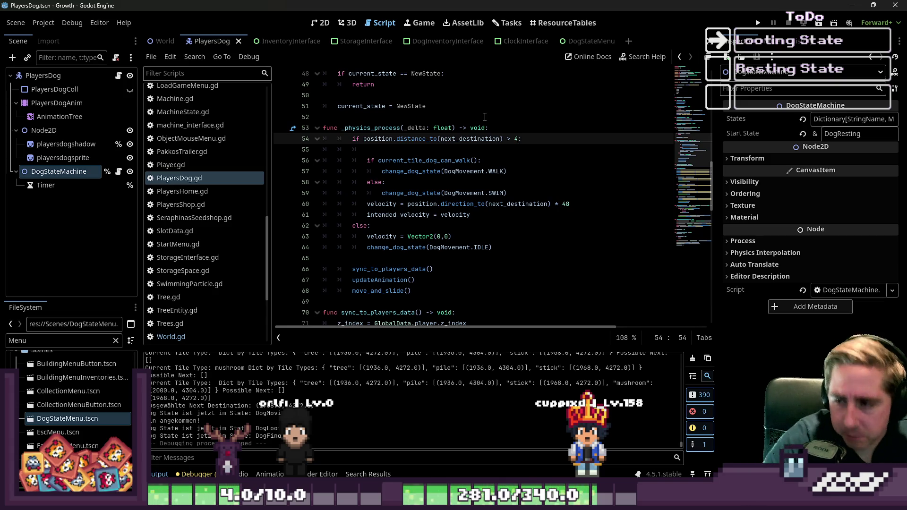
{"action": "scroll", "coordinate": [485, 116], "scroll_direction": "down", "scroll_amount": 3}
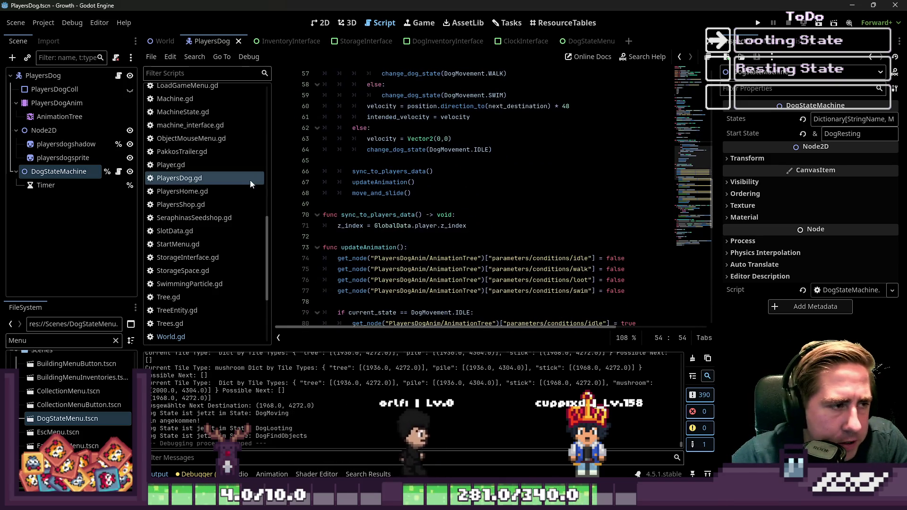
{"action": "scroll", "coordinate": [218, 197], "scroll_direction": "up", "scroll_amount": 3}
{"action": "scroll", "coordinate": [218, 243], "scroll_direction": "up", "scroll_amount": 2}
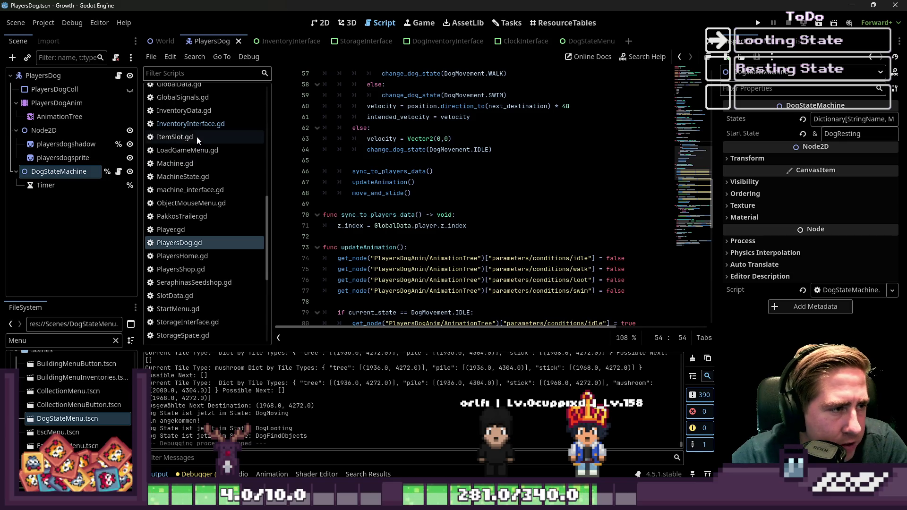
{"action": "scroll", "coordinate": [197, 136], "scroll_direction": "up", "scroll_amount": 10}
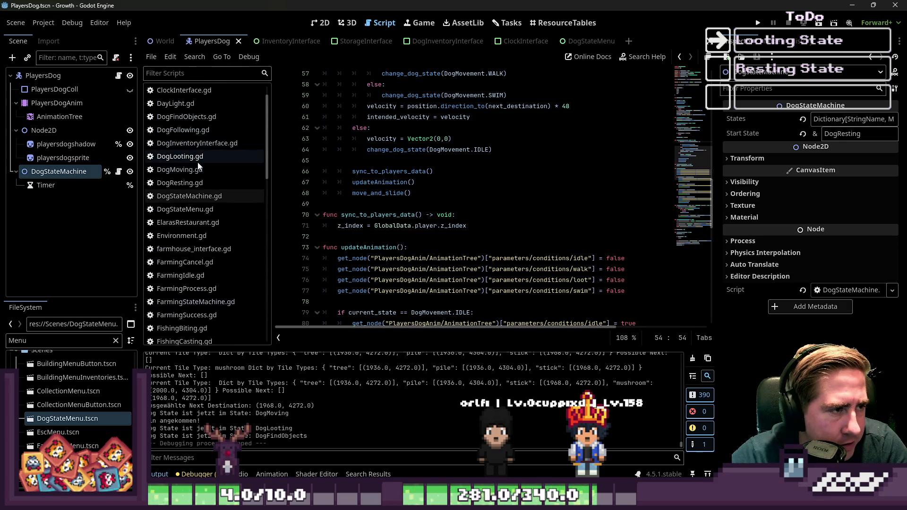
Check DogLooting.gd's timer start on line 7, then open the PlayersDog node's PlayersDog.gd.
{"action": "left_click", "coordinate": [198, 162]}
{"action": "left_click", "coordinate": [490, 133]}
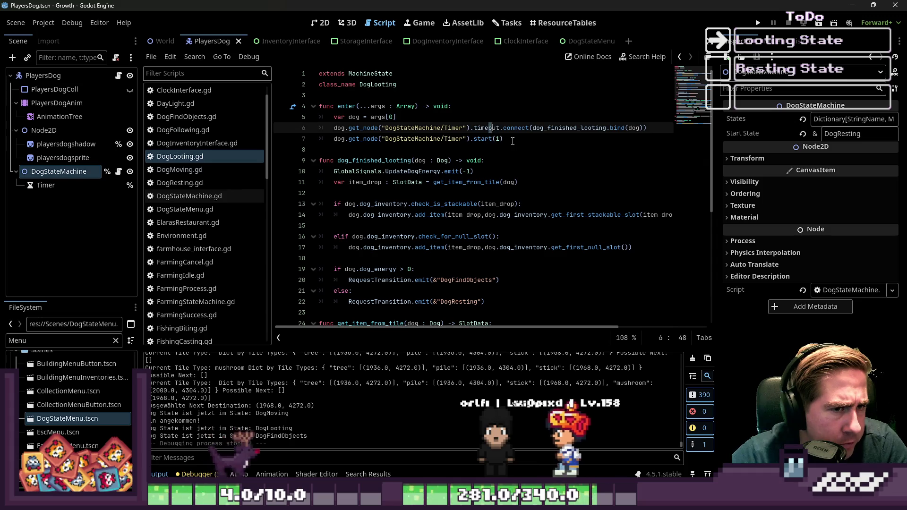
{"action": "left_click", "coordinate": [504, 138]}
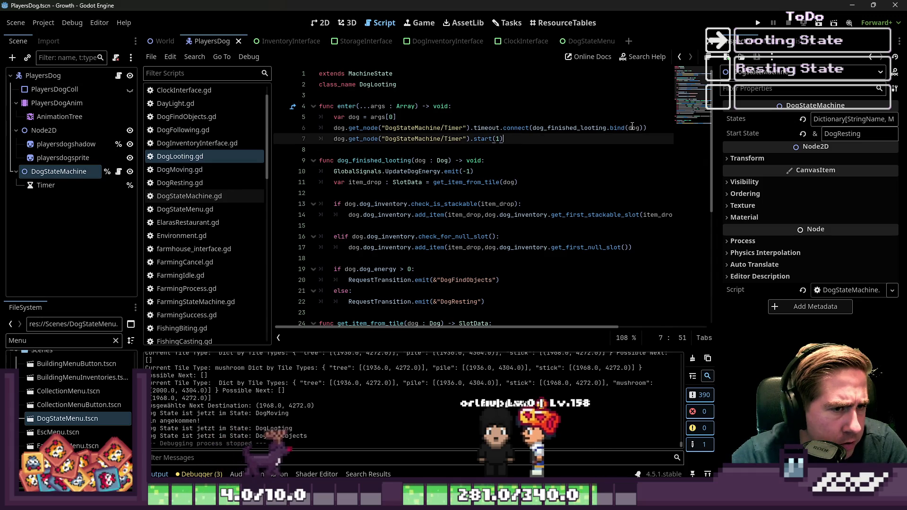
{"action": "left_click", "coordinate": [98, 77]}
{"action": "left_click", "coordinate": [118, 77]}
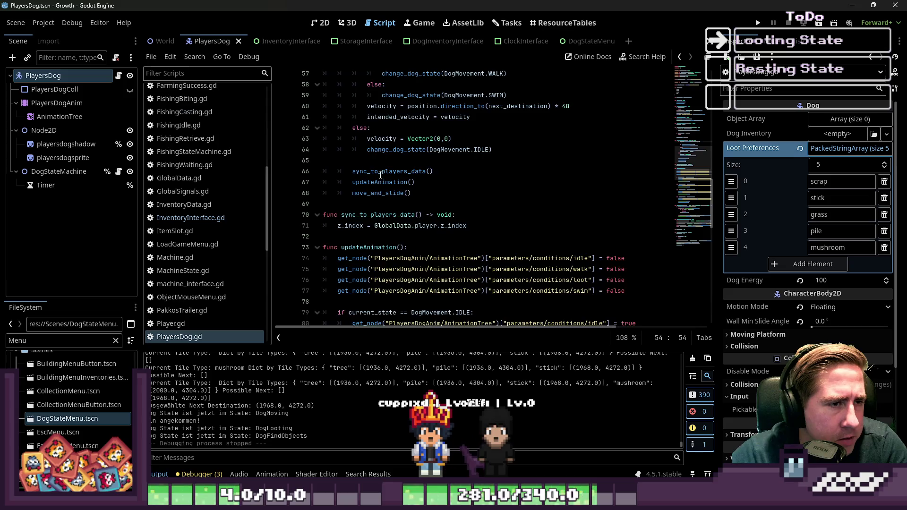
Review PlayersDog.gd, highlighting the DogMovement.LOOT state and the change_dog_state function.
{"action": "scroll", "coordinate": [381, 175], "scroll_direction": "up", "scroll_amount": 3}
{"action": "scroll", "coordinate": [379, 175], "scroll_direction": "down", "scroll_amount": 2}
{"action": "scroll", "coordinate": [380, 175], "scroll_direction": "down", "scroll_amount": 9}
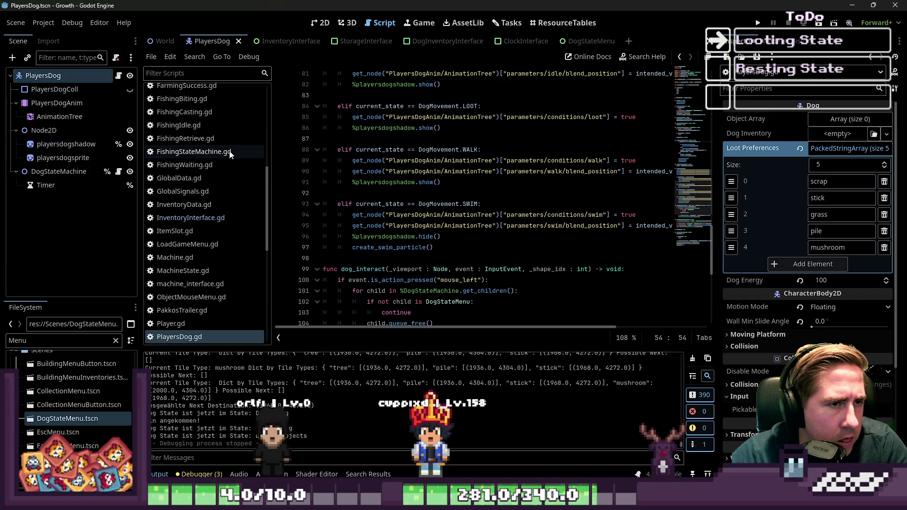
{"action": "scroll", "coordinate": [444, 176], "scroll_direction": "up", "scroll_amount": 2}
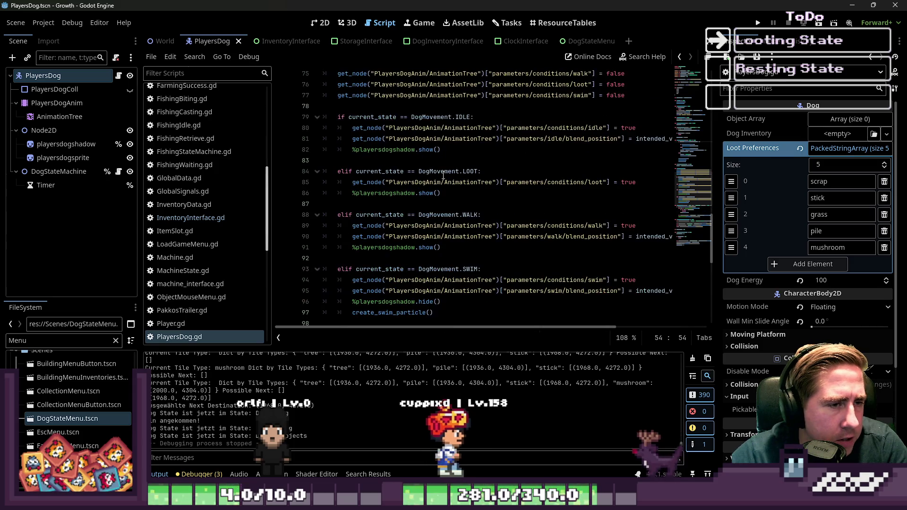
{"action": "double_click", "coordinate": [470, 172]}
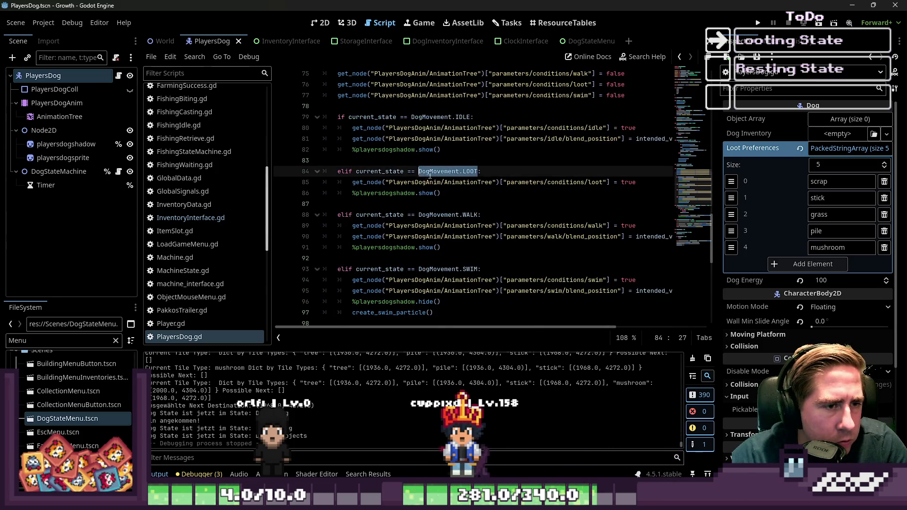
{"action": "scroll", "coordinate": [428, 175], "scroll_direction": "up", "scroll_amount": 13}
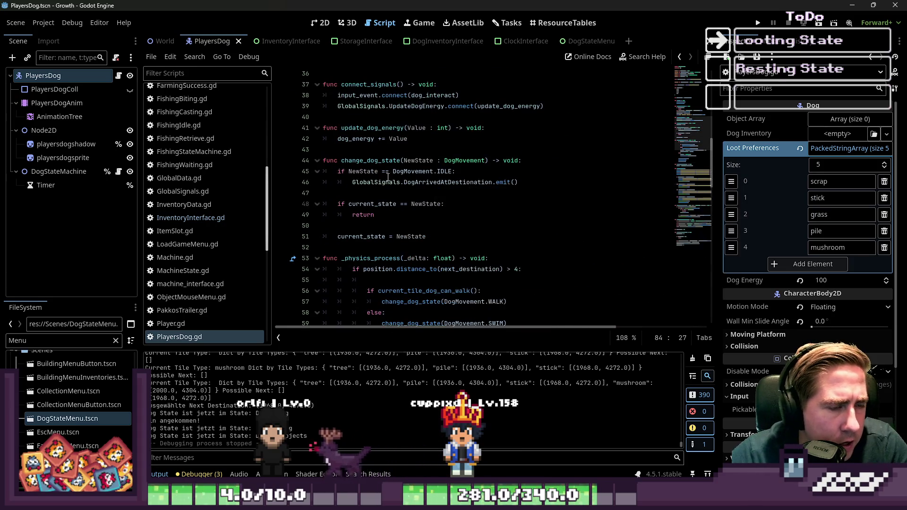
{"action": "double_click", "coordinate": [371, 161]}
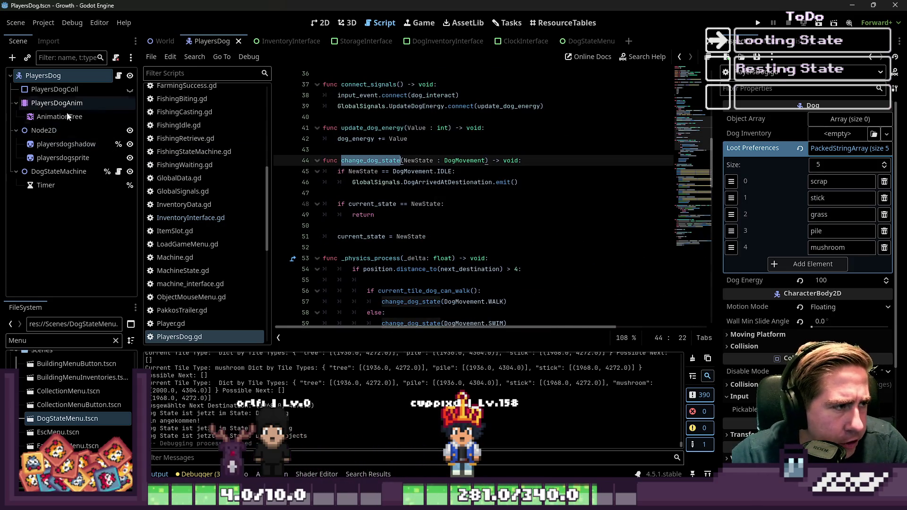
Open DogStateMachine.gd from its node, then return to DogLooting.gd.
{"action": "left_click", "coordinate": [70, 174]}
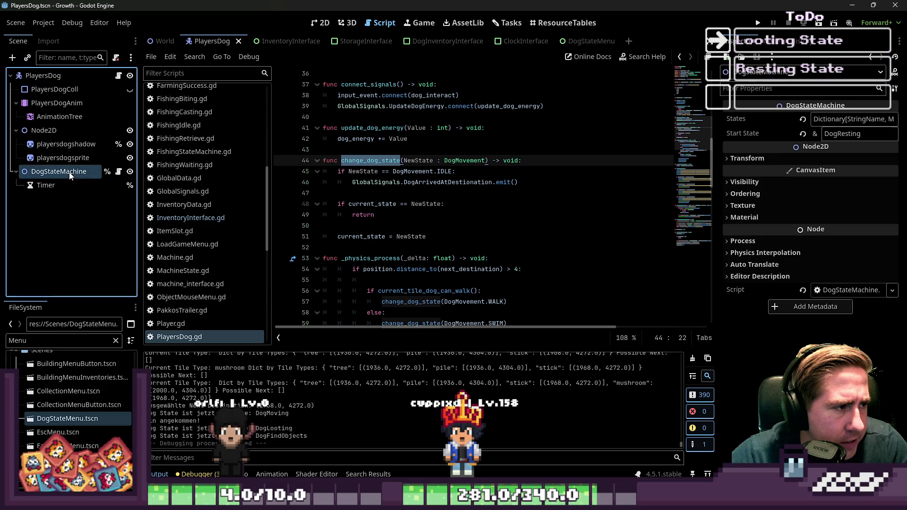
{"action": "left_click", "coordinate": [119, 172]}
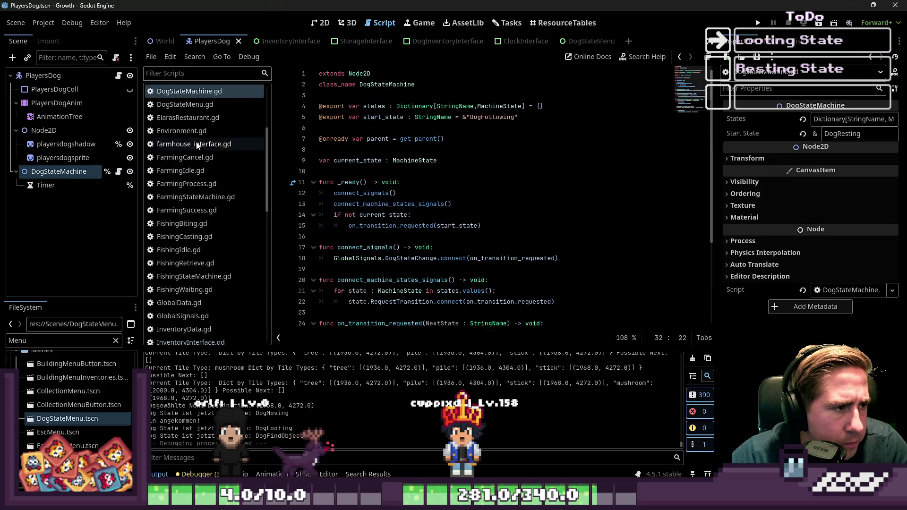
{"action": "scroll", "coordinate": [213, 184], "scroll_direction": "up", "scroll_amount": 3}
{"action": "left_click", "coordinate": [201, 118]}
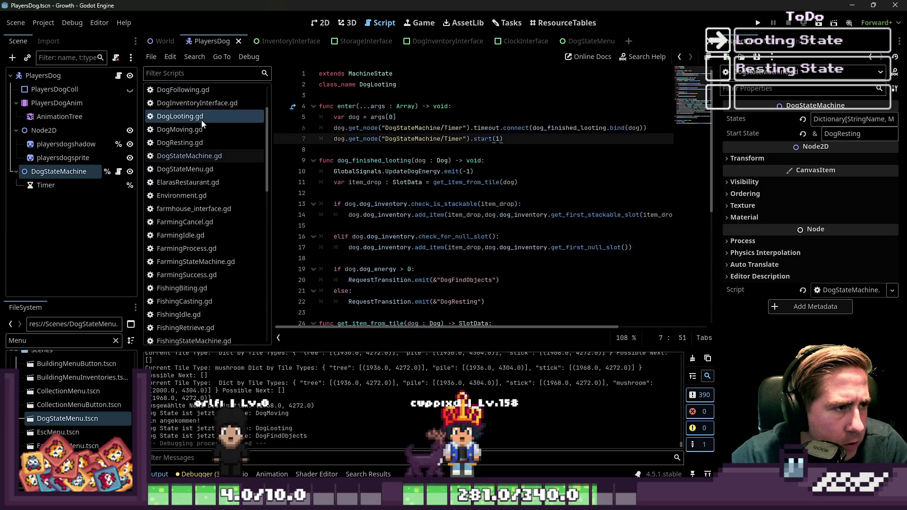
Insert a new line 6 in DogLooting's enter starting a dog.change_dog_state(dog. call.
{"action": "key", "text": "Down"}
{"action": "key", "text": "Up"}
{"action": "key", "text": "Up"}
{"action": "key", "text": "Down"}
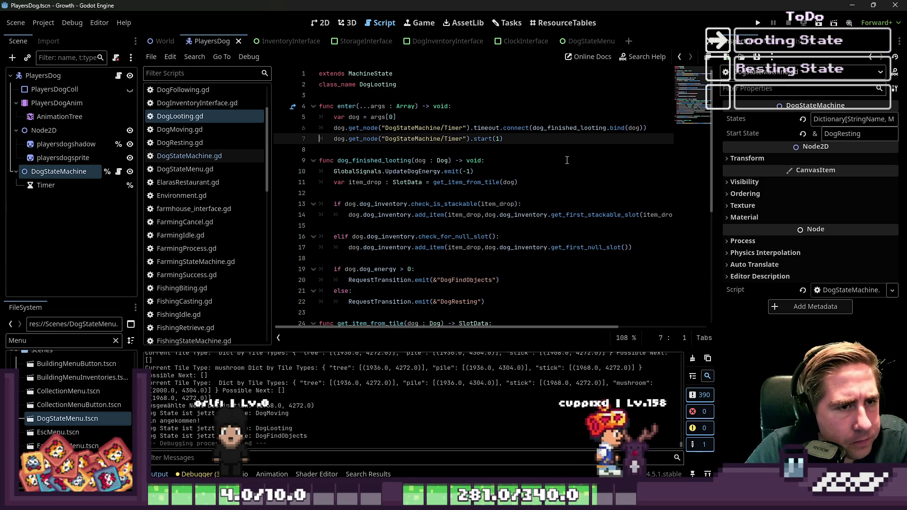
{"action": "key", "text": "Return"}
{"action": "key", "text": "Up"}
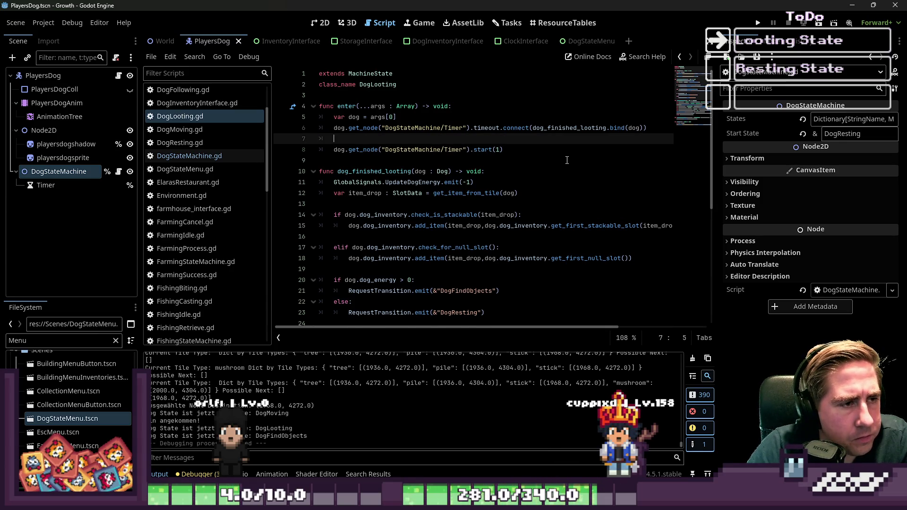
{"action": "key", "text": "alt+Up"}
{"action": "type", "text": "change_dog_state."}
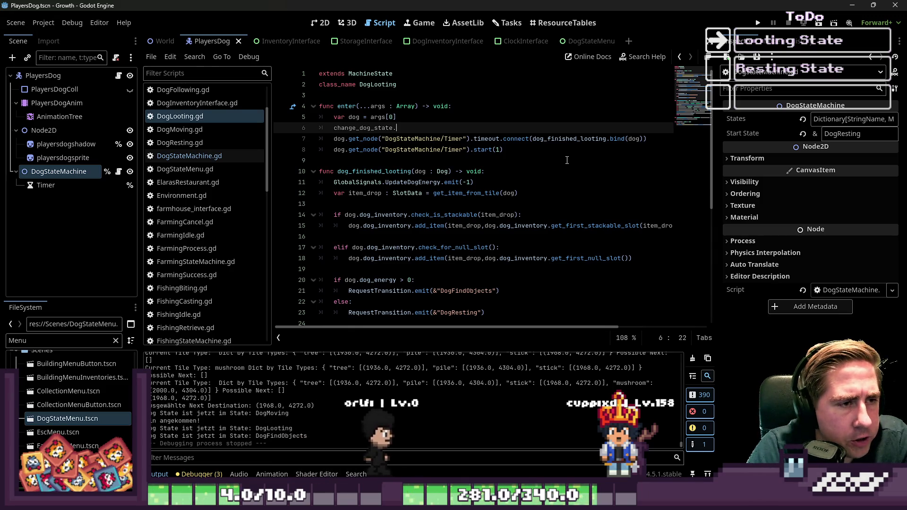
{"action": "key", "text": "Home"}
{"action": "type", "text": "dog."}
{"action": "key", "text": "End"}
{"action": "type", "text": "(dog"}
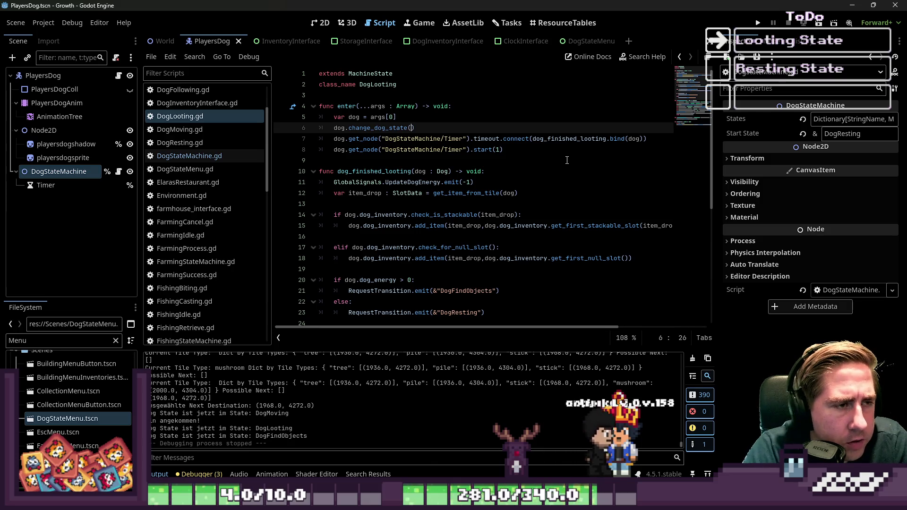
{"action": "type", "text": "."}
{"action": "key", "text": "Escape"}
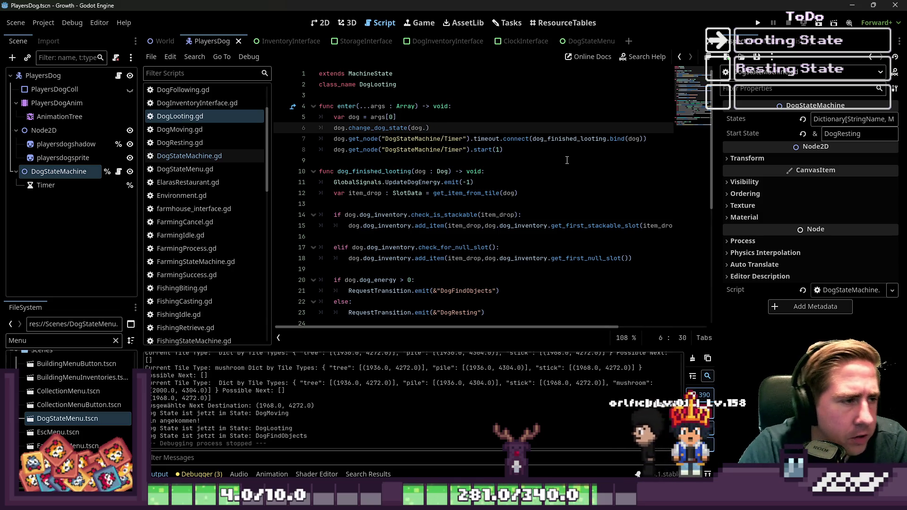
{"action": "key", "text": "BackSpace"}
{"action": "key", "text": "BackSpace"}
{"action": "key", "text": "BackSpace"}
Check the DogMovement enum values in the dog's own script.
{"action": "scroll", "coordinate": [191, 122], "scroll_direction": "up", "scroll_amount": 3}
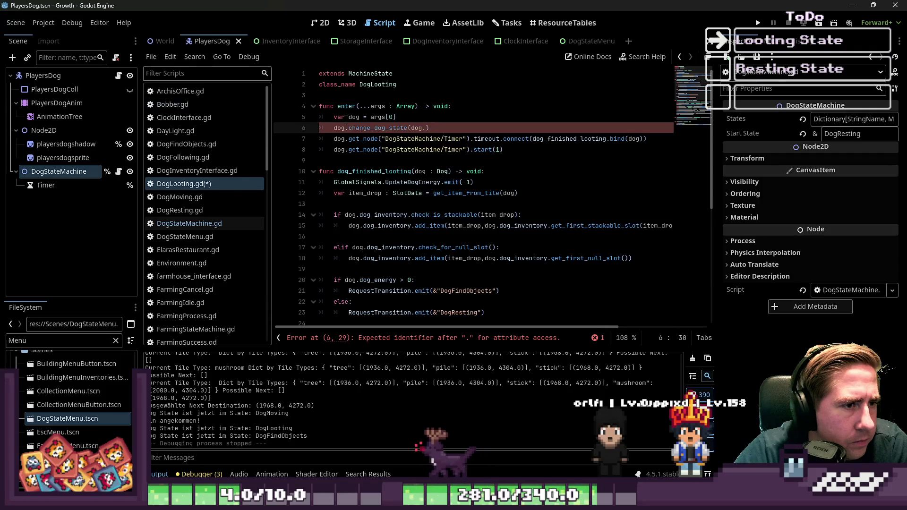
{"action": "left_click", "coordinate": [40, 77]}
{"action": "left_click", "coordinate": [119, 76]}
{"action": "scroll", "coordinate": [419, 170], "scroll_direction": "up", "scroll_amount": 5}
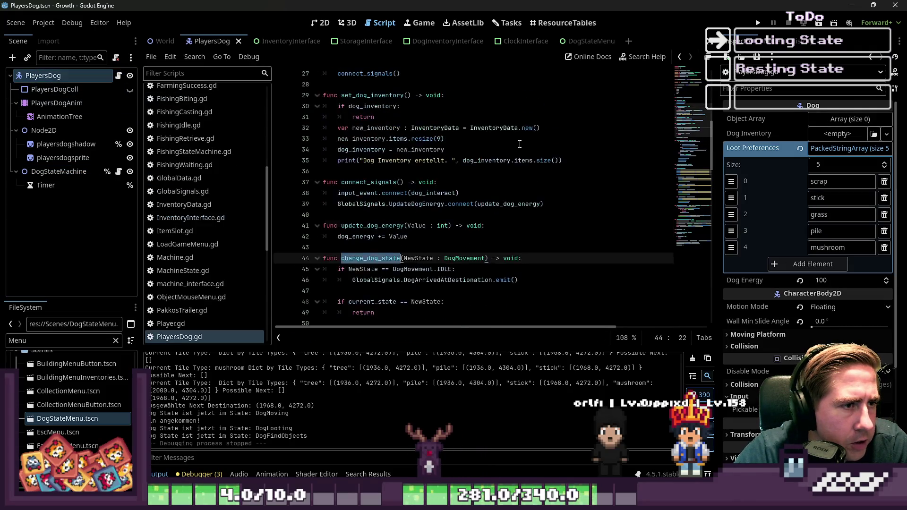
{"action": "scroll", "coordinate": [420, 170], "scroll_direction": "up", "scroll_amount": 5}
{"action": "double_click", "coordinate": [361, 236]}
{"action": "key", "text": "ctrl+c"}
{"action": "scroll", "coordinate": [173, 125], "scroll_direction": "up", "scroll_amount": 5}
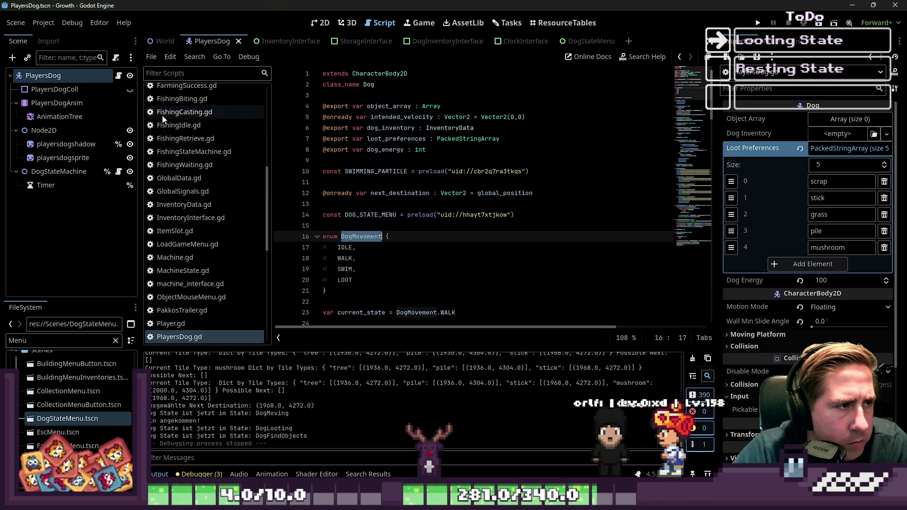
Set line 6's state argument to DogMovement.LOOT, checking the enum definition.
{"action": "left_click", "coordinate": [185, 184]}
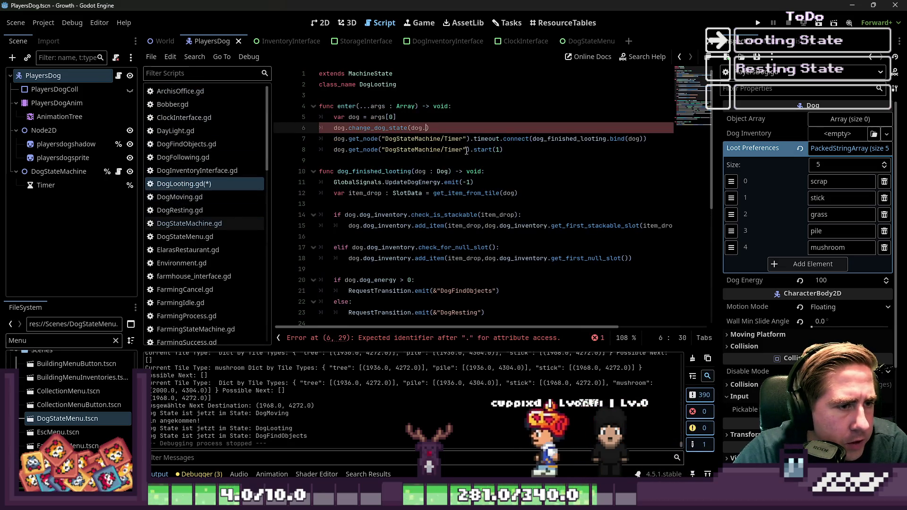
{"action": "key", "text": "ctrl+v"}
{"action": "type", "text": "."}
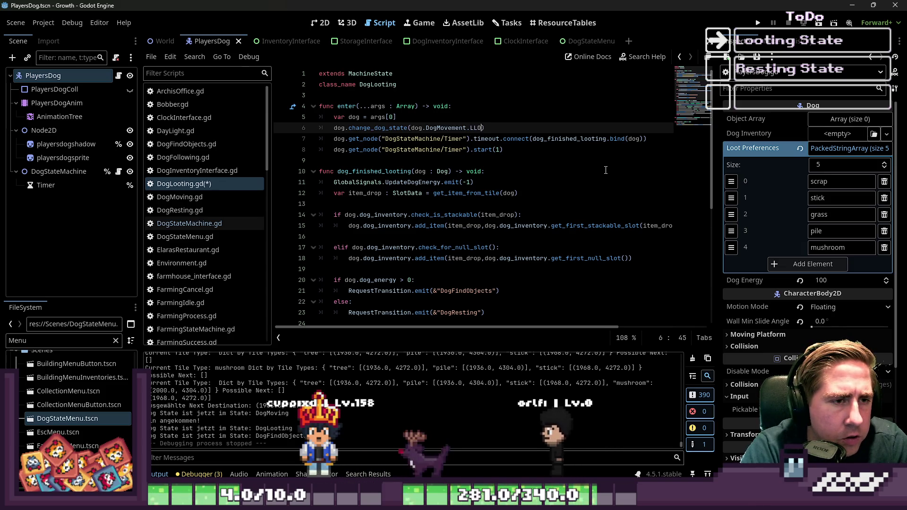
{"action": "type", "text": "LOOTING"}
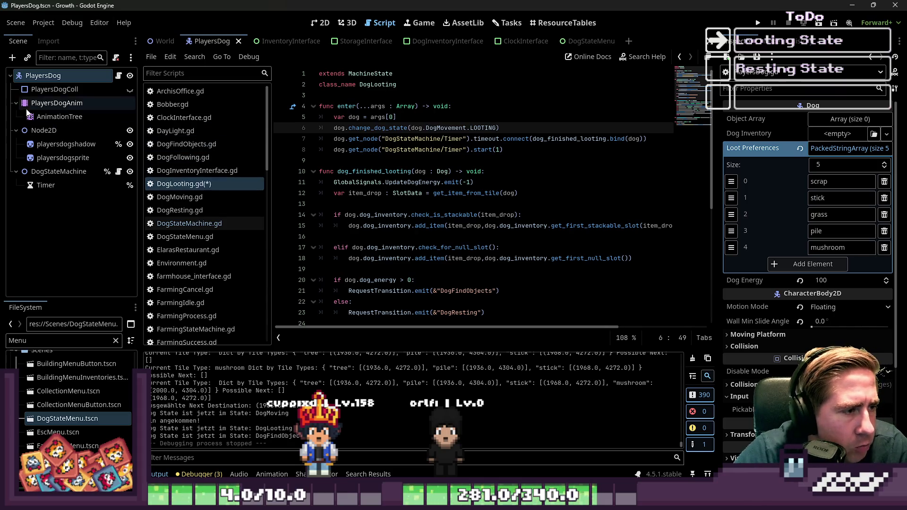
{"action": "left_click", "coordinate": [437, 128], "text": "ctrl"}
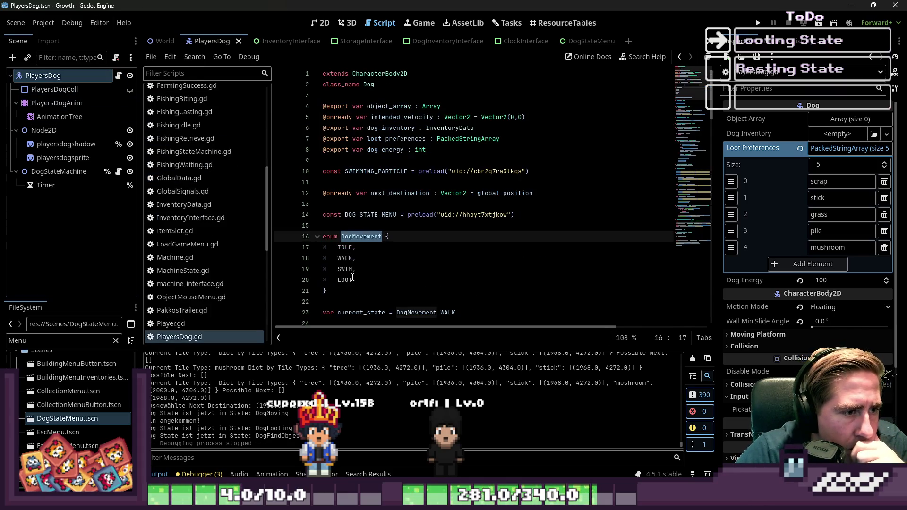
{"action": "scroll", "coordinate": [211, 100], "scroll_direction": "up", "scroll_amount": 5}
{"action": "left_click", "coordinate": [211, 152]}
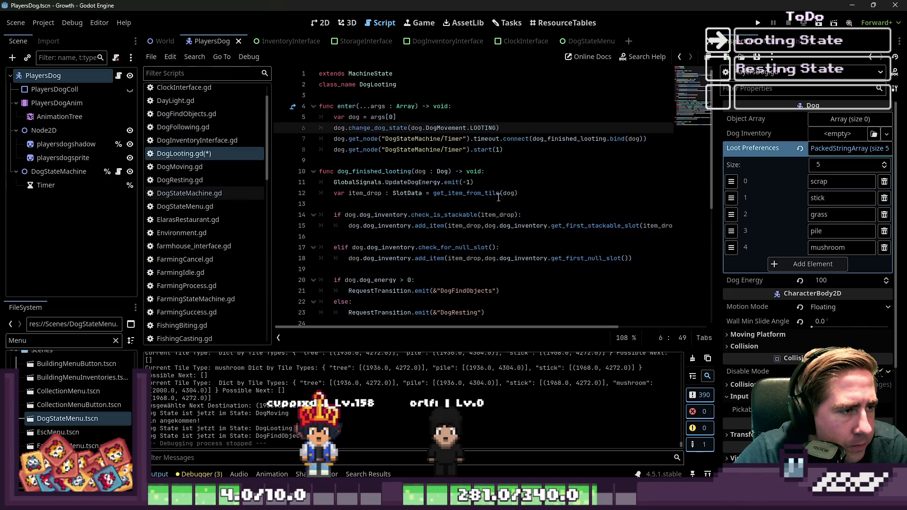
{"action": "key", "text": "BackSpace"}
{"action": "key", "text": "BackSpace"}
{"action": "key", "text": "BackSpace"}
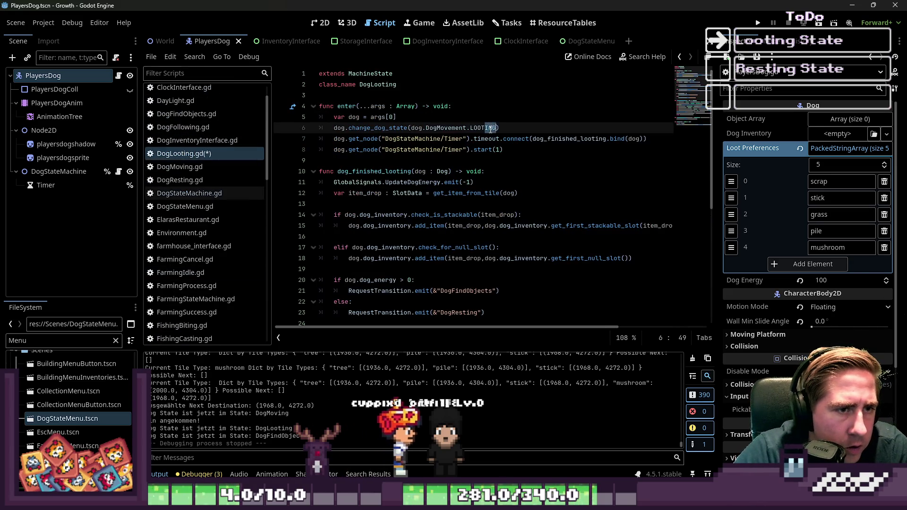
Paste the state-change call into dog_finished_looting with IDLE and save DogLooting.gd.
{"action": "key", "text": "ctrl+shift+Left"}
{"action": "key", "text": "ctrl+shift+Left"}
{"action": "key", "text": "ctrl+shift+Left"}
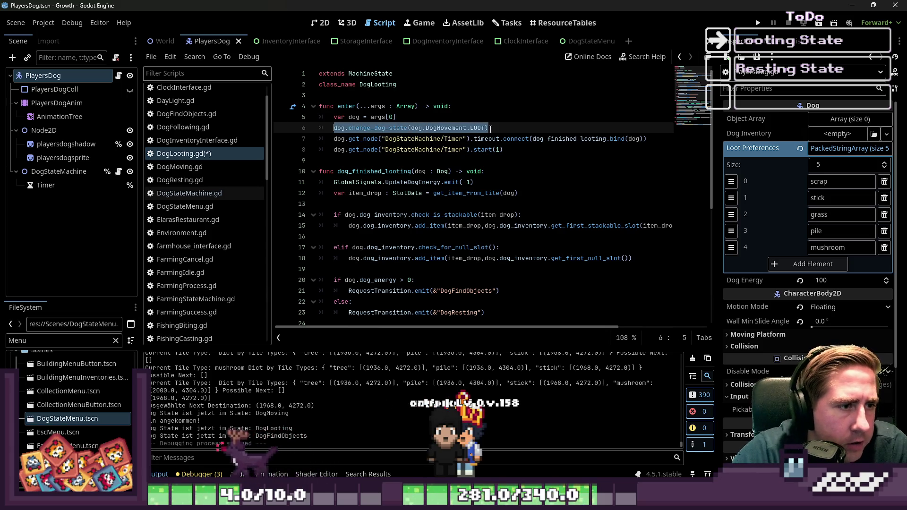
{"action": "key", "text": "Down"}
{"action": "key", "text": "Down"}
{"action": "key", "text": "Down"}
{"action": "key", "text": "ctrl+Right"}
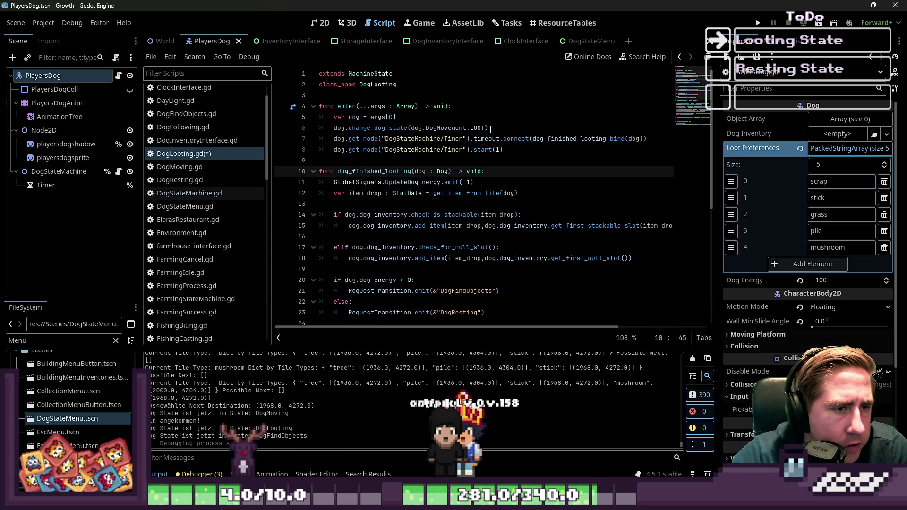
{"action": "key", "text": "Return"}
{"action": "type", "text": "dog.change_dog_state(dog.DogMovement.LOOT)"}
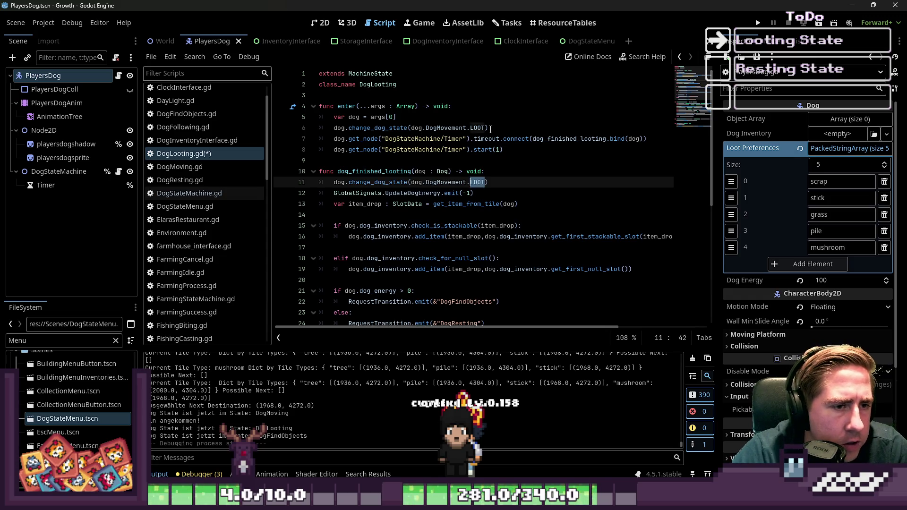
{"action": "type", "text": "LE"}
{"action": "key", "text": "ctrl+s"}
{"action": "left_click", "coordinate": [554, 161]}
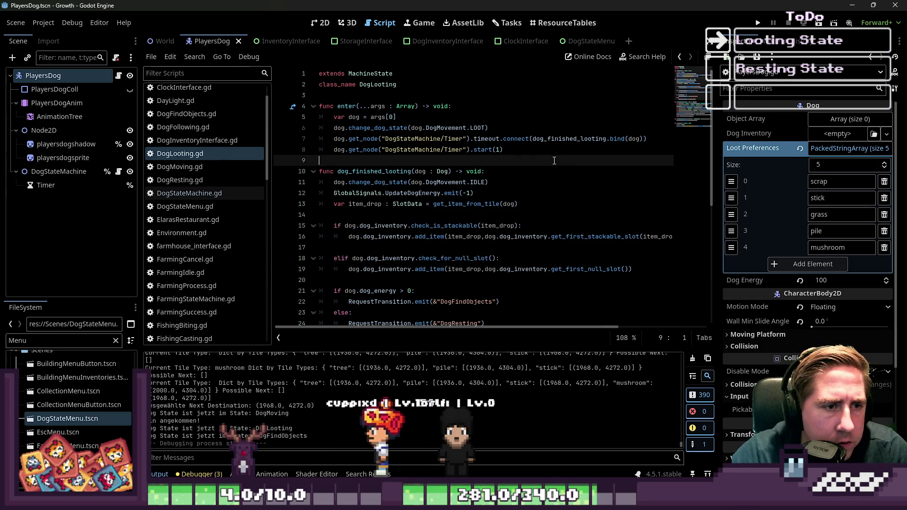
Run the project and start a new game with a short character name.
{"action": "left_click", "coordinate": [758, 22]}
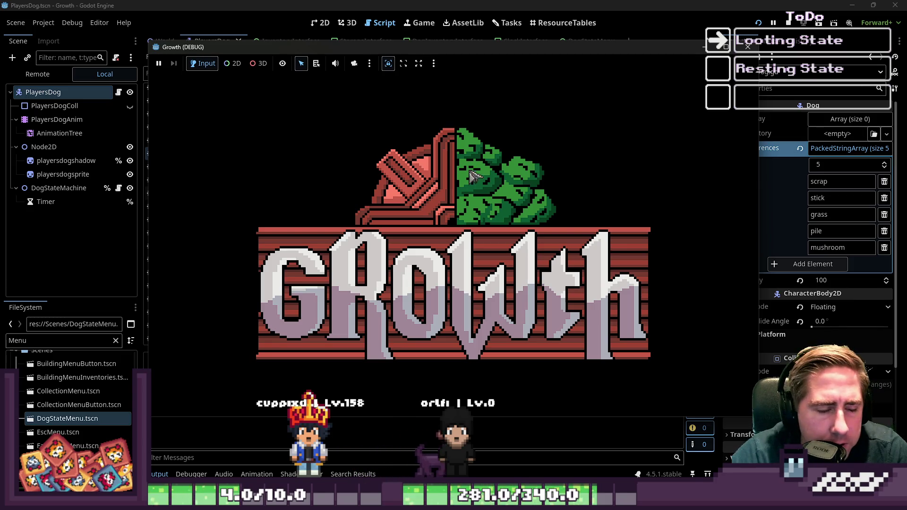
{"action": "left_click", "coordinate": [444, 215]}
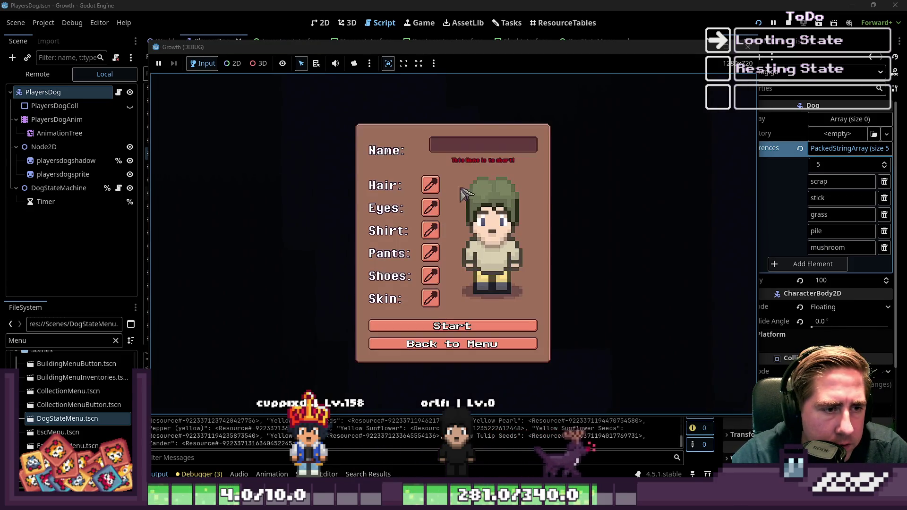
{"action": "type", "text": "cxy"}
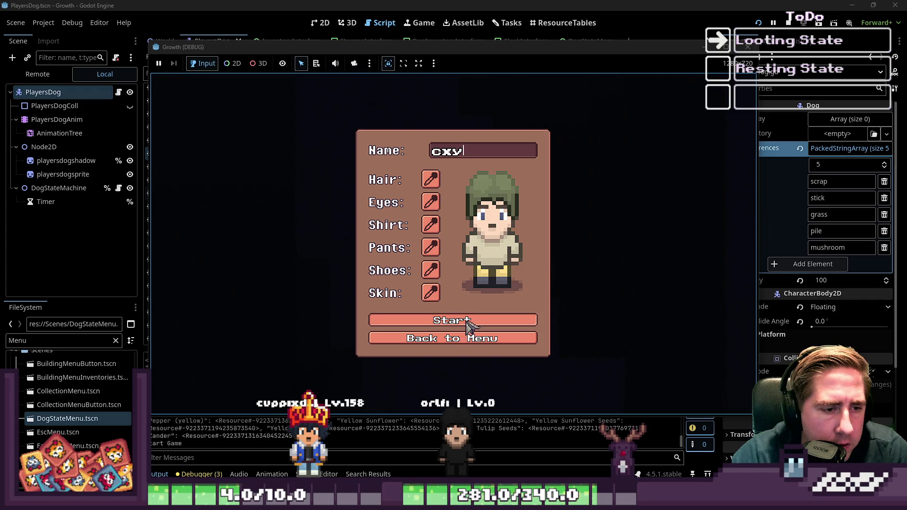
{"action": "left_click", "coordinate": [468, 320]}
Walk the player down-left so the dog follows and loots scrap, then stop the game.
{"action": "key", "text": "a"}
{"action": "key", "text": "s"}
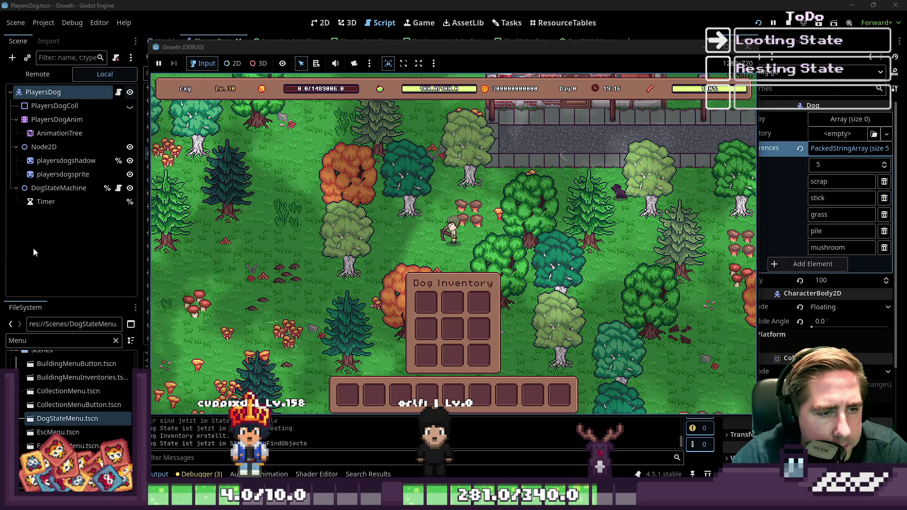
{"action": "key", "text": "a"}
{"action": "key", "text": "s"}
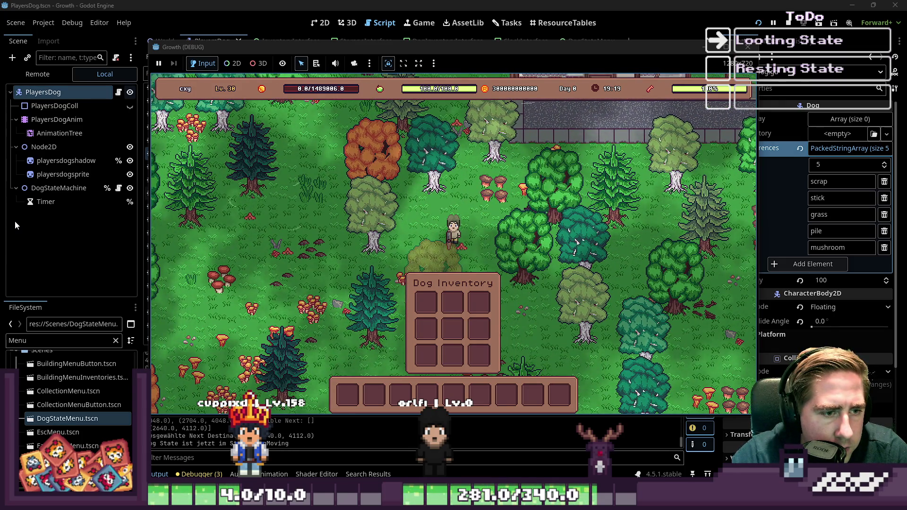
{"action": "key", "text": "a"}
{"action": "key", "text": "s"}
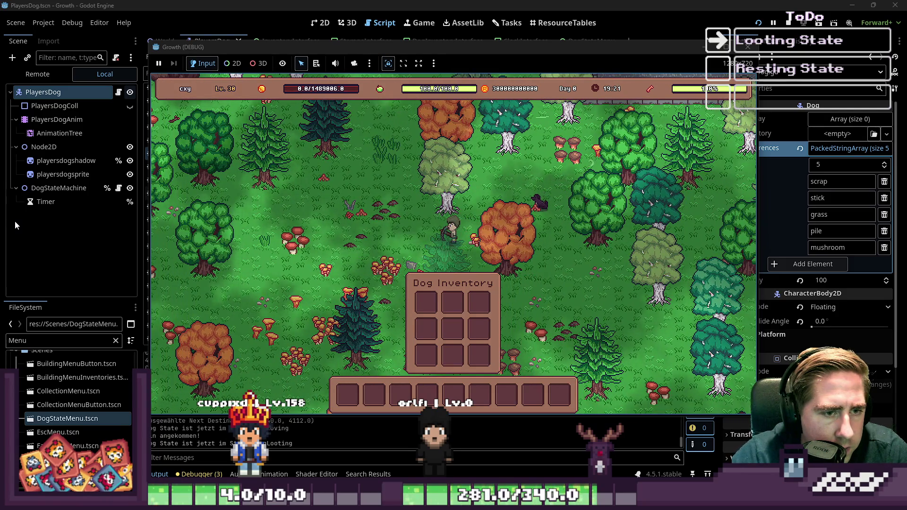
{"action": "key", "text": "a"}
{"action": "key", "text": "s"}
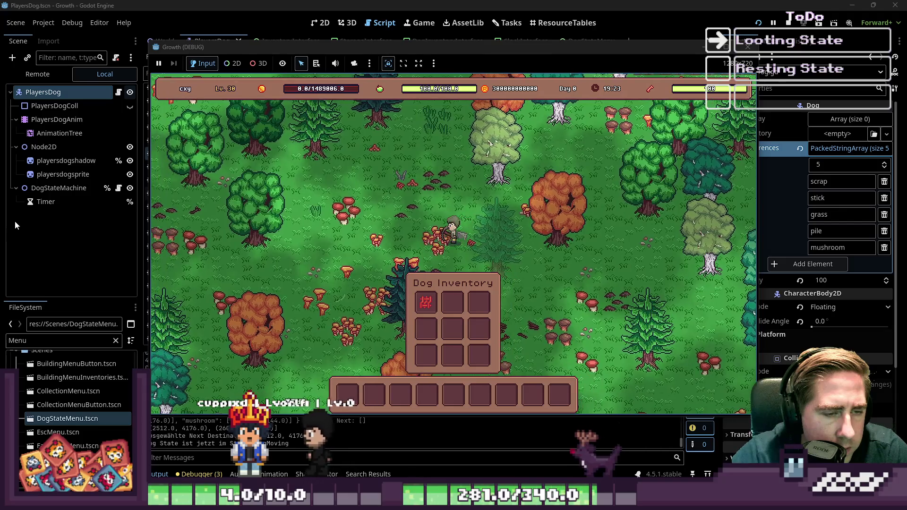
{"action": "key", "text": "a"}
{"action": "key", "text": "s"}
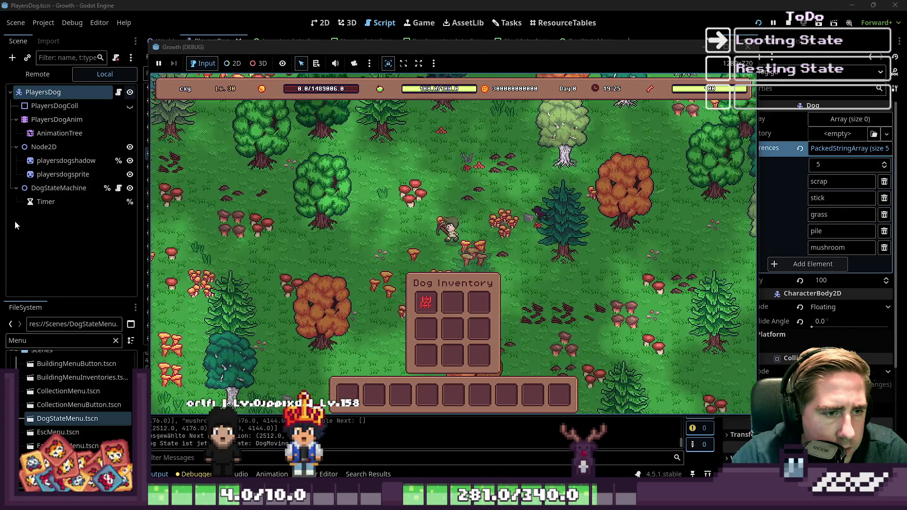
{"action": "key", "text": "a"}
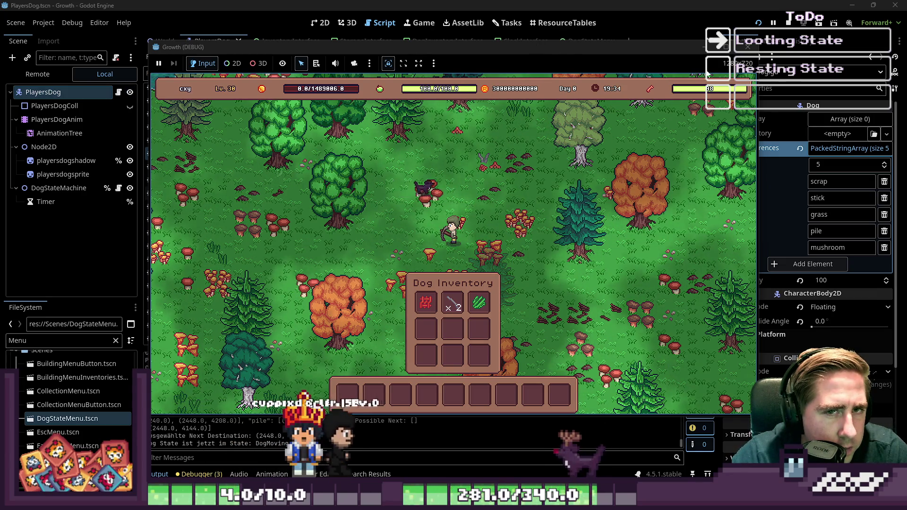
{"action": "left_click", "coordinate": [751, 49]}
{"action": "scroll", "coordinate": [443, 197], "scroll_direction": "down", "scroll_amount": 4}
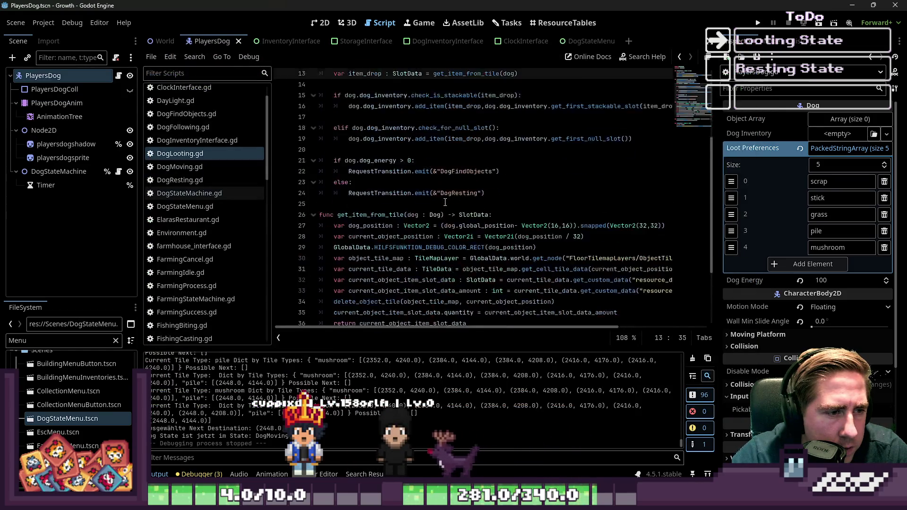
Move DogLooting.gd below DogMoving.gd and add print(dog.current_state) after line 6.
{"action": "left_click_drag", "start_coordinate": [210, 154], "coordinate": [186, 168]}
{"action": "left_click", "coordinate": [189, 153]}
{"action": "left_click", "coordinate": [185, 167]}
{"action": "scroll", "coordinate": [410, 178], "scroll_direction": "up", "scroll_amount": 5}
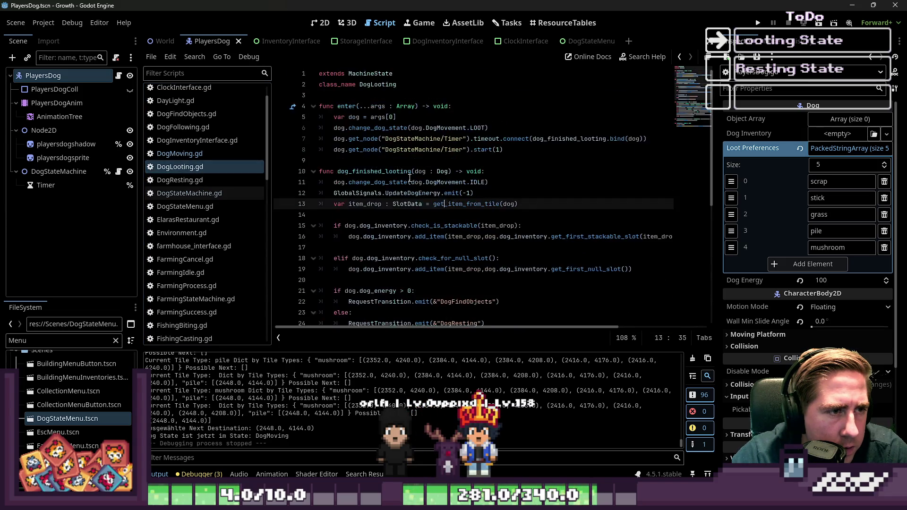
{"action": "double_click", "coordinate": [480, 127]}
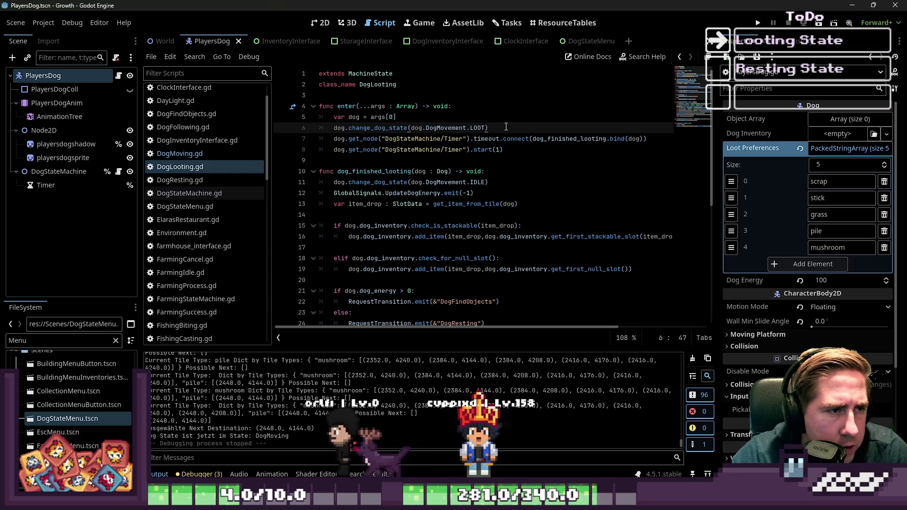
{"action": "key", "text": "Return"}
{"action": "type", "text": "print(dog.current_state"}
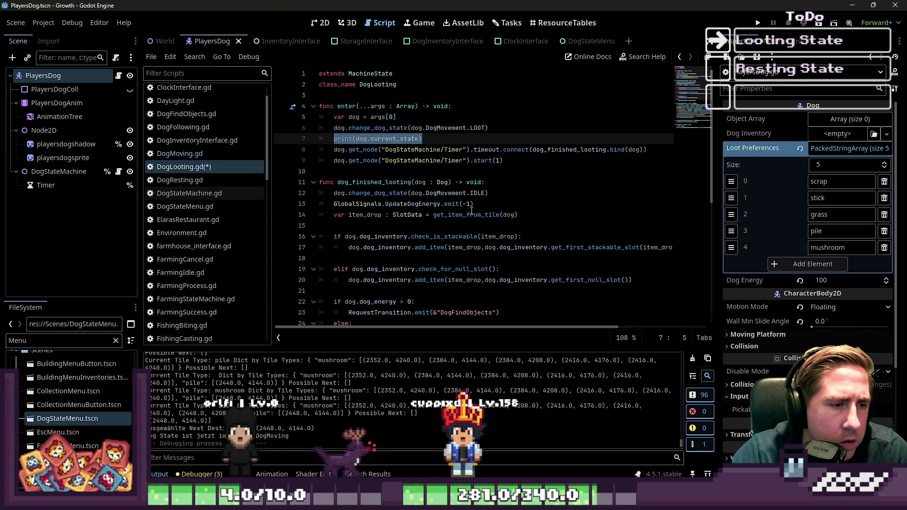
Copy the print line to the top of dog_finished_looting.
{"action": "key", "text": "ctrl+c"}
{"action": "left_click", "coordinate": [515, 182]}
{"action": "key", "text": "Return"}
{"action": "key", "text": "ctrl+v"}
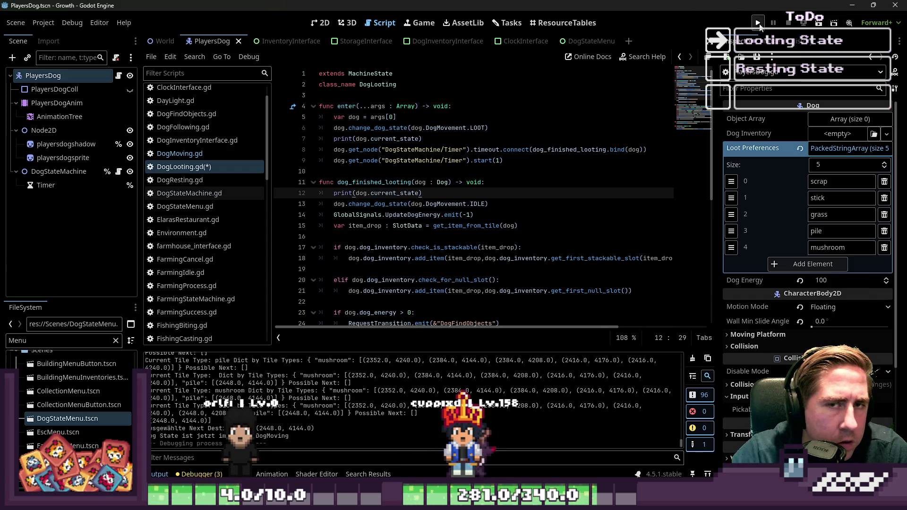
Rerun the game with the debug prints and start a new game.
{"action": "left_click", "coordinate": [758, 22]}
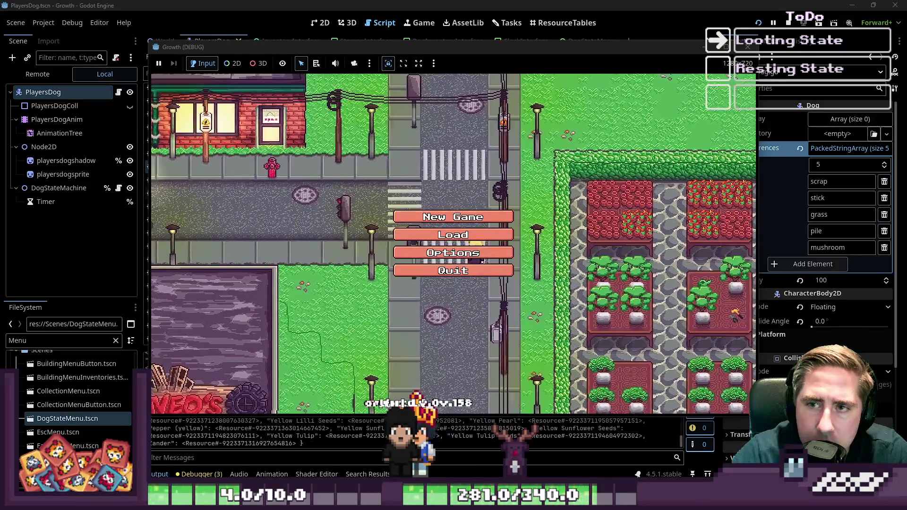
{"action": "left_click", "coordinate": [448, 220]}
{"action": "type", "text": "asd"}
{"action": "left_click", "coordinate": [503, 324]}
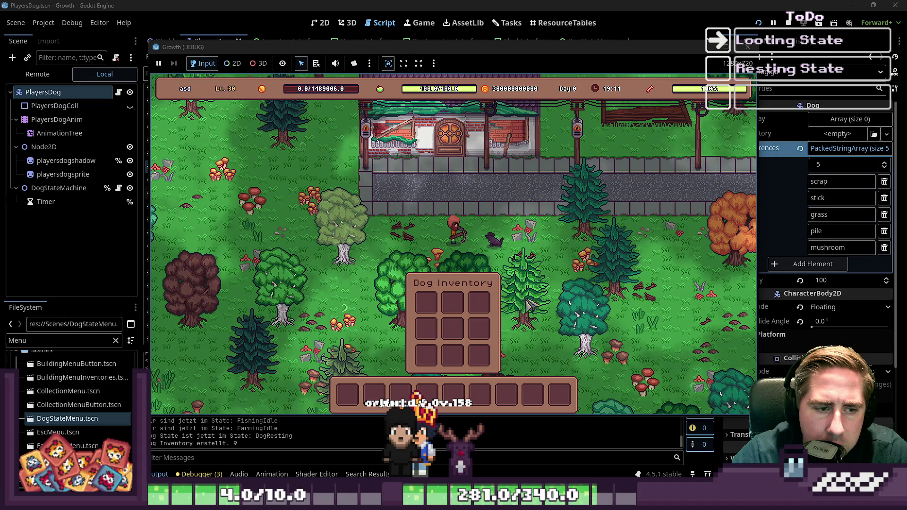
Walk the player left and up while the dog loots a third stack, then stop.
{"action": "key", "text": "a"}
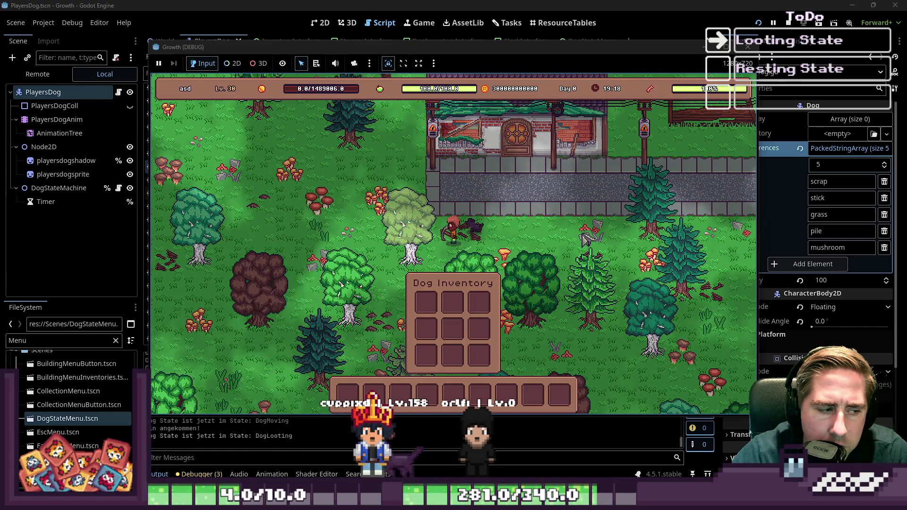
{"action": "key", "text": "a"}
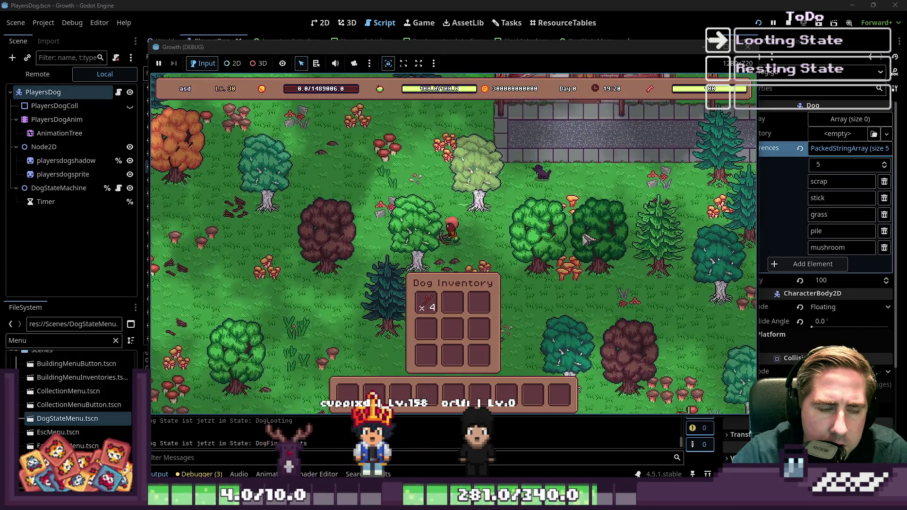
{"action": "key", "text": "w"}
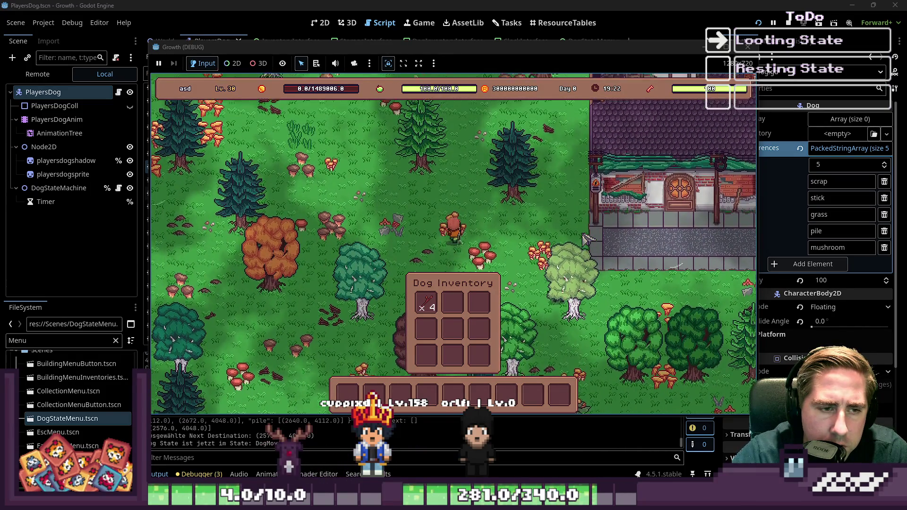
{"action": "key", "text": "a"}
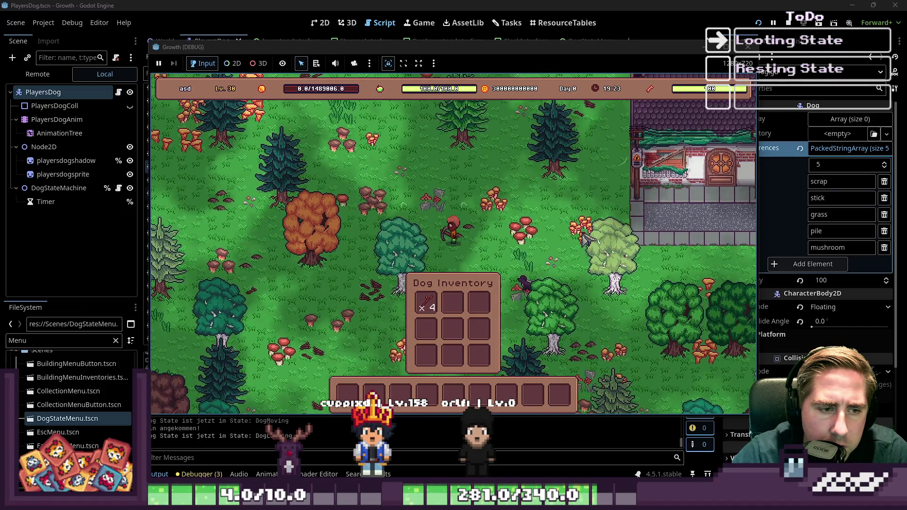
{"action": "key", "text": "w"}
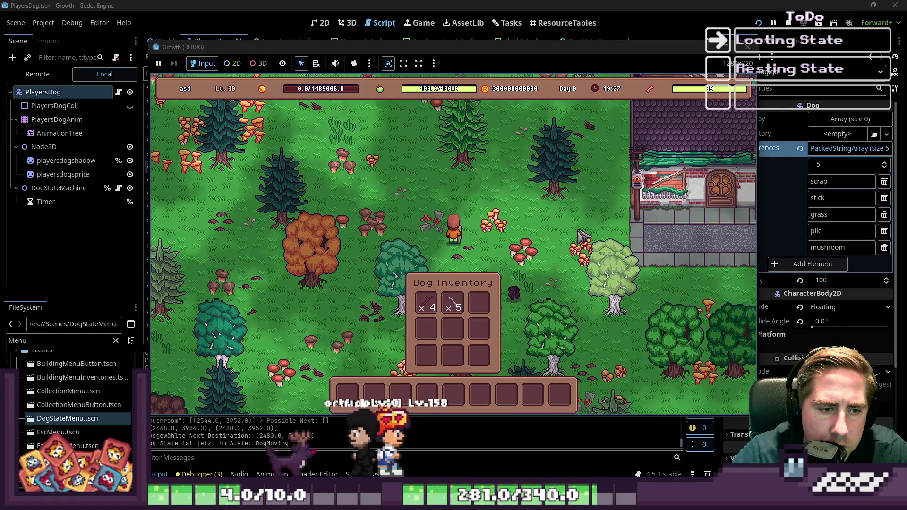
{"action": "key", "text": "w"}
{"action": "key", "text": "a"}
{"action": "key", "text": "a"}
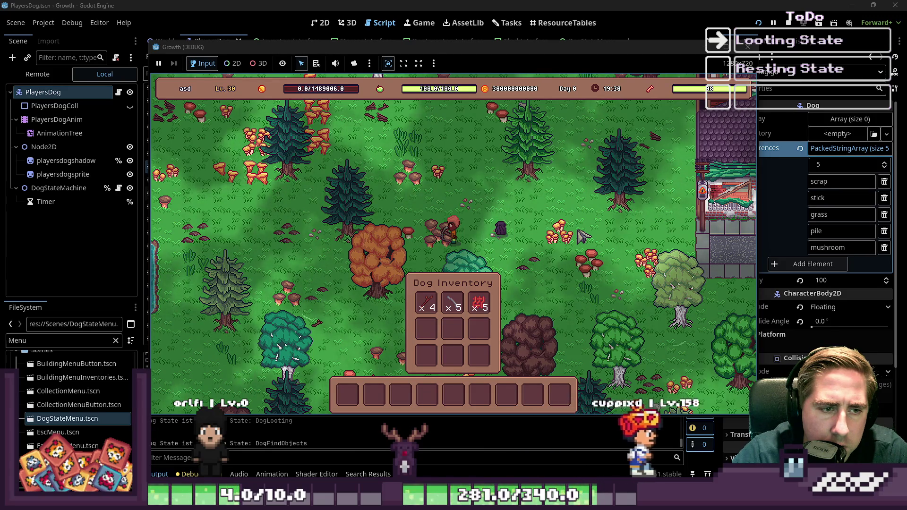
{"action": "key", "text": "w"}
{"action": "key", "text": "a"}
{"action": "left_click", "coordinate": [748, 47]}
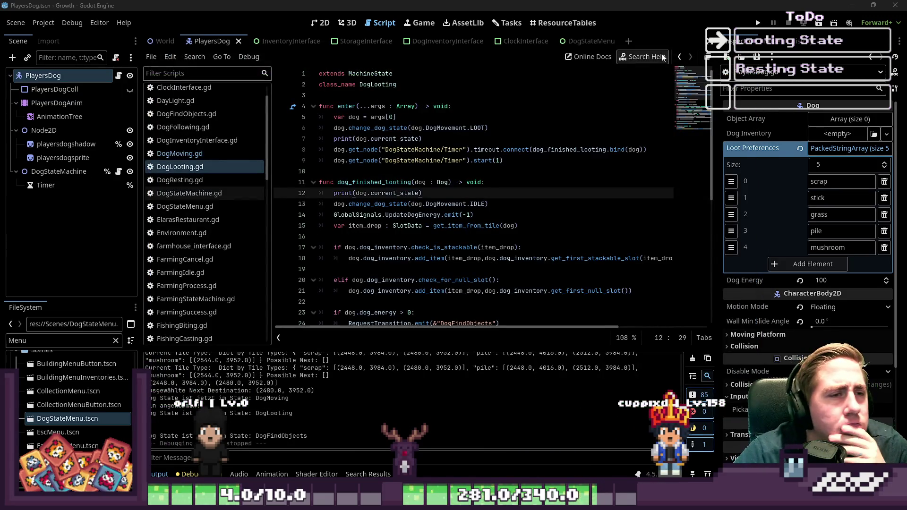
In PlayersDog.gd, check the LOOT enum entry and locate the LOOT animation branch.
{"action": "left_click", "coordinate": [118, 77]}
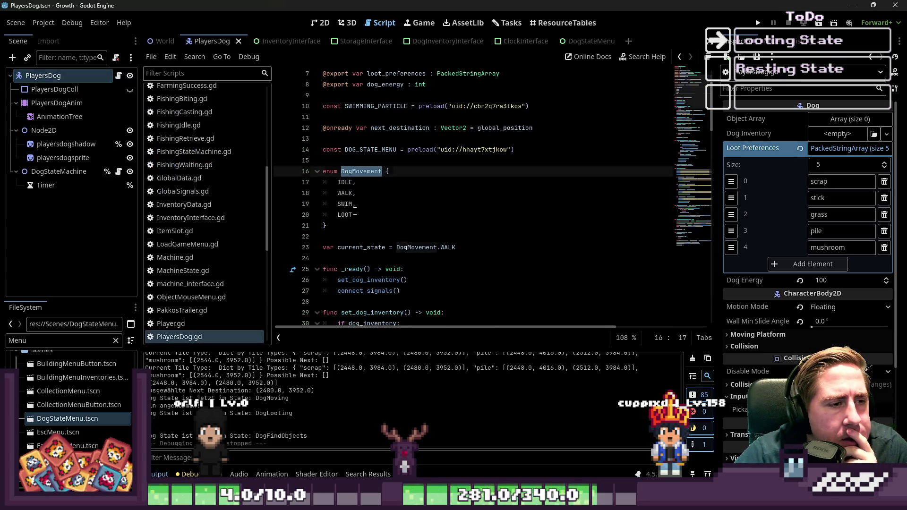
{"action": "left_click", "coordinate": [354, 212]}
{"action": "scroll", "coordinate": [378, 203], "scroll_direction": "down", "scroll_amount": 20}
{"action": "scroll", "coordinate": [409, 189], "scroll_direction": "down", "scroll_amount": 2}
{"action": "left_click", "coordinate": [460, 193]}
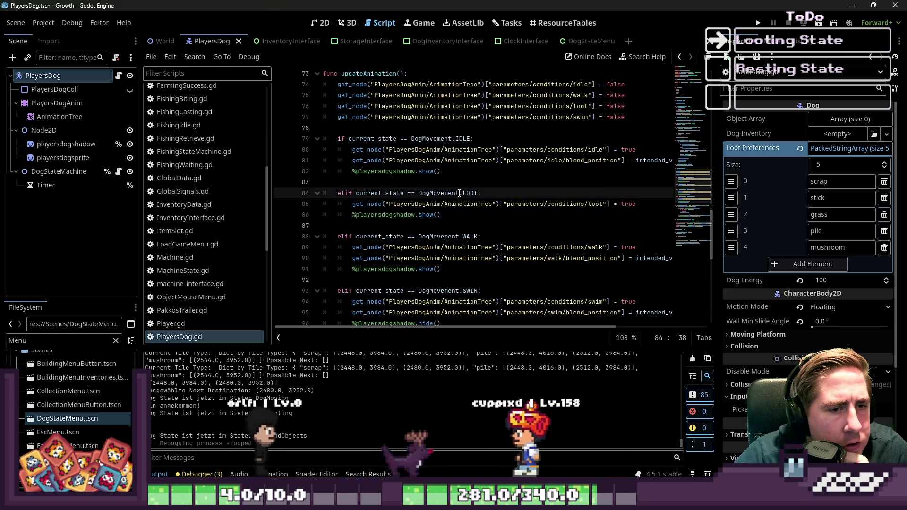
{"action": "left_click", "coordinate": [470, 204]}
{"action": "left_click", "coordinate": [478, 215]}
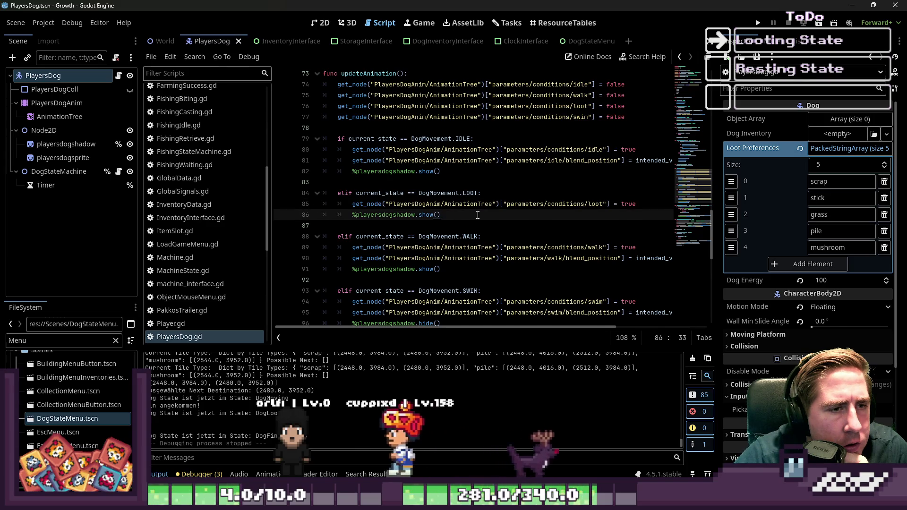
{"action": "scroll", "coordinate": [477, 215], "scroll_direction": "down", "scroll_amount": 3}
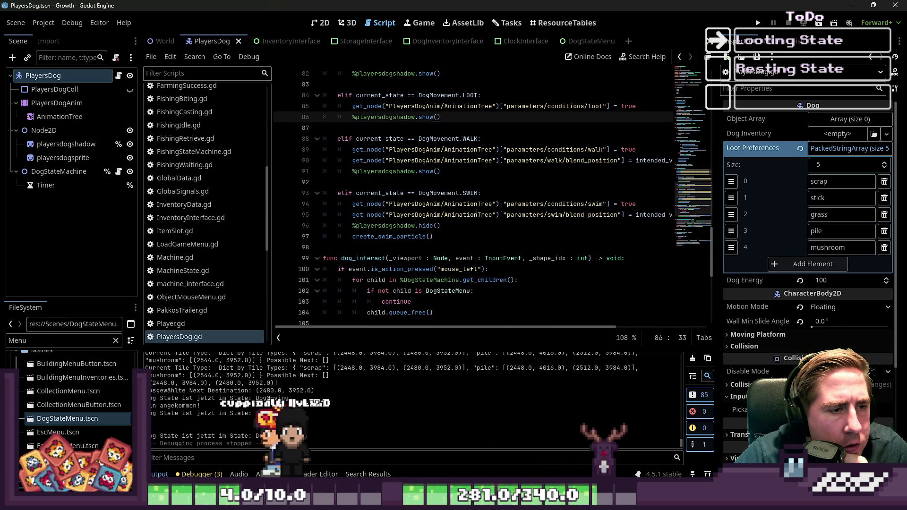
{"action": "scroll", "coordinate": [477, 213], "scroll_direction": "up", "scroll_amount": 1}
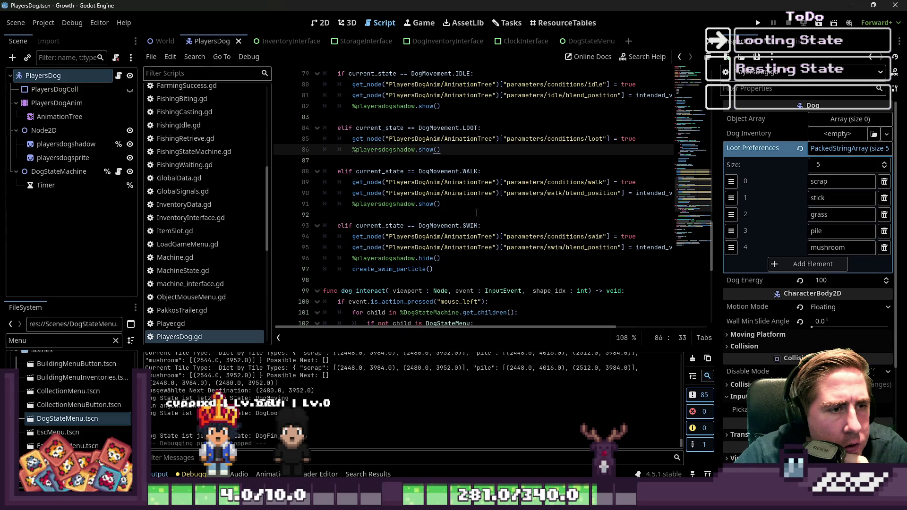
{"action": "left_click", "coordinate": [645, 137]}
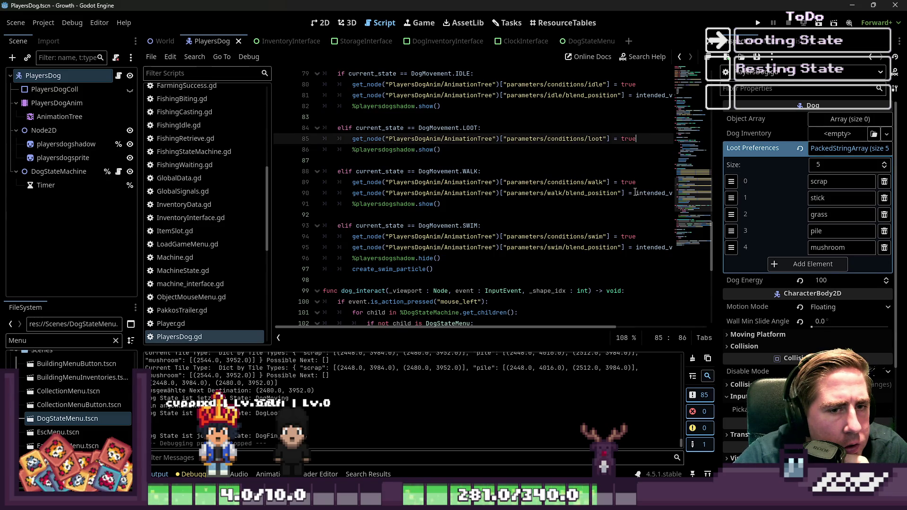
Copy the walk blend_position line into the LOOT branch with Vector2i(0) and save.
{"action": "left_click_drag", "start_coordinate": [323, 193], "coordinate": [323, 204]}
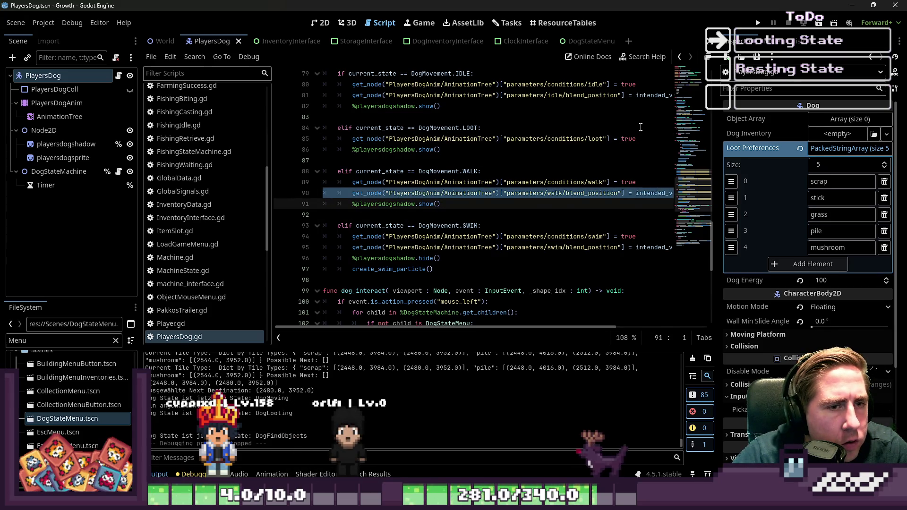
{"action": "left_click", "coordinate": [652, 139]}
{"action": "key", "text": "Return"}
{"action": "key", "text": "ctrl+v"}
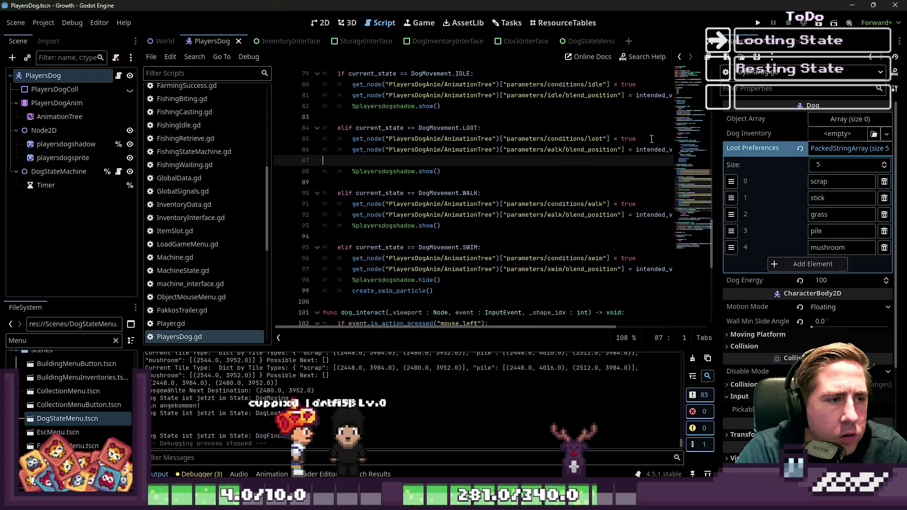
{"action": "key", "text": "BackSpace"}
{"action": "key", "text": "ctrl+shift+Left"}
{"action": "key", "text": "BackSpace"}
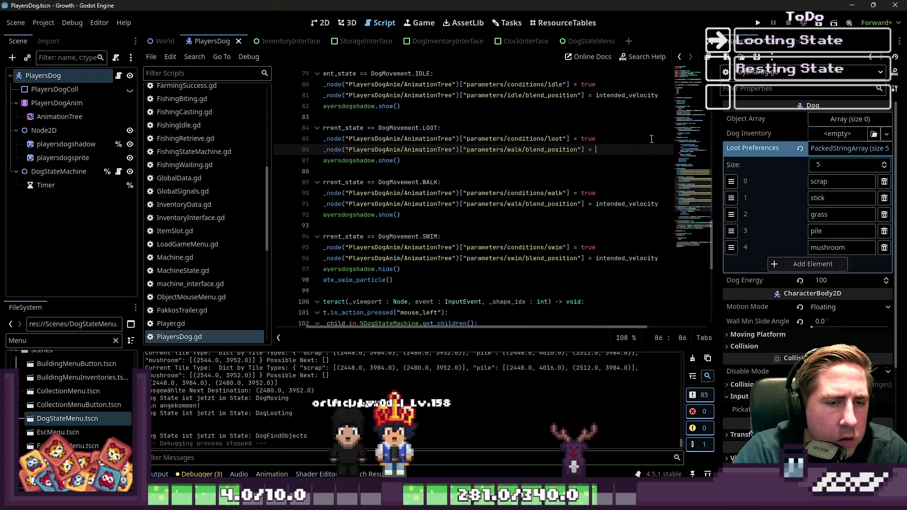
{"action": "type", "text": "Vector2"}
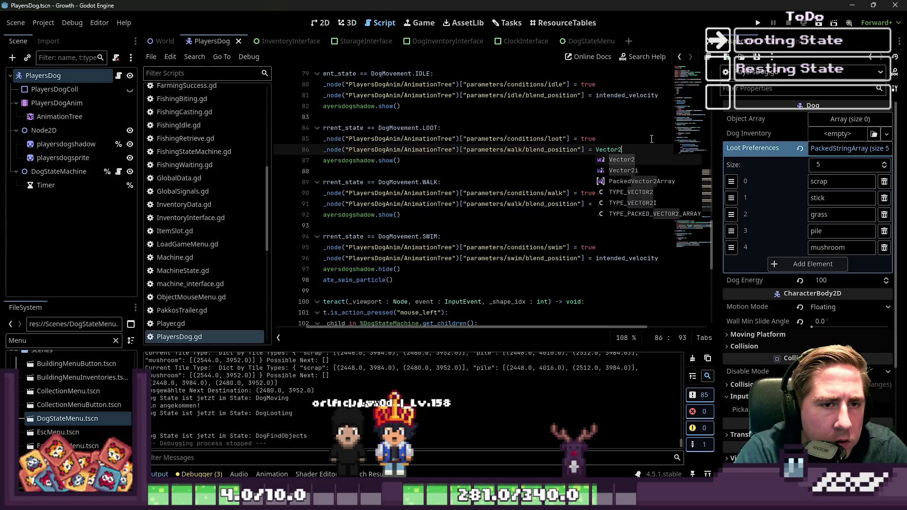
{"action": "type", "text": "i(0,0"}
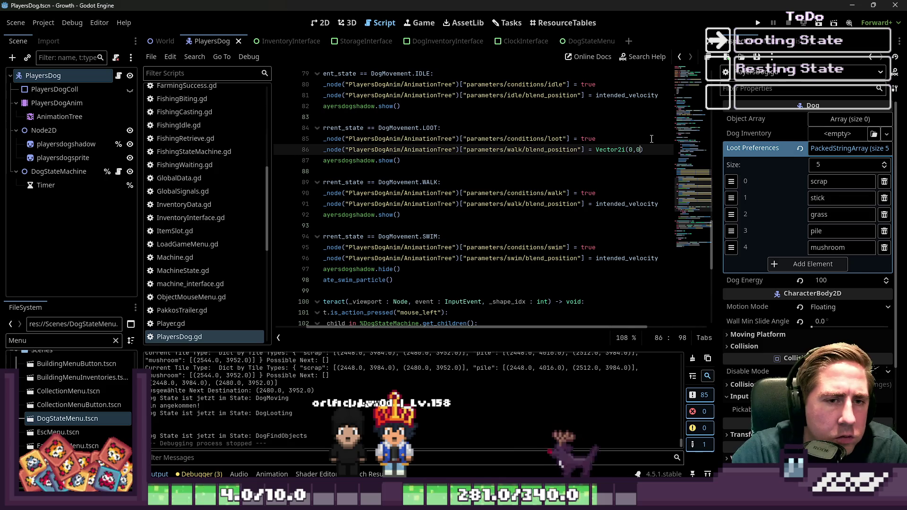
{"action": "key", "text": "ctrl+s"}
{"action": "left_click", "coordinate": [629, 119]}
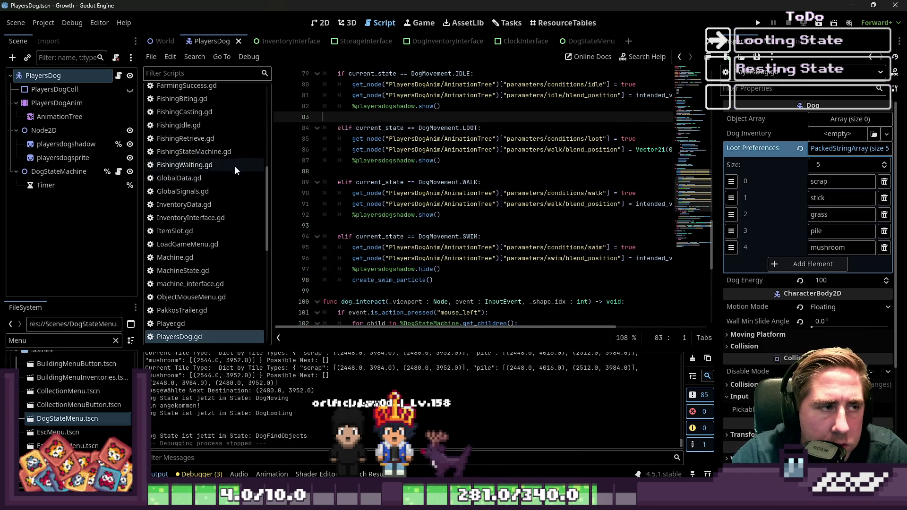
{"action": "left_click", "coordinate": [320, 23]}
Preview the loot and idle states and their transition in the dog's AnimationTree, then run with F5.
{"action": "left_click", "coordinate": [56, 117]}
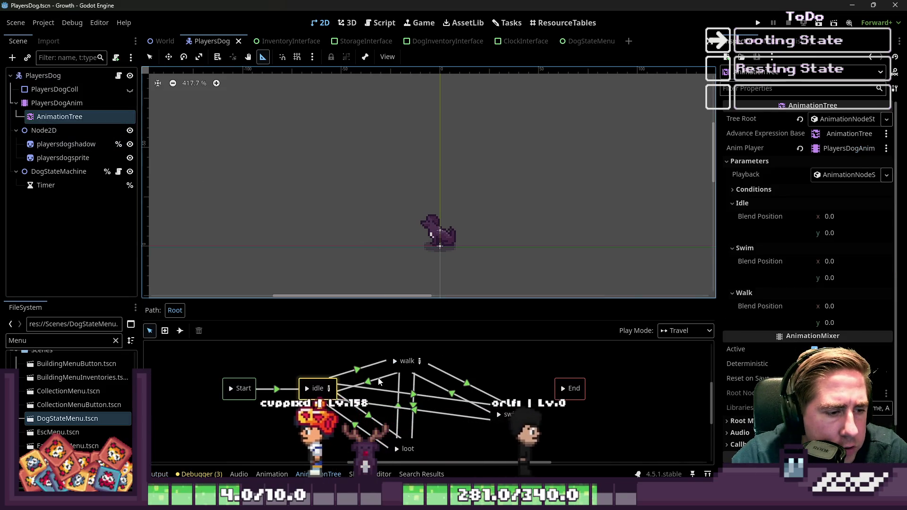
{"action": "left_click", "coordinate": [397, 449]}
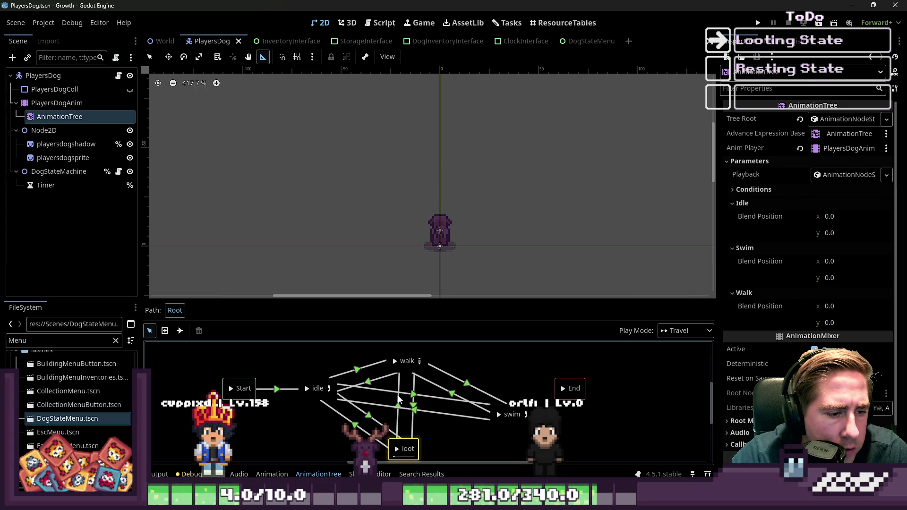
{"action": "left_click", "coordinate": [355, 425]}
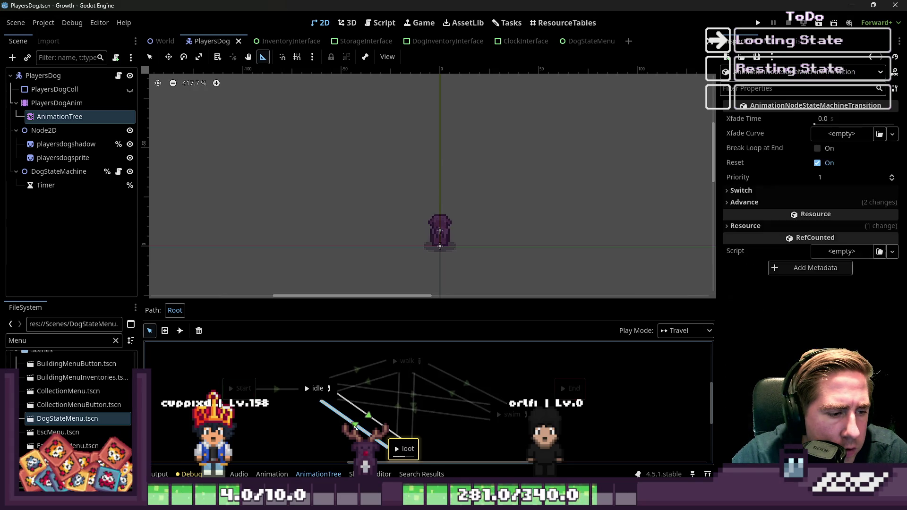
{"action": "left_click", "coordinate": [305, 390]}
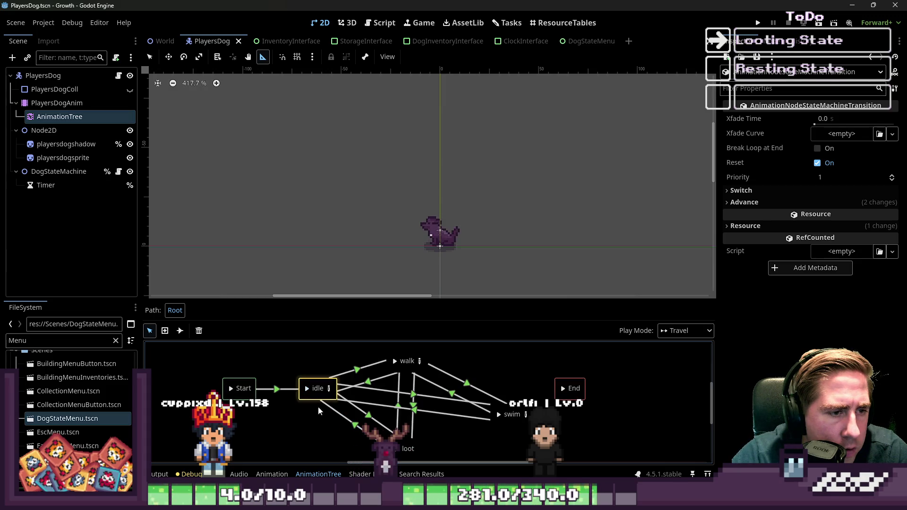
{"action": "left_click", "coordinate": [397, 452]}
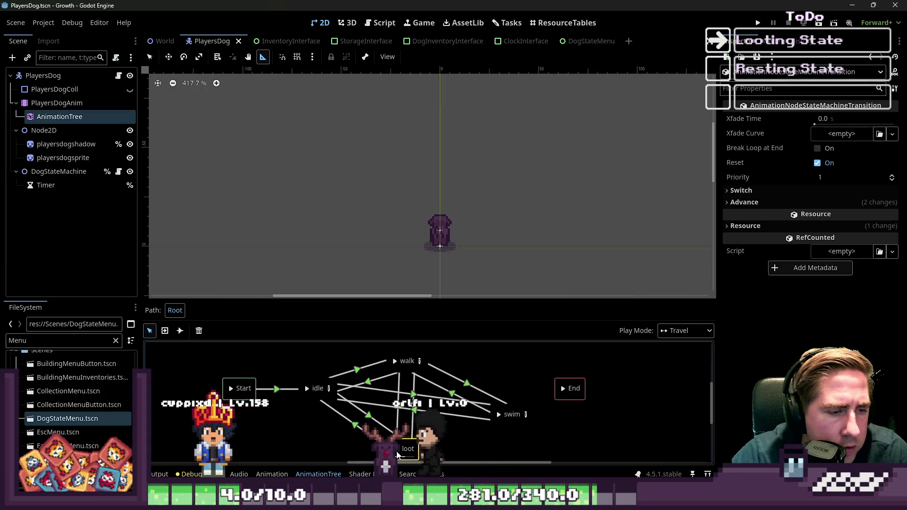
{"action": "key", "text": "F5"}
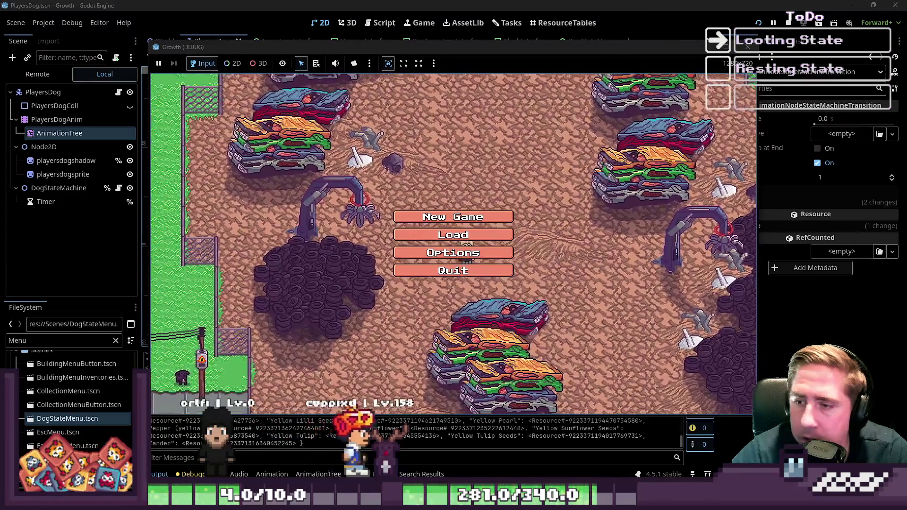
Start a new game and order the dog to find objects from its action menu.
{"action": "left_click", "coordinate": [453, 216]}
{"action": "left_click", "coordinate": [495, 151]}
{"action": "type", "text": "cs"}
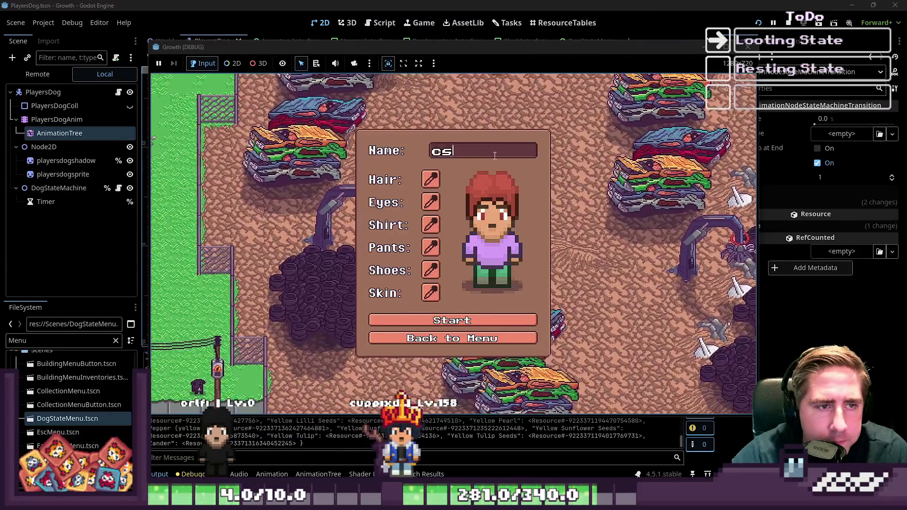
{"action": "left_click", "coordinate": [452, 320]}
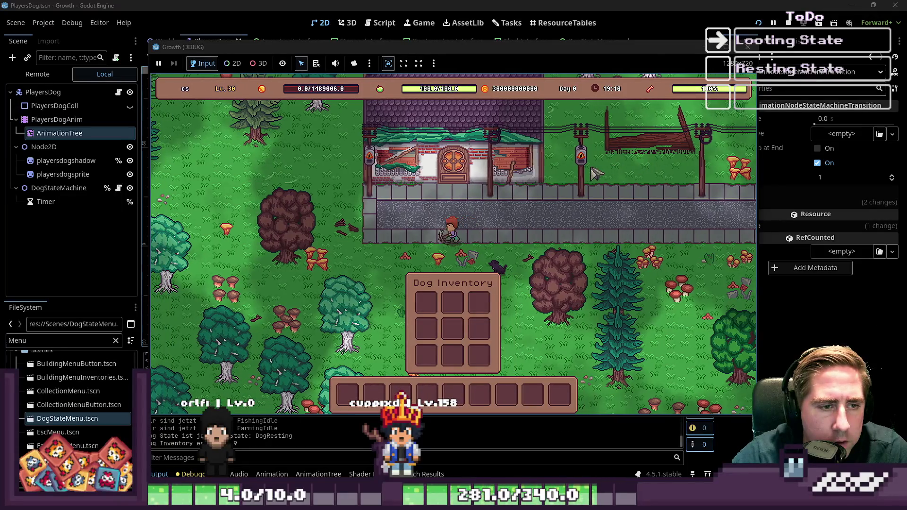
{"action": "left_click", "coordinate": [543, 251]}
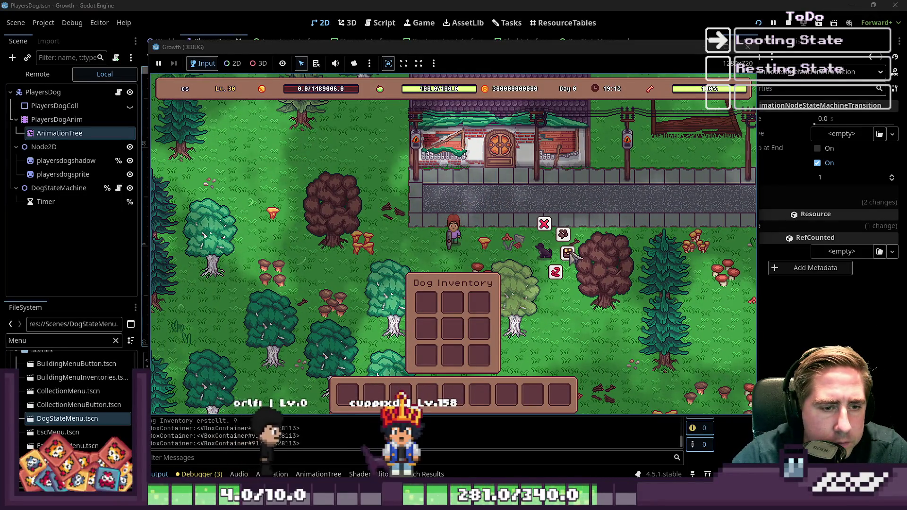
{"action": "left_click", "coordinate": [568, 253]}
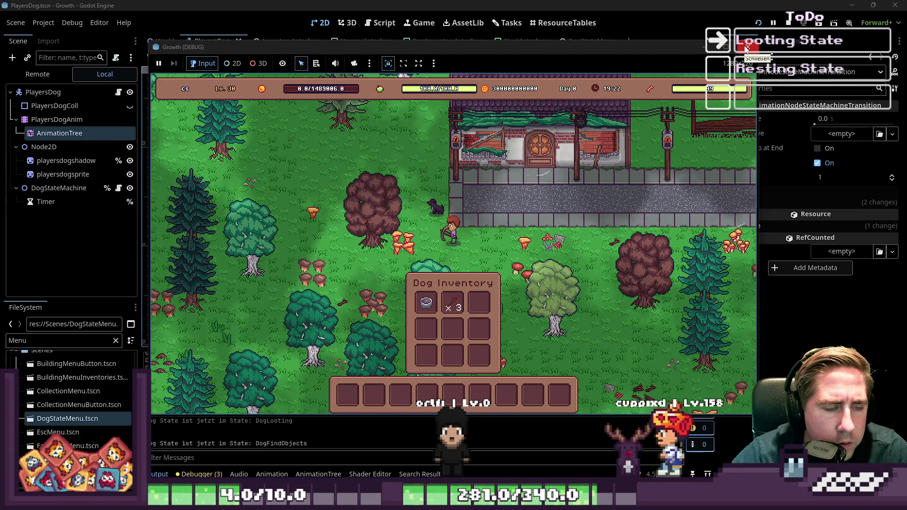
Walk the player left through the forest while the dog loots two stacks, then stop.
{"action": "key", "text": "s"}
{"action": "key", "text": "a"}
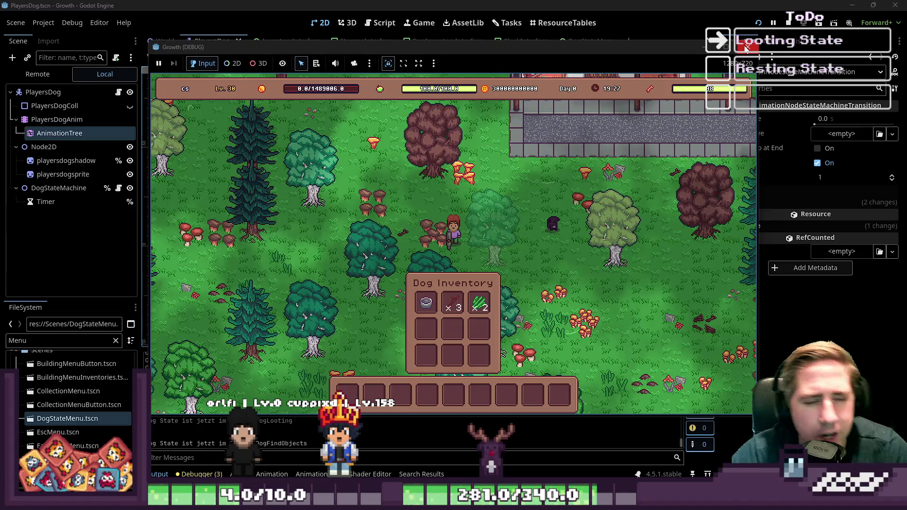
{"action": "key", "text": "a"}
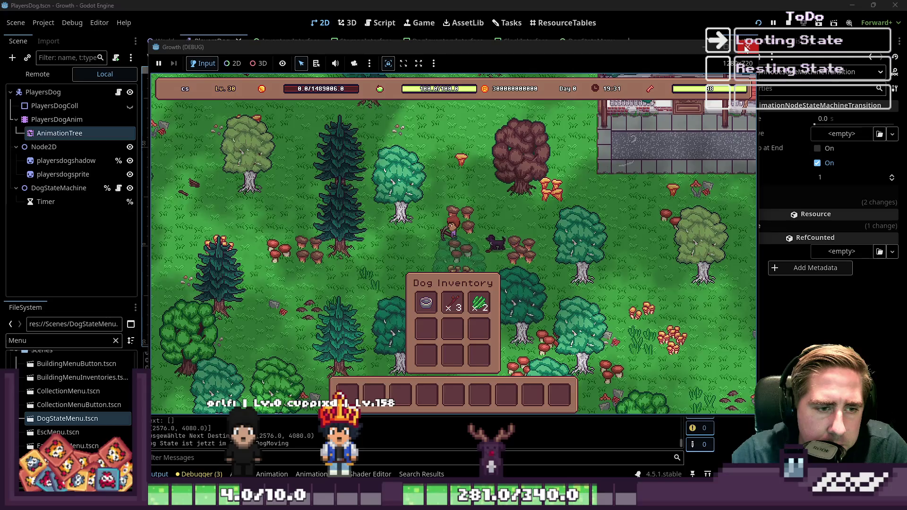
{"action": "key", "text": "a"}
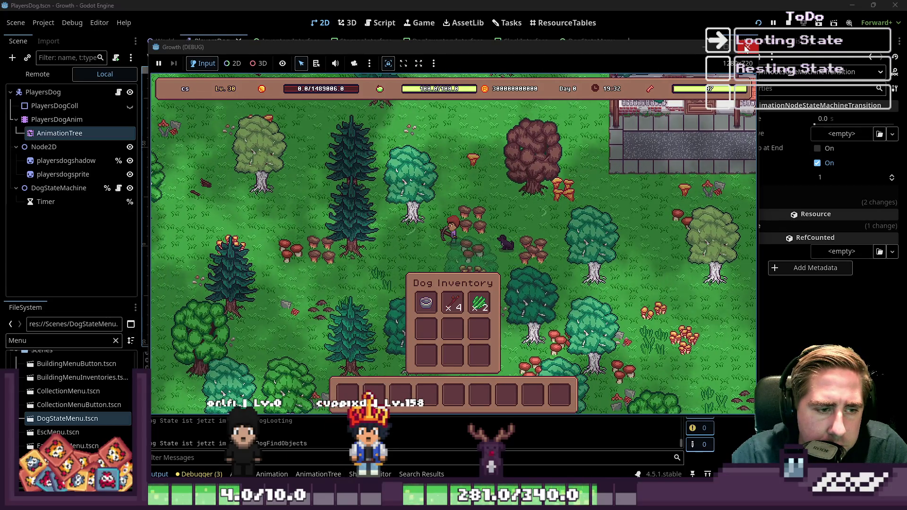
{"action": "key", "text": "a"}
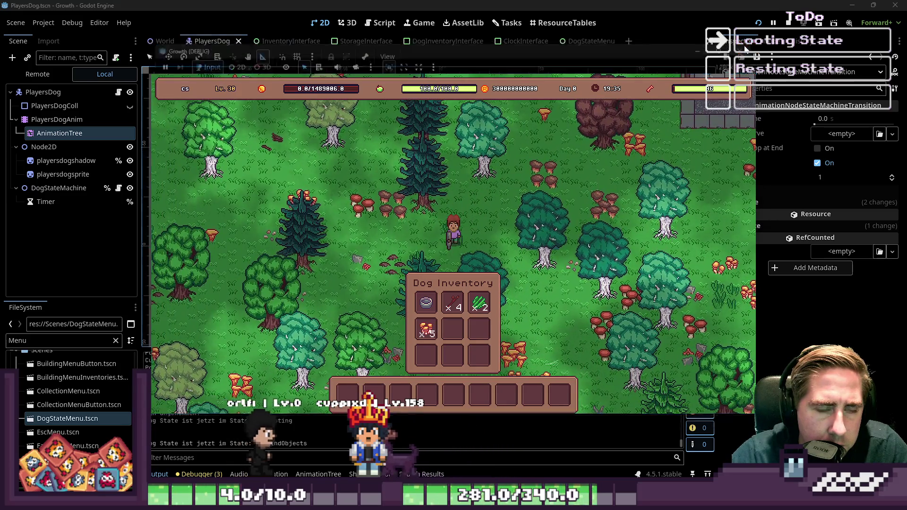
{"action": "left_click", "coordinate": [747, 47]}
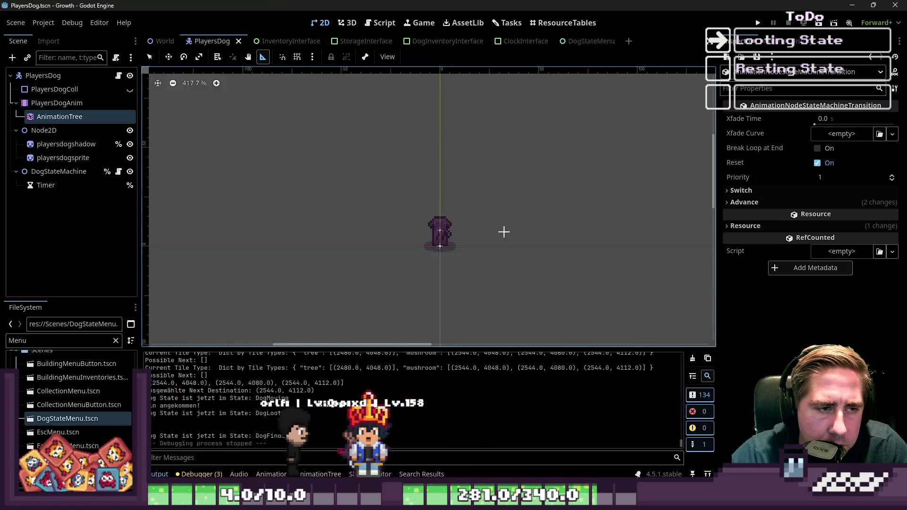
Inspect the advance condition of the AnimationTree's idle-to-loot transition.
{"action": "left_click", "coordinate": [70, 143]}
{"action": "left_click", "coordinate": [52, 119]}
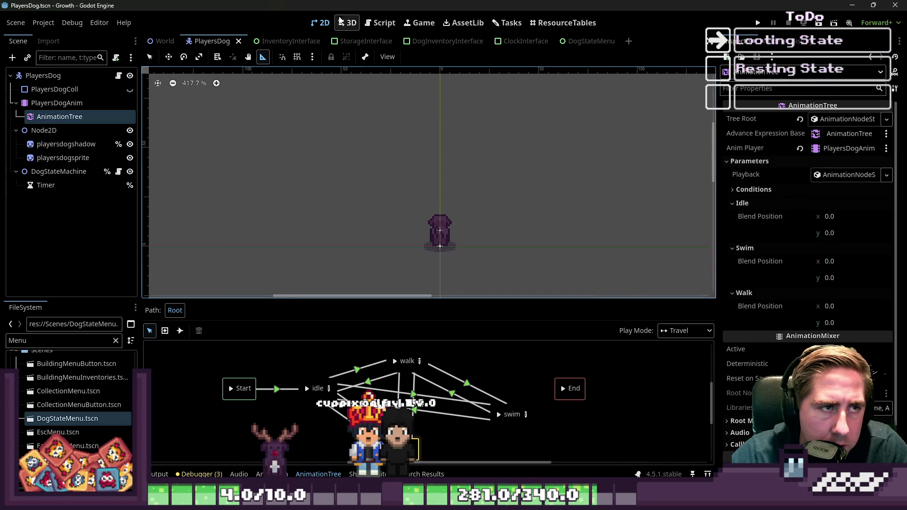
{"action": "left_click", "coordinate": [360, 411]}
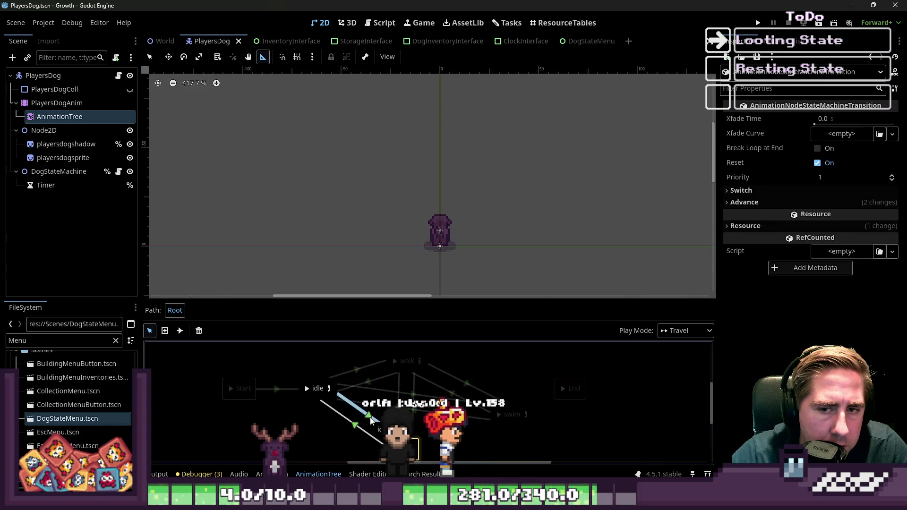
{"action": "left_click", "coordinate": [761, 204]}
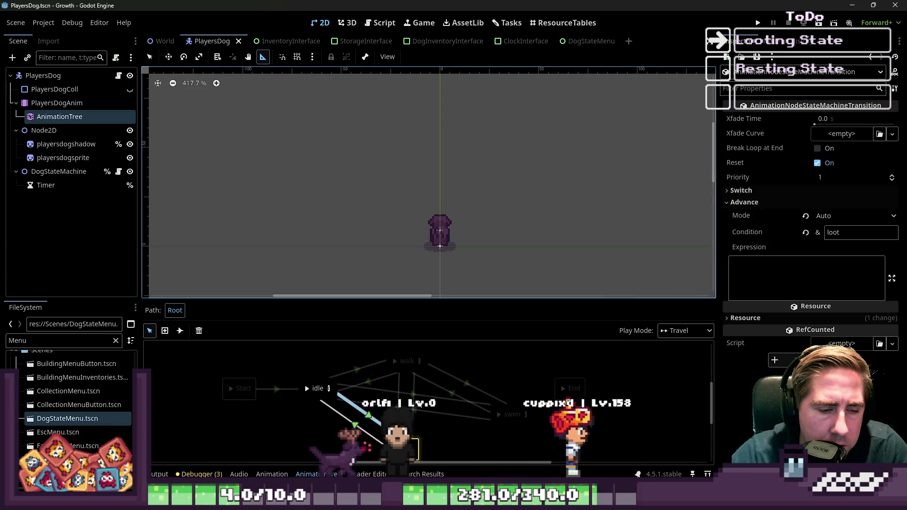
In PlayersDog.gd, check the LOOT enum value and find the LOOT branch of updateAnimation.
{"action": "left_click", "coordinate": [384, 23]}
{"action": "scroll", "coordinate": [409, 200], "scroll_direction": "up", "scroll_amount": 20}
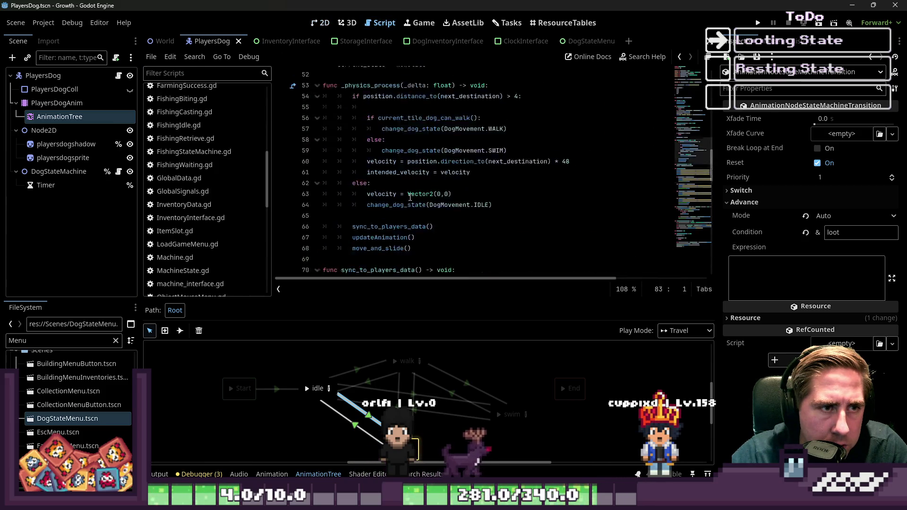
{"action": "scroll", "coordinate": [410, 197], "scroll_direction": "down", "scroll_amount": 2}
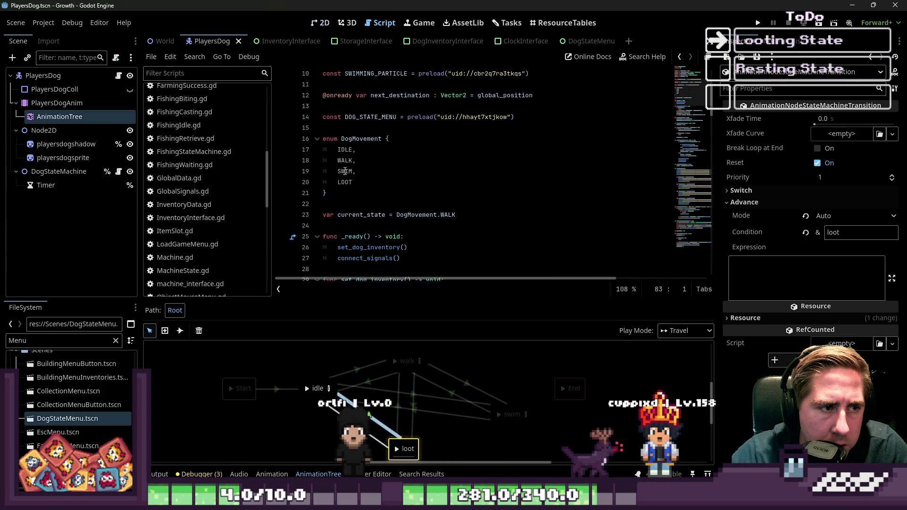
{"action": "left_click", "coordinate": [352, 182]}
{"action": "scroll", "coordinate": [397, 191], "scroll_direction": "down", "scroll_amount": 14}
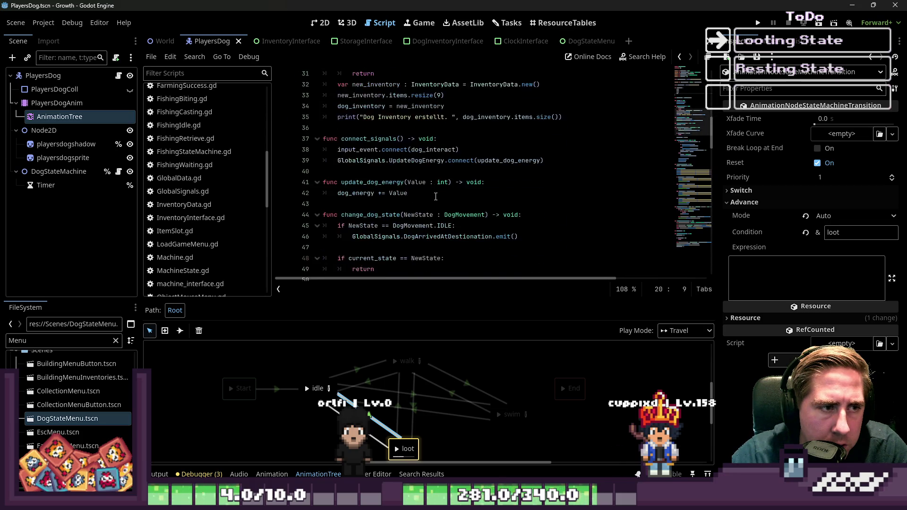
{"action": "scroll", "coordinate": [435, 197], "scroll_direction": "down", "scroll_amount": 7}
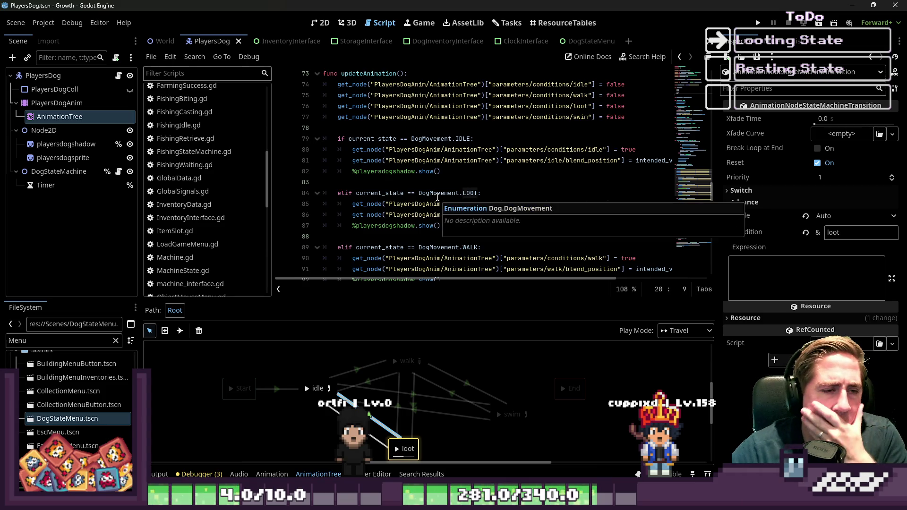
{"action": "scroll", "coordinate": [437, 198], "scroll_direction": "down", "scroll_amount": 1}
{"action": "left_click", "coordinate": [434, 182]}
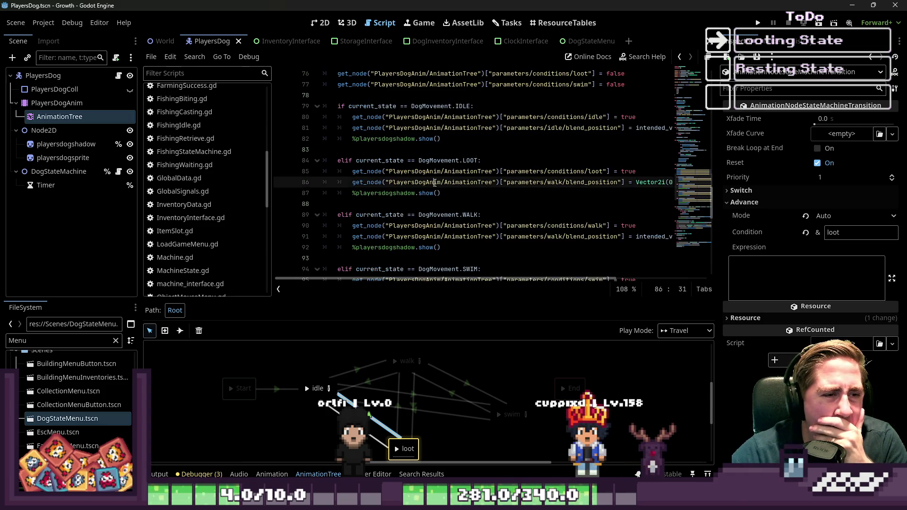
Add print("Ich war hier") to the LOOT branch and save the script.
{"action": "left_click", "coordinate": [451, 193]}
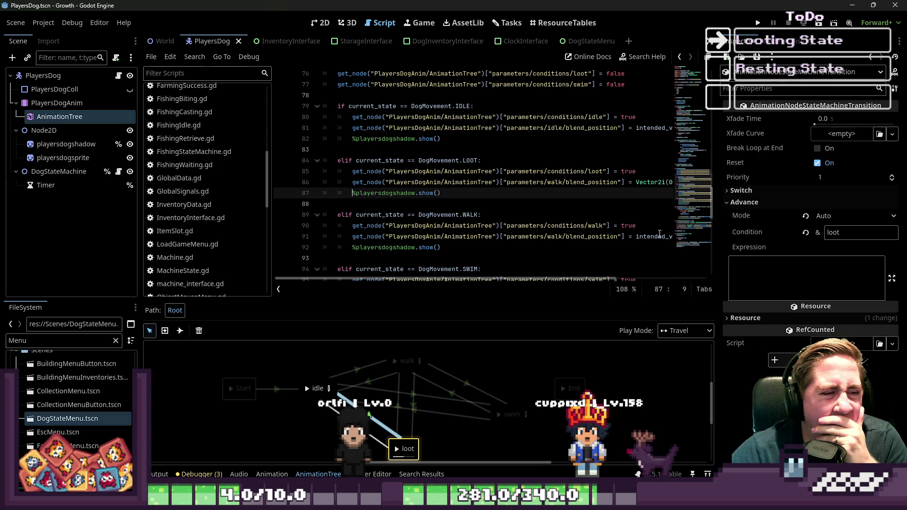
{"action": "key", "text": "Return"}
{"action": "key", "text": "Up"}
{"action": "type", "text": "print(\""}
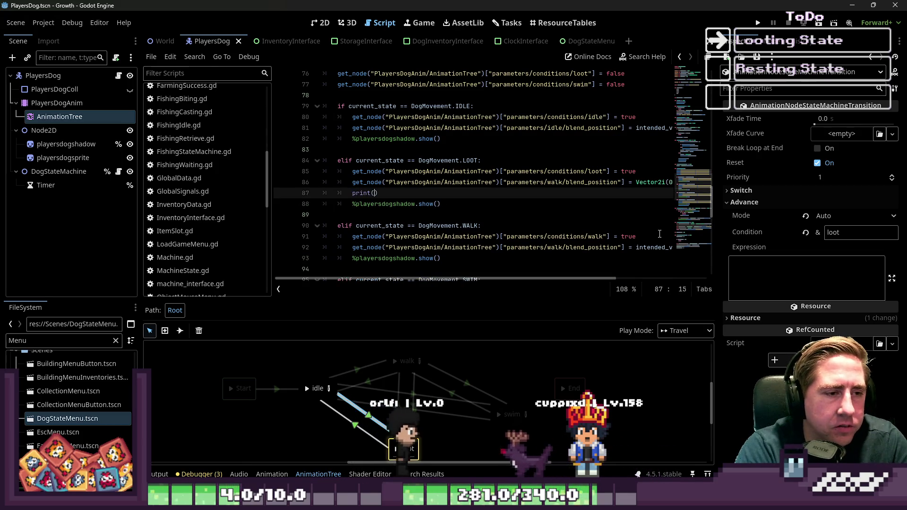
{"action": "type", "text": "Ich war hier"}
{"action": "key", "text": "ctrl+shift+Left"}
{"action": "key", "text": "ctrl+shift+Left"}
{"action": "key", "text": "ctrl+shift+Left"}
{"action": "type", "text": "\""}
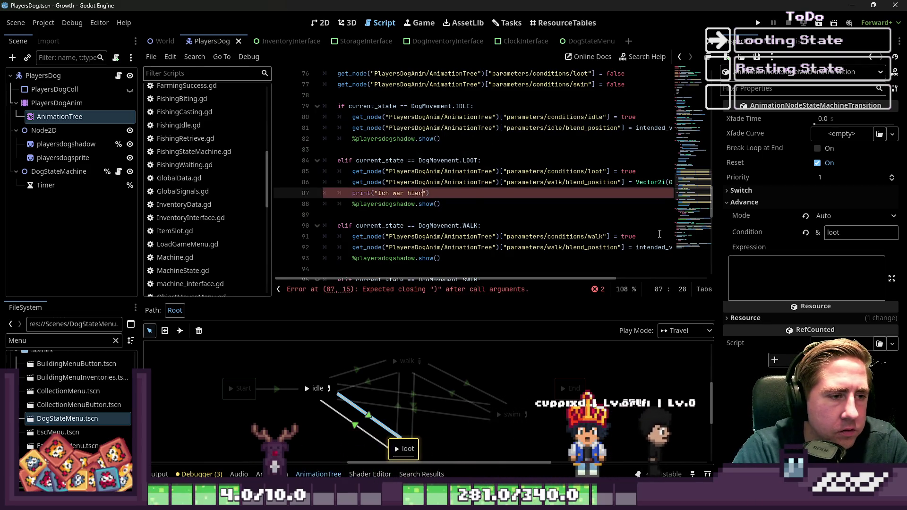
{"action": "key", "text": "ctrl+s"}
{"action": "left_click", "coordinate": [617, 141]}
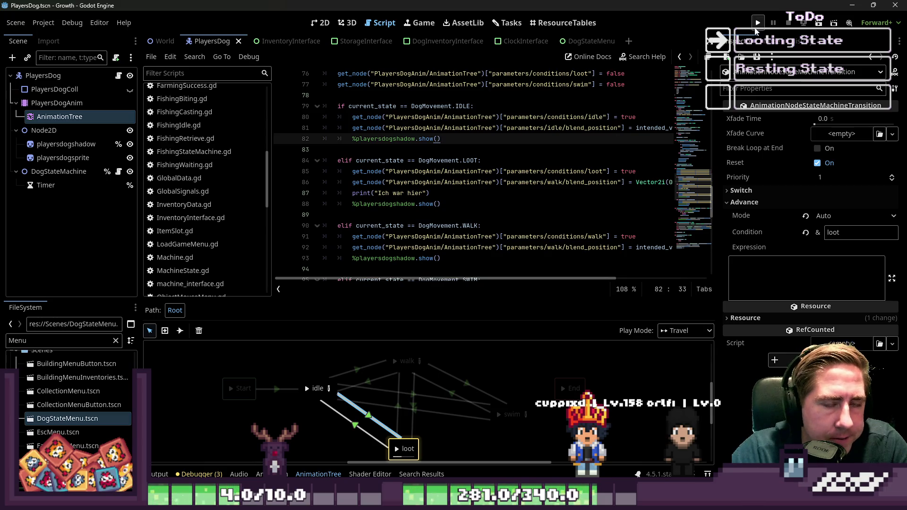
Briefly run the game, stop it, and return to the new print line in the script.
{"action": "left_click", "coordinate": [757, 25]}
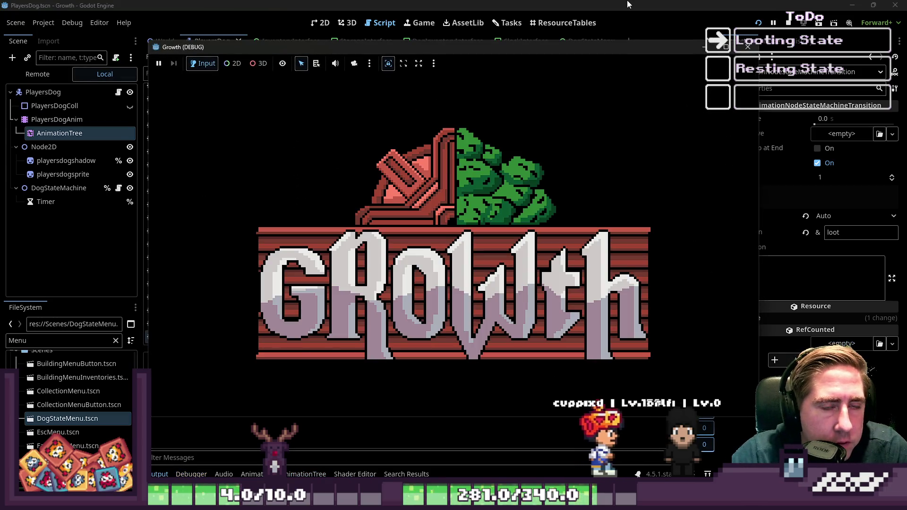
{"action": "key", "text": "F8"}
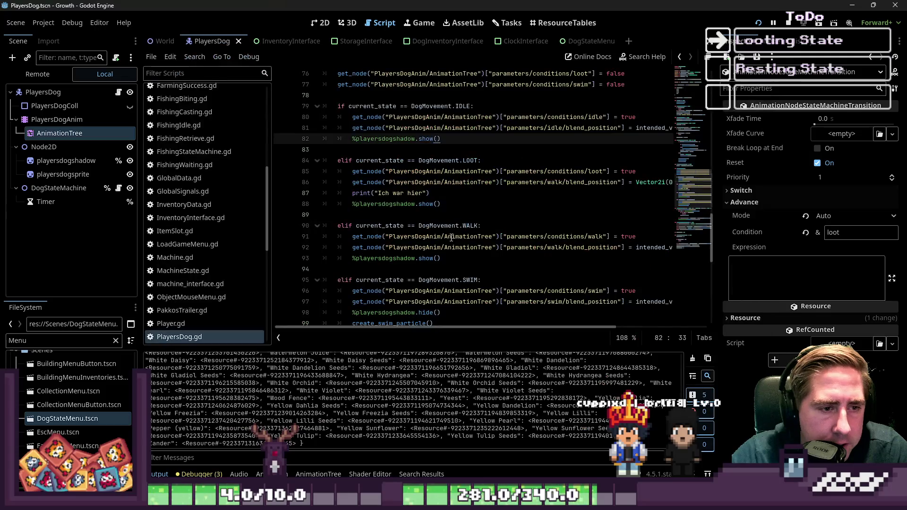
{"action": "left_click", "coordinate": [447, 197]}
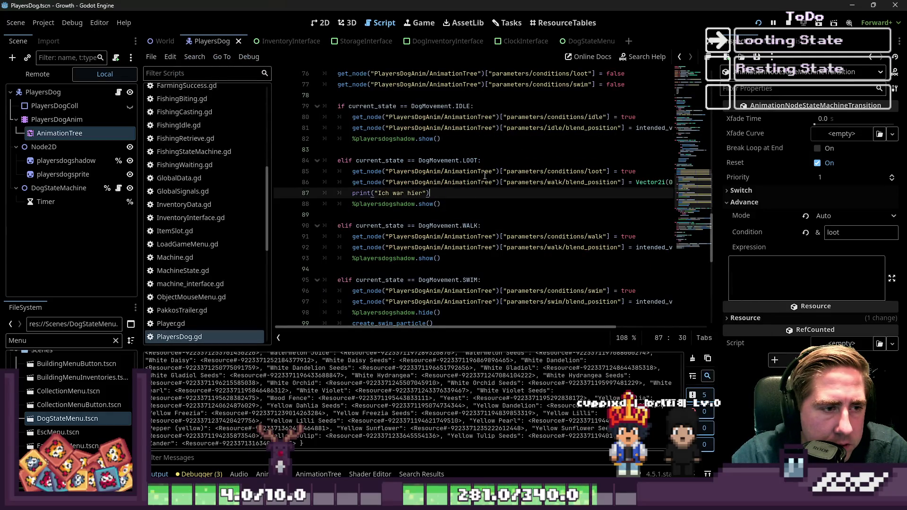
Rerun with a new character 'asdv', walk left until the dog loots items, then stop the game.
{"action": "key", "text": "F5"}
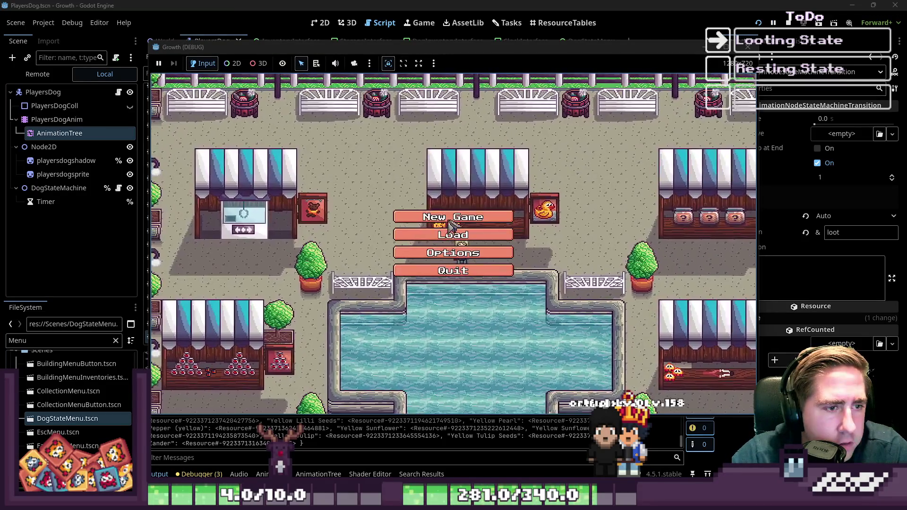
{"action": "left_click", "coordinate": [463, 217]}
{"action": "type", "text": "asdv"}
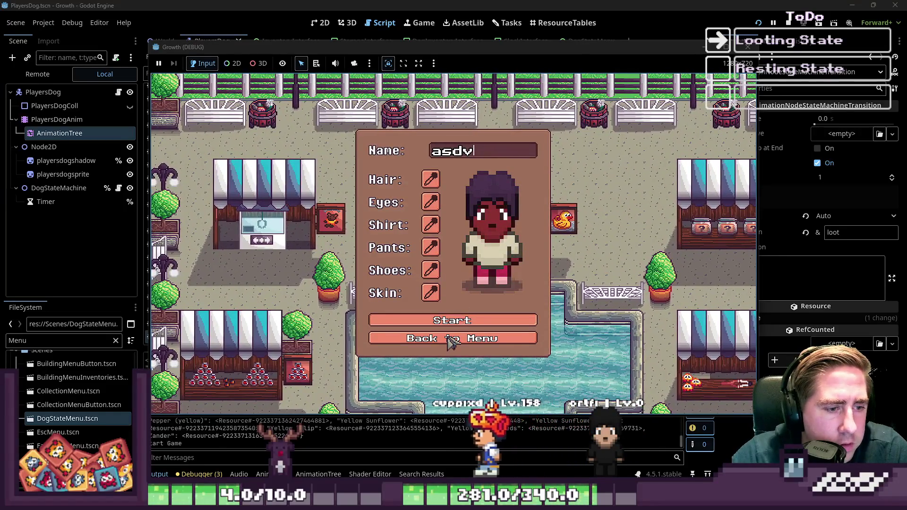
{"action": "left_click", "coordinate": [463, 326]}
{"action": "key", "text": "s"}
{"action": "key", "text": "a"}
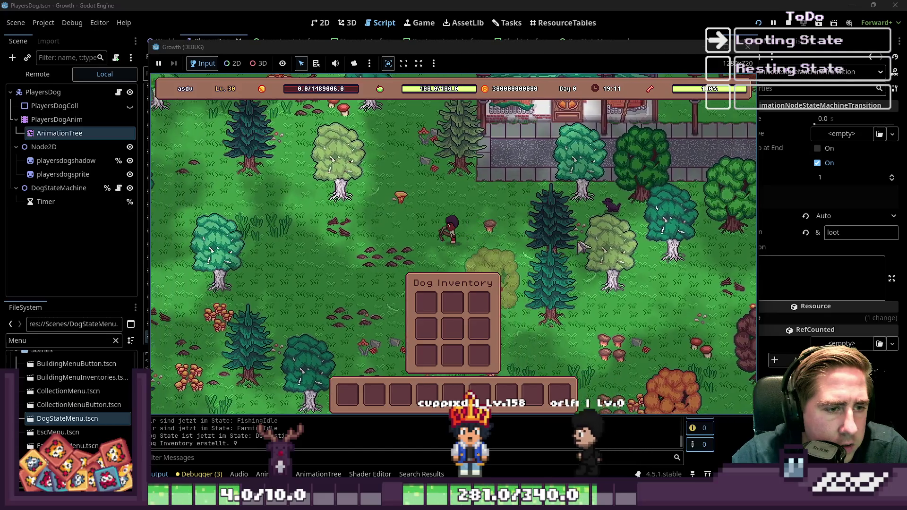
{"action": "key", "text": "a"}
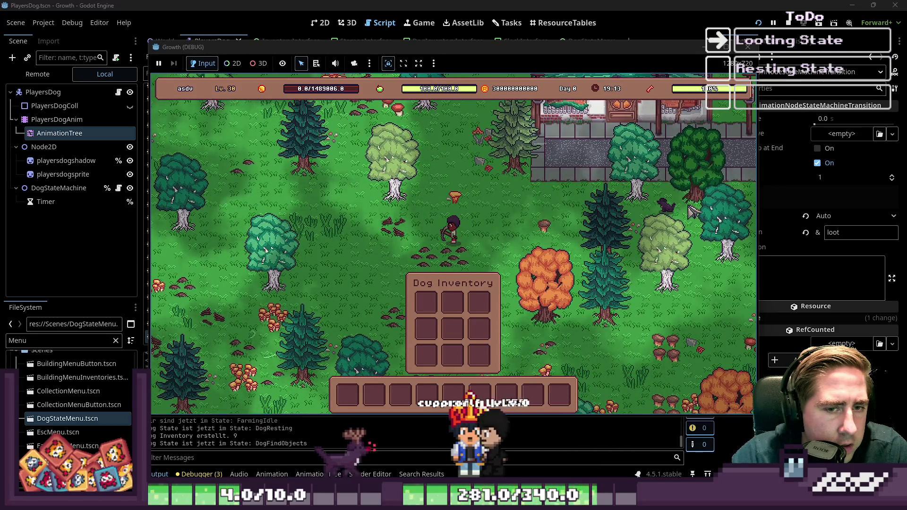
{"action": "key", "text": "a"}
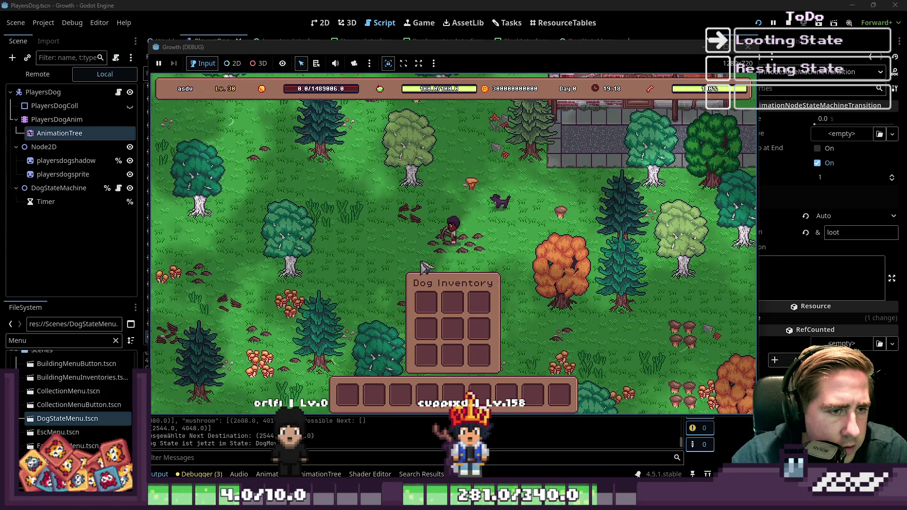
{"action": "key", "text": "s"}
{"action": "key", "text": "a"}
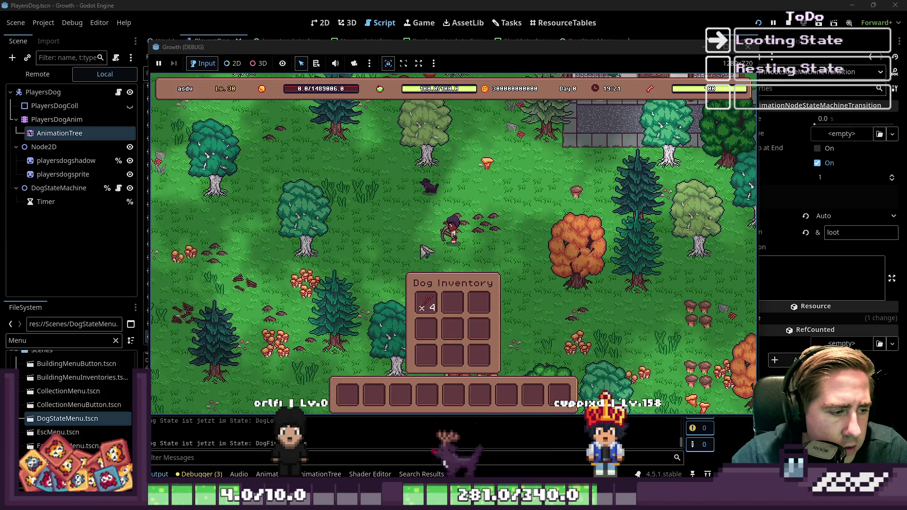
{"action": "key", "text": "F8"}
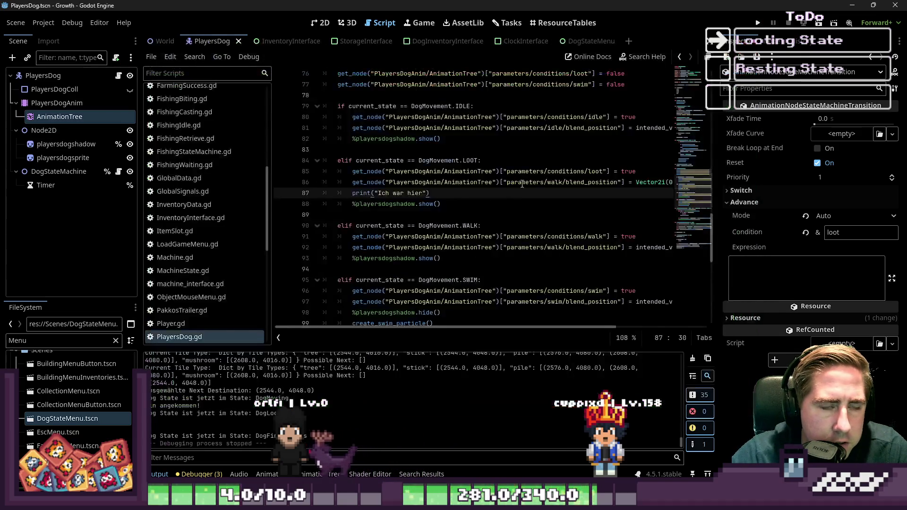
Select DogMovement on line 84, then scroll up to _physics_process and put the caret on lines 65 and 55.
{"action": "double_click", "coordinate": [442, 164]}
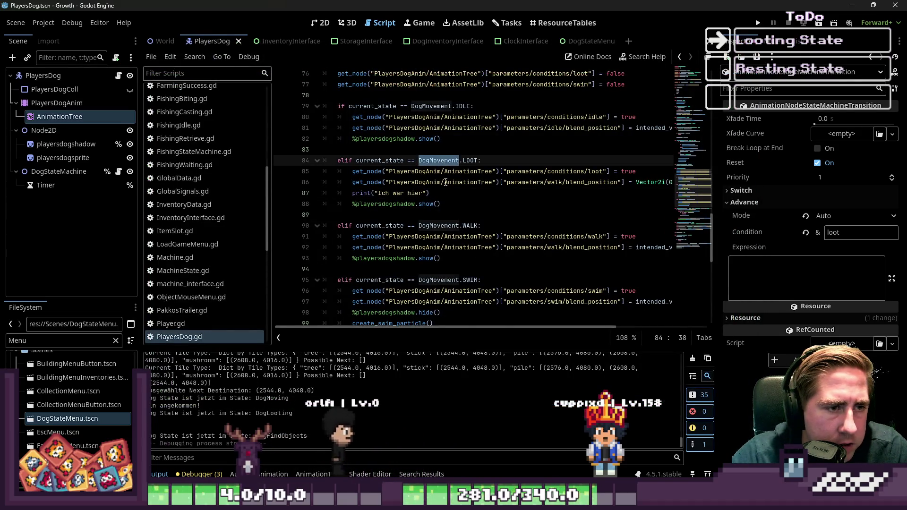
{"action": "scroll", "coordinate": [445, 175], "scroll_direction": "up", "scroll_amount": 3}
{"action": "scroll", "coordinate": [446, 182], "scroll_direction": "up", "scroll_amount": 6}
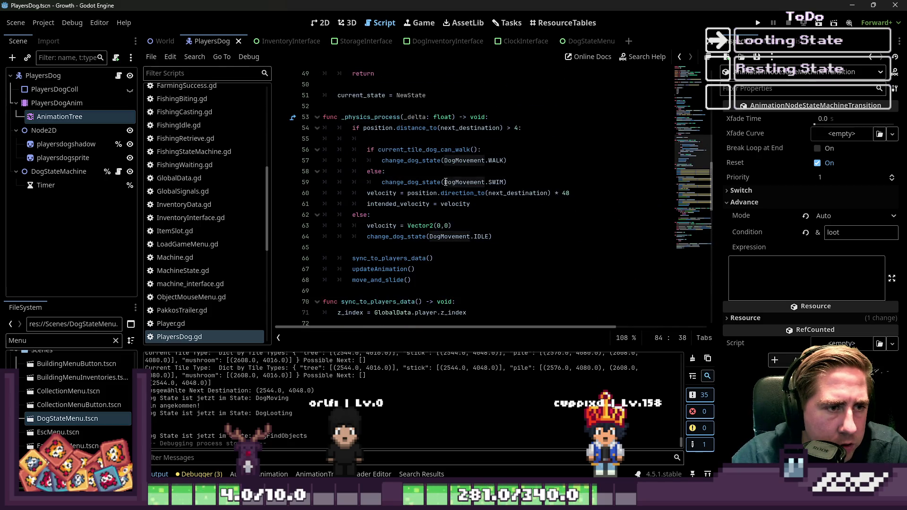
{"action": "scroll", "coordinate": [445, 182], "scroll_direction": "up", "scroll_amount": 1}
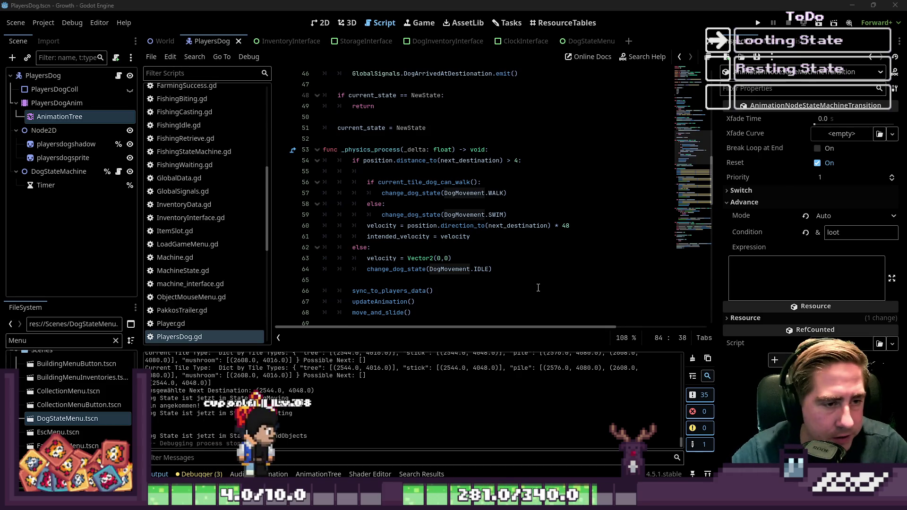
{"action": "left_click", "coordinate": [515, 280]}
{"action": "scroll", "coordinate": [567, 226], "scroll_direction": "down", "scroll_amount": 1}
{"action": "scroll", "coordinate": [567, 226], "scroll_direction": "up", "scroll_amount": 1}
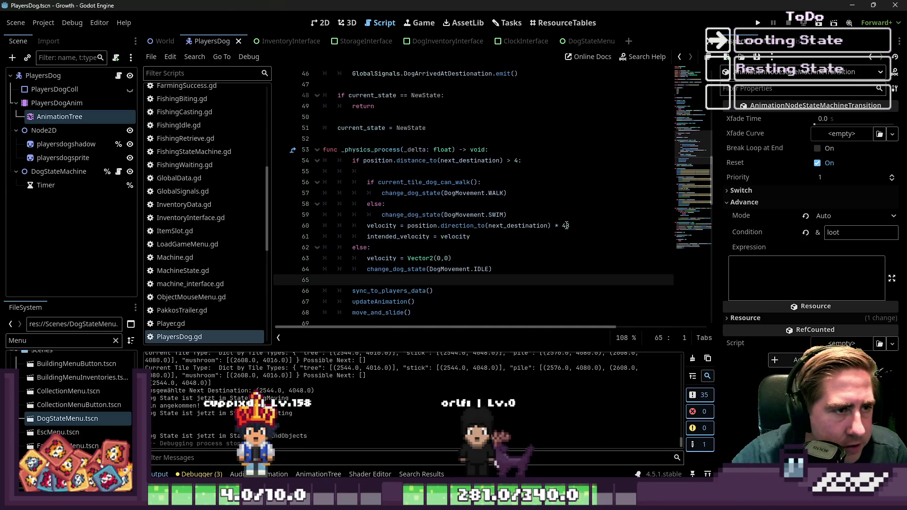
{"action": "scroll", "coordinate": [566, 225], "scroll_direction": "down", "scroll_amount": 1}
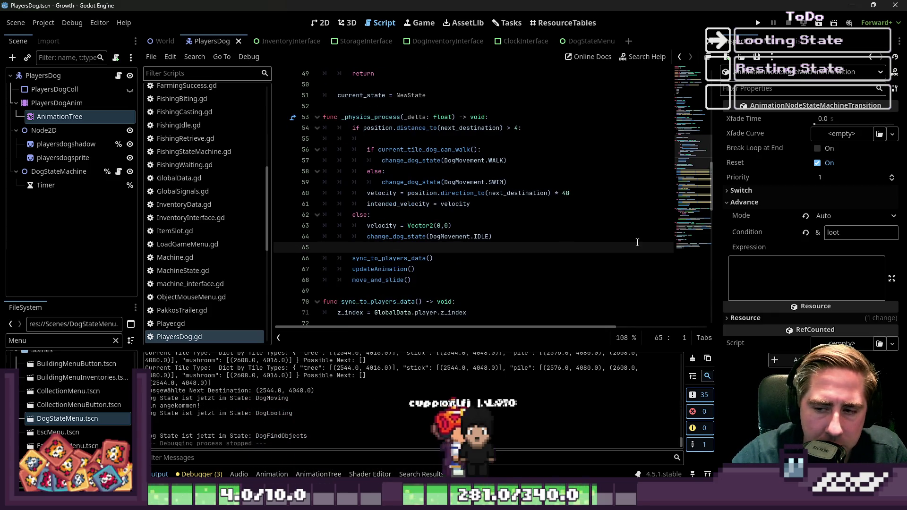
{"action": "scroll", "coordinate": [413, 209], "scroll_direction": "up", "scroll_amount": 1}
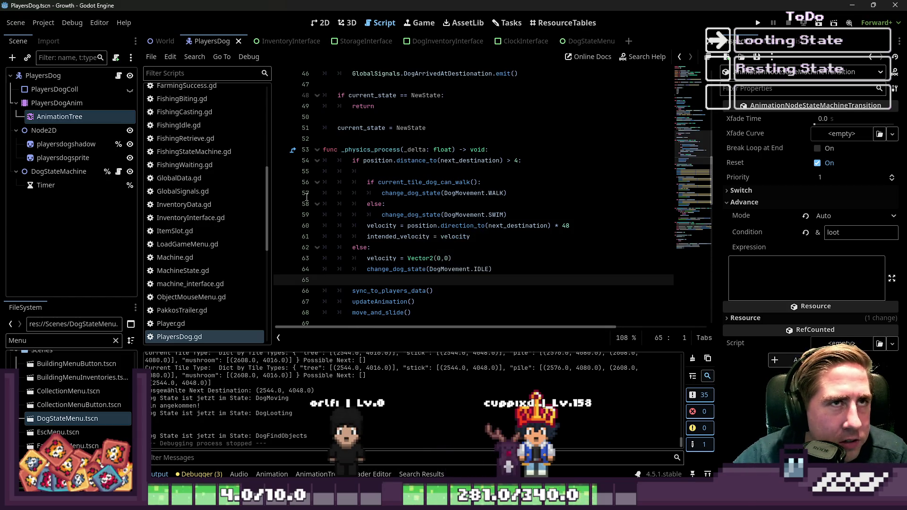
{"action": "left_click", "coordinate": [438, 173]}
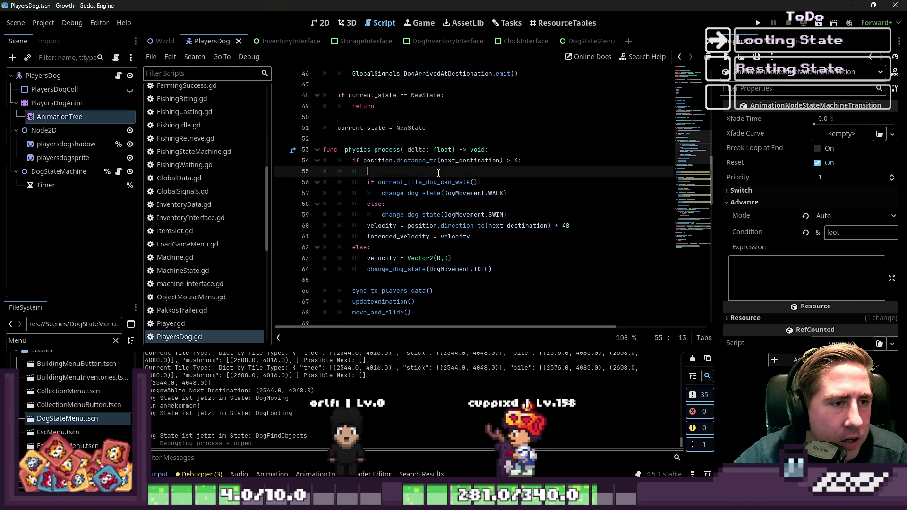
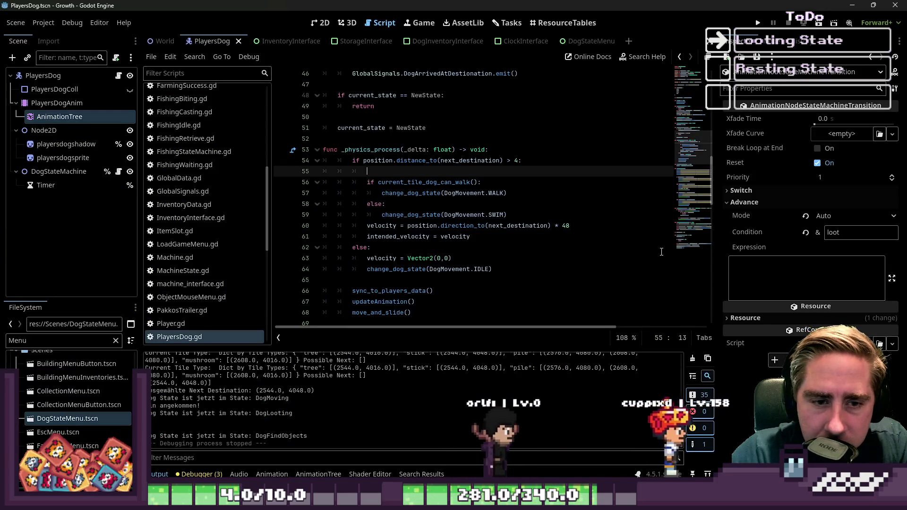
Run the game with F5 to test the dog using the current _physics_process code in PlayersDog.gd.
{"action": "left_click", "coordinate": [662, 252]}
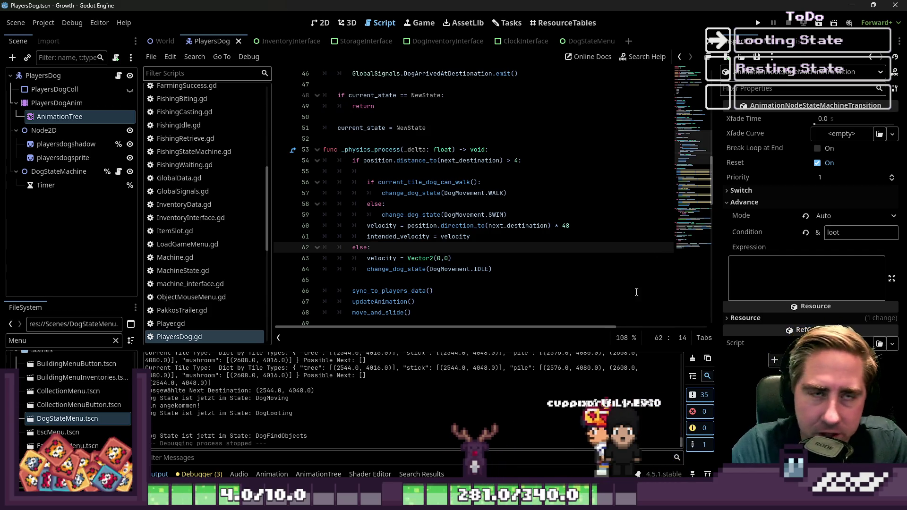
{"action": "mouse_move", "coordinate": [385, 256]}
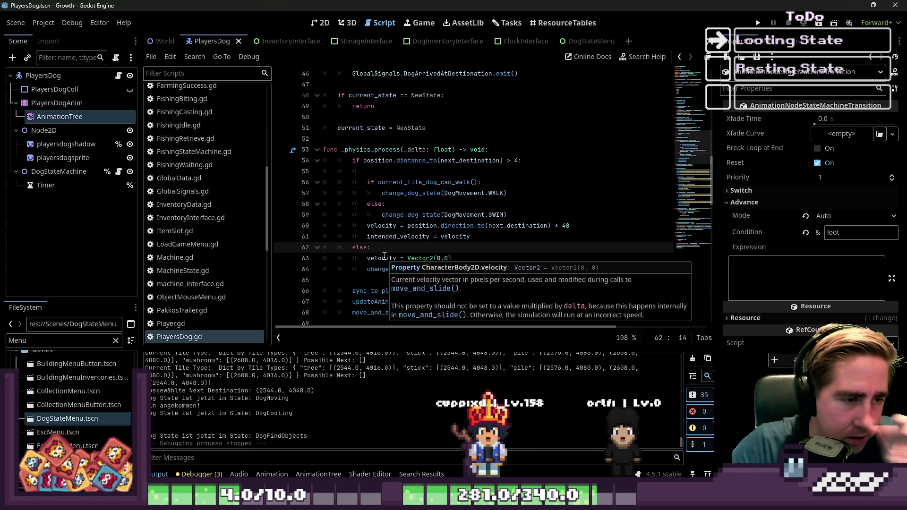
{"action": "key", "text": "F5"}
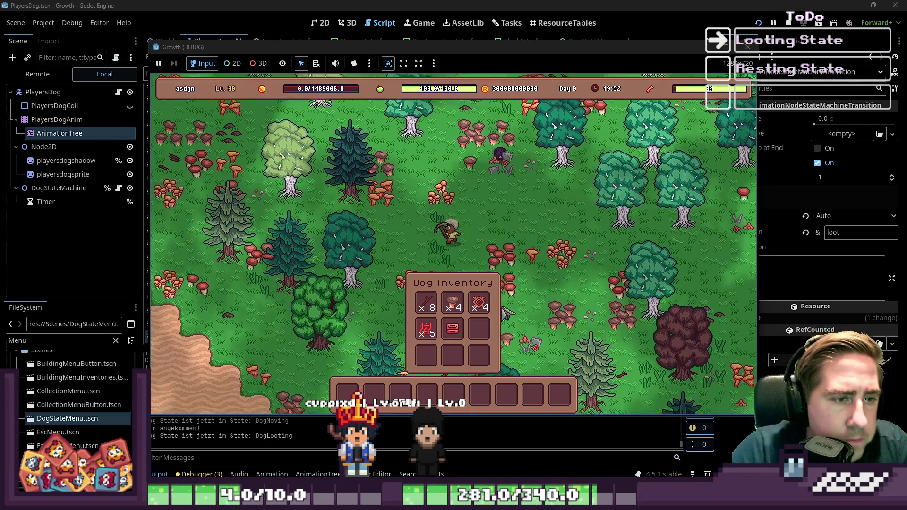
Walk the player south, then up-left through the forest as the dog loots, then close the game.
{"action": "key", "text": "s"}
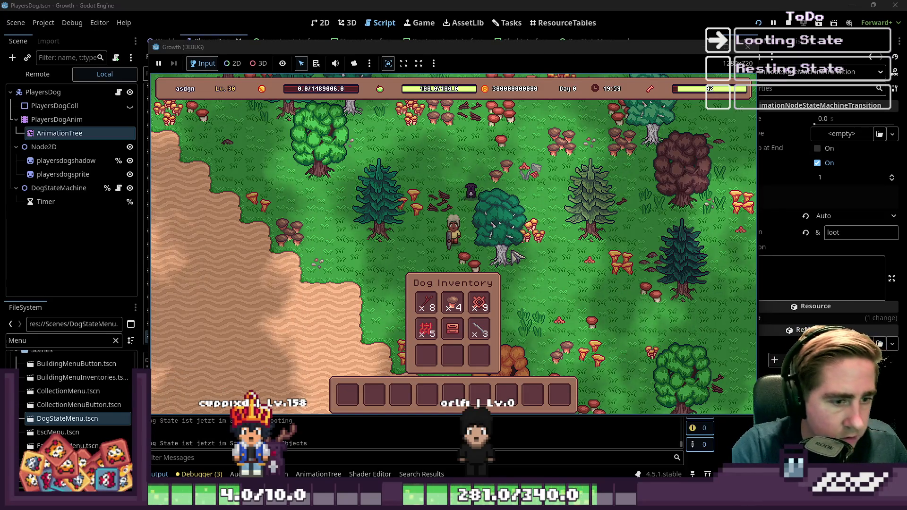
{"action": "key", "text": "w+a"}
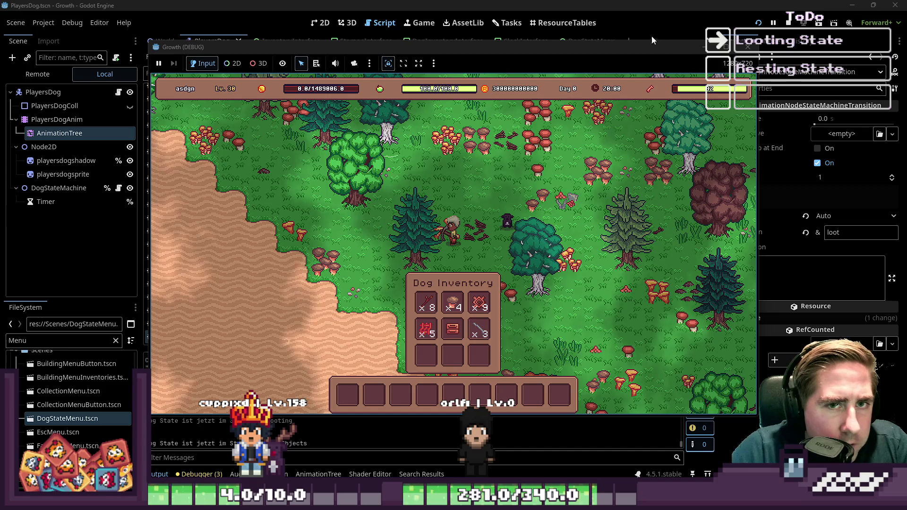
{"action": "left_click", "coordinate": [748, 47]}
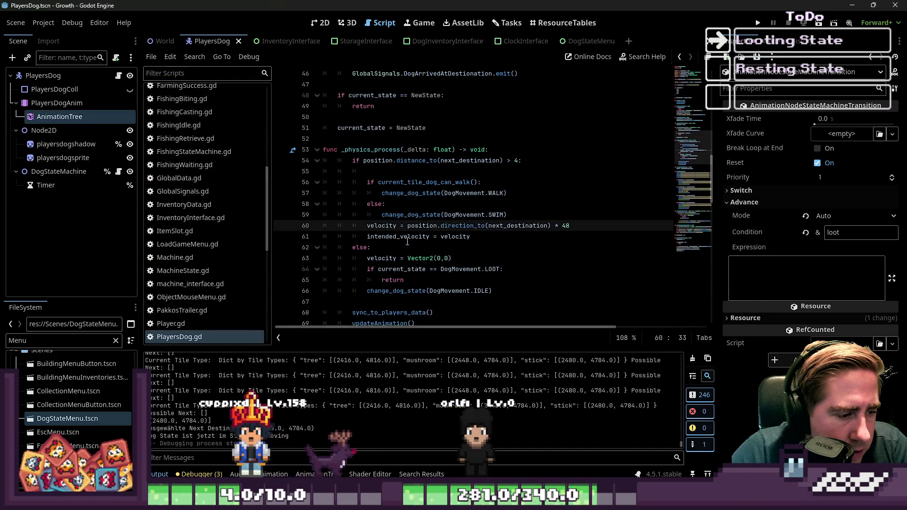
{"action": "scroll", "coordinate": [414, 199], "scroll_direction": "up", "scroll_amount": 12}
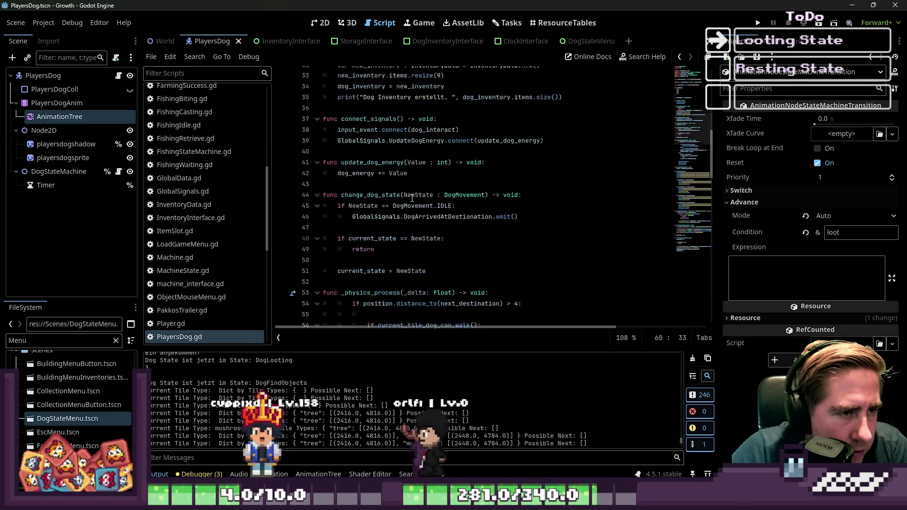
{"action": "scroll", "coordinate": [414, 198], "scroll_direction": "up", "scroll_amount": 3}
{"action": "scroll", "coordinate": [415, 198], "scroll_direction": "down", "scroll_amount": 20}
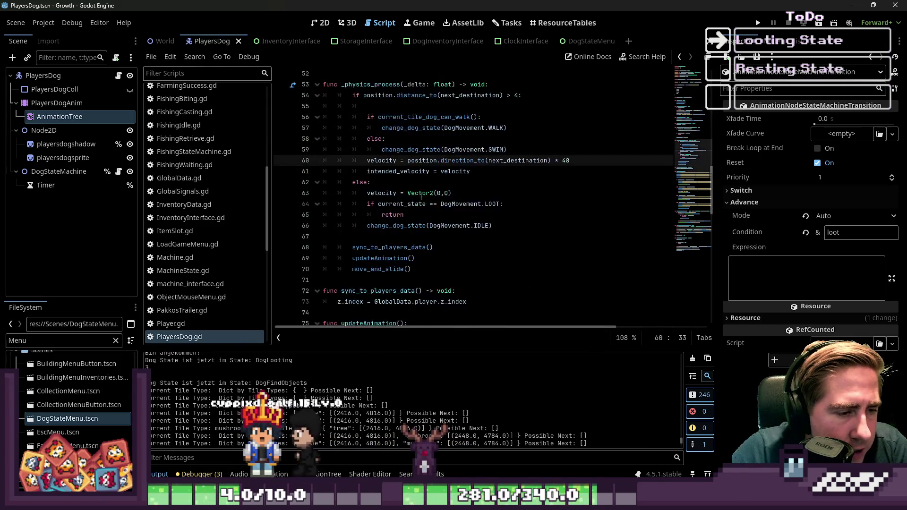
{"action": "scroll", "coordinate": [423, 196], "scroll_direction": "down", "scroll_amount": 8}
{"action": "scroll", "coordinate": [426, 195], "scroll_direction": "up", "scroll_amount": 14}
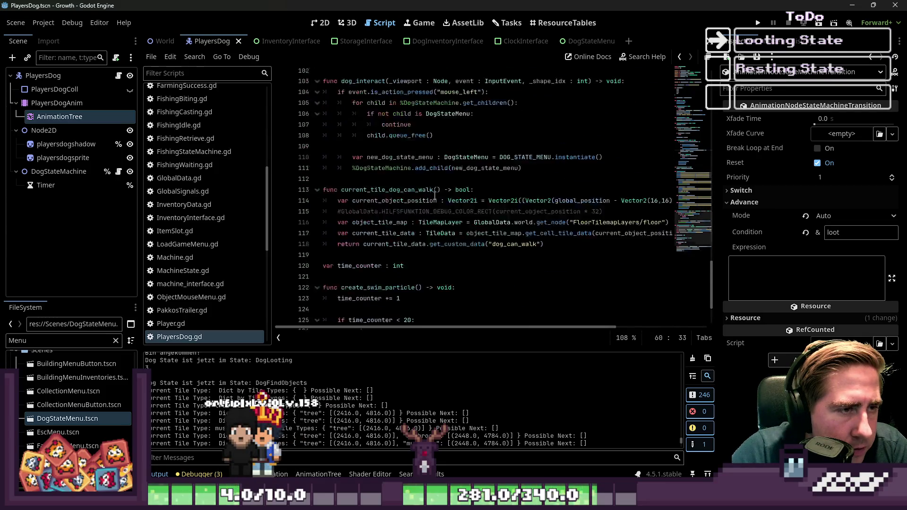
{"action": "scroll", "coordinate": [437, 190], "scroll_direction": "down", "scroll_amount": 10}
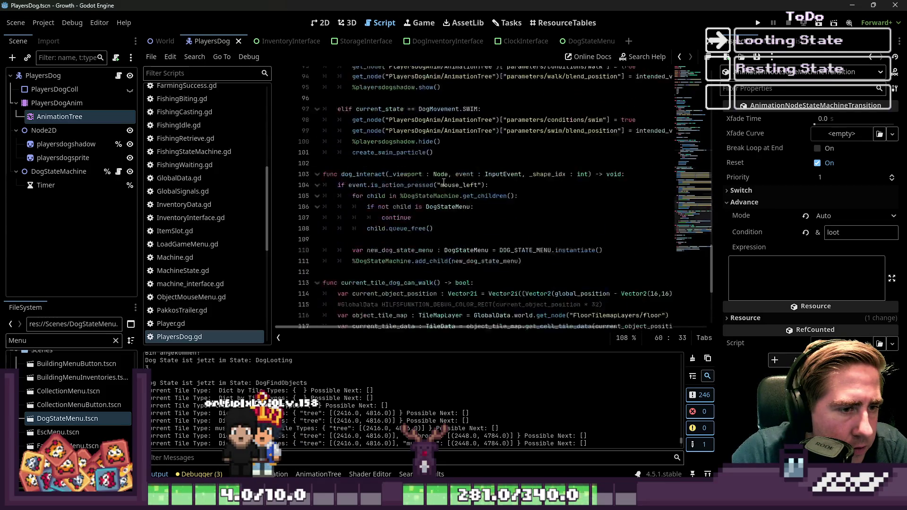
{"action": "scroll", "coordinate": [203, 213], "scroll_direction": "down", "scroll_amount": 5}
{"action": "scroll", "coordinate": [381, 217], "scroll_direction": "up", "scroll_amount": 1}
{"action": "scroll", "coordinate": [380, 217], "scroll_direction": "up", "scroll_amount": 5}
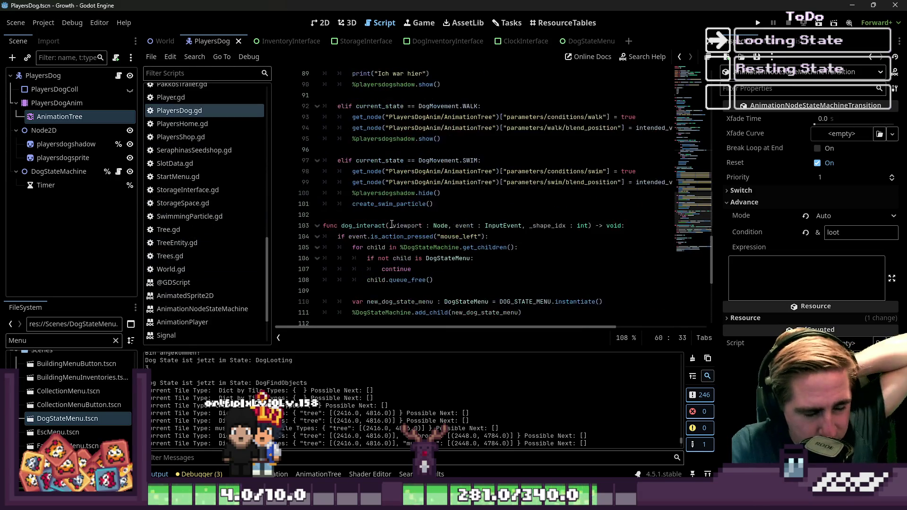
{"action": "scroll", "coordinate": [392, 223], "scroll_direction": "down", "scroll_amount": 6}
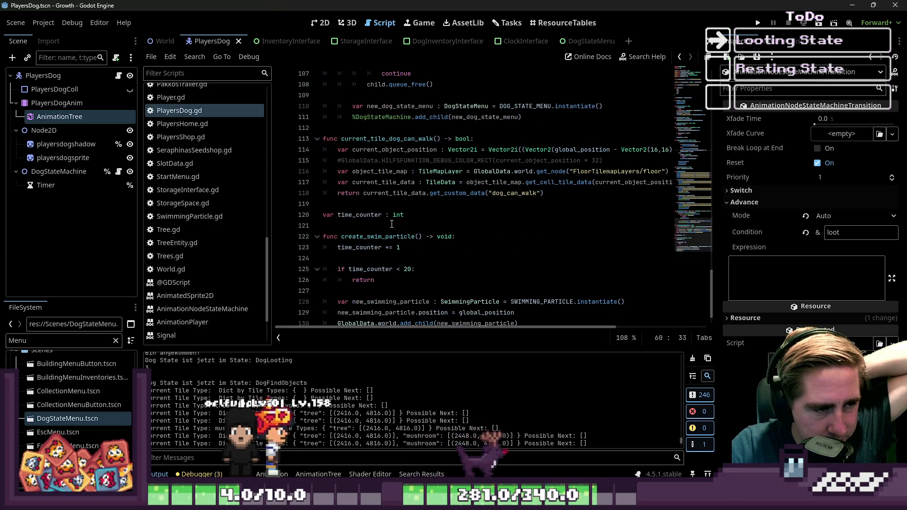
{"action": "scroll", "coordinate": [194, 180], "scroll_direction": "up", "scroll_amount": 2}
{"action": "scroll", "coordinate": [194, 181], "scroll_direction": "up", "scroll_amount": 3}
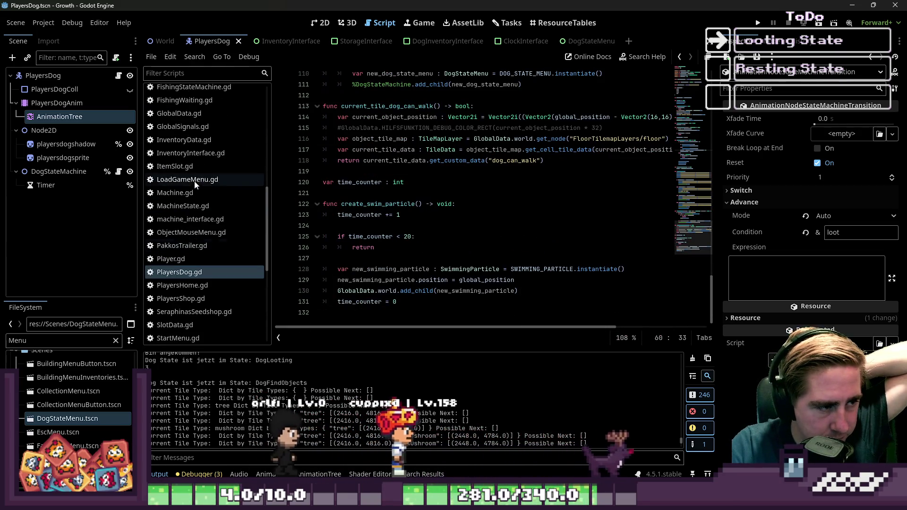
{"action": "scroll", "coordinate": [221, 244], "scroll_direction": "down", "scroll_amount": 1}
{"action": "left_click", "coordinate": [202, 254]}
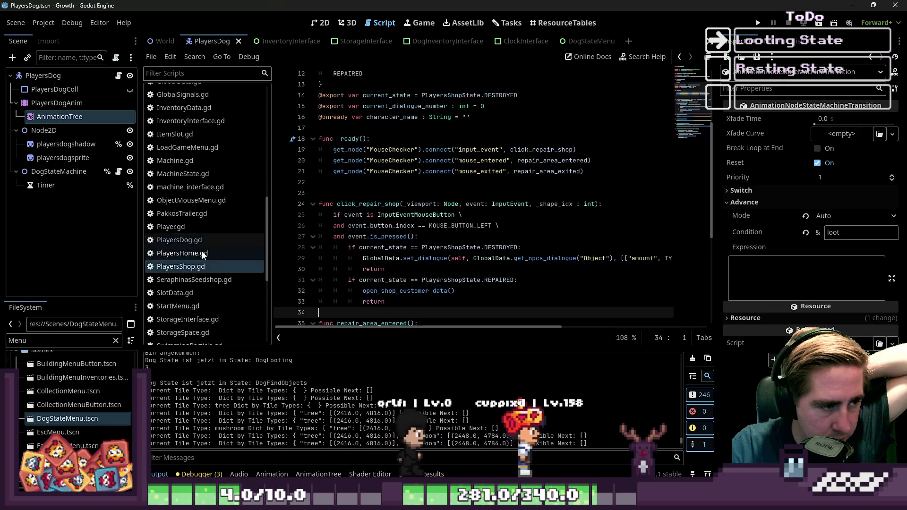
{"action": "left_click", "coordinate": [234, 239]}
{"action": "scroll", "coordinate": [542, 268], "scroll_direction": "up", "scroll_amount": 7}
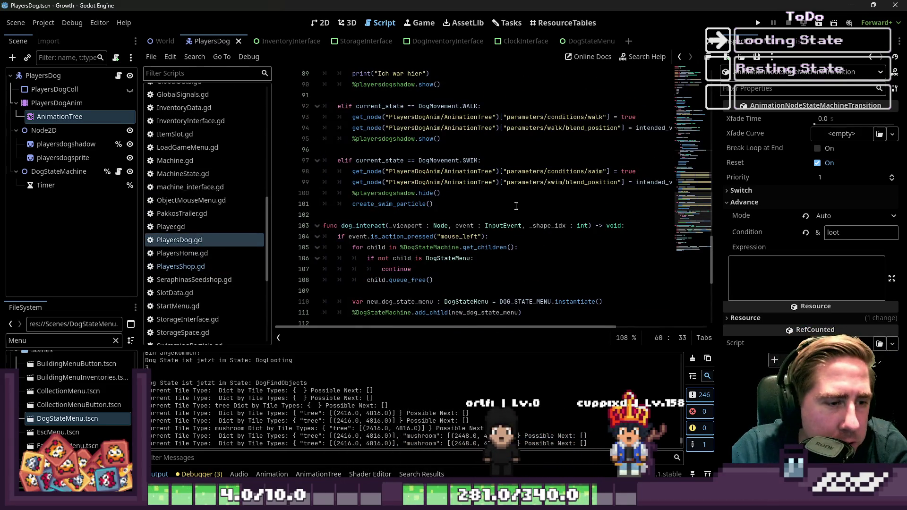
{"action": "scroll", "coordinate": [480, 180], "scroll_direction": "up", "scroll_amount": 9}
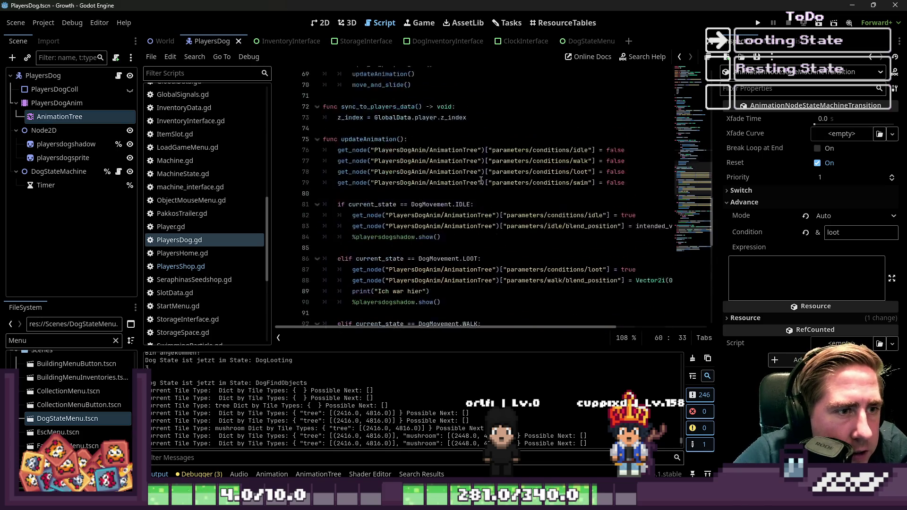
{"action": "scroll", "coordinate": [481, 180], "scroll_direction": "up", "scroll_amount": 4}
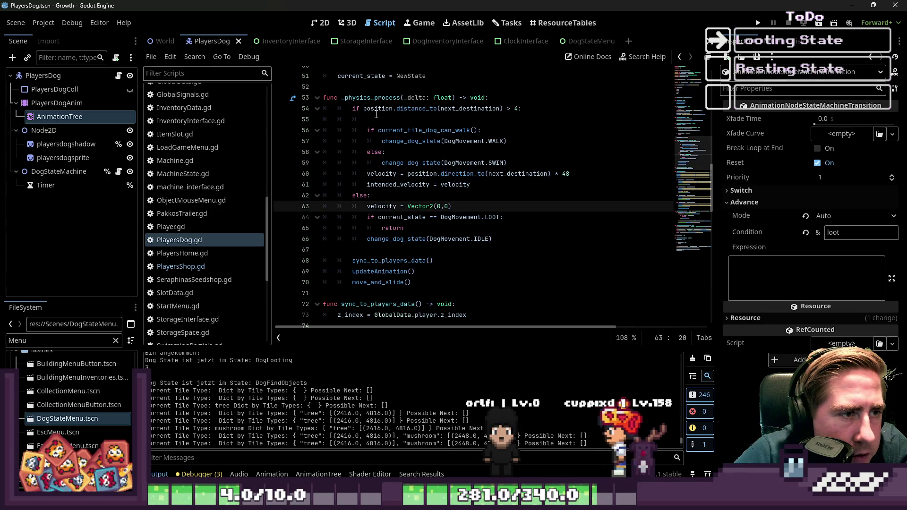
Inspect the distance threshold on line 54 and the else branch on lines 62–63.
{"action": "left_click", "coordinate": [495, 108]}
{"action": "left_click_drag", "start_coordinate": [515, 109], "coordinate": [540, 108]}
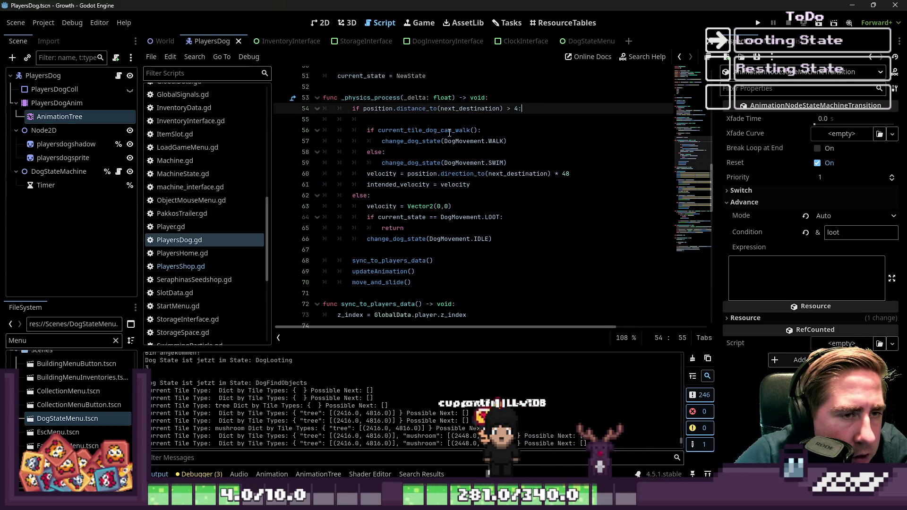
{"action": "left_click_drag", "start_coordinate": [393, 108], "coordinate": [524, 108]}
{"action": "left_click", "coordinate": [522, 109]}
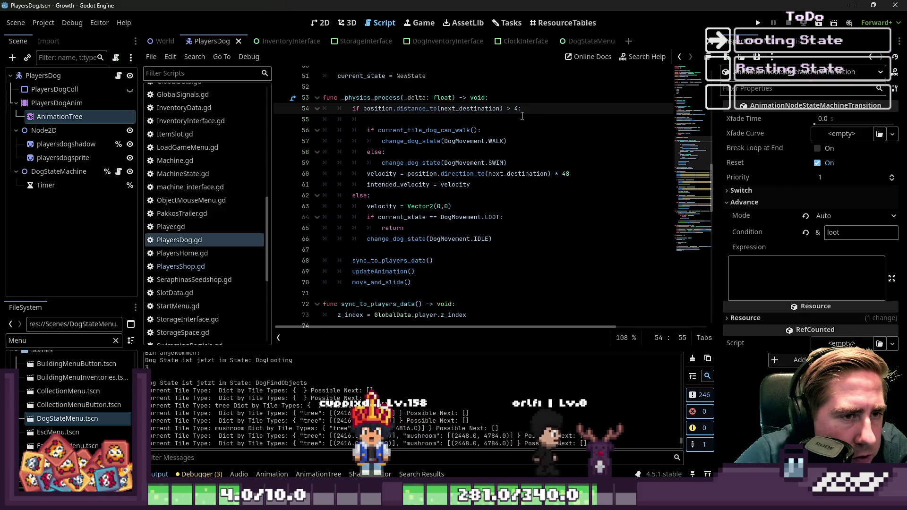
{"action": "left_click", "coordinate": [350, 196]}
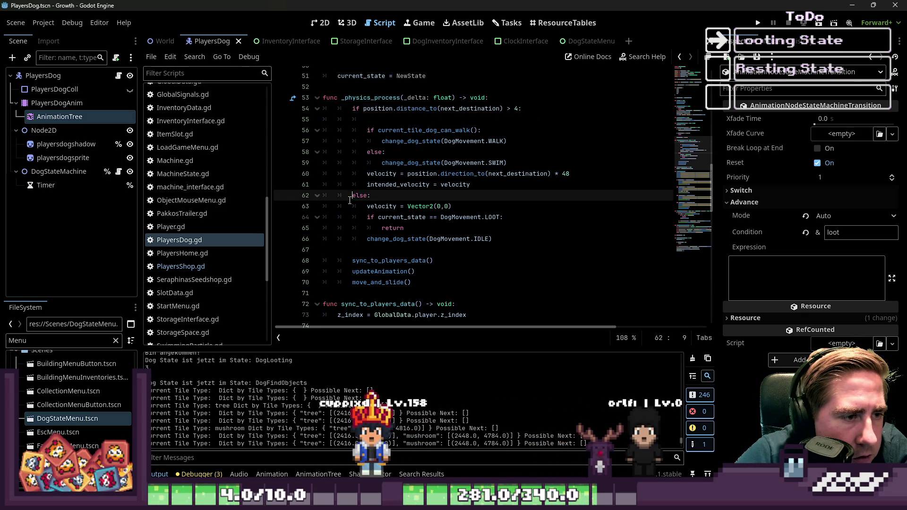
{"action": "left_click", "coordinate": [401, 207]}
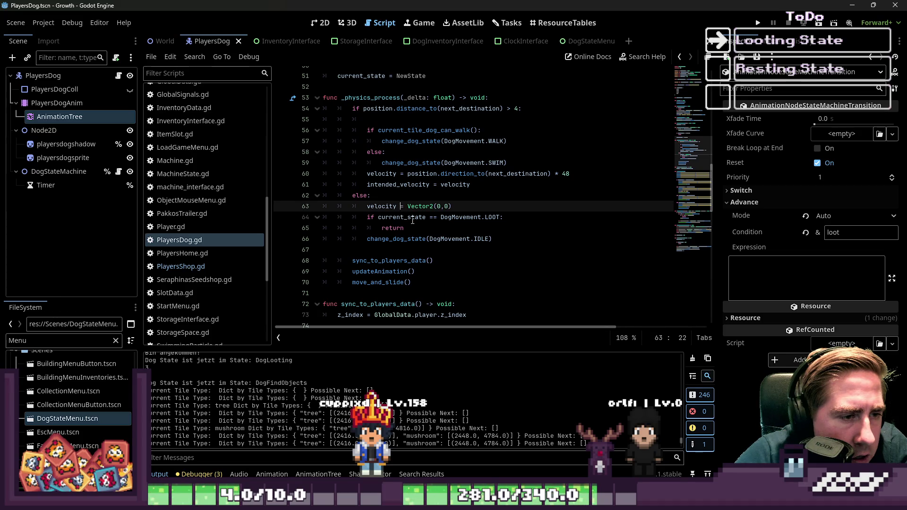
Add a new line after the LOOT check's return on line 65 and start typing a print.
{"action": "left_click", "coordinate": [413, 220]}
{"action": "left_click_drag", "start_coordinate": [422, 227], "coordinate": [345, 217]}
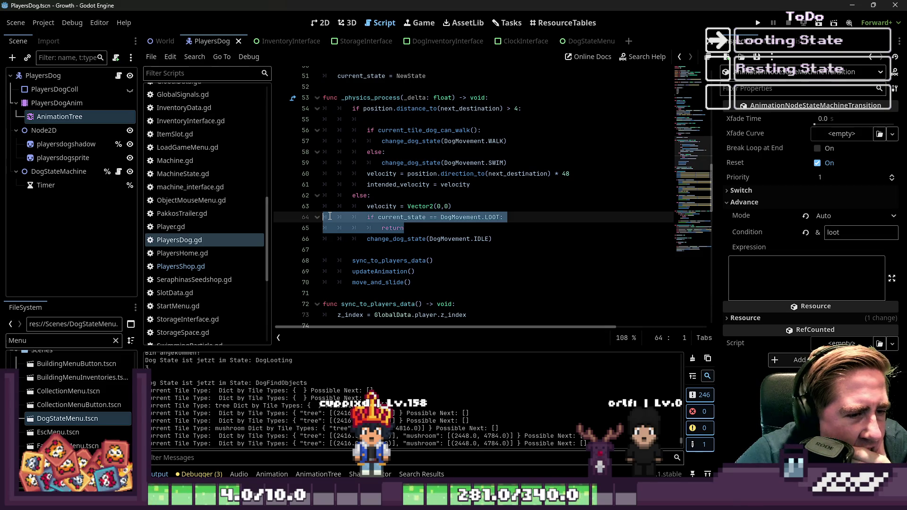
{"action": "left_click", "coordinate": [428, 228]}
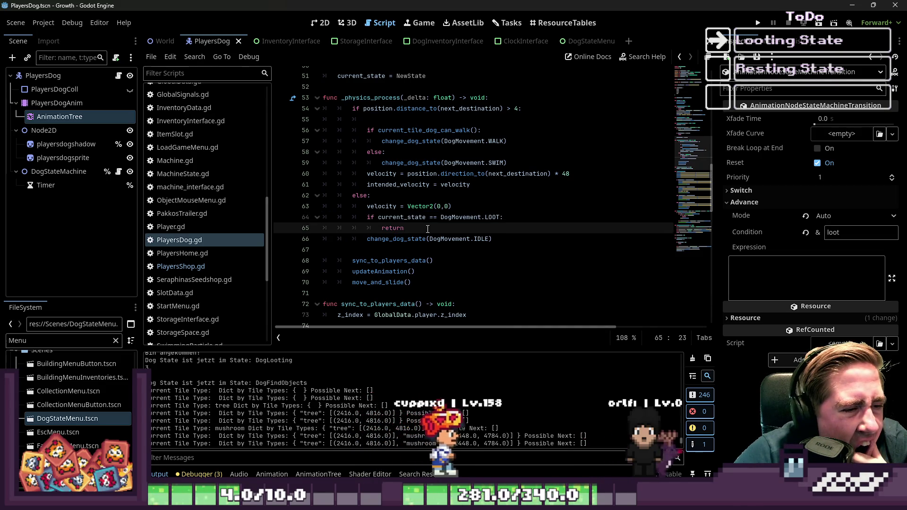
{"action": "double_click", "coordinate": [460, 218]}
{"action": "left_click", "coordinate": [521, 223]}
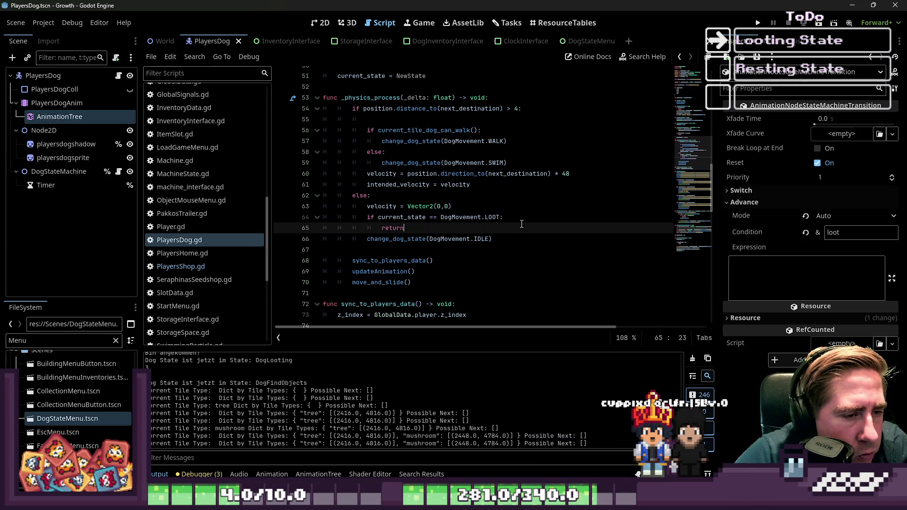
{"action": "key", "text": "ctrl+shift+Return"}
{"action": "type", "text": "p"}
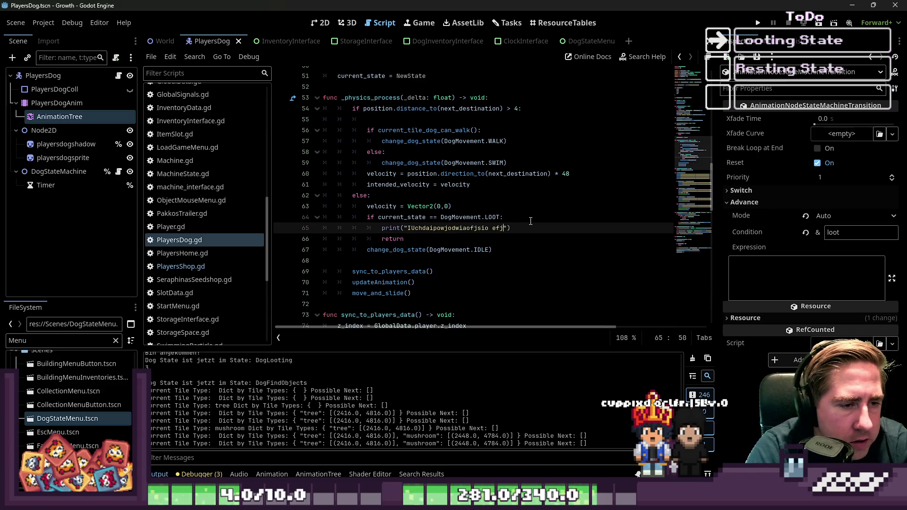
Launch the game and load the saved character into the game world.
{"action": "left_click", "coordinate": [757, 23]}
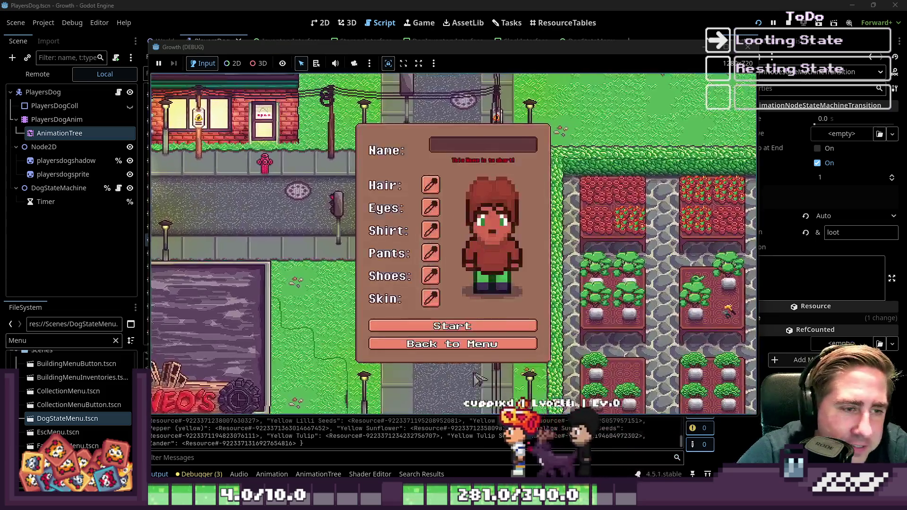
{"action": "left_click", "coordinate": [453, 344]}
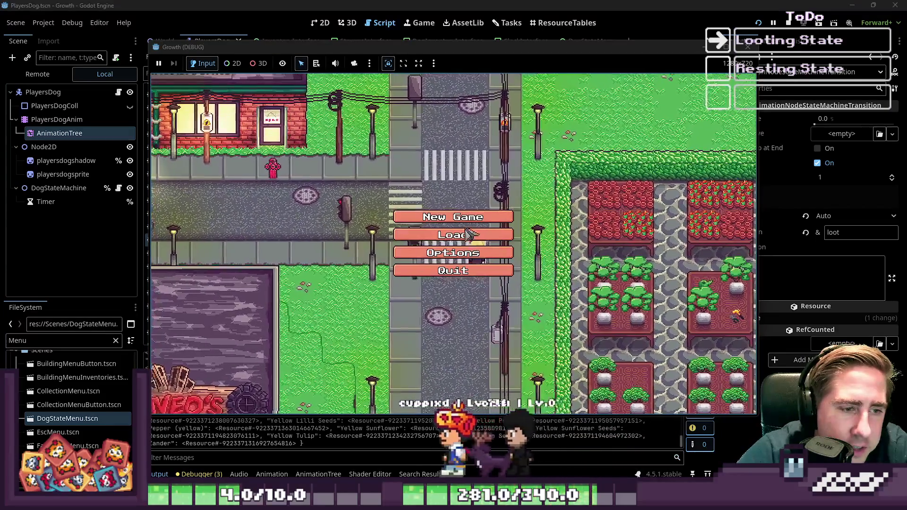
{"action": "left_click", "coordinate": [461, 229]}
{"action": "left_click", "coordinate": [470, 195]}
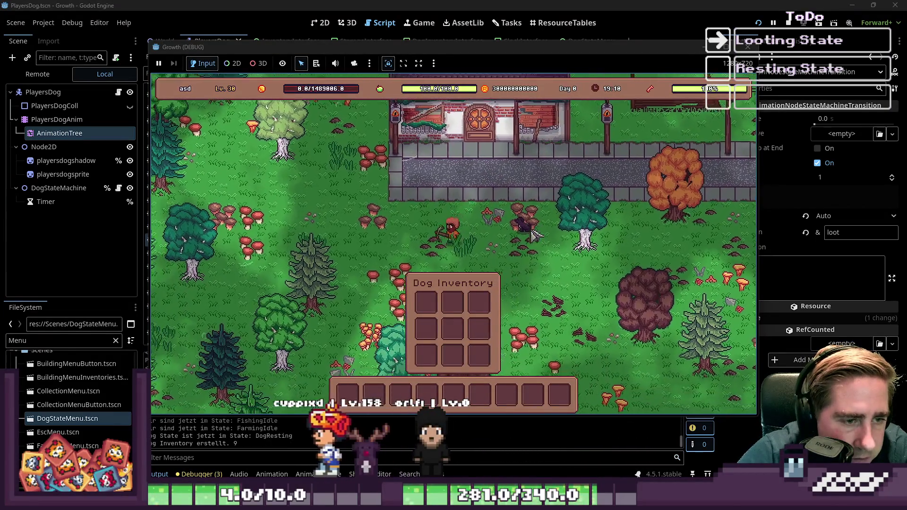
Walk the player down and left while the dog loots, then return to the PlayersDog.gd script.
{"action": "key", "text": "a"}
{"action": "key", "text": "s"}
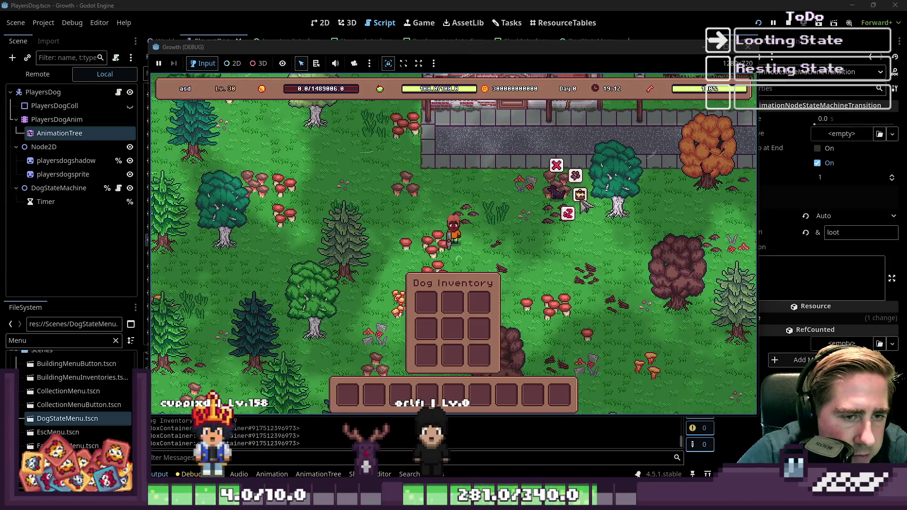
{"action": "key", "text": "a"}
{"action": "key", "text": "s"}
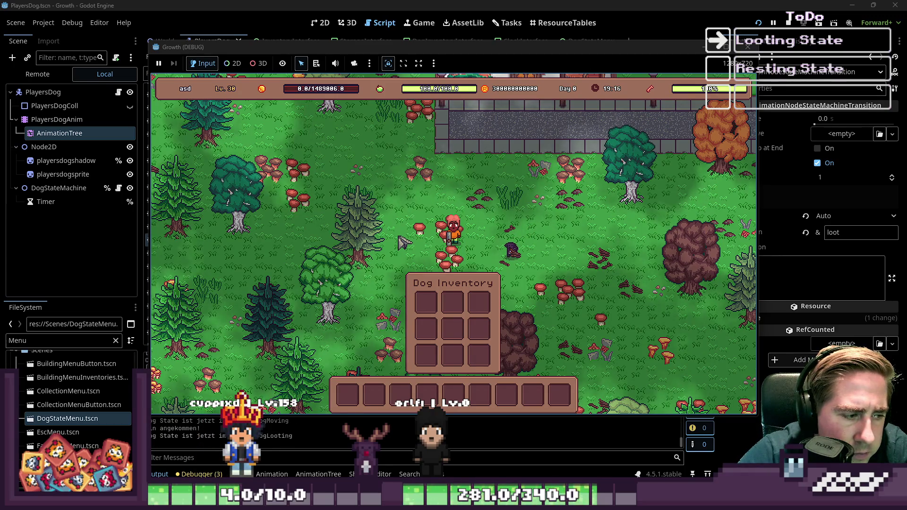
{"action": "left_click", "coordinate": [216, 444]}
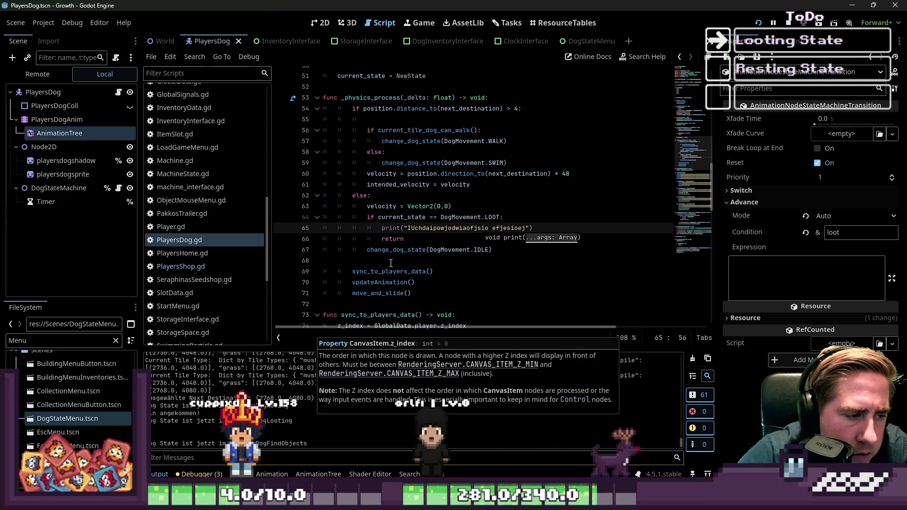
Copy the debug print string from line 65 into the Output log filter.
{"action": "scroll", "coordinate": [411, 265], "scroll_direction": "up", "scroll_amount": 1}
{"action": "left_click", "coordinate": [411, 250]}
{"action": "mouse_move", "coordinate": [533, 260]}
{"action": "left_mouse_down"}
{"action": "mouse_move", "coordinate": [295, 264]}
{"action": "mouse_move", "coordinate": [286, 253]}
{"action": "left_mouse_up"}
{"action": "left_click", "coordinate": [427, 261]}
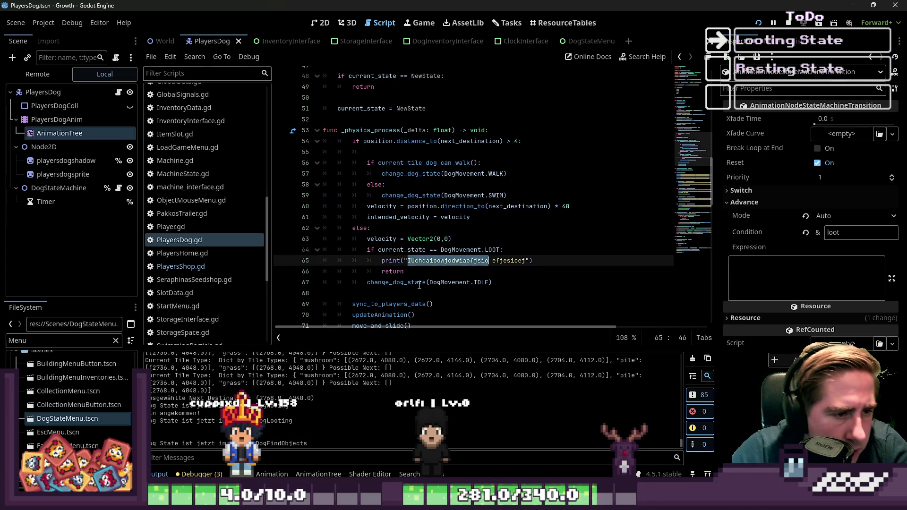
{"action": "key", "text": "ctrl+c"}
{"action": "left_click", "coordinate": [284, 458]}
{"action": "key", "text": "ctrl+v"}
Delete the LOOT check block with its print and return from lines 64–66.
{"action": "left_click_drag", "start_coordinate": [534, 261], "coordinate": [295, 245]}
{"action": "left_click_drag", "start_coordinate": [404, 272], "coordinate": [453, 239]}
{"action": "key", "text": "BackSpace"}
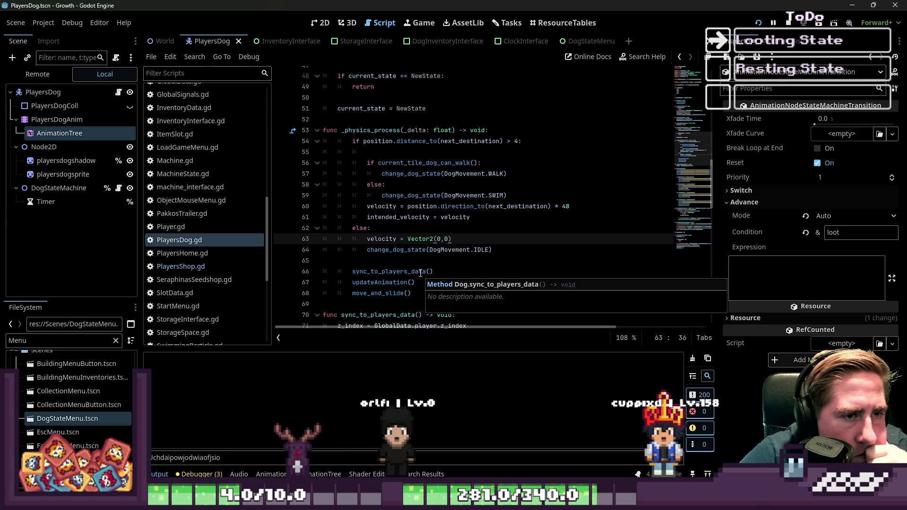
Switch the script editor to DogLooting.gd, passing PlayersShop.gd and DogMoving.gd in the script list.
{"action": "scroll", "coordinate": [420, 273], "scroll_direction": "up", "scroll_amount": 15}
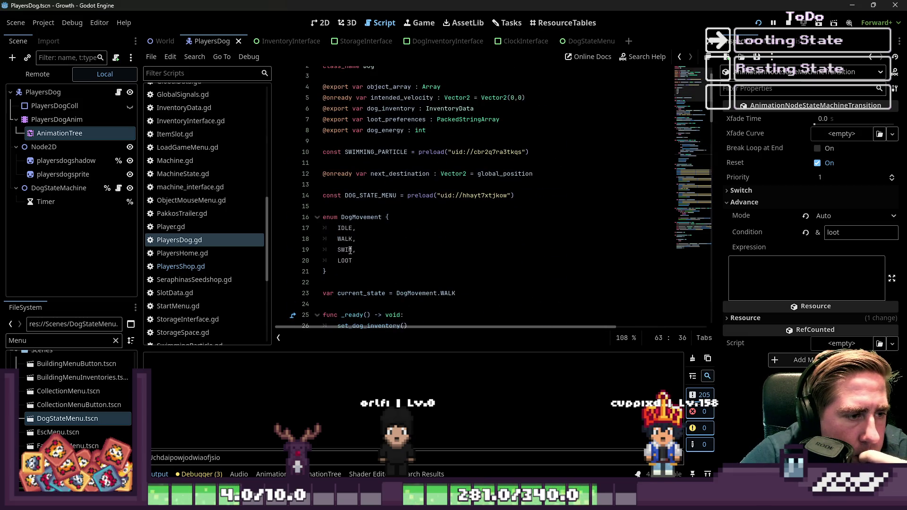
{"action": "left_click", "coordinate": [255, 266]}
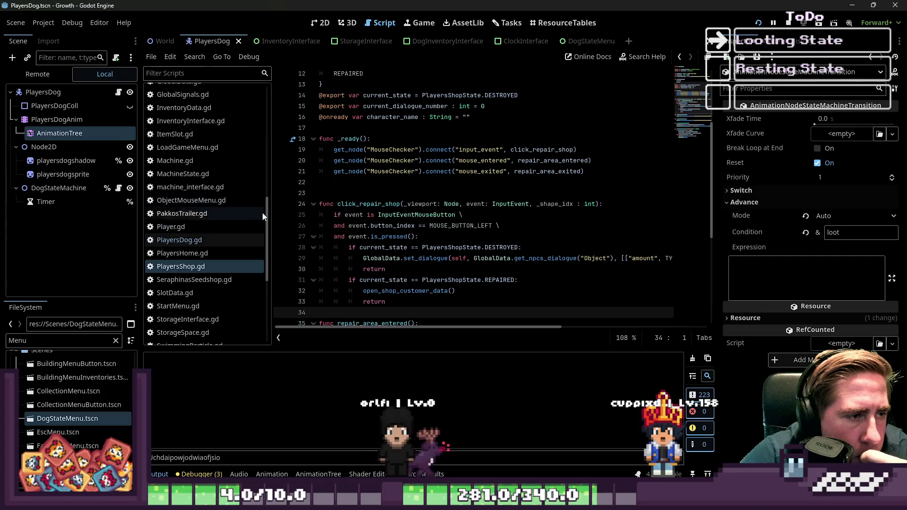
{"action": "scroll", "coordinate": [171, 203], "scroll_direction": "up", "scroll_amount": 10}
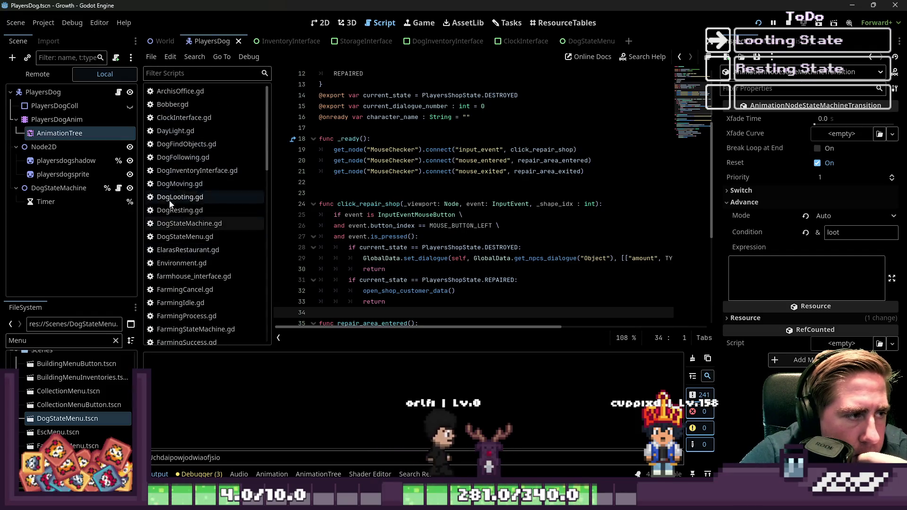
{"action": "left_click", "coordinate": [179, 183]}
{"action": "left_click", "coordinate": [178, 197]}
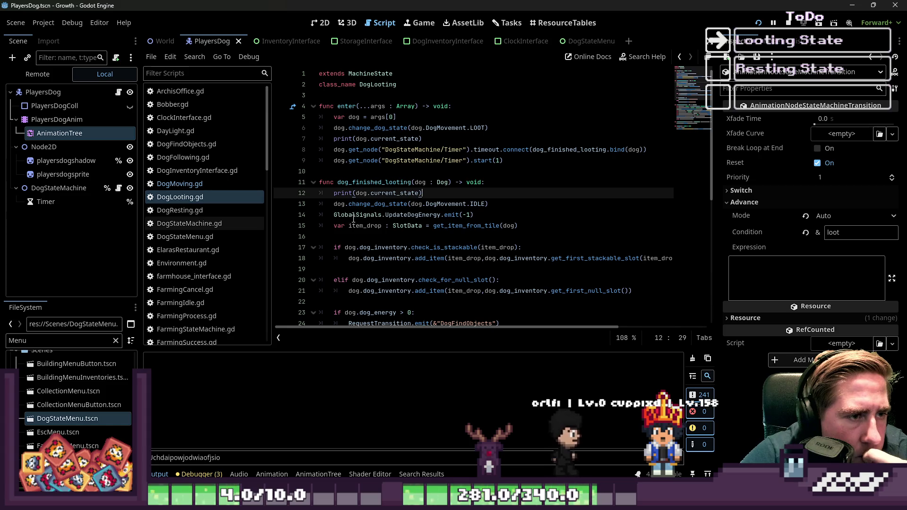
{"action": "left_click", "coordinate": [439, 139]}
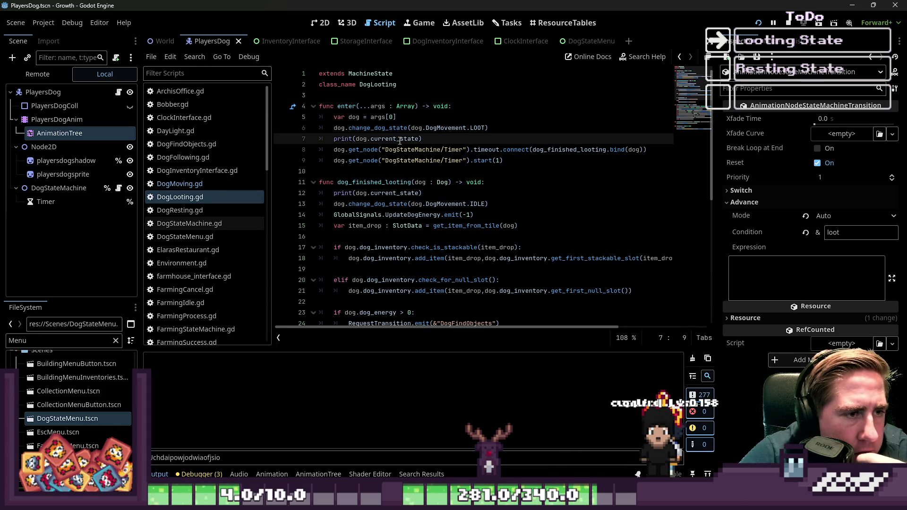
Open and search the Output log, then review the enter() timer start on lines 7–10 of DogLooting.gd.
{"action": "left_click", "coordinate": [164, 474]}
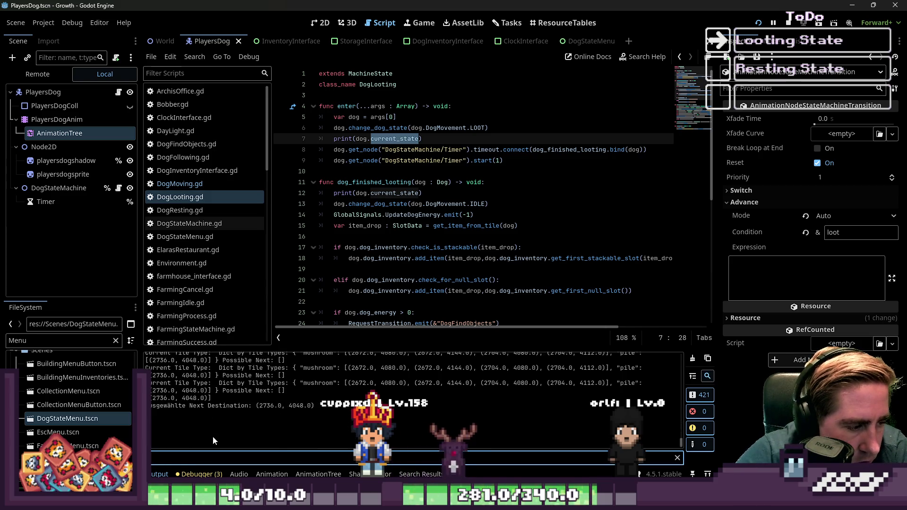
{"action": "key", "text": "ctrl+f"}
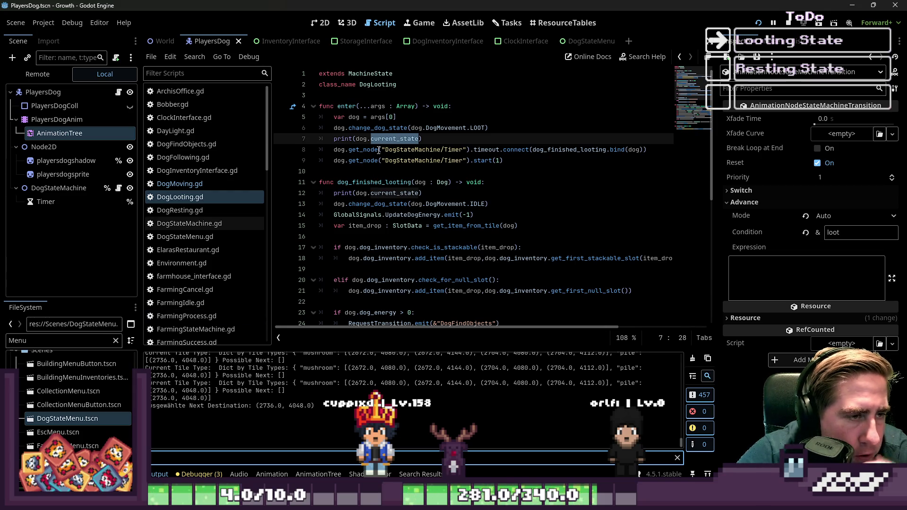
{"action": "left_click", "coordinate": [434, 138]}
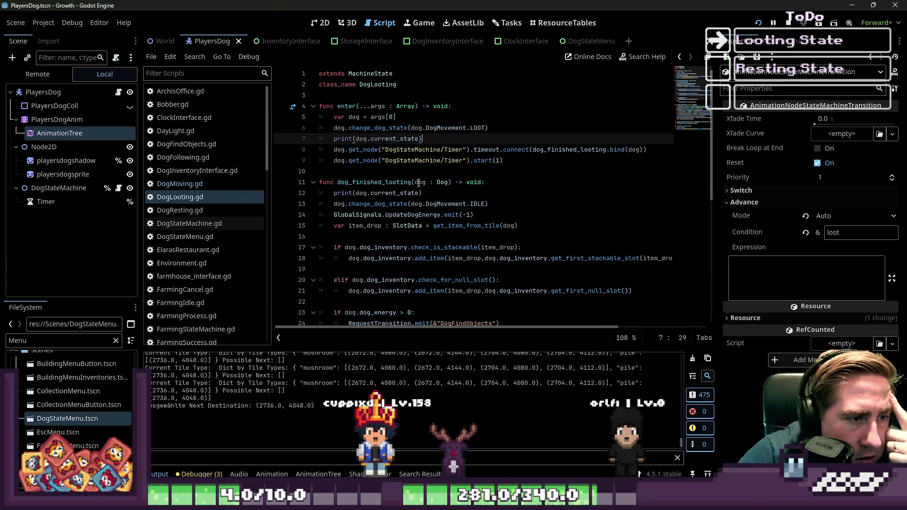
{"action": "left_click", "coordinate": [446, 171]}
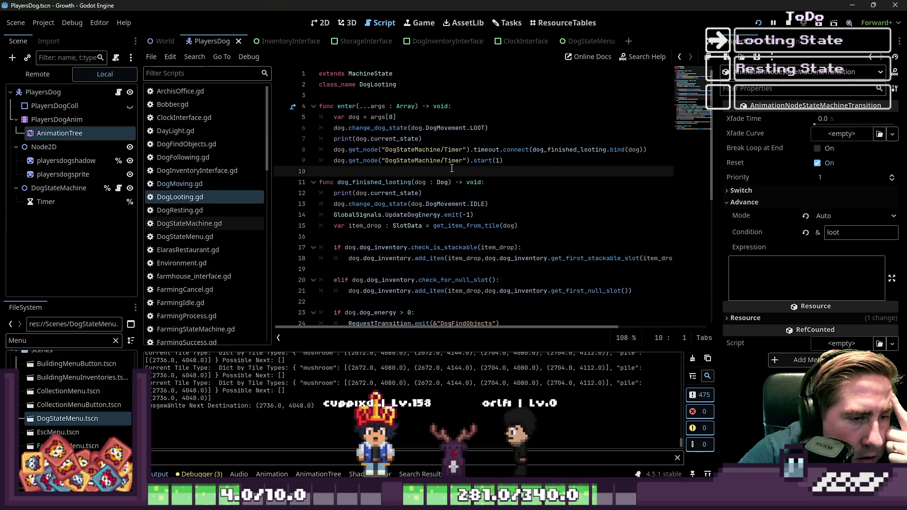
{"action": "left_click", "coordinate": [461, 163]}
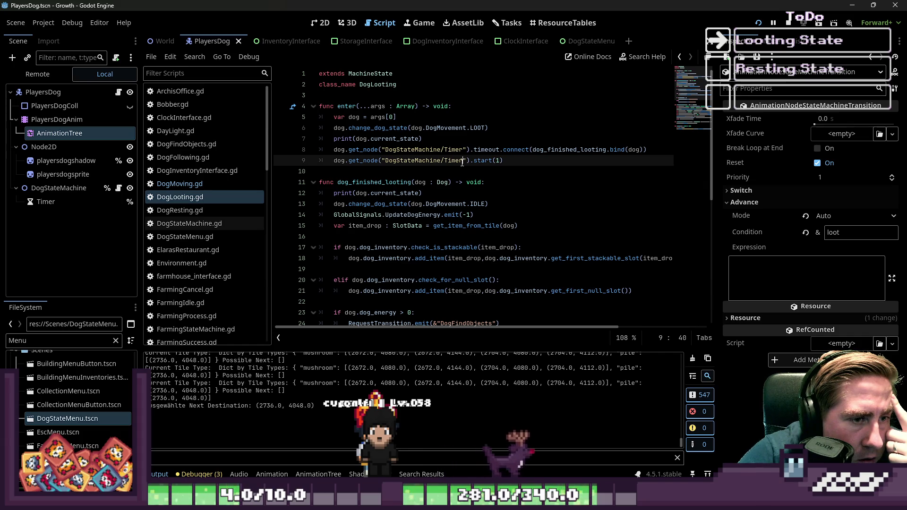
{"action": "left_click", "coordinate": [498, 175]}
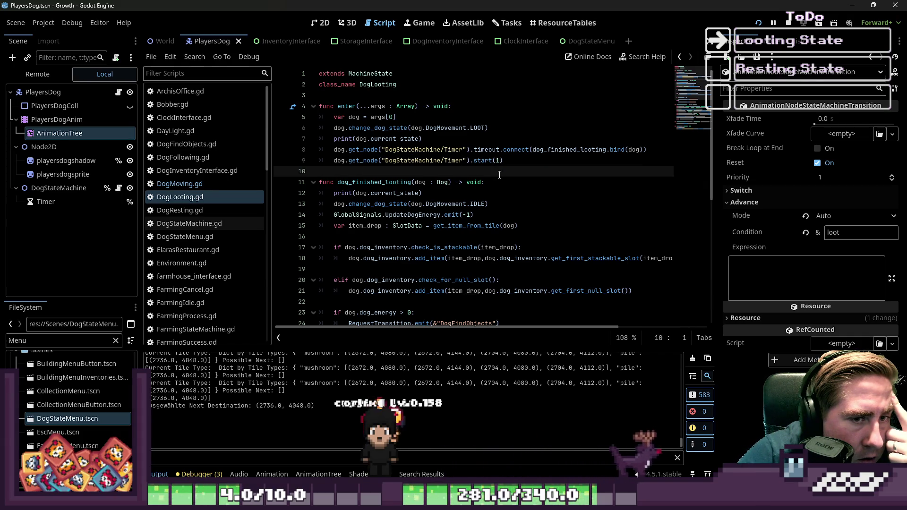
Remove the IDLE state change on line 13 of DogLooting.gd and relaunch the game.
{"action": "left_click_drag", "start_coordinate": [507, 191], "coordinate": [307, 194]}
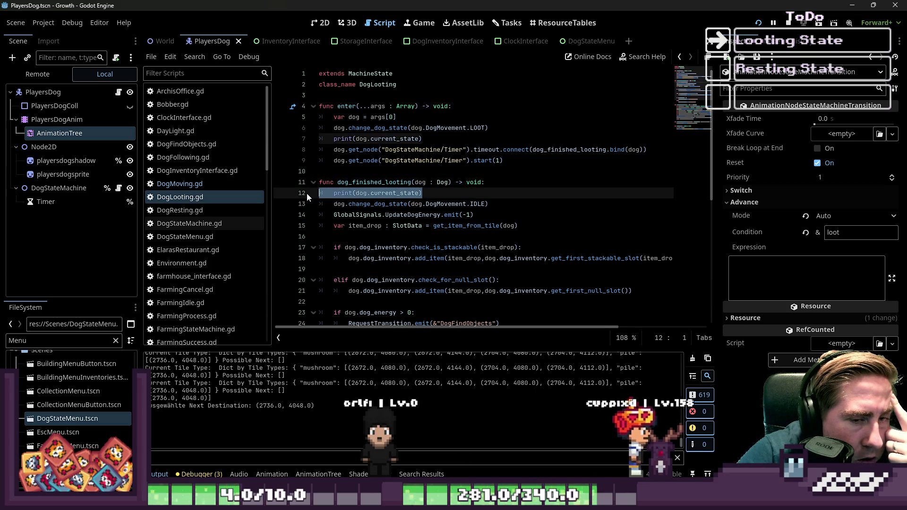
{"action": "left_click", "coordinate": [390, 204]}
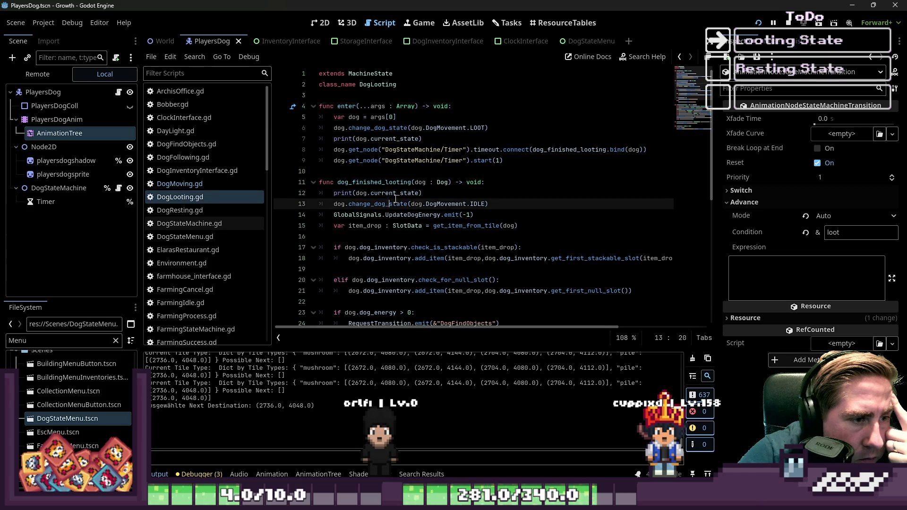
{"action": "left_click", "coordinate": [456, 204]}
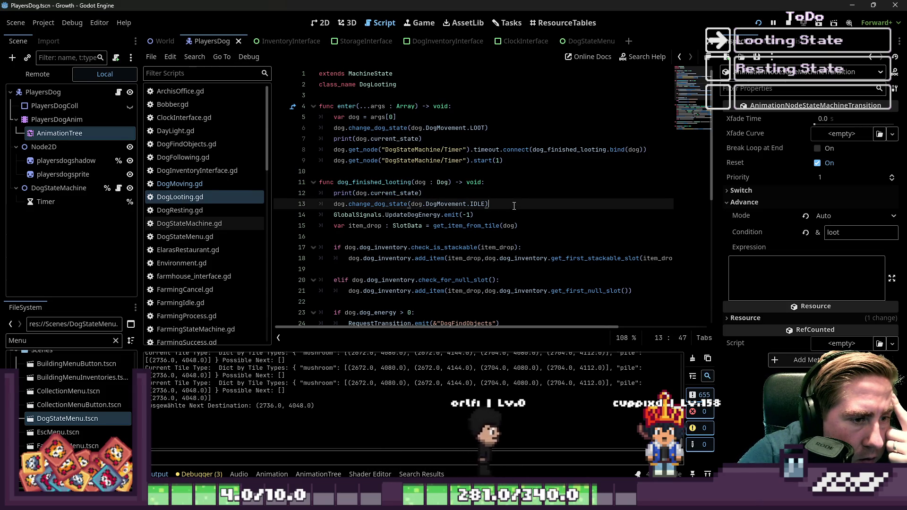
{"action": "left_click_drag", "start_coordinate": [514, 206], "coordinate": [319, 202]}
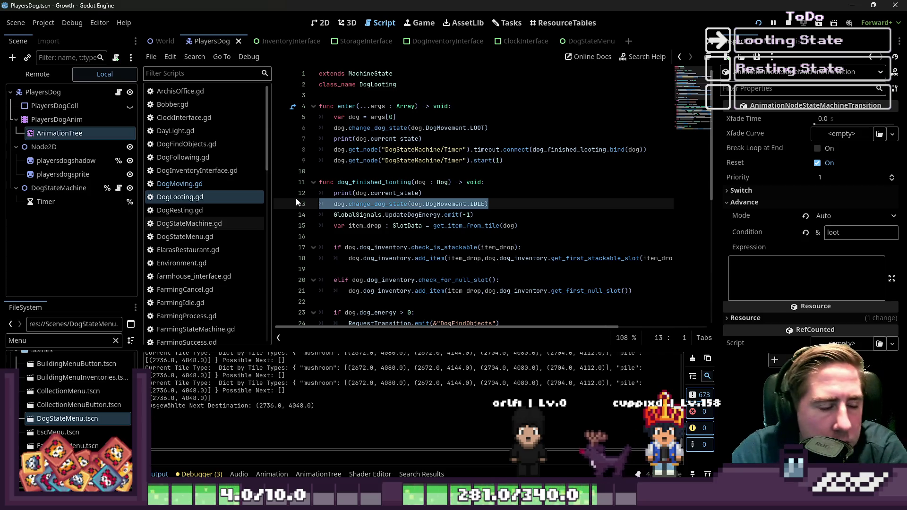
{"action": "key", "text": "Delete"}
{"action": "key", "text": "F5"}
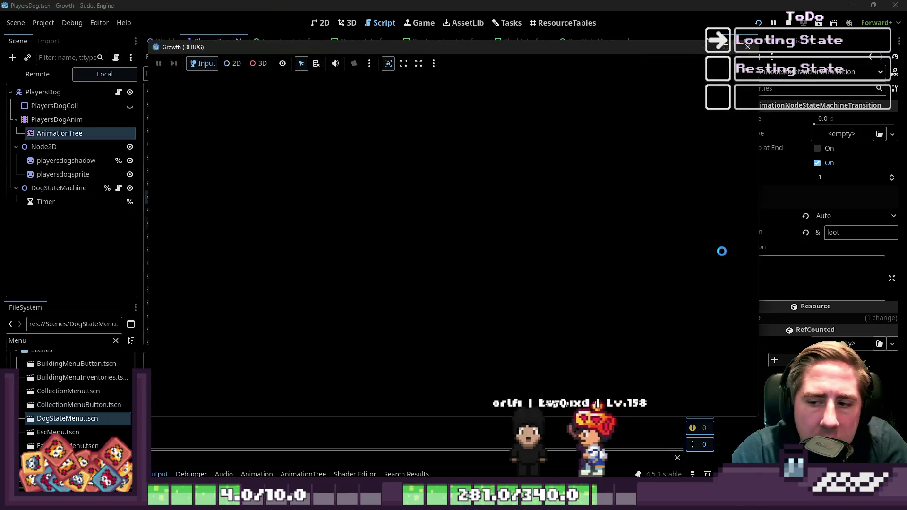